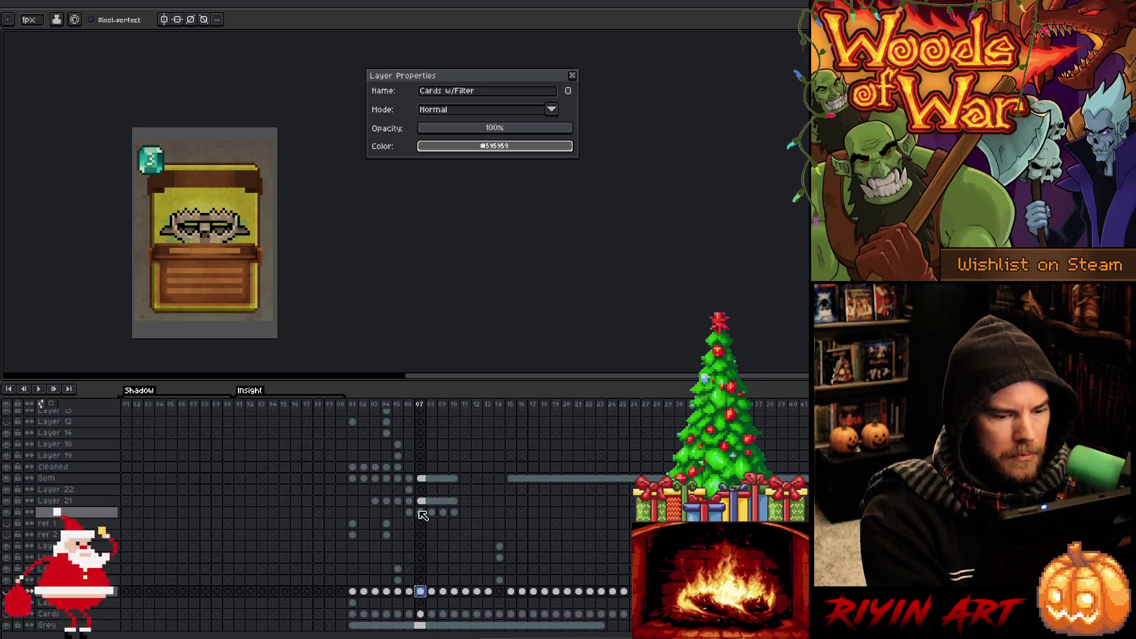
Inspect the Small, Cards w/Filter and Layer 22 cels in frame 07.
left_click(421, 512)
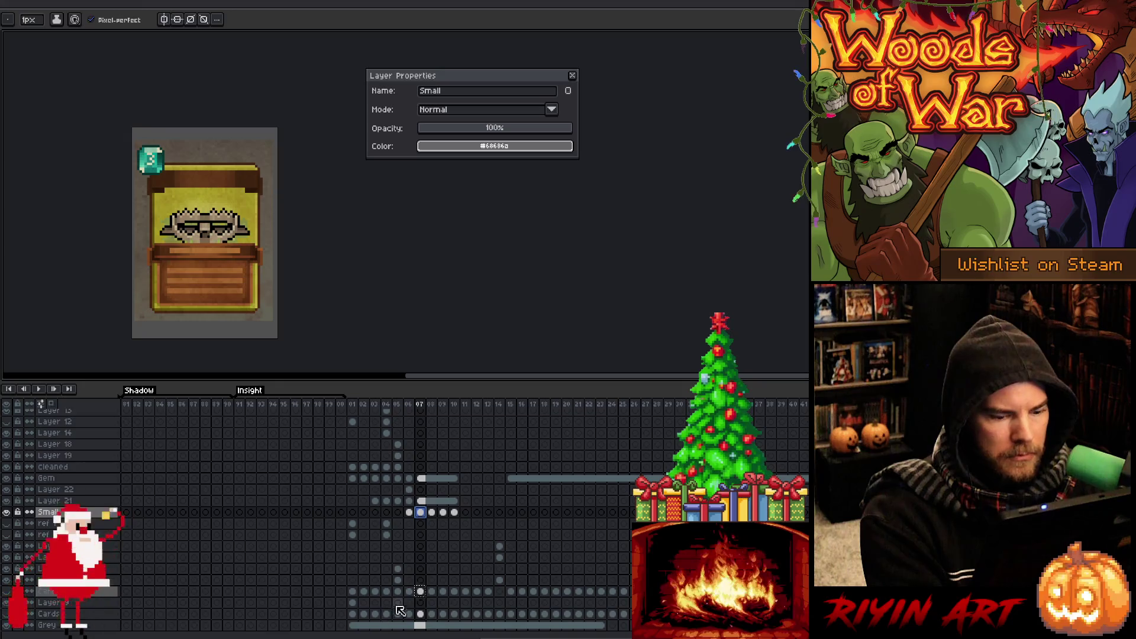
left_click(421, 592)
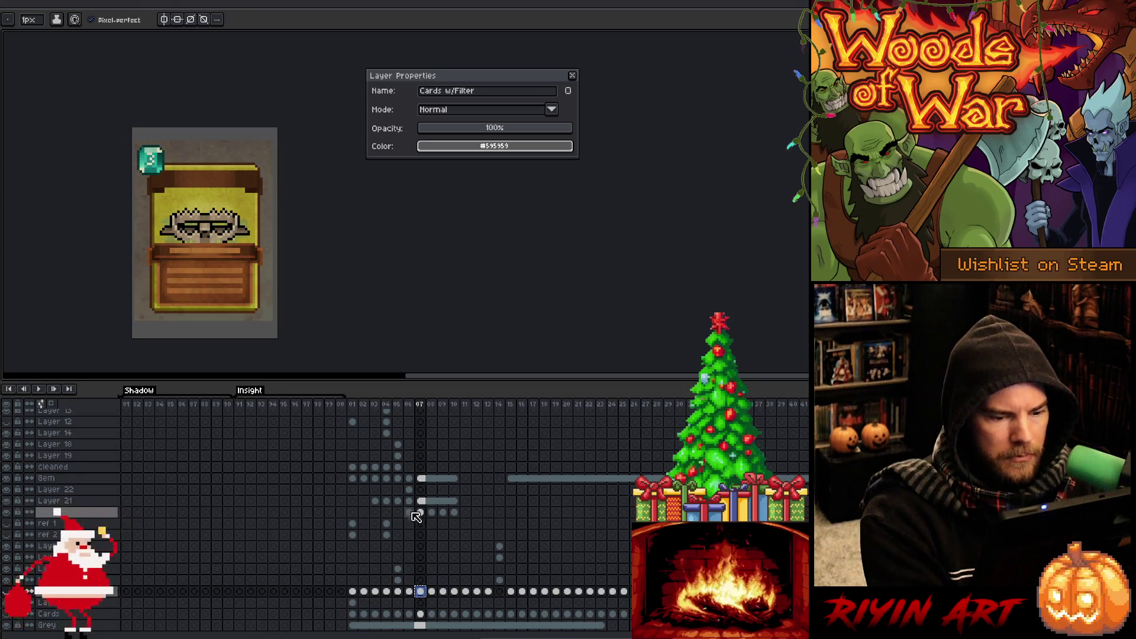
left_click(421, 490)
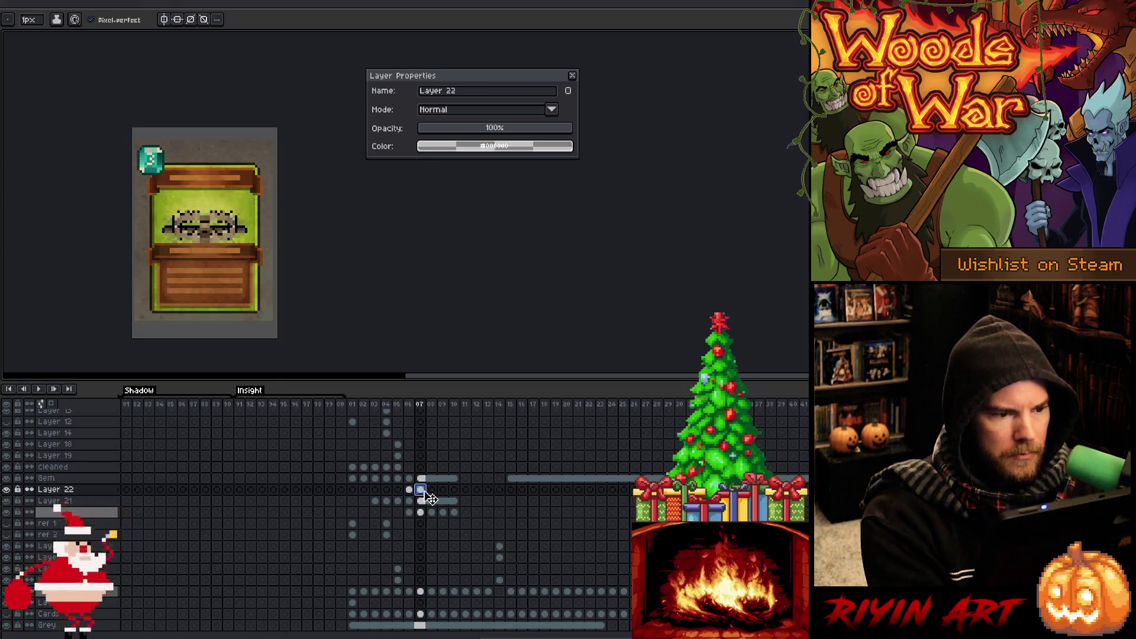
scroll(222, 182, "up", 2)
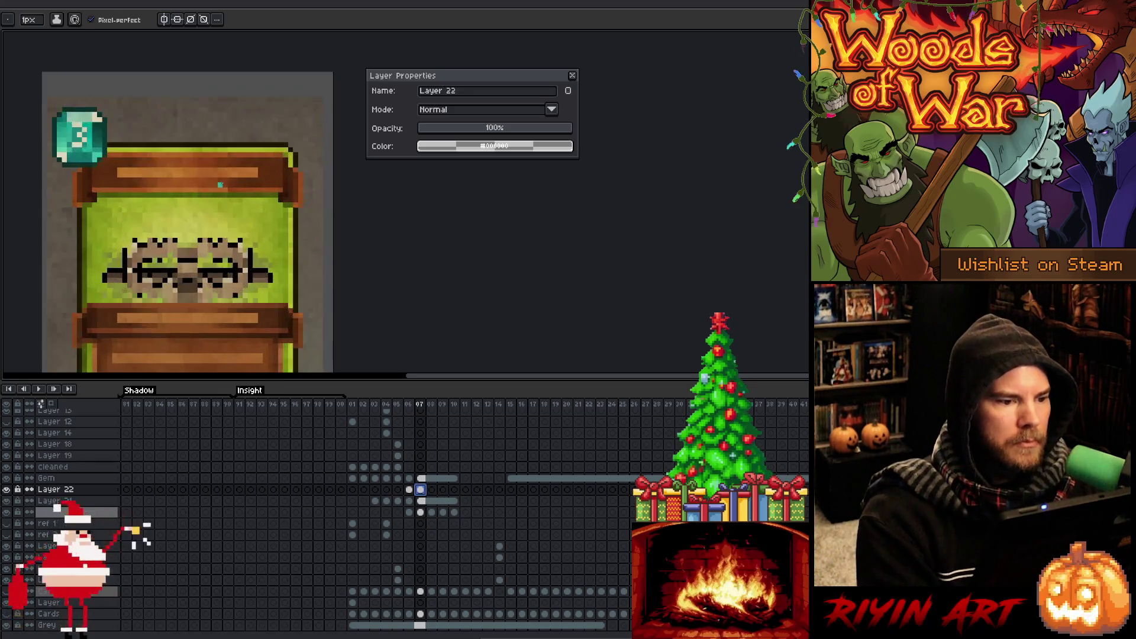
mouse_move(201, 254)
left_mouse_down()
mouse_move(208, 177)
mouse_move(215, 185)
left_mouse_up()
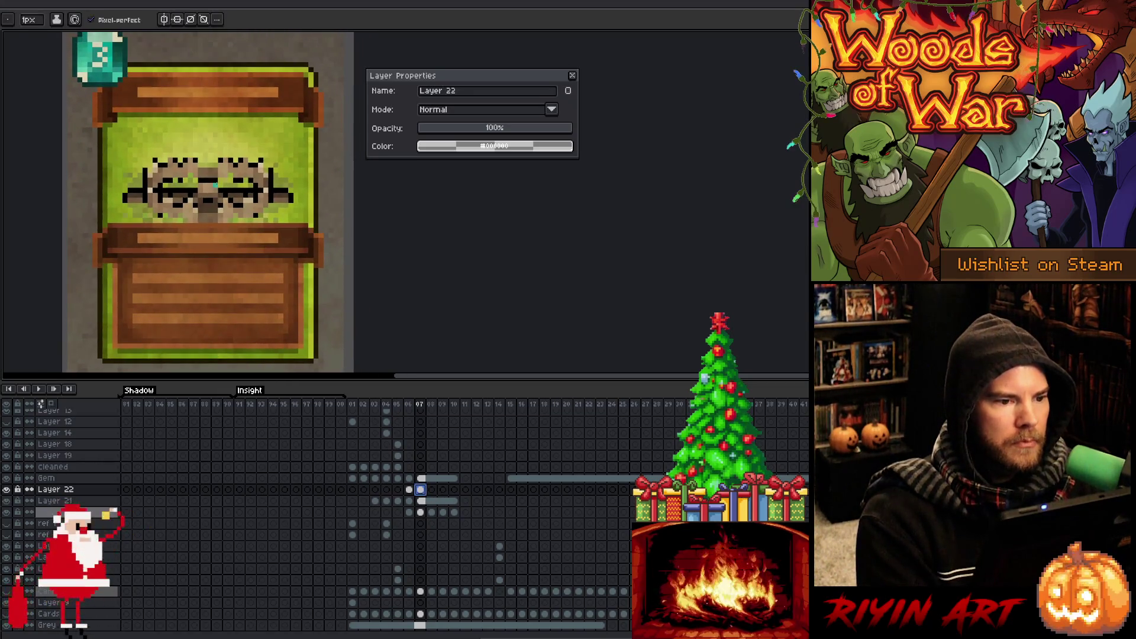
scroll(167, 197, "down", 1)
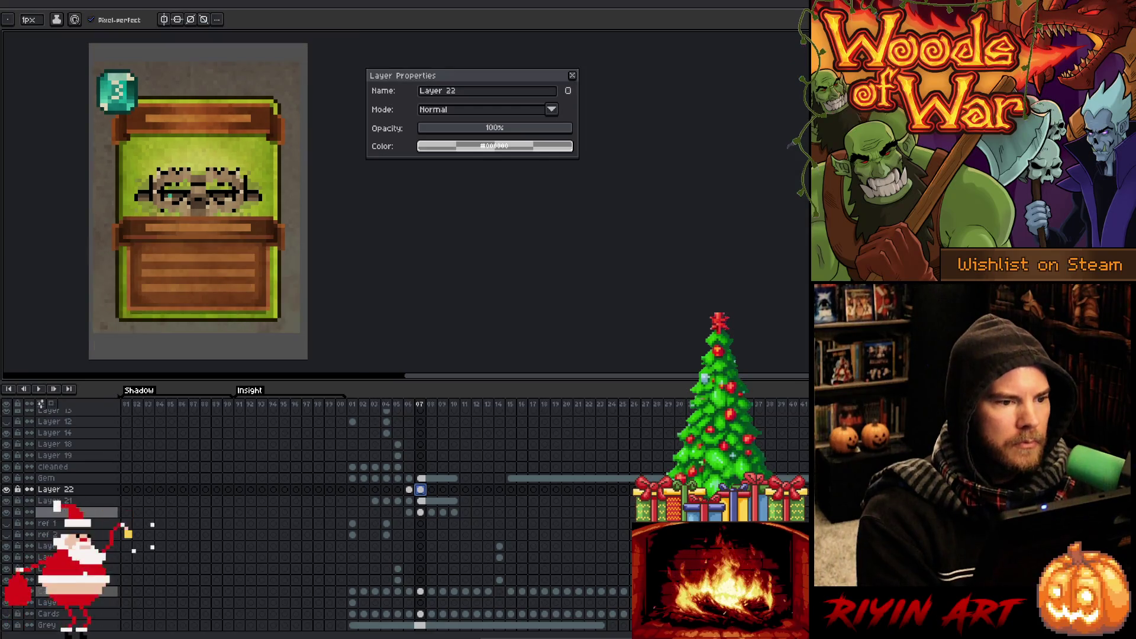
Jump to the comet card in frame 02 and make the banner's Text BG layer active with Auto Select.
left_click(363, 405)
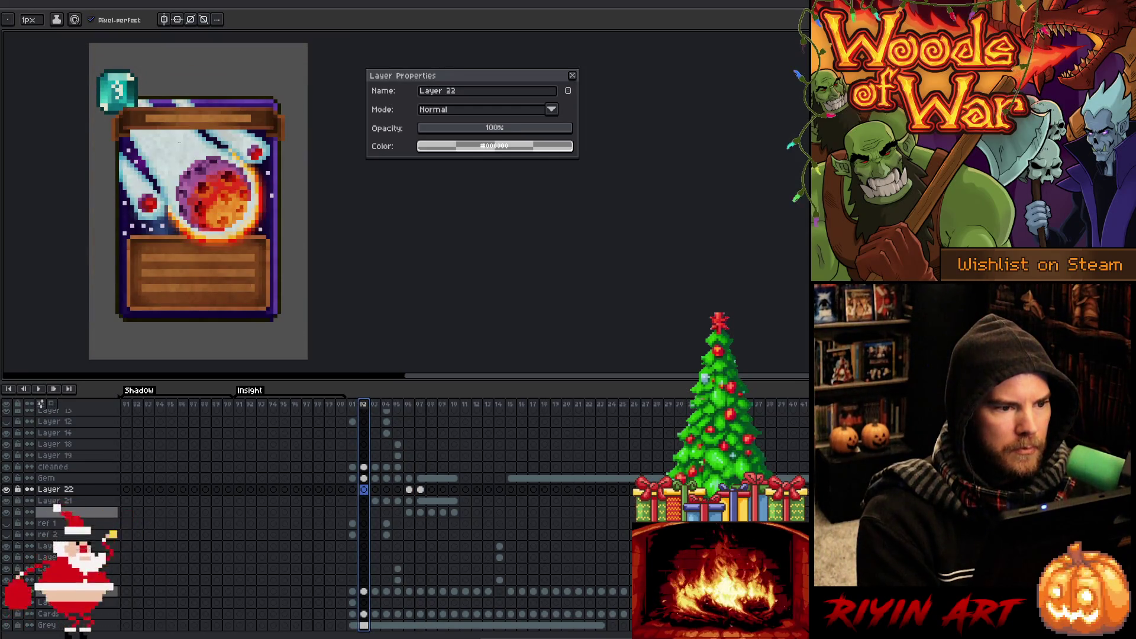
scroll(176, 134, "up", 2)
scroll(105, 180, "up", 3)
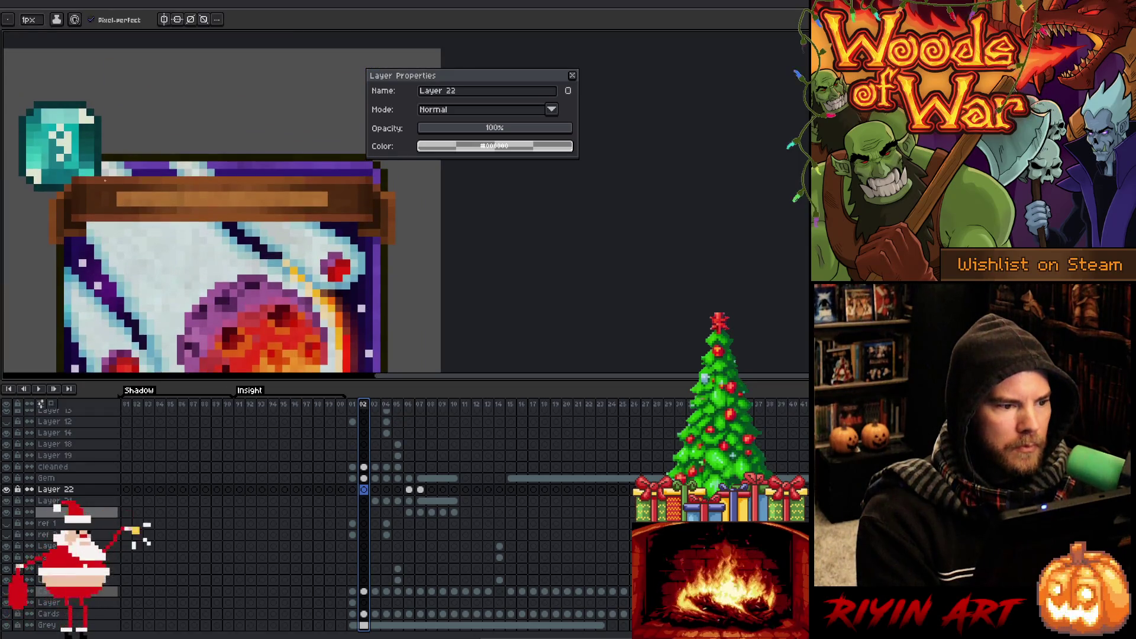
key("v")
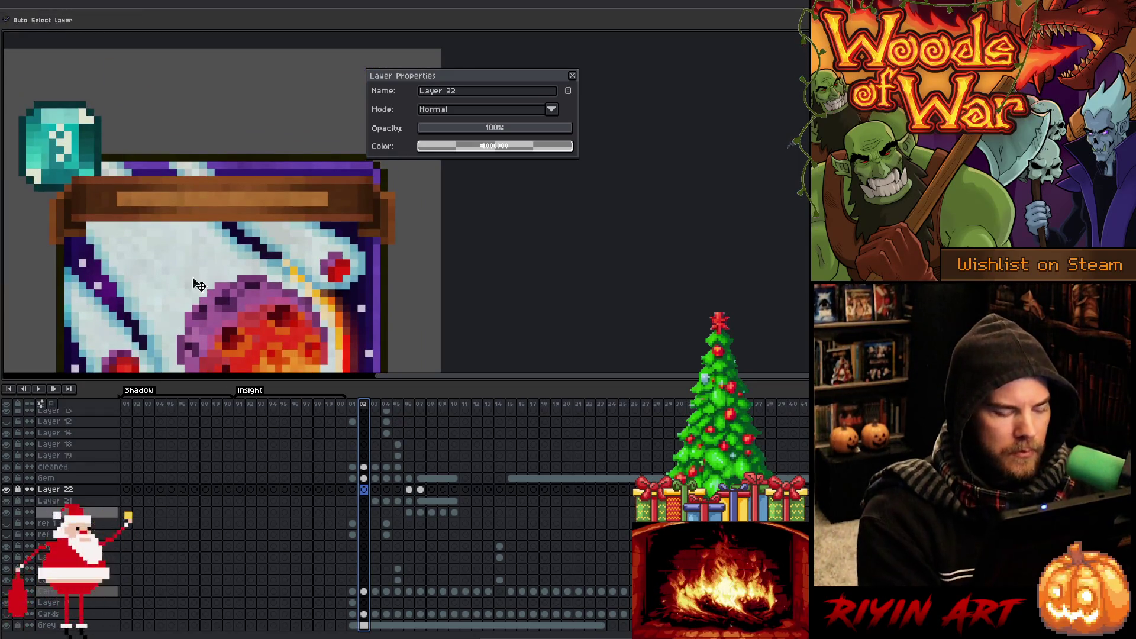
left_click(115, 201)
scroll(219, 494, "up", 3)
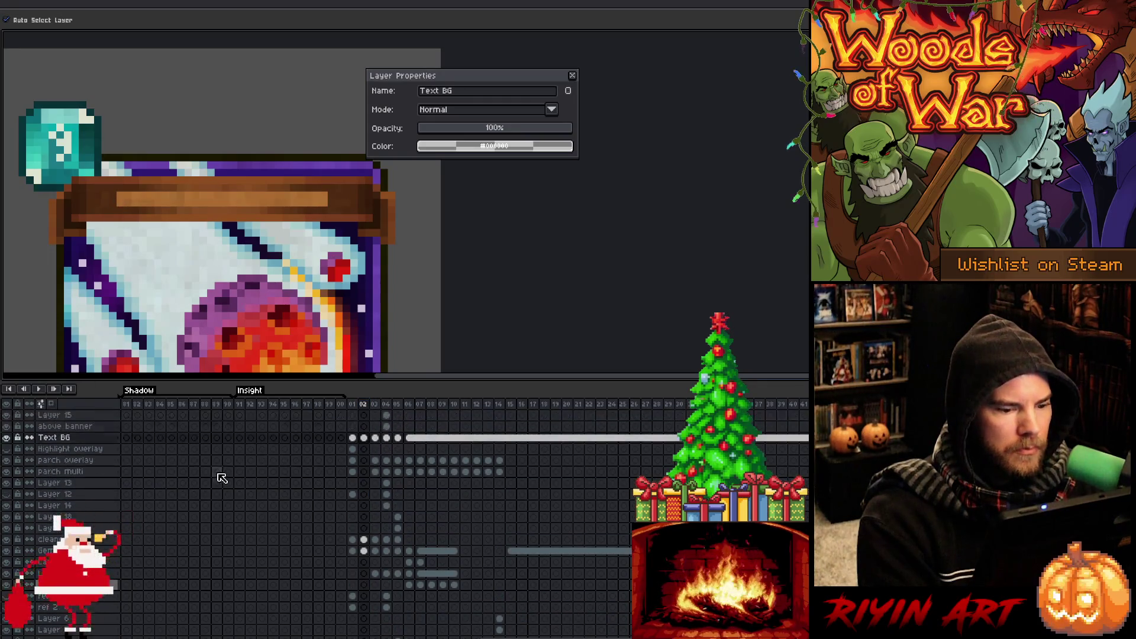
left_click(364, 438)
scroll(365, 441, "down", 1)
scroll(368, 443, "down", 3)
scroll(335, 324, "down", 3)
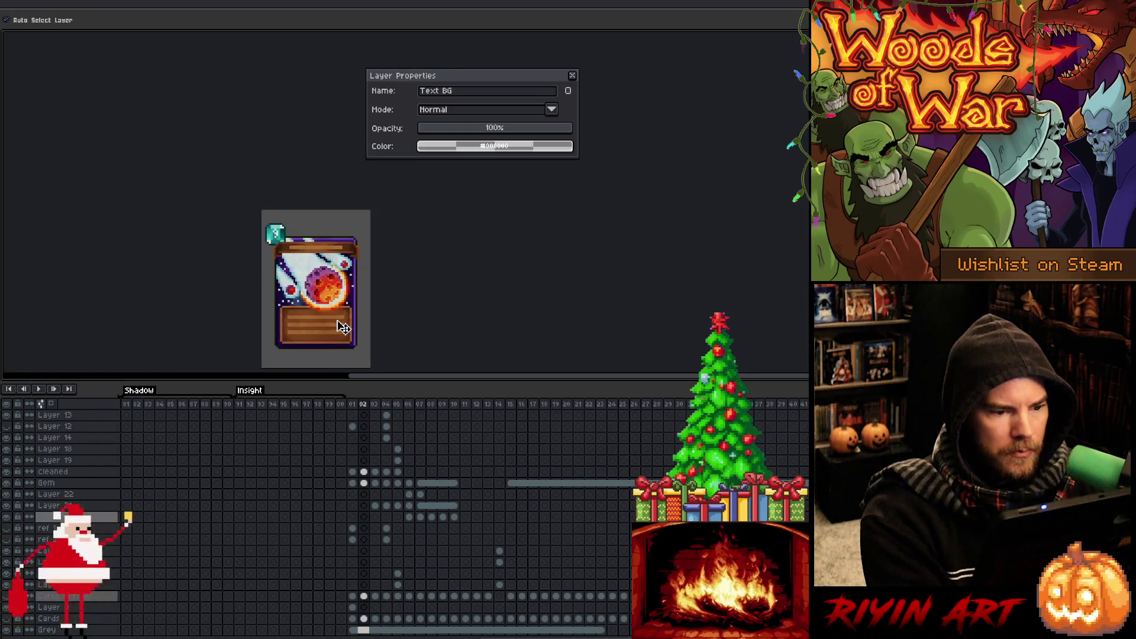
key("space")
left_click_drag(335, 324, 300, 294)
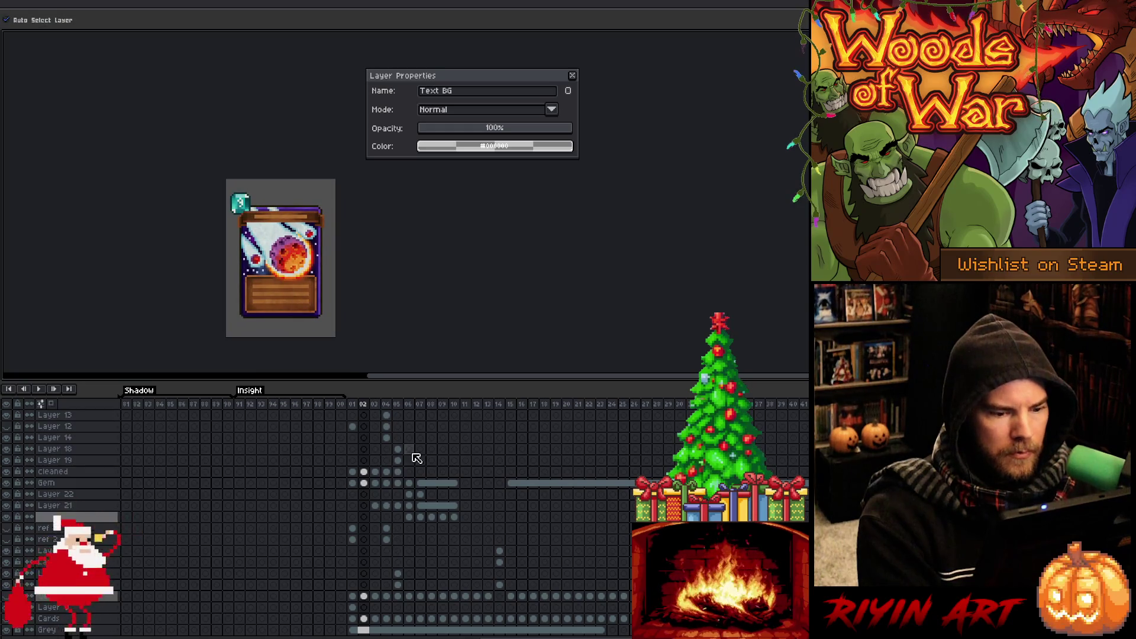
Return to the green card in frame 07 and select its Text BG cel.
left_click(410, 406)
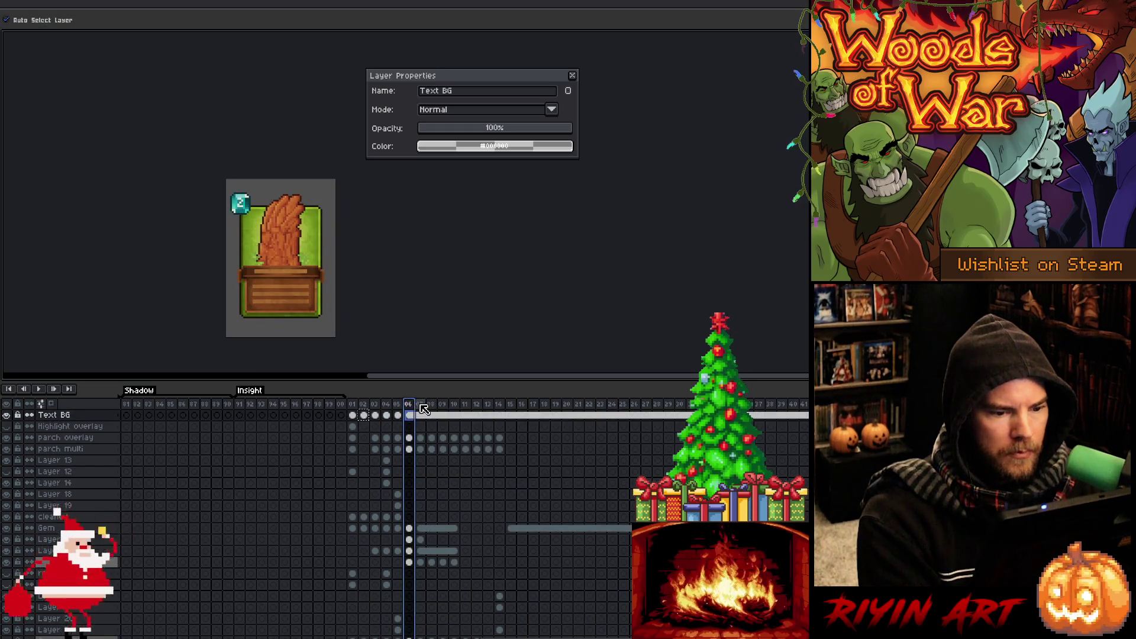
left_click(420, 405)
left_click(422, 416)
left_click(423, 418)
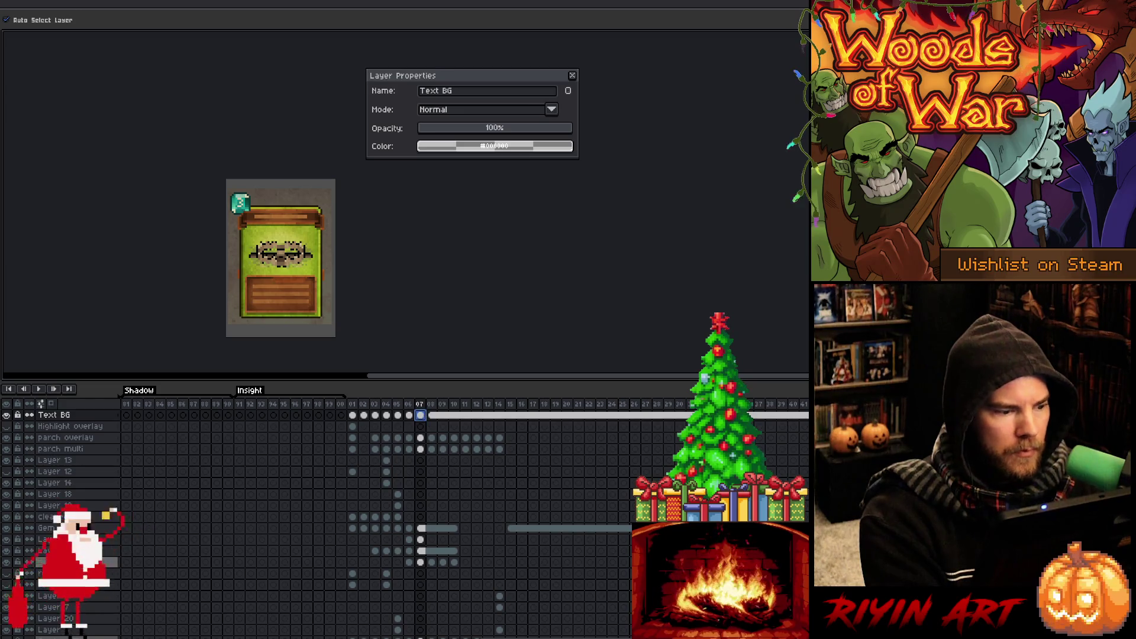
Toggle the Text BG layer's visibility to compare the card, leaving it shown.
left_click(9, 416)
left_click(9, 416)
left_click(9, 416)
left_click(8, 416)
left_click(8, 416)
left_click(7, 415)
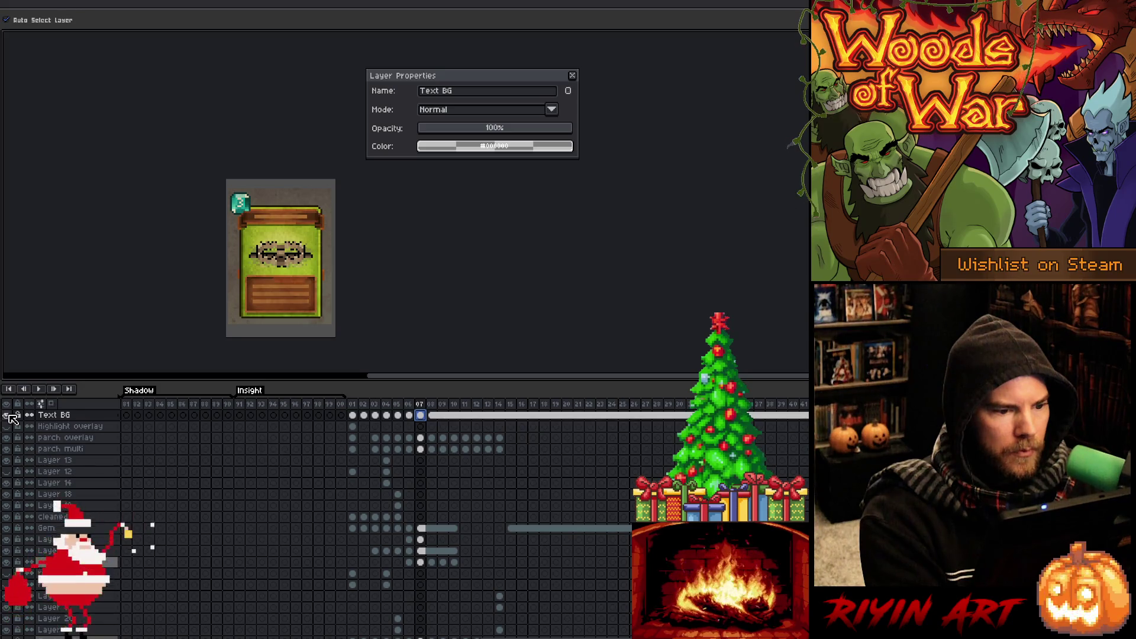
Zoom into the wood panel, solo Text BG, and sample the wood edge's dark brown.
scroll(384, 462, "up", 5)
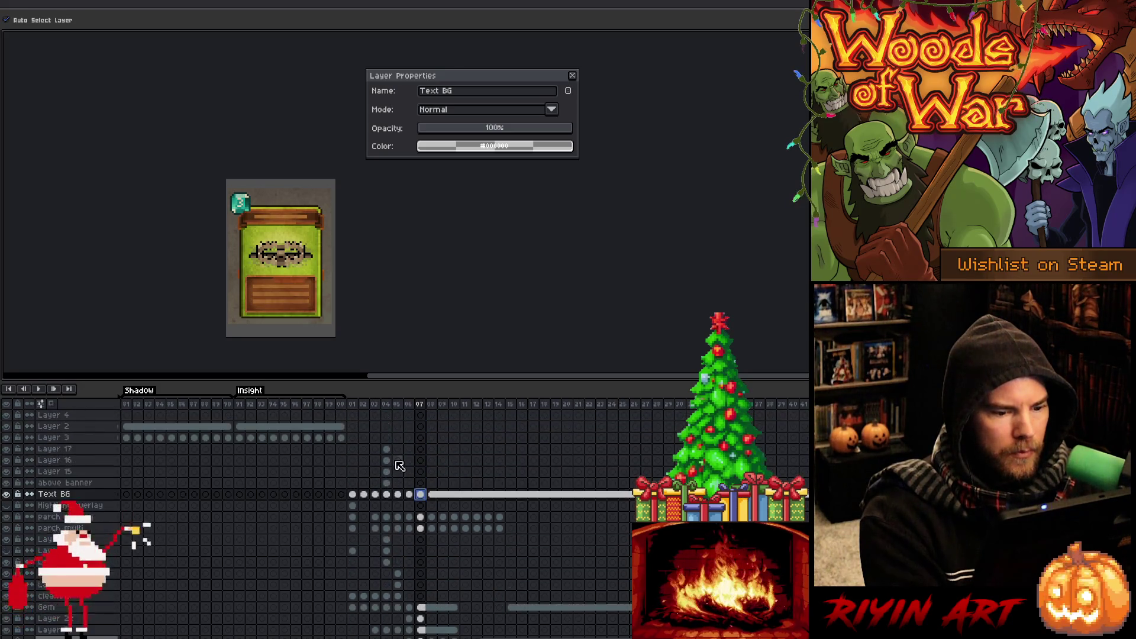
scroll(303, 290, "up", 3)
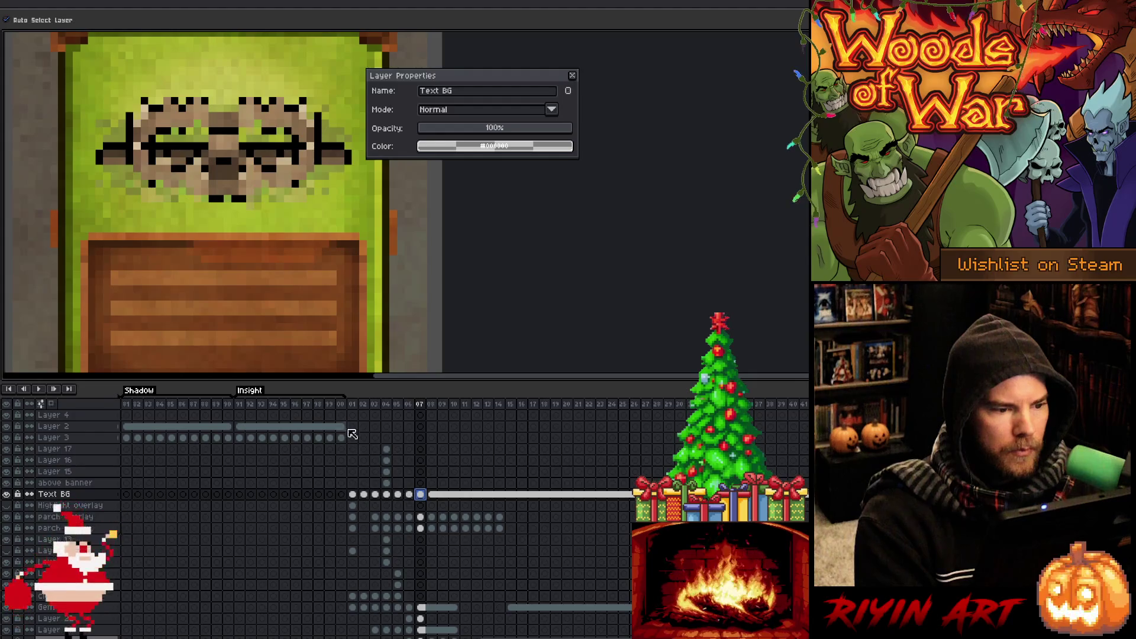
scroll(178, 256, "up", 2)
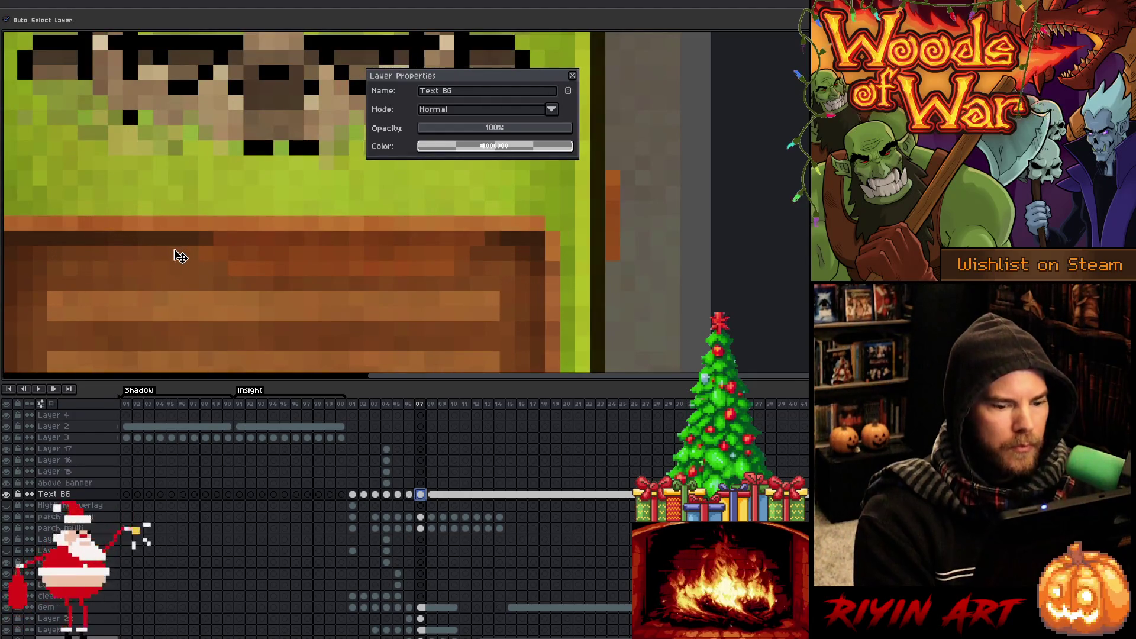
left_click(11, 493, "alt")
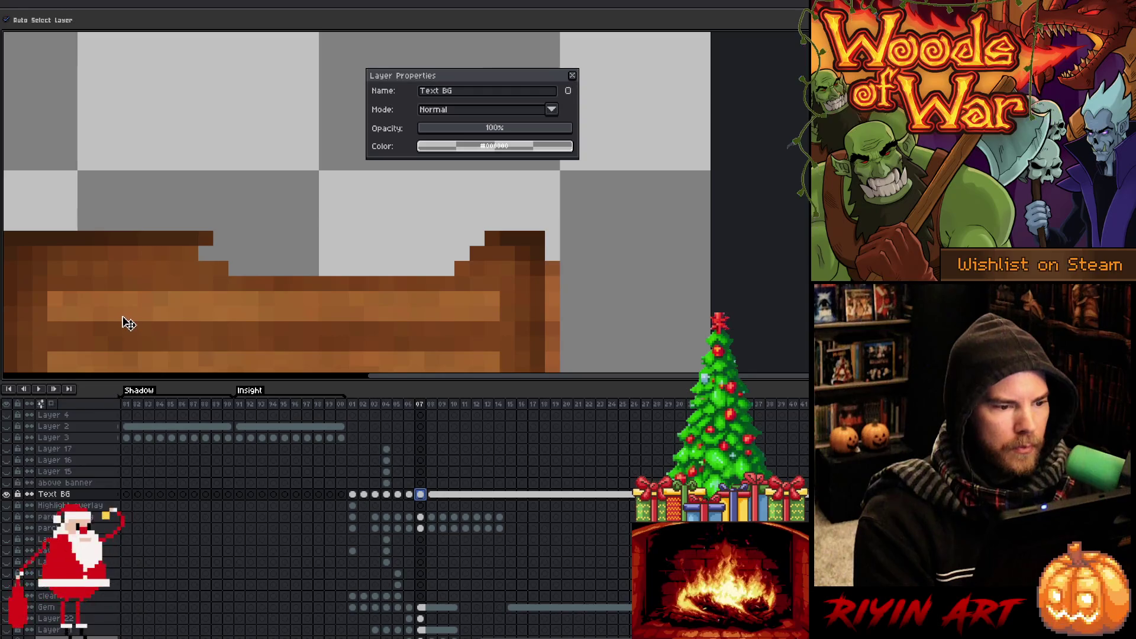
key("i")
left_click(513, 234)
Pencil dark brown over the grey gaps and notches along the wood panel's top row.
key("b")
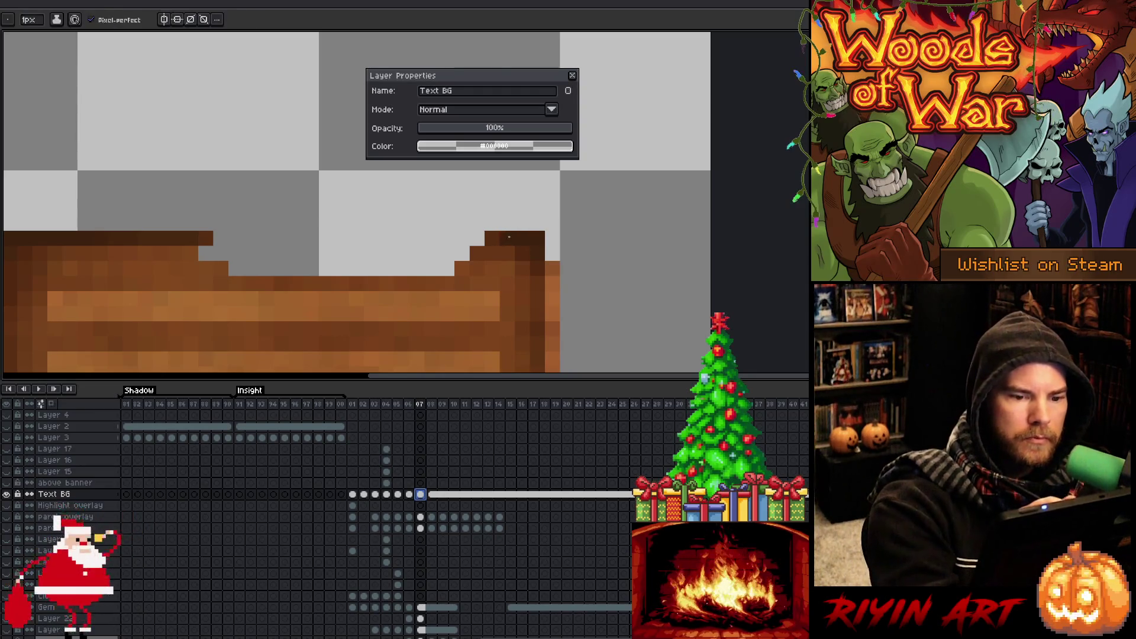
left_click(492, 238)
left_click(199, 238, "shift")
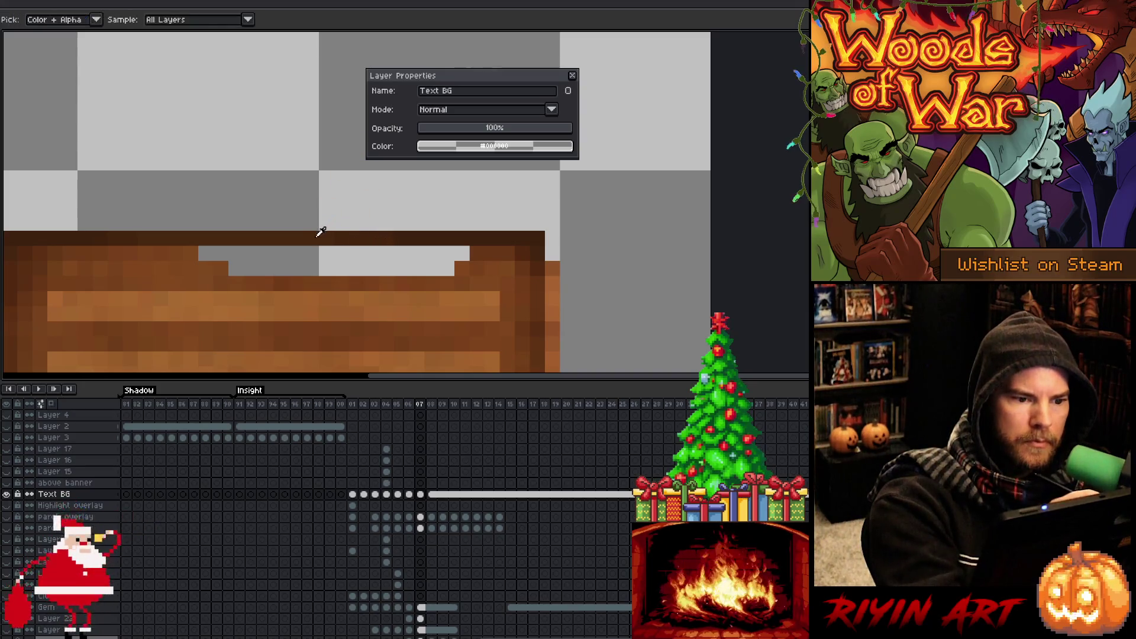
key("alt")
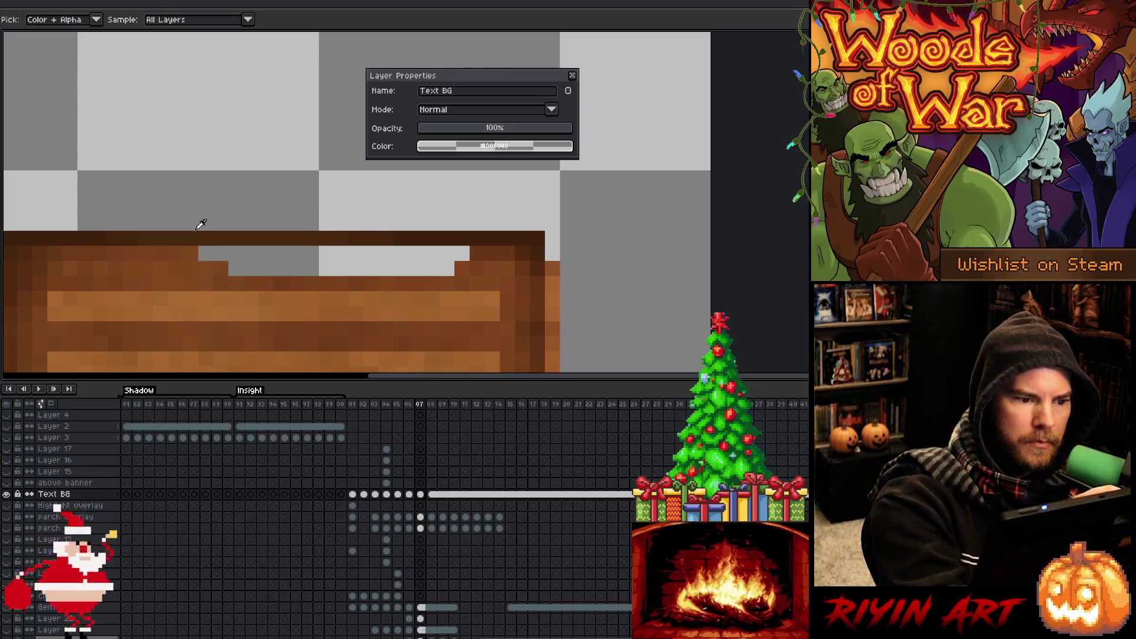
left_click(206, 253)
left_click_drag(221, 253, 386, 254)
left_click_drag(418, 253, 447, 253)
left_click(445, 228, "ctrl")
scroll(445, 228, "down", 5)
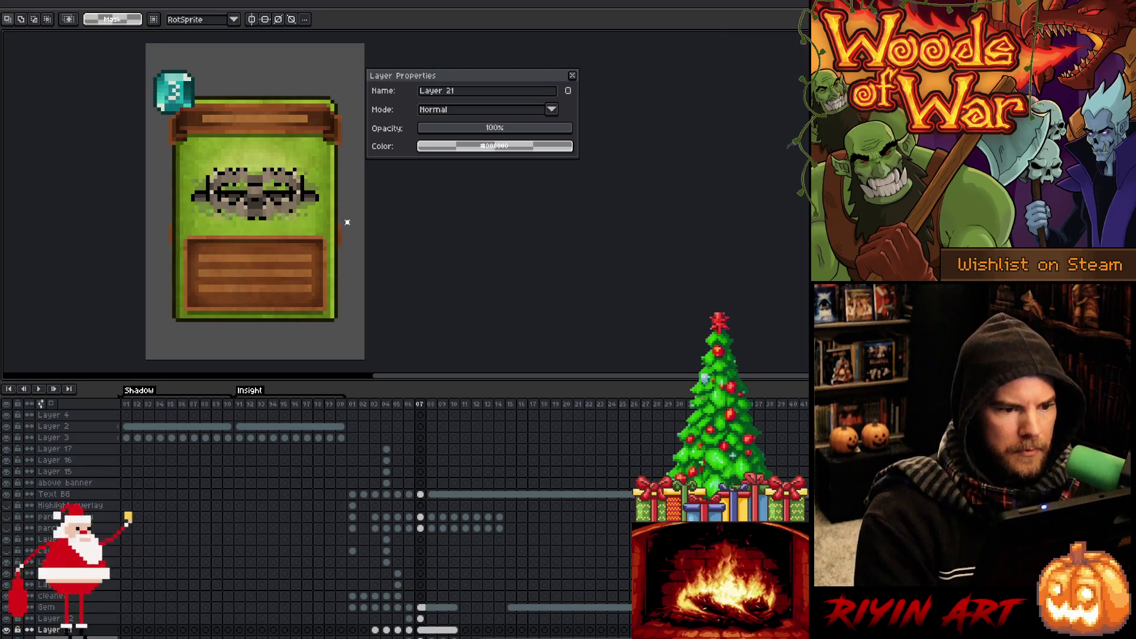
Move the white bar to the card's left edge and deselect it.
left_click(343, 237)
left_click_drag(148, 214, 155, 225)
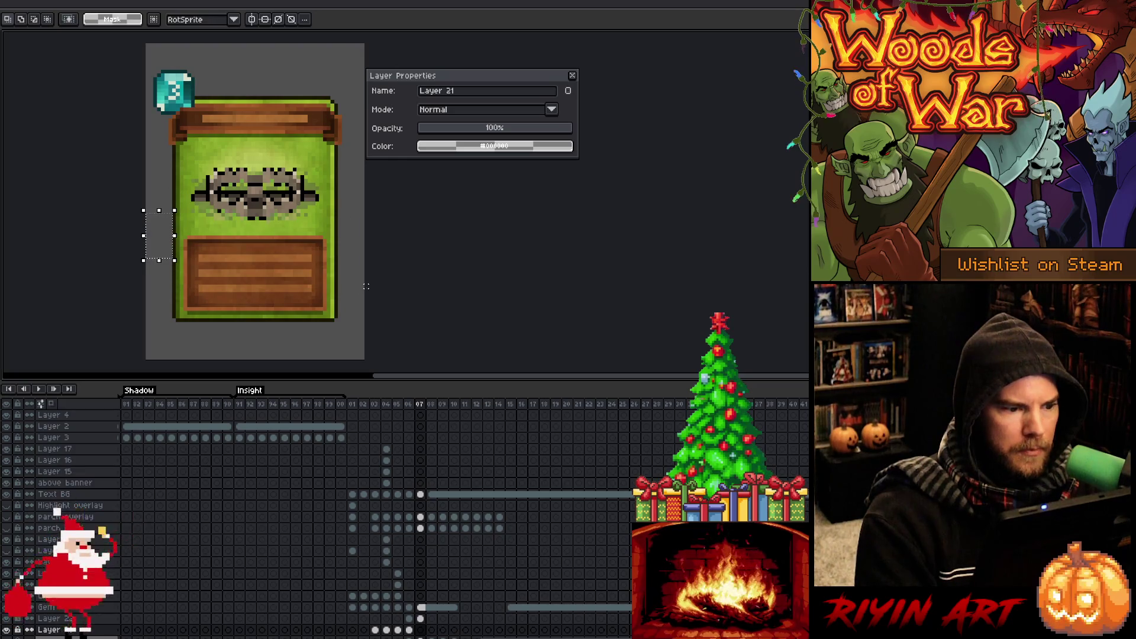
key("ctrl+d")
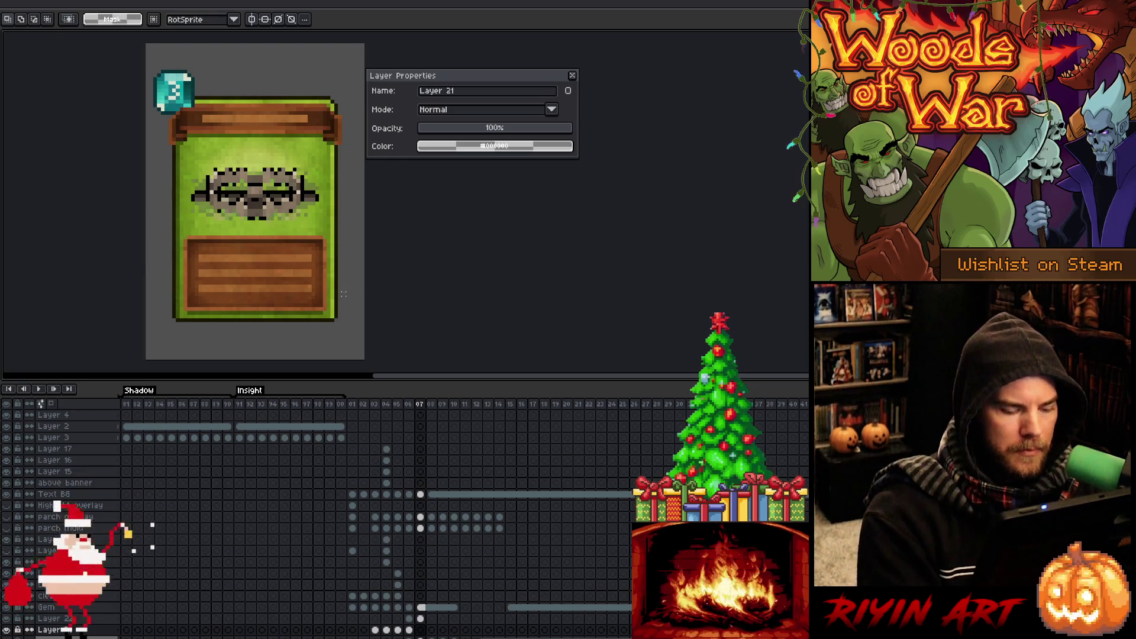
Make Layer 22 active by clicking its artwork, then switch between pencil and eraser.
key("v")
left_click(336, 309)
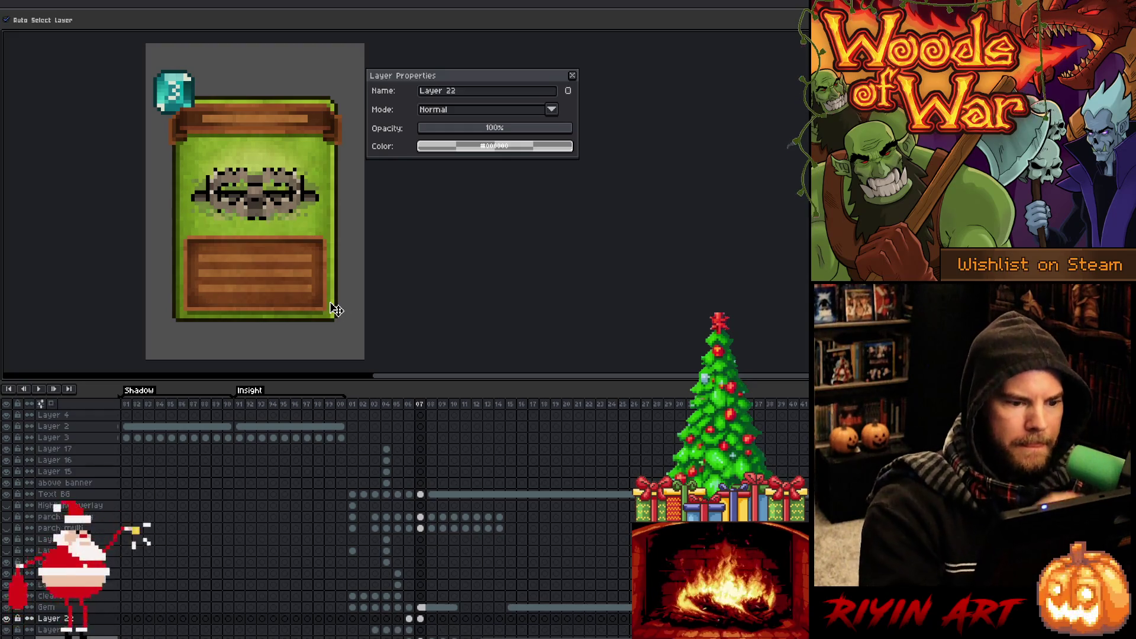
key("i")
key("b")
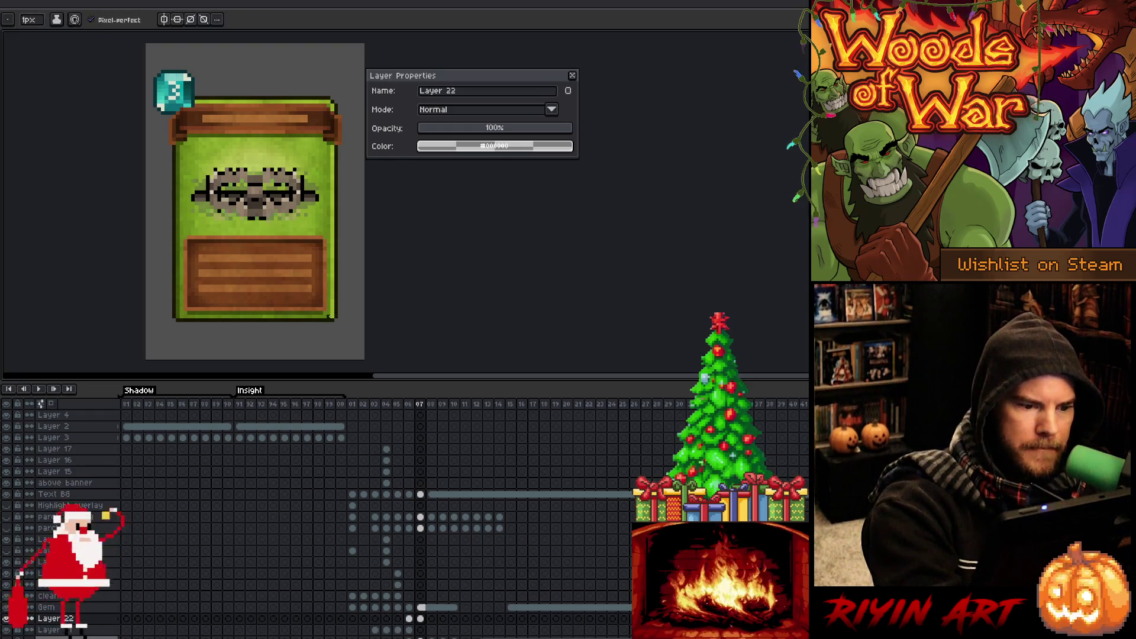
key("e")
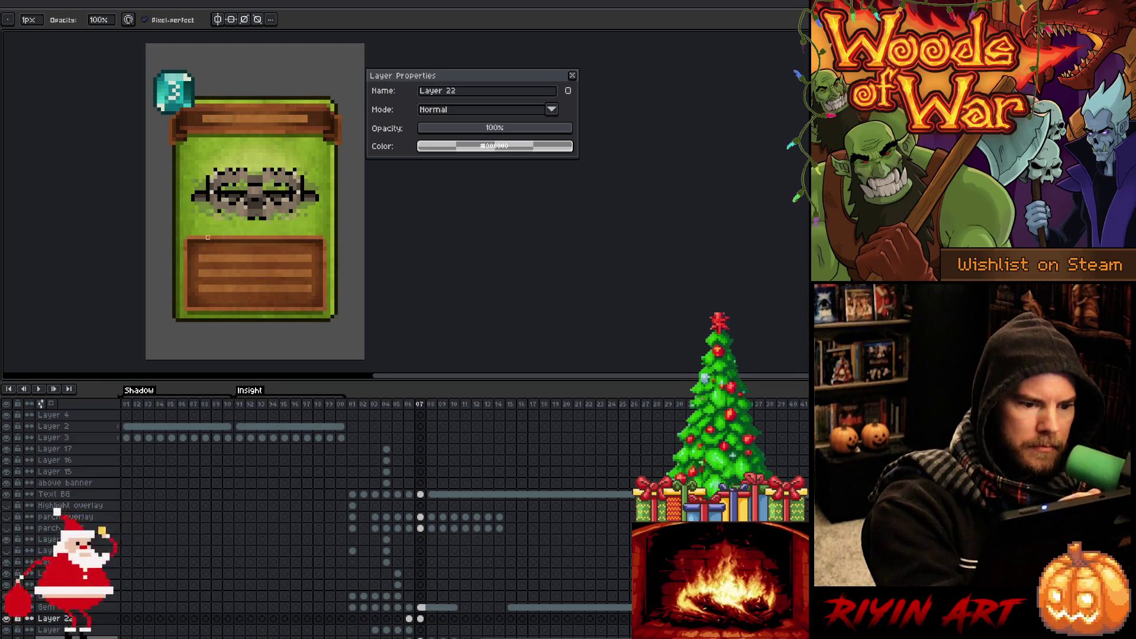
key("b")
key("e")
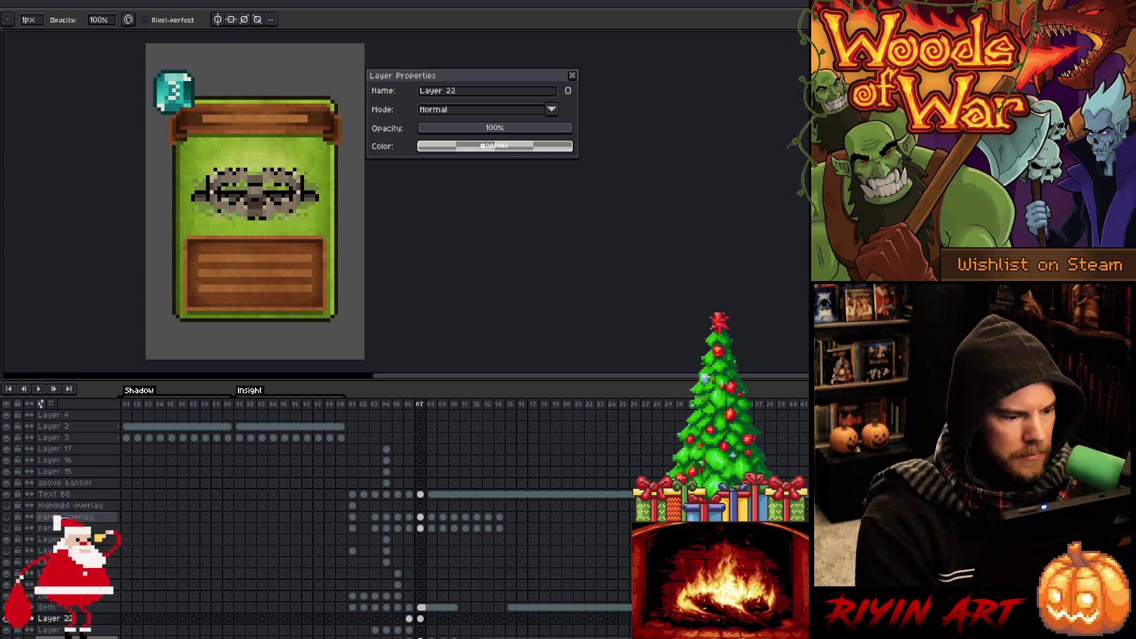
scroll(422, 619, "down", 1)
Solo the Small layer, marquee-select around the trap graphic, then show all layers again.
left_click(421, 608)
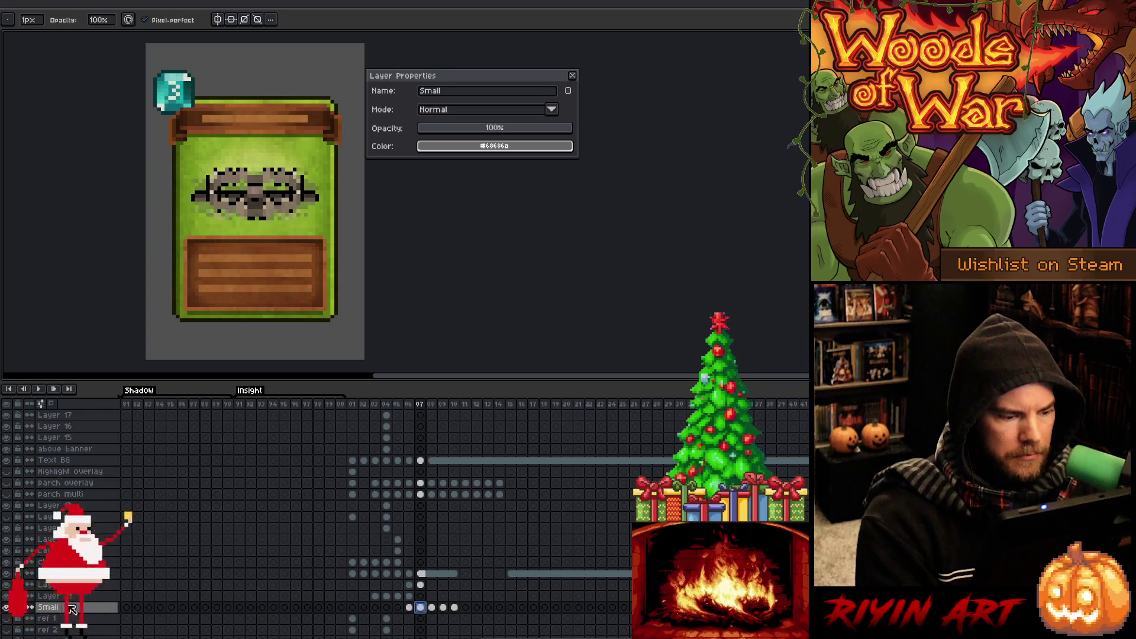
left_click(6, 608, "alt")
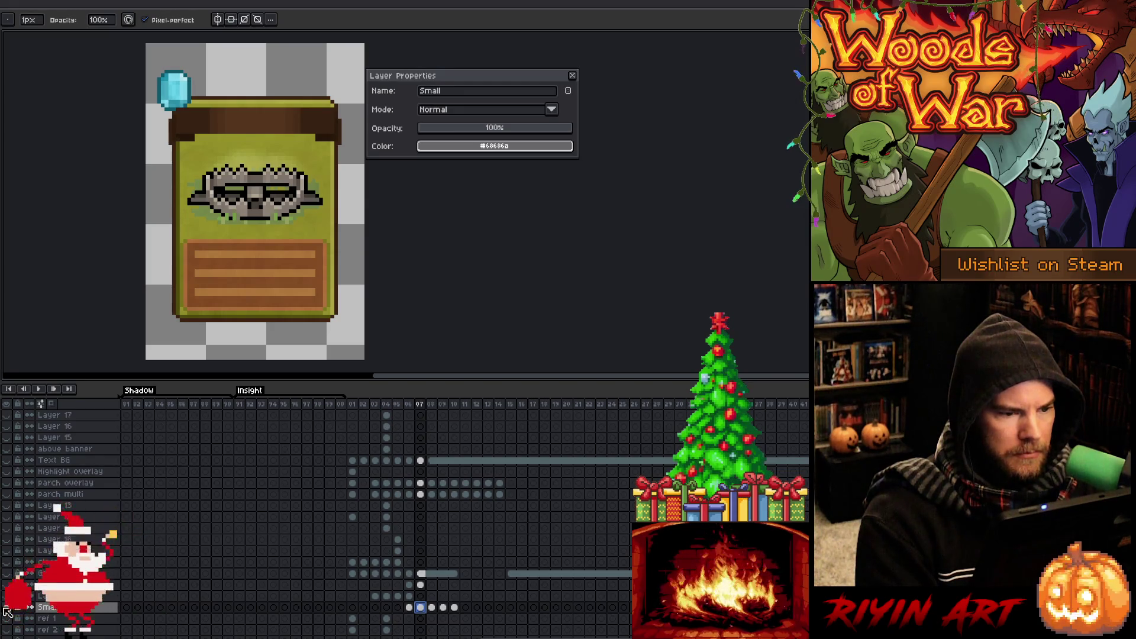
left_click(5, 608, "alt")
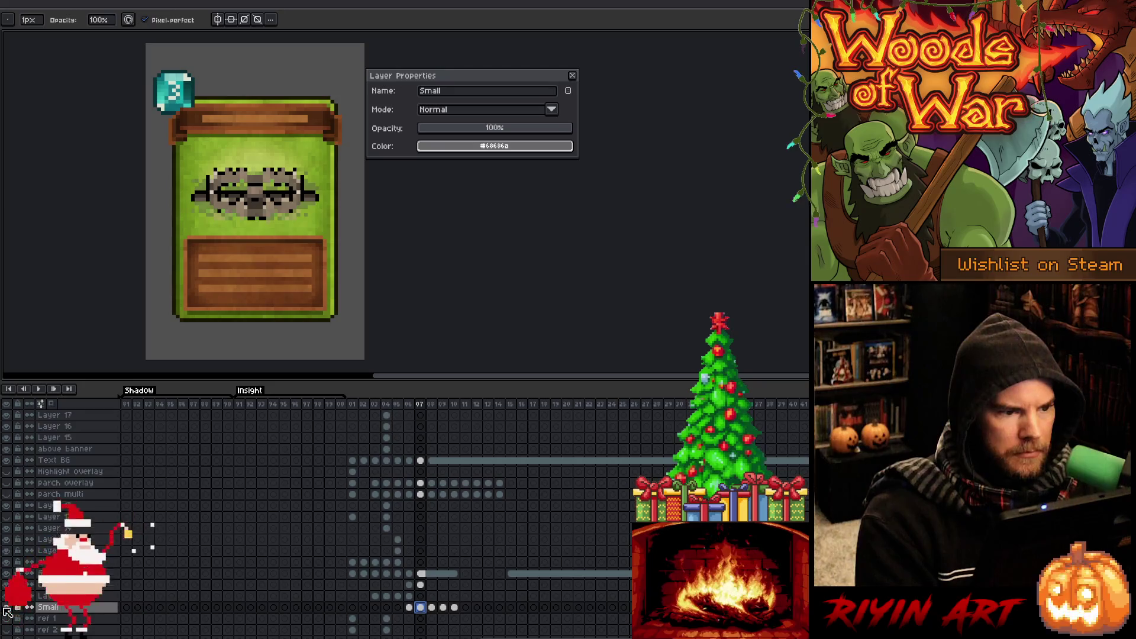
left_click(6, 608, "alt")
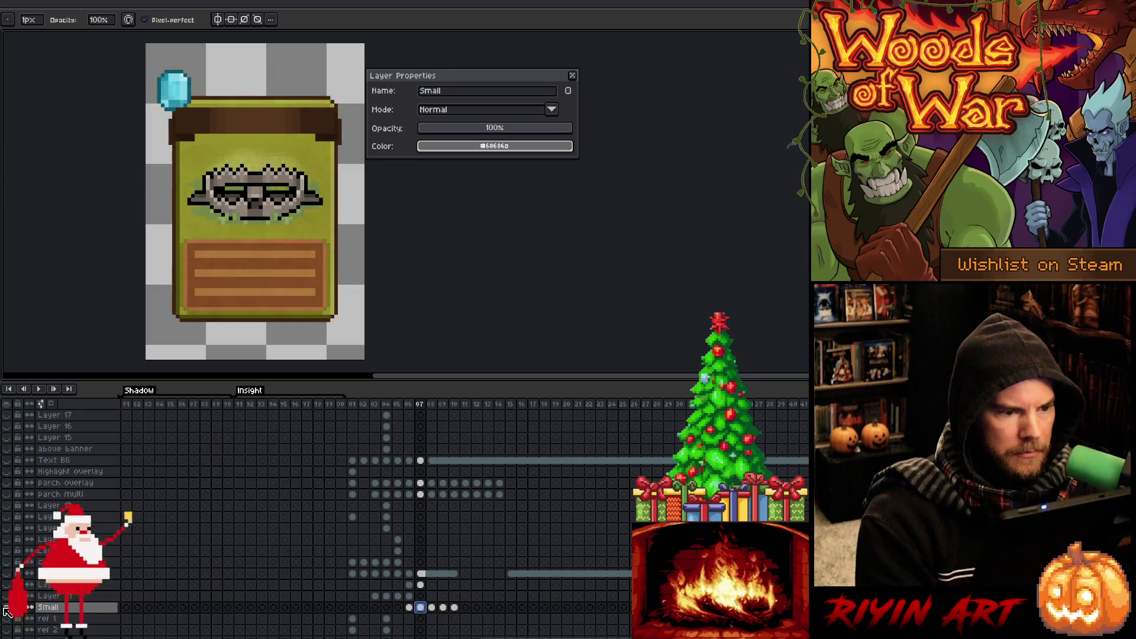
key("m")
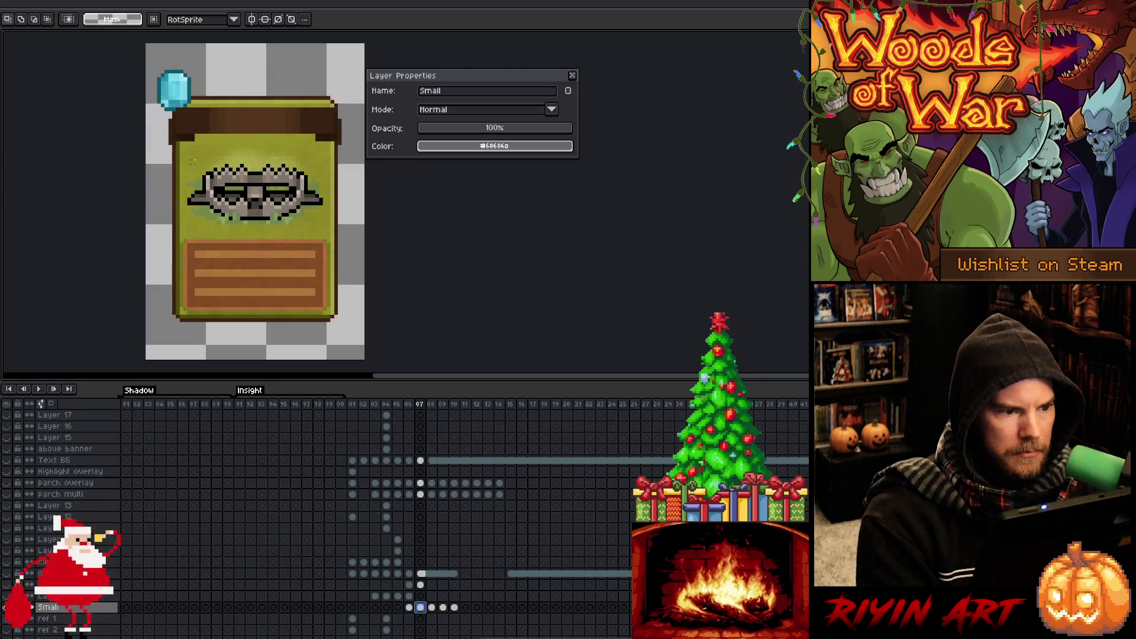
left_click_drag(207, 176, 323, 221)
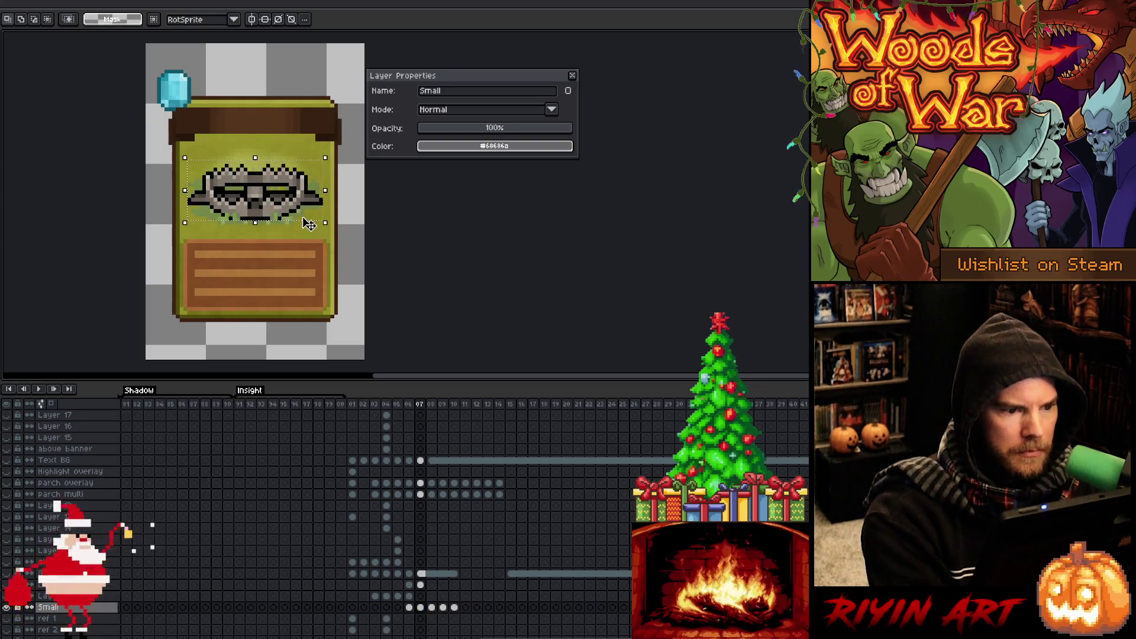
left_click_drag(255, 222, 255, 226)
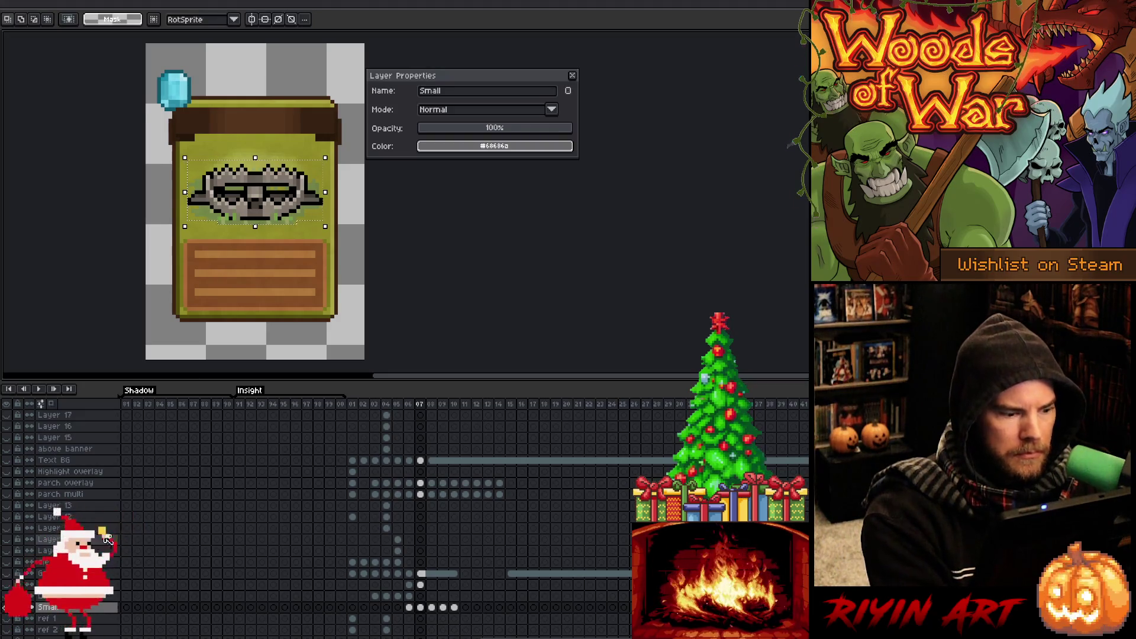
left_click(7, 608)
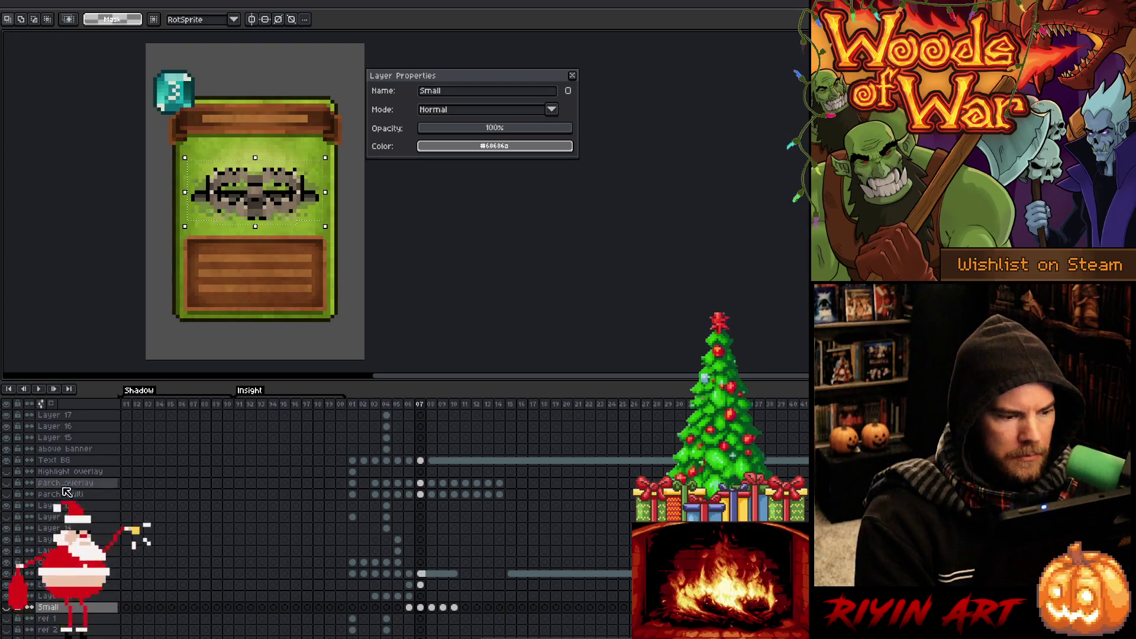
left_click(420, 562)
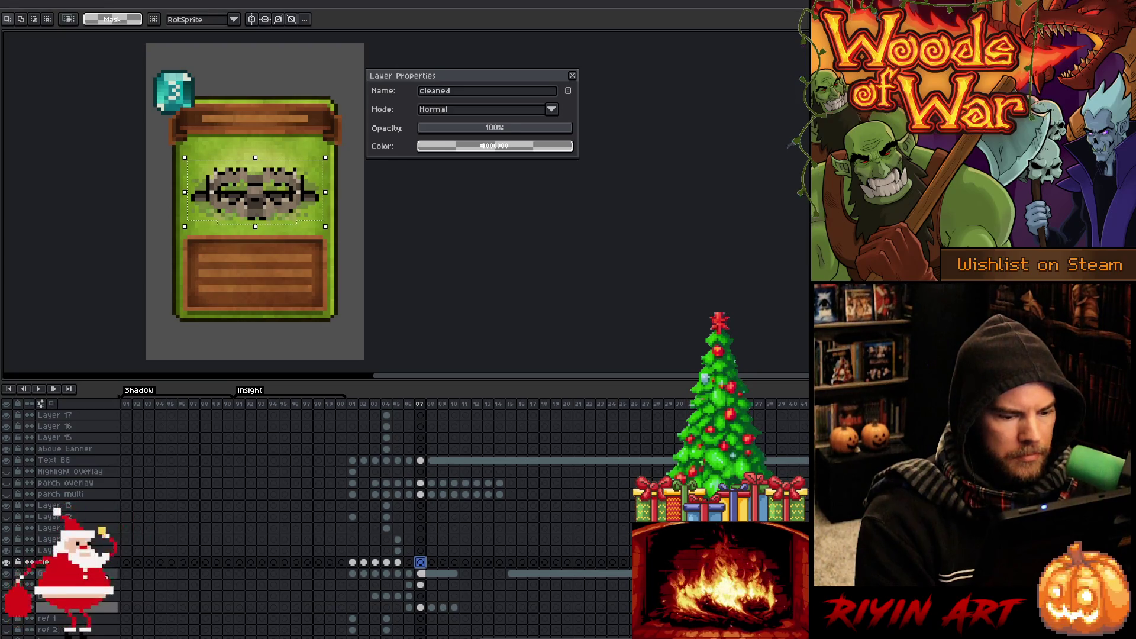
Paste the sharper trap graphic onto the cleaned layer's frame-07 cel and commit it.
key("ctrl+v")
scroll(242, 213, "up", 3)
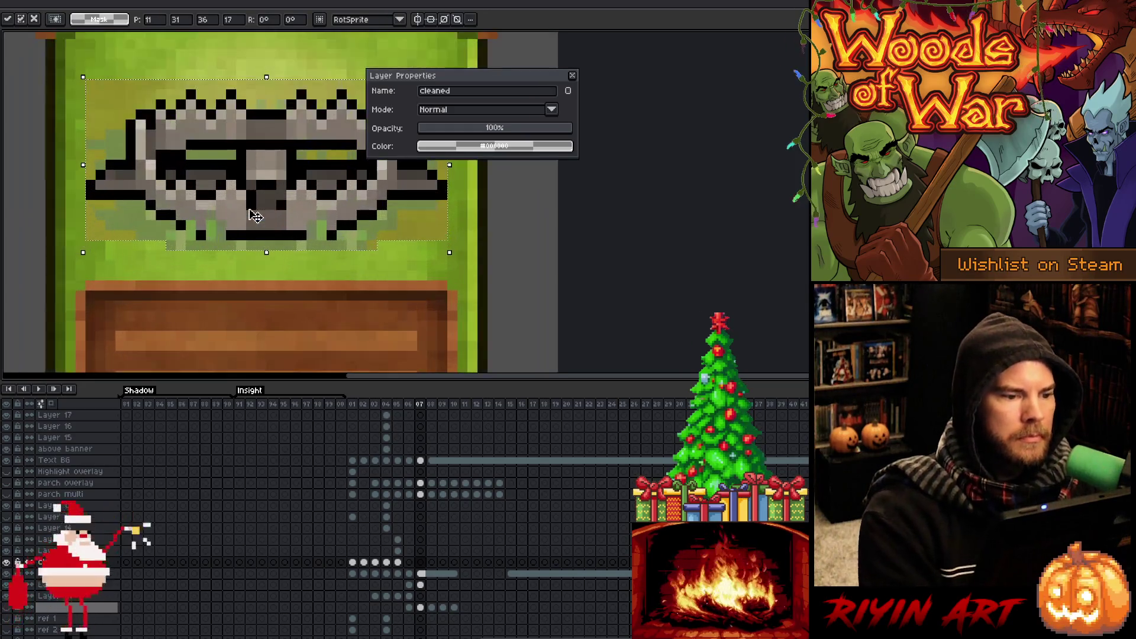
scroll(279, 205, "down", 2)
left_click_drag(279, 204, 227, 256)
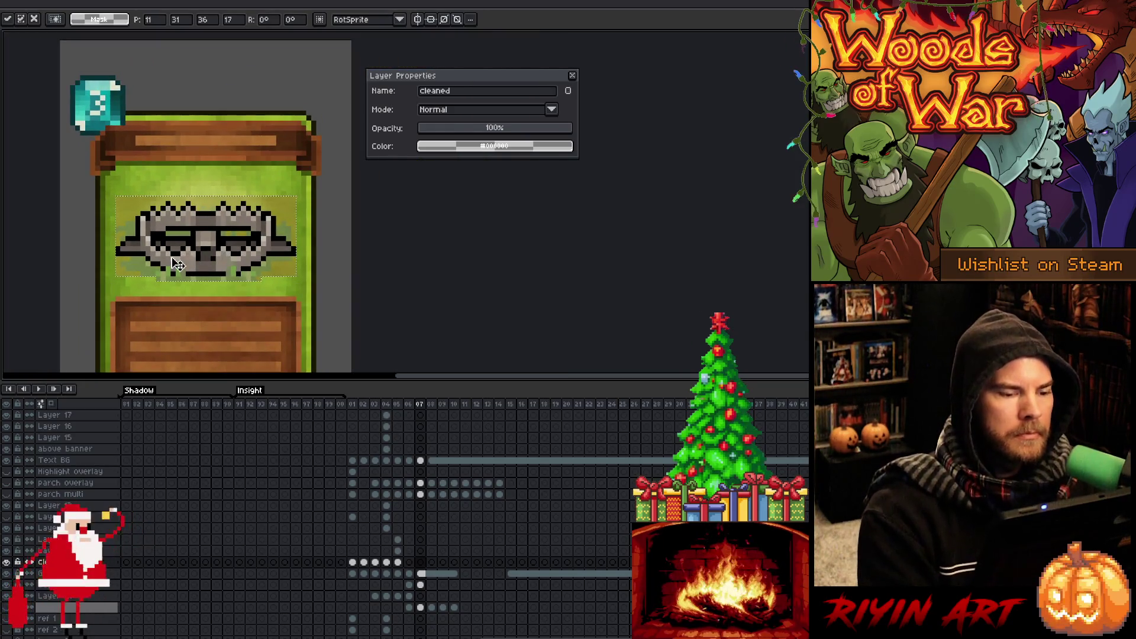
key("Return")
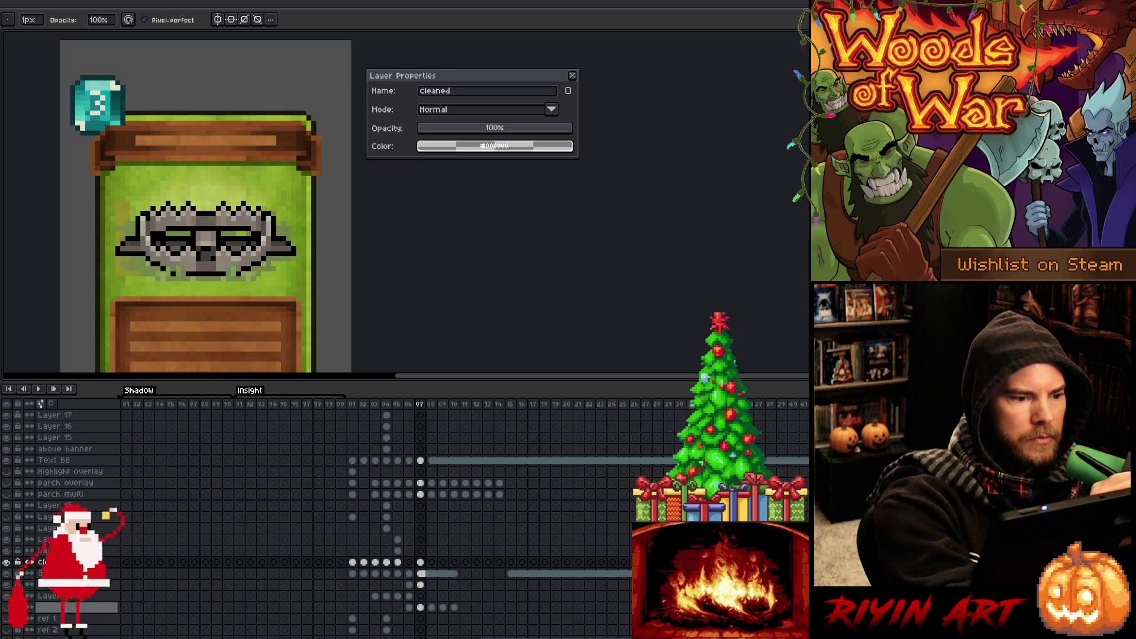
Close the Layer Properties panel and pan around to review the whole green card.
left_click(572, 75)
mouse_move(332, 206)
left_mouse_down()
mouse_move(518, 173)
mouse_move(505, 152)
left_mouse_up()
key("b")
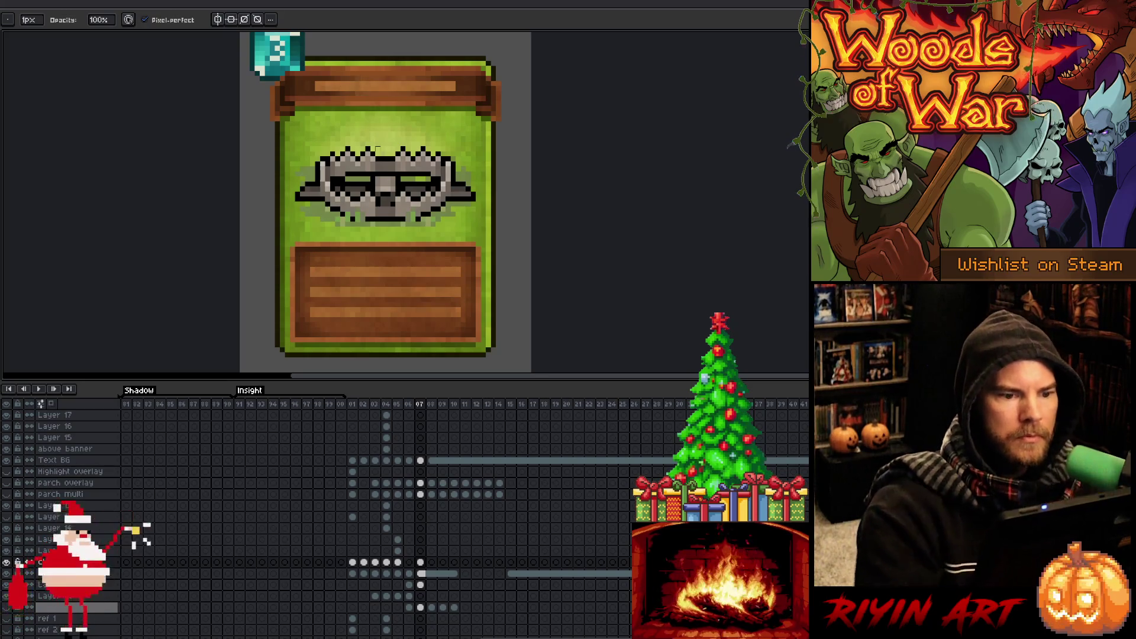
scroll(311, 219, "down", 2)
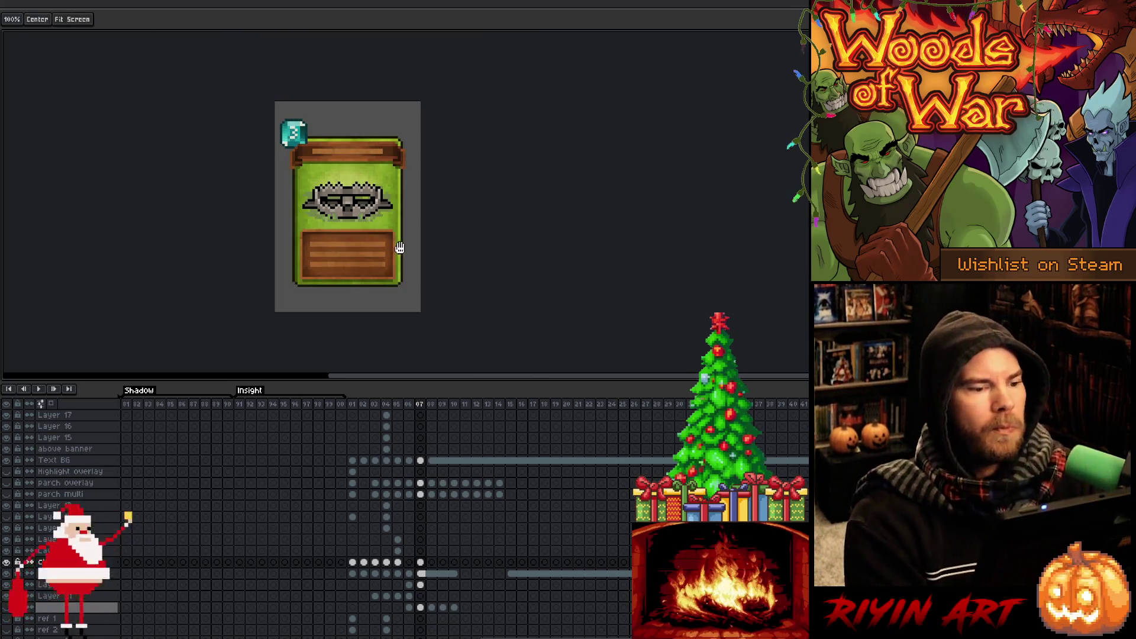
left_click_drag(325, 211, 234, 236)
scroll(235, 236, "up", 1)
left_click_drag(300, 251, 317, 216)
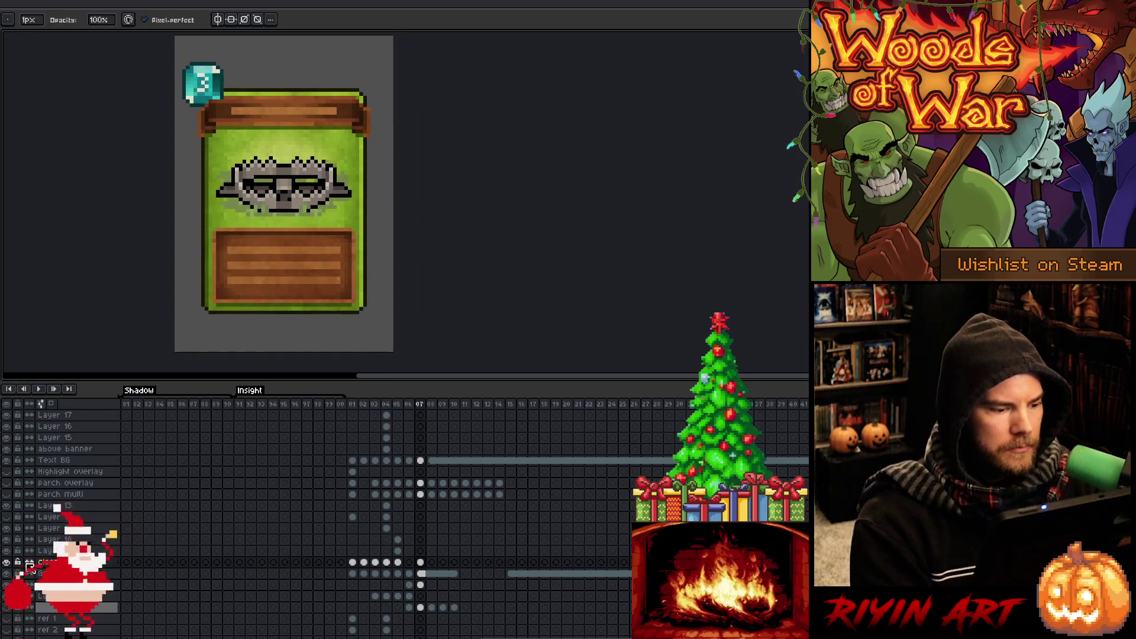
Add a new layer with Shift+N and move its properties panel out of the way.
key("shift+n")
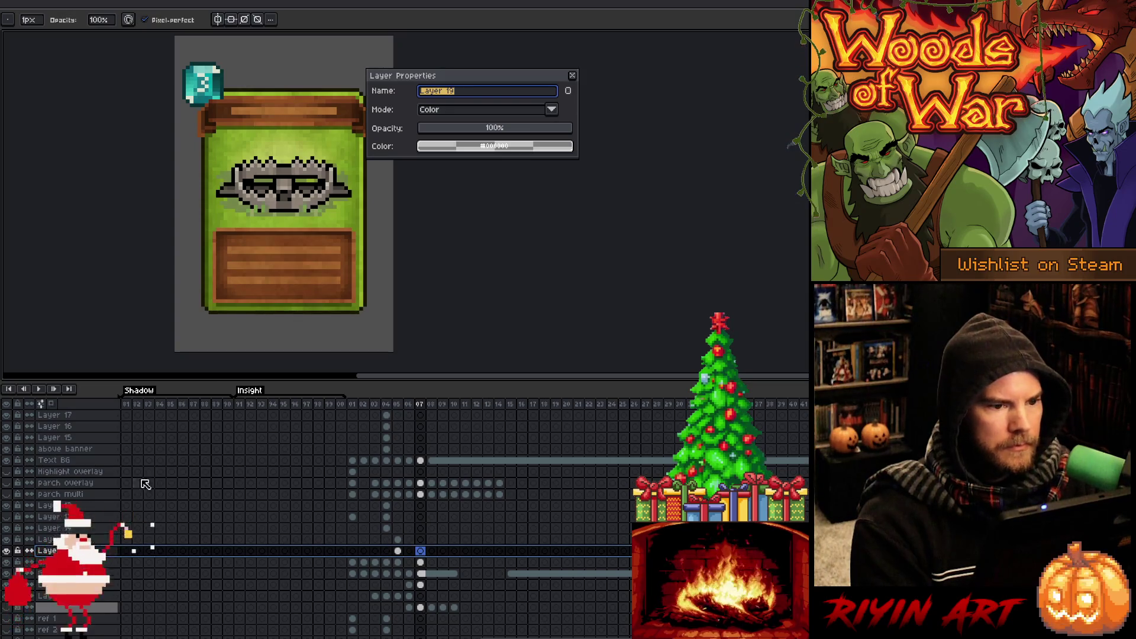
mouse_move(472, 84)
left_mouse_down()
mouse_move(520, 134)
mouse_move(540, 178)
mouse_move(626, 203)
mouse_move(620, 119)
left_mouse_up()
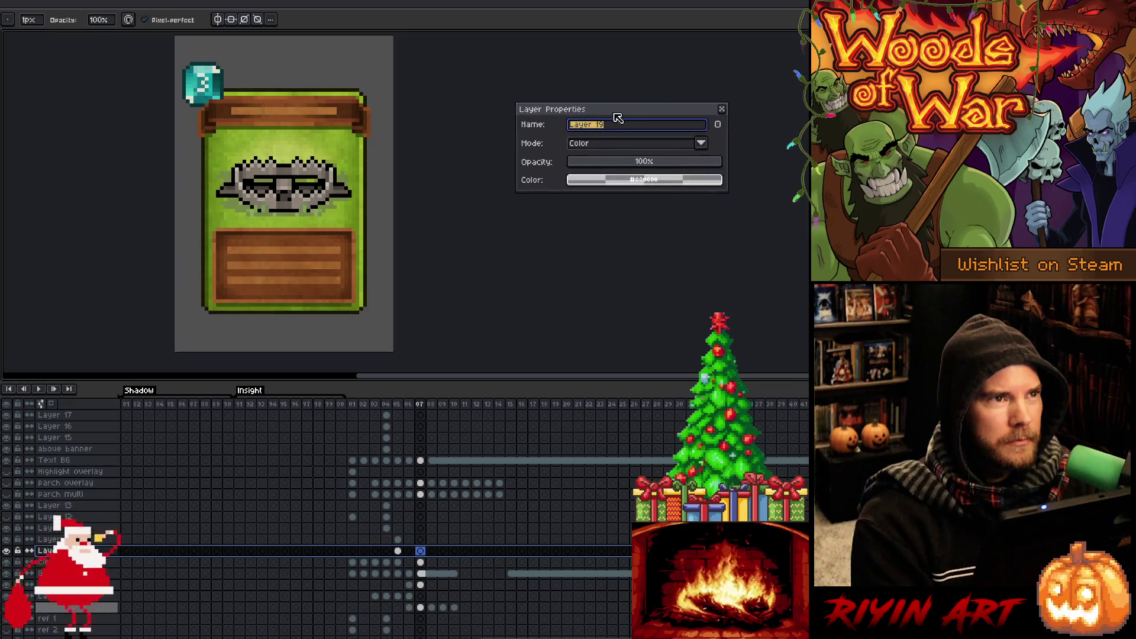
left_click(718, 125)
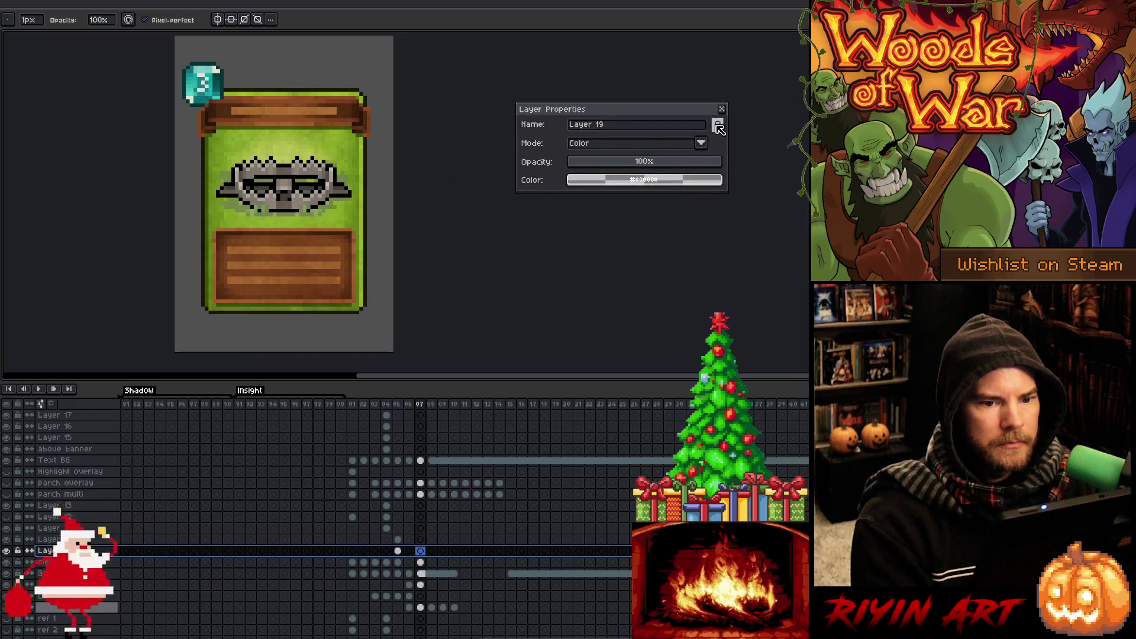
left_click_drag(677, 116, 729, 93)
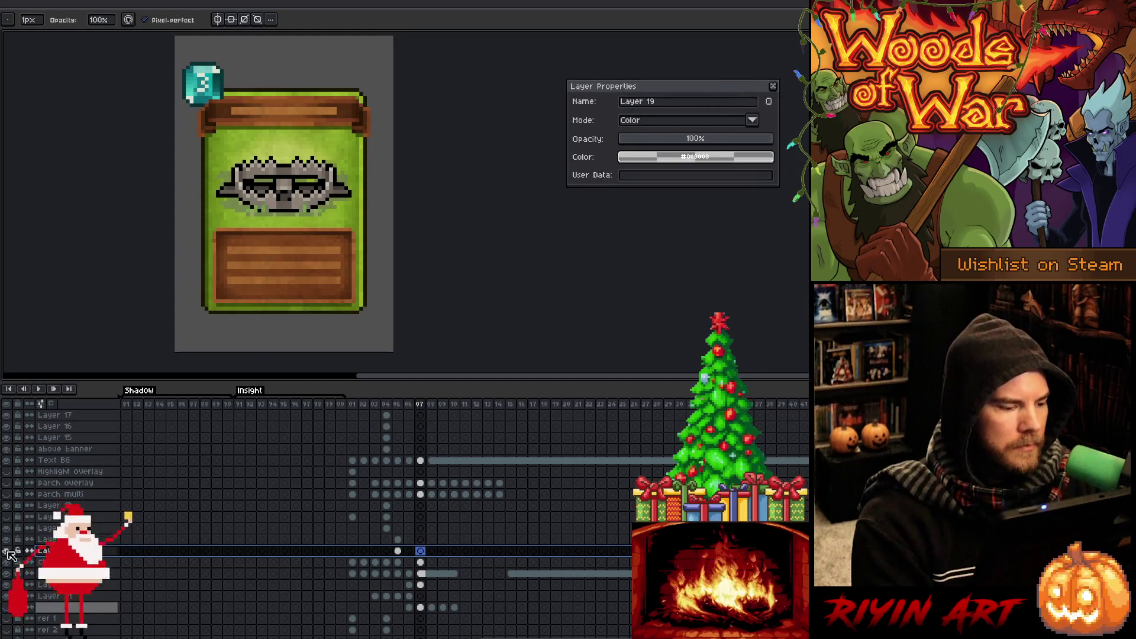
Inspect Layers 18, 14, 13, cleaned and 22, toggling the green panel layer to compare.
left_click(48, 539)
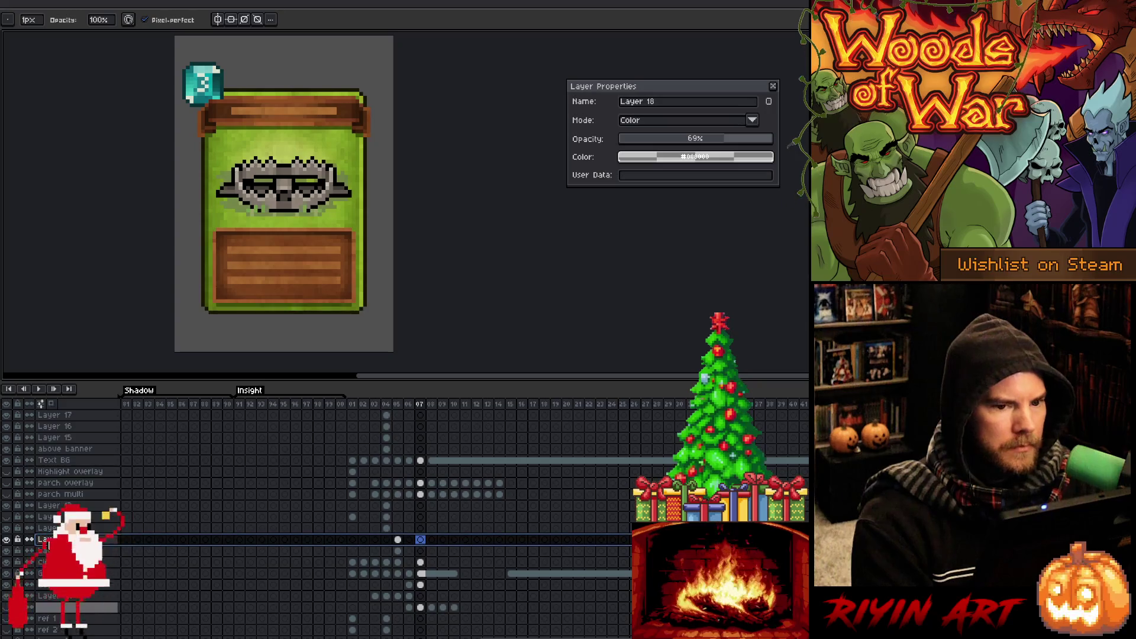
left_click(55, 528)
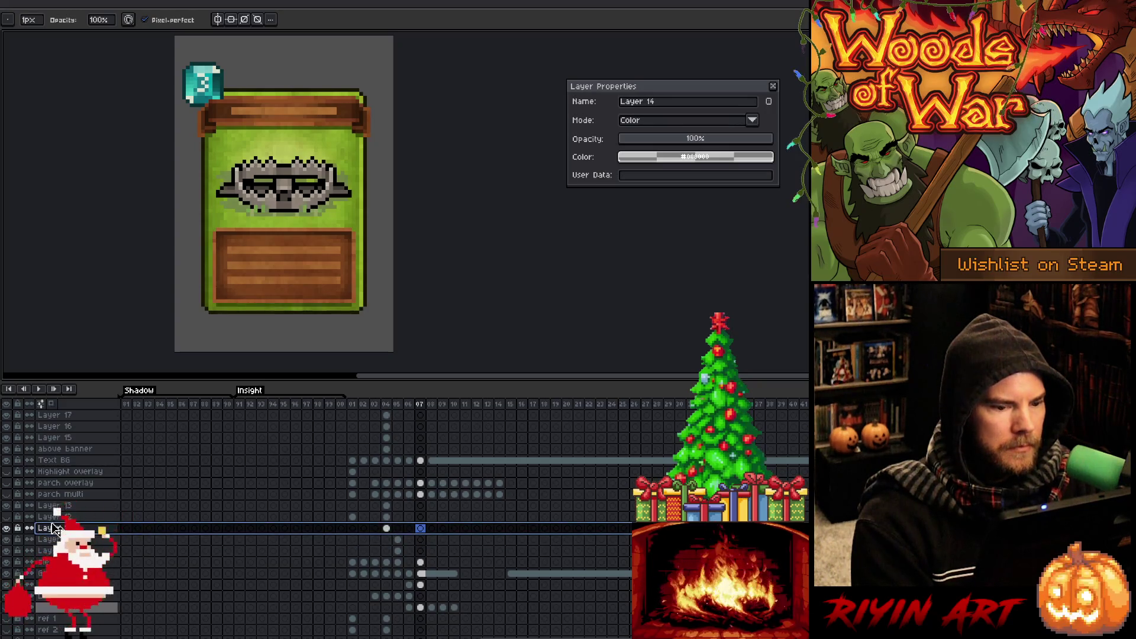
left_click(47, 562)
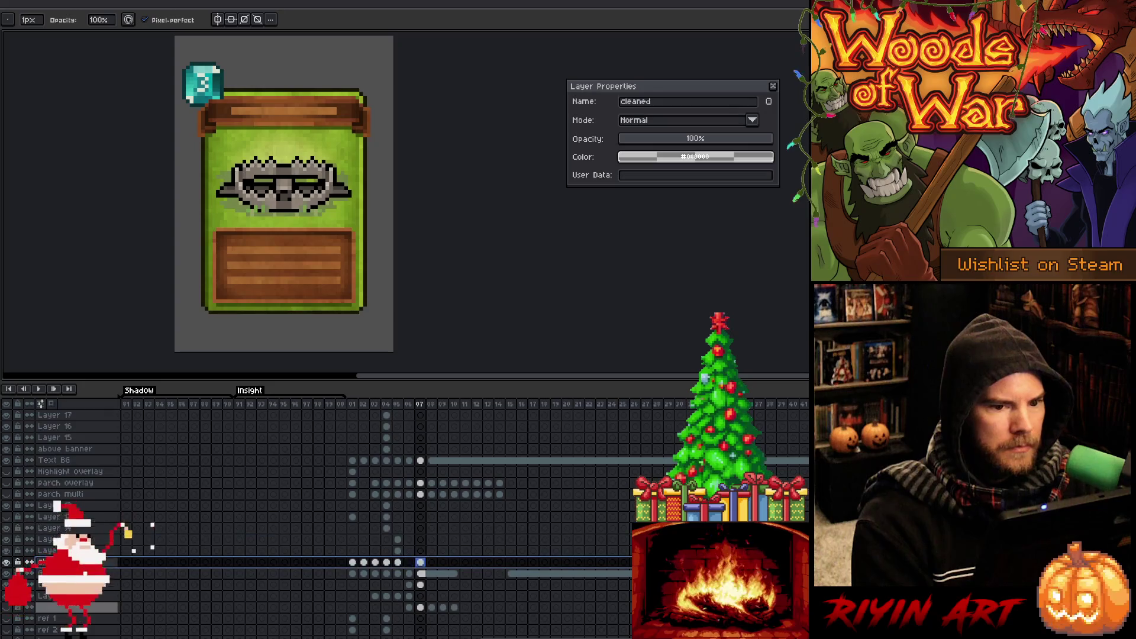
left_click(63, 507)
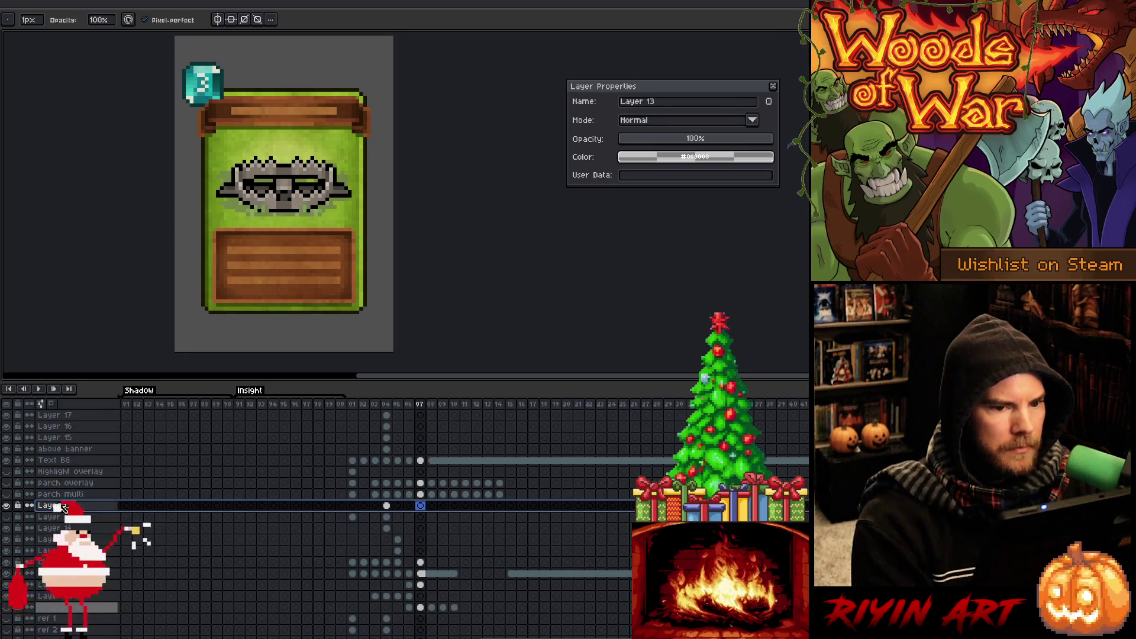
left_click(420, 563)
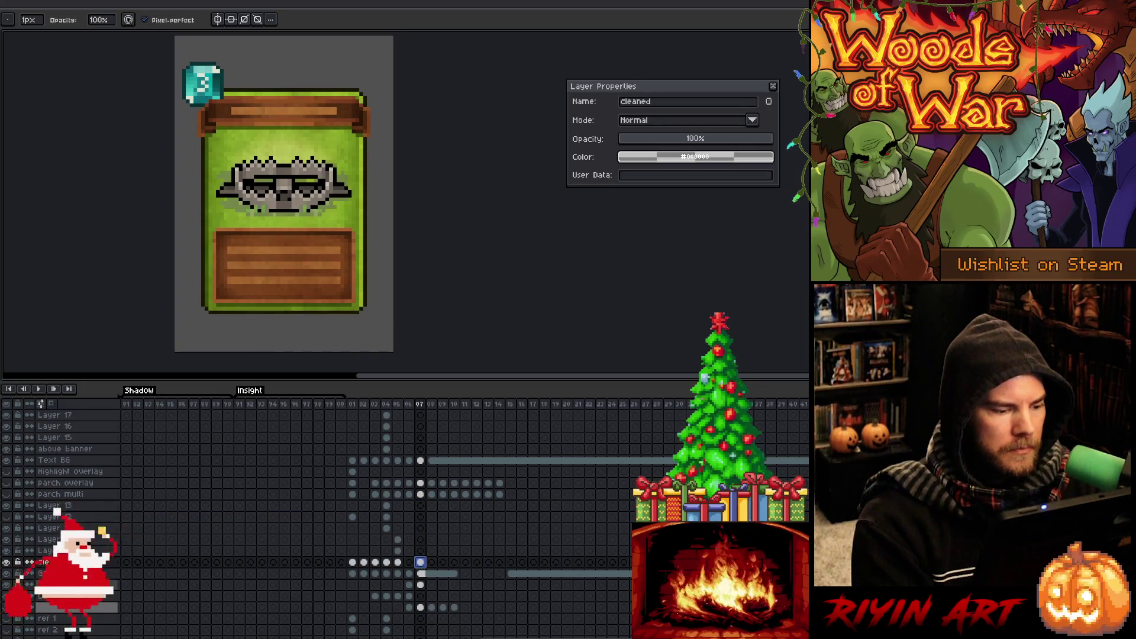
left_click(420, 585)
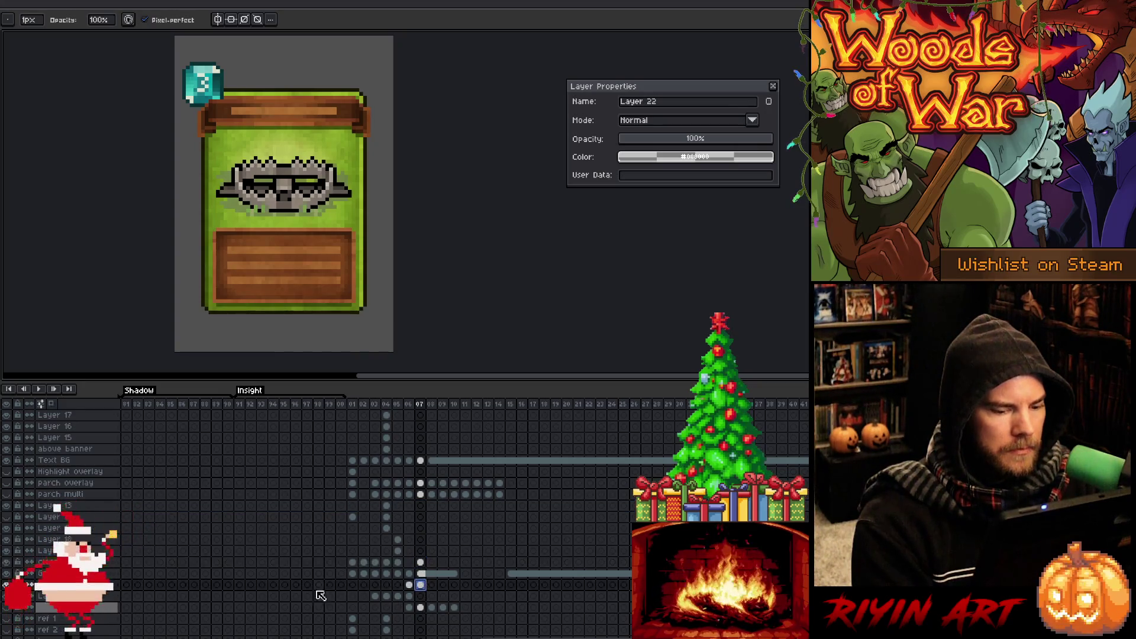
left_click(6, 584)
left_click(6, 585)
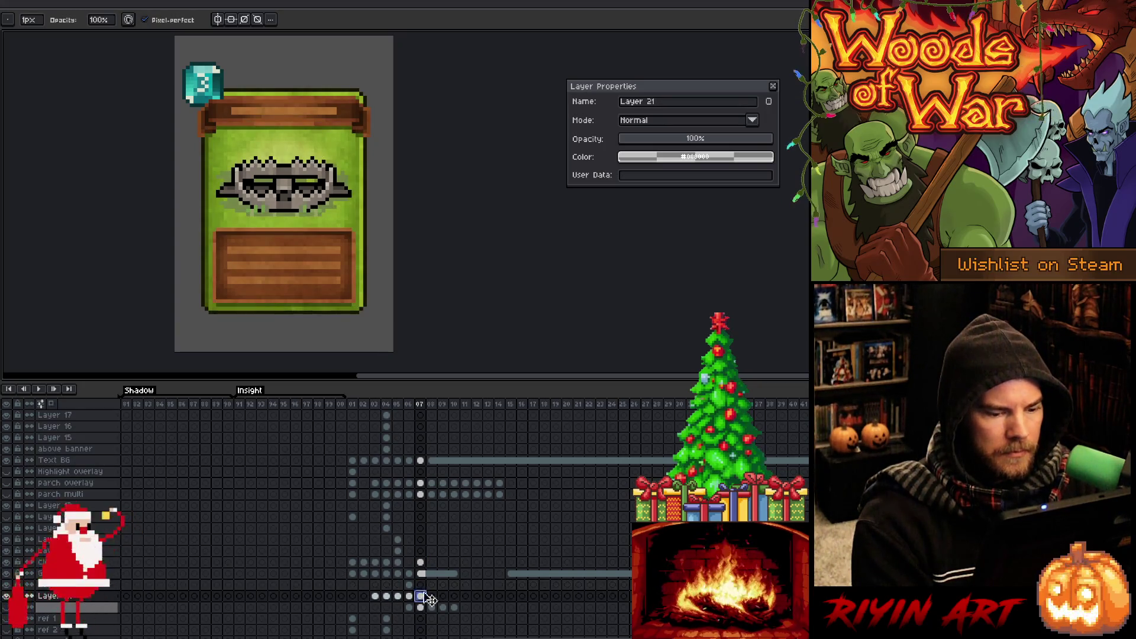
Drag the cleaned layer's frame-07 trap cel down onto Layer 22 and compare versions.
left_click(421, 562)
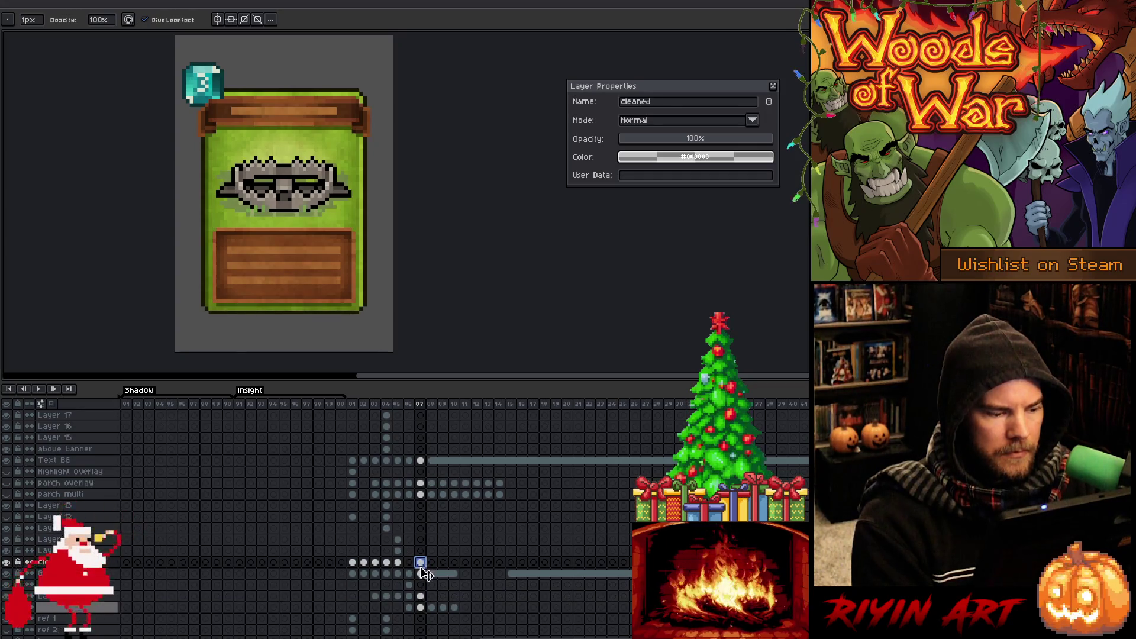
left_click_drag(426, 574, 421, 587)
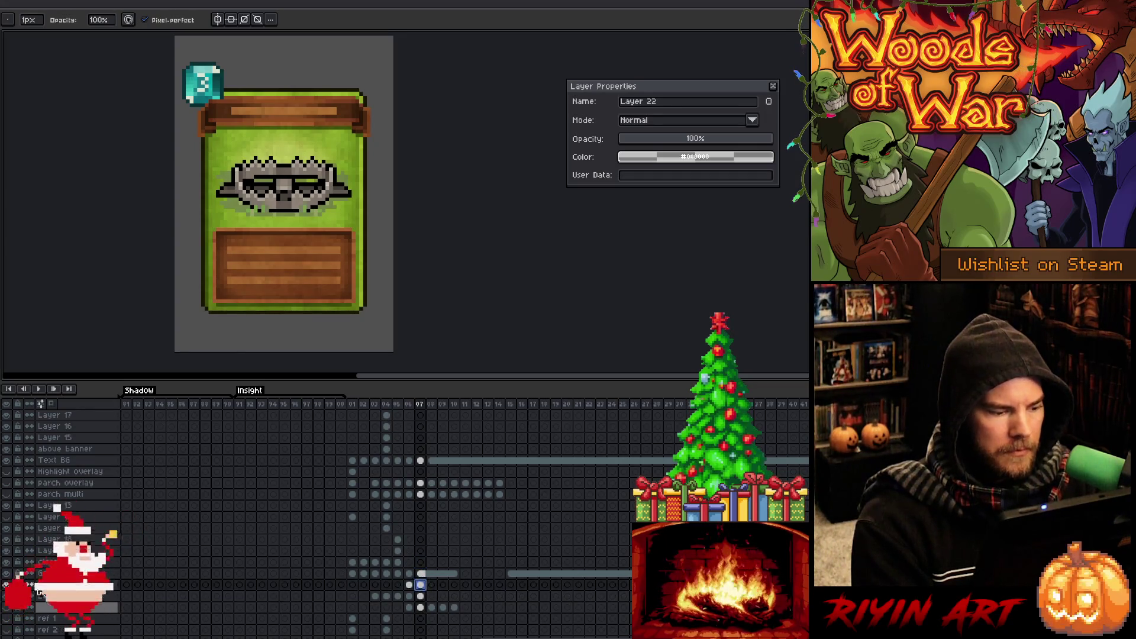
left_click(29, 586)
left_click(29, 586)
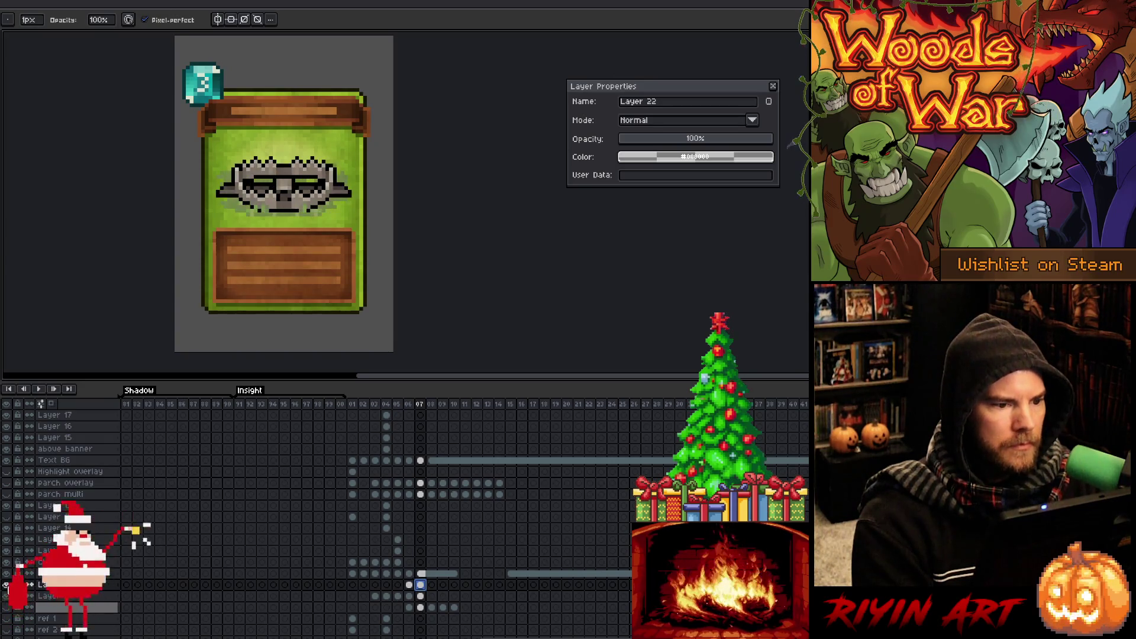
left_click(30, 585)
left_click(30, 586)
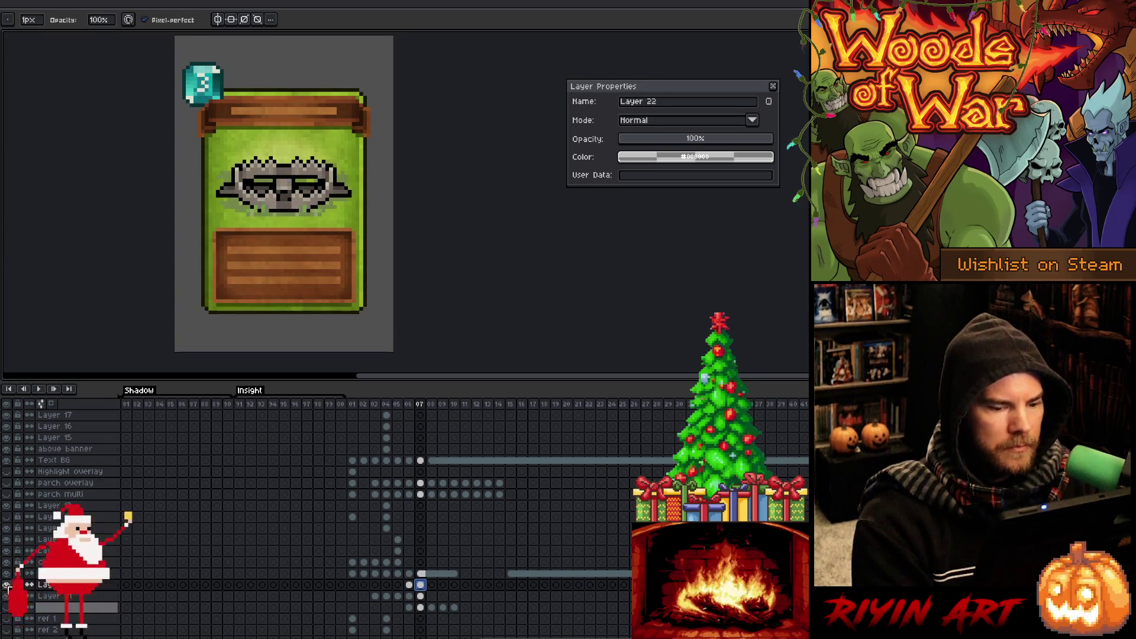
Shift the grey trap artwork down on the card and select Layer 21's frame-07 cel.
key("v")
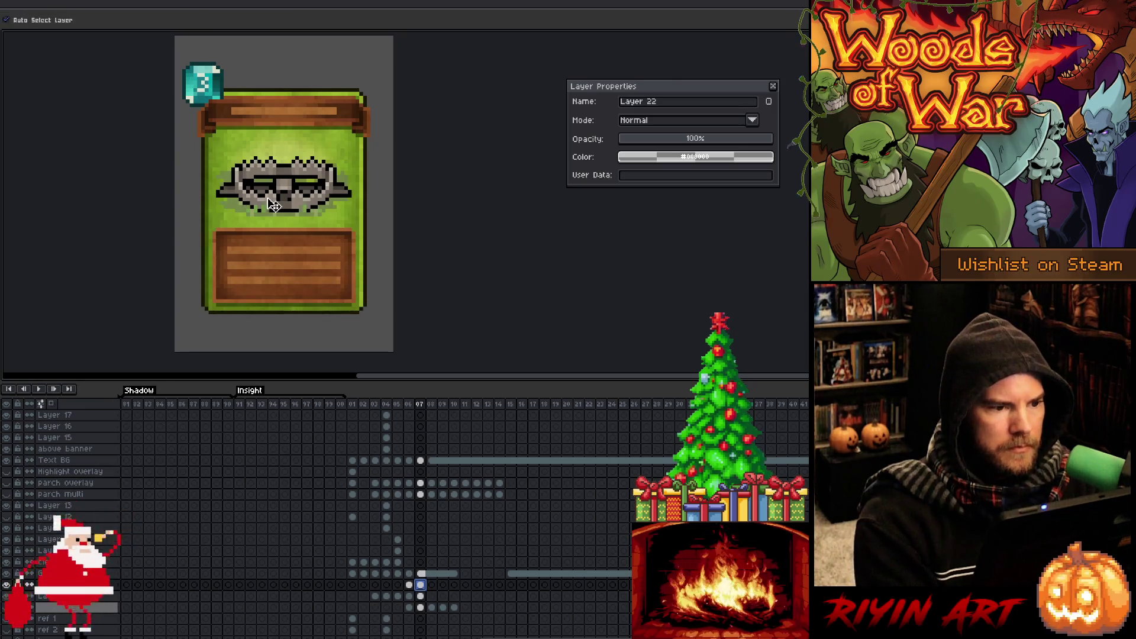
mouse_move(280, 207)
left_mouse_down()
mouse_move(288, 260)
mouse_move(294, 155)
mouse_move(296, 191)
left_mouse_up()
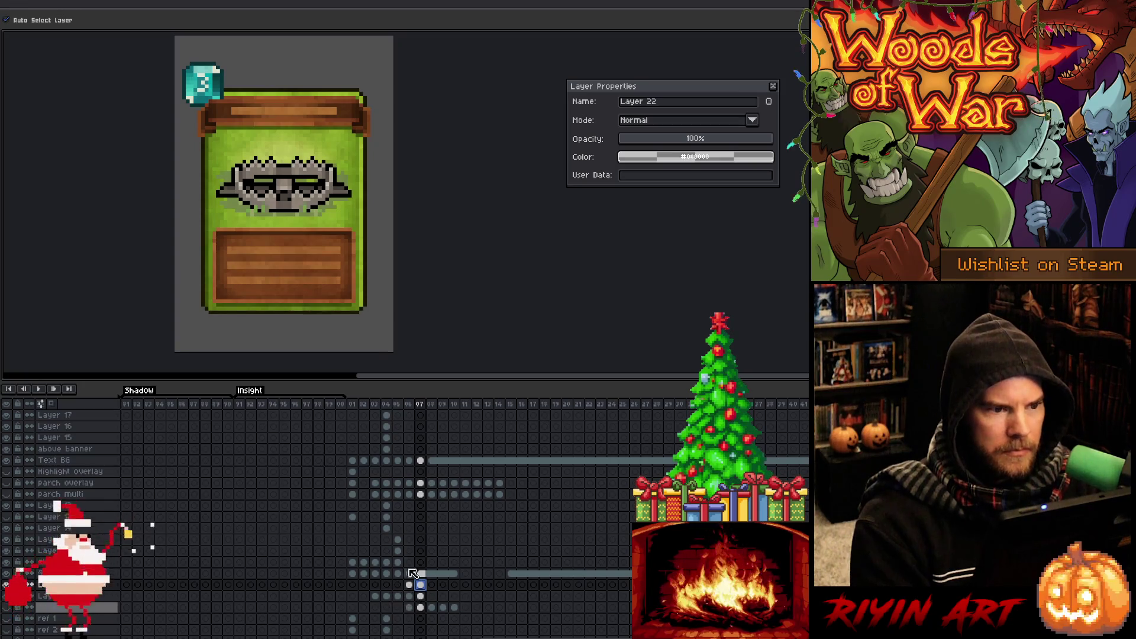
left_click(421, 597)
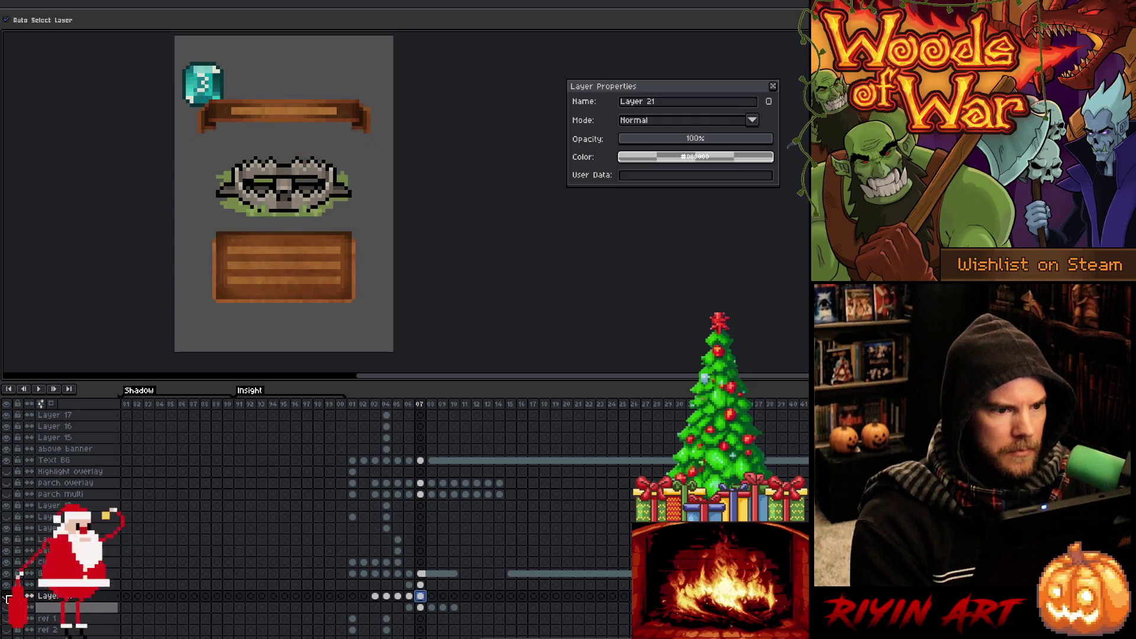
scroll(253, 112, "up", 1)
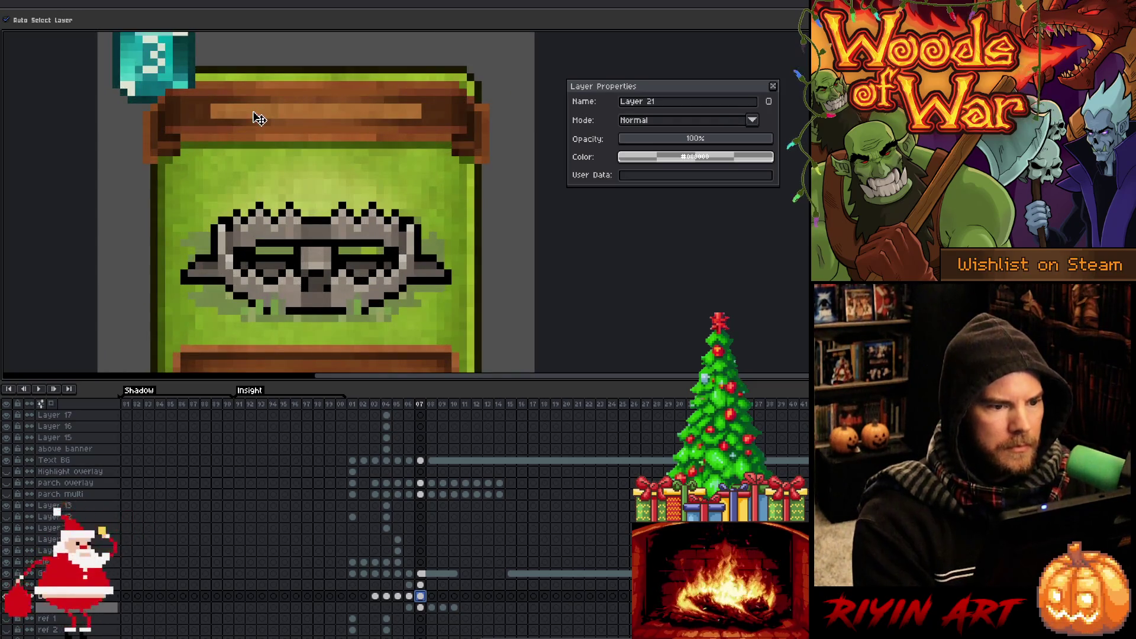
Marquee the strip under the top wooden banner and nudge it into place.
key("m")
mouse_move(181, 142)
left_mouse_down()
mouse_move(205, 155)
mouse_move(414, 168)
mouse_move(452, 159)
left_mouse_up()
key("ctrl+t")
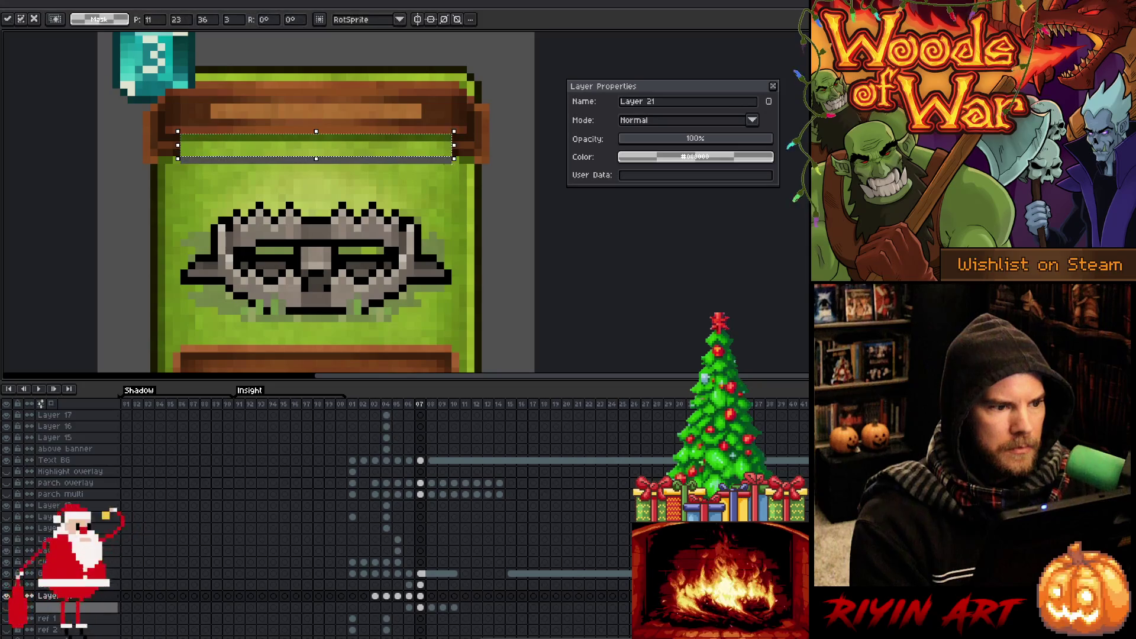
key("ctrl+d")
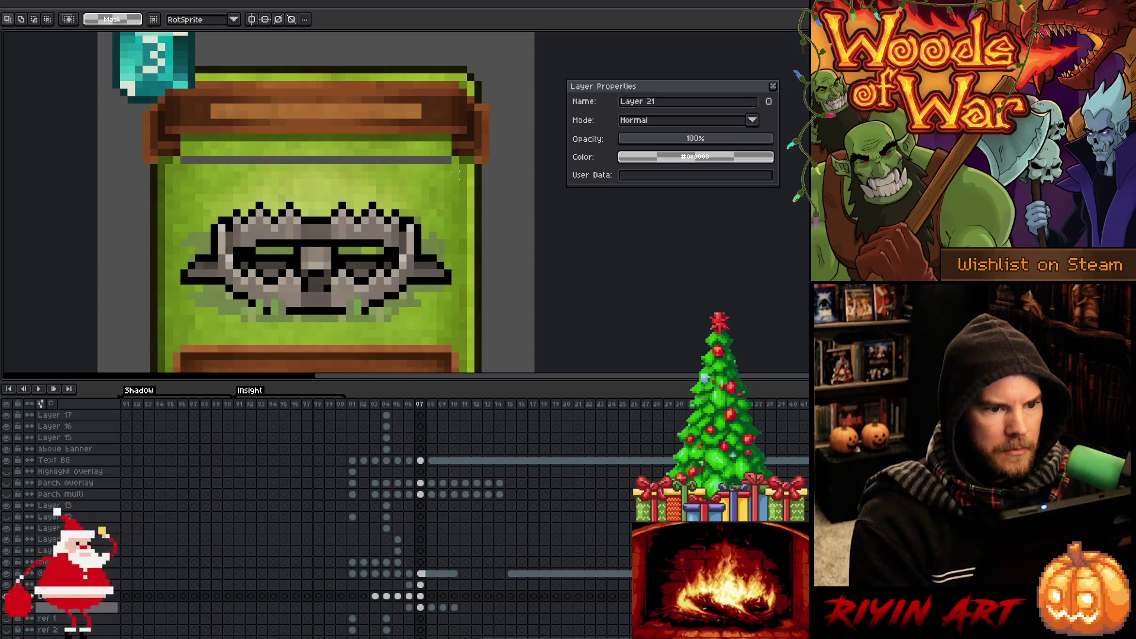
Move a 1x2 pixel patch up onto the banner line and check it against the parchment layer.
key("ctrl+t")
left_click_drag(177, 167, 176, 157)
key("ctrl+d")
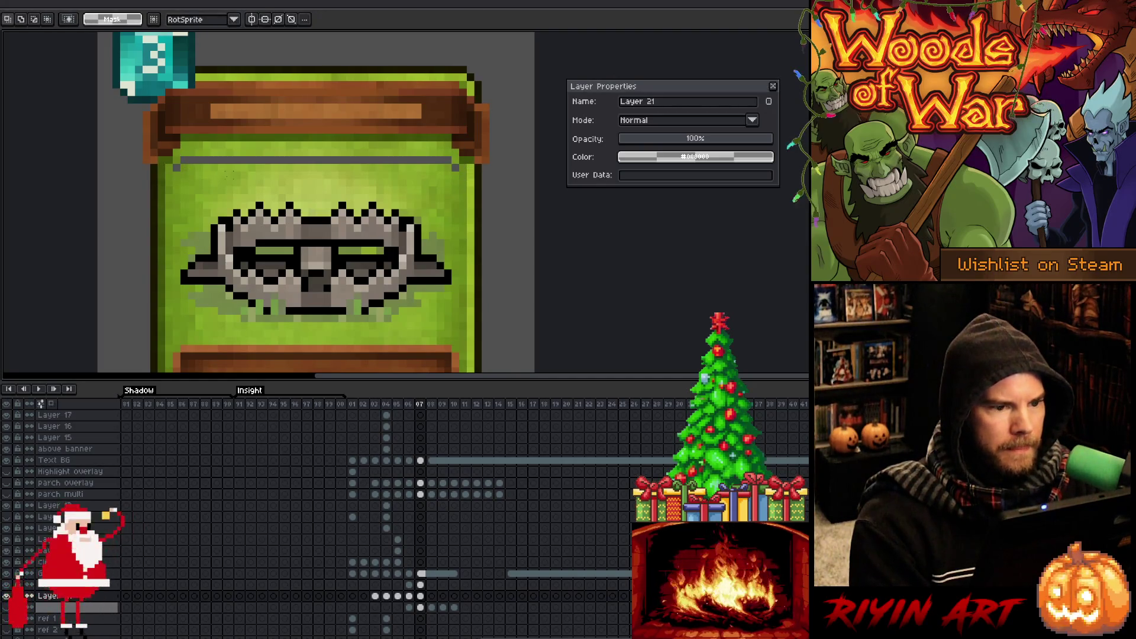
left_click(6, 597)
left_click(6, 596)
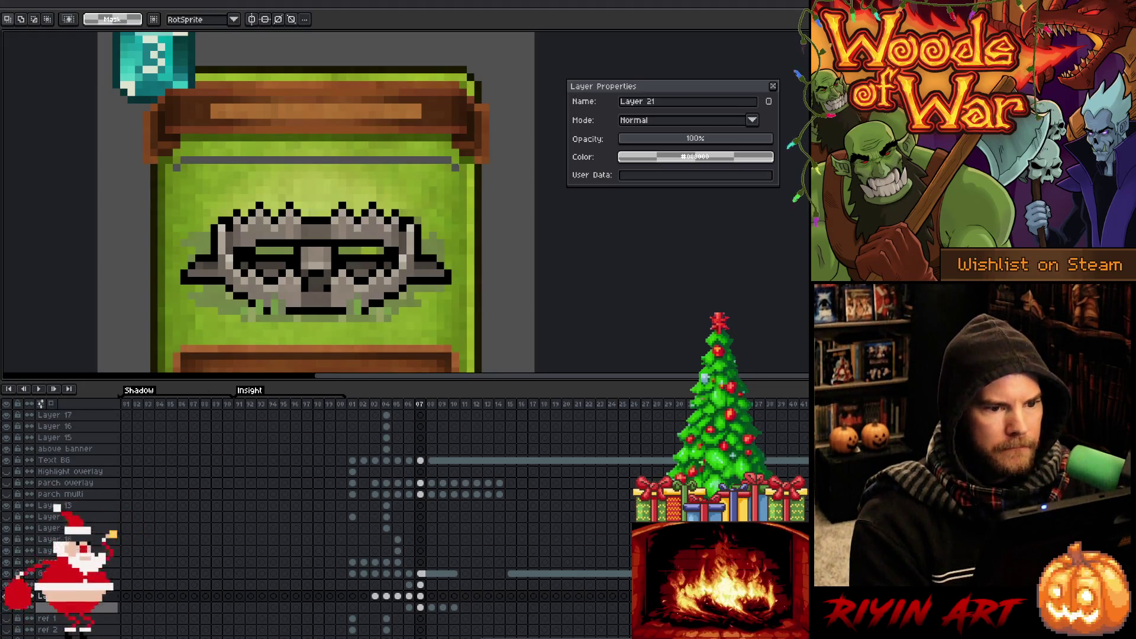
Delete the 3x1 patch of stray green pixels at the line's right end and verify.
left_click_drag(450, 147, 477, 159)
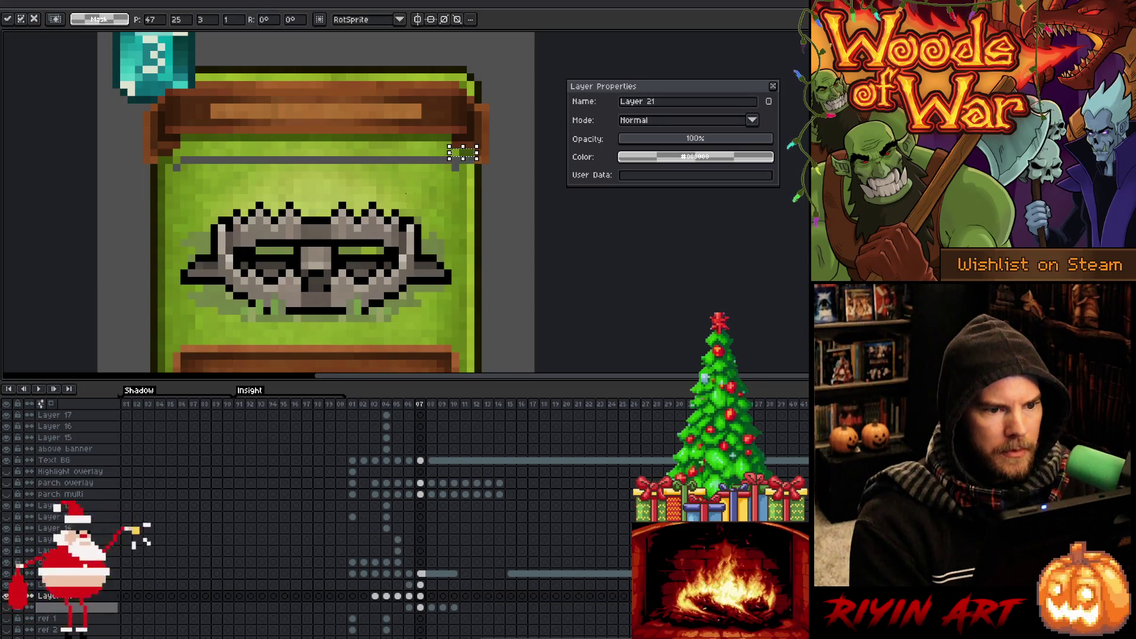
key("Delete")
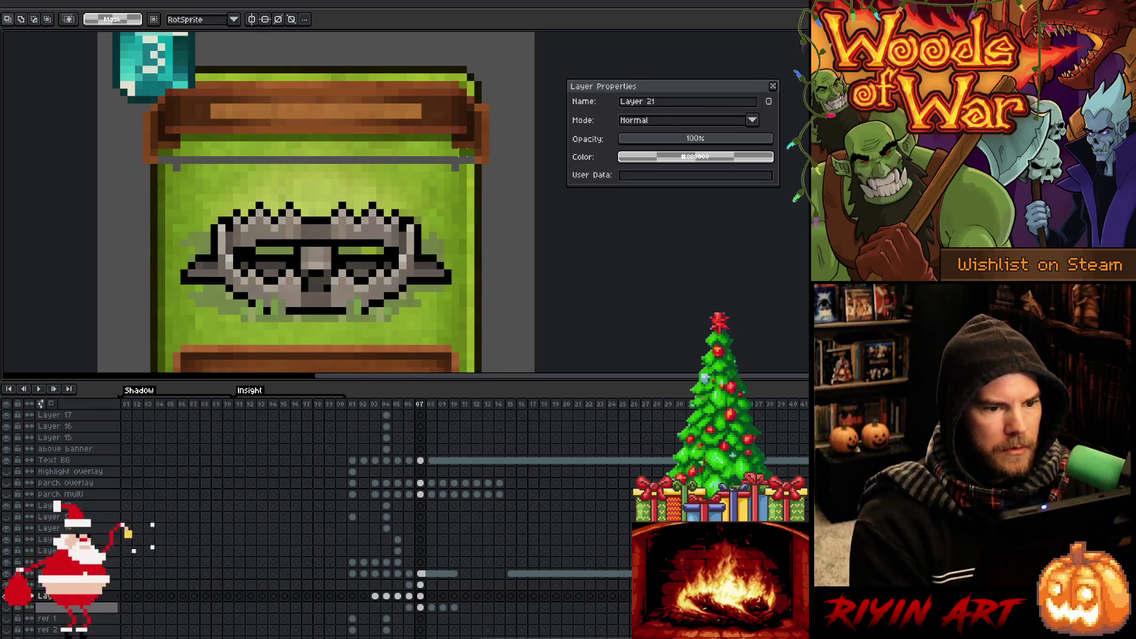
key("Left")
key("Right")
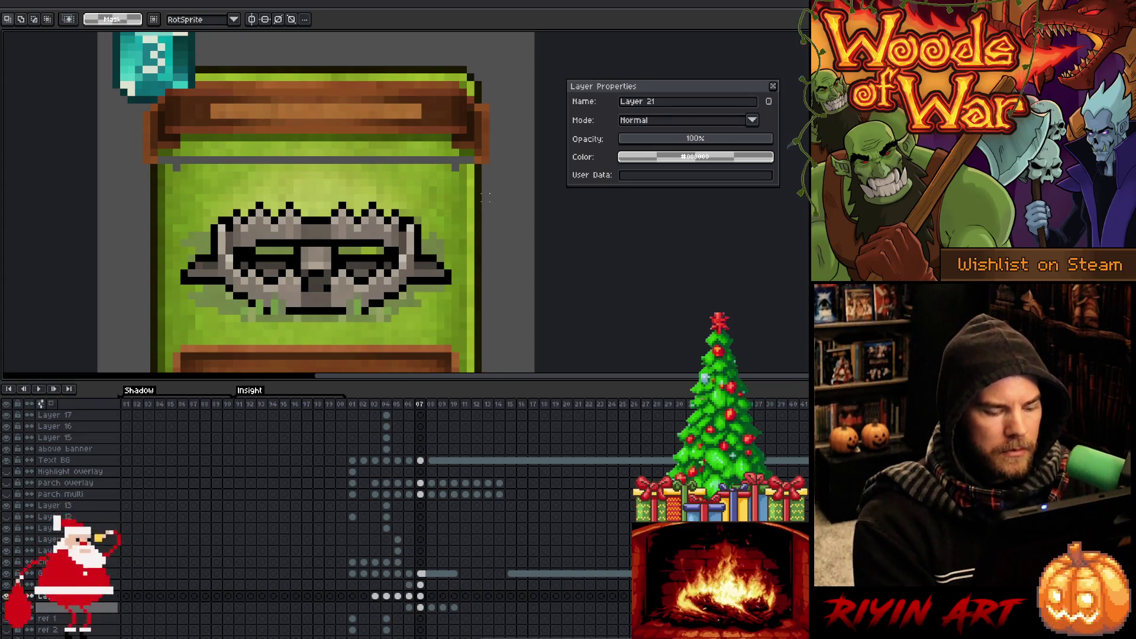
key("v")
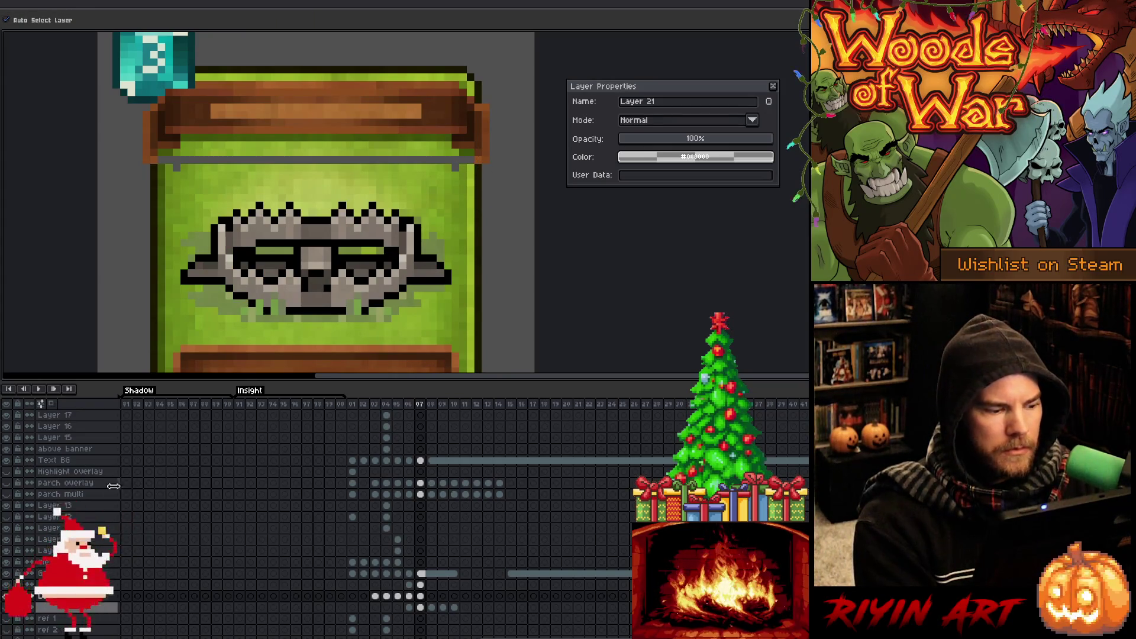
left_click(6, 596)
left_click(6, 596)
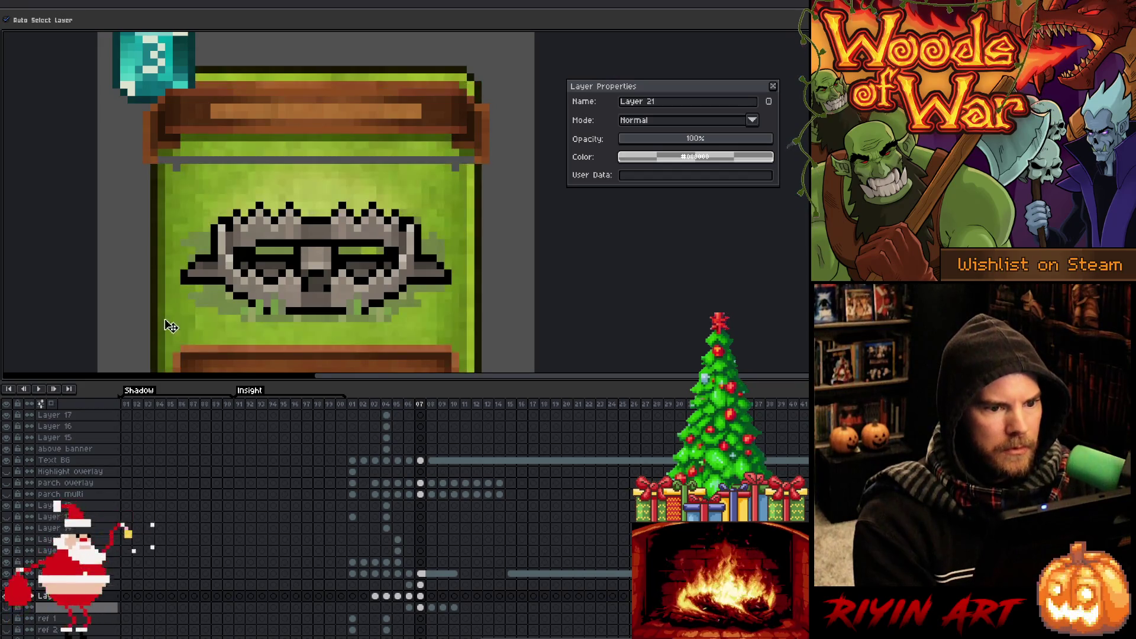
key("b")
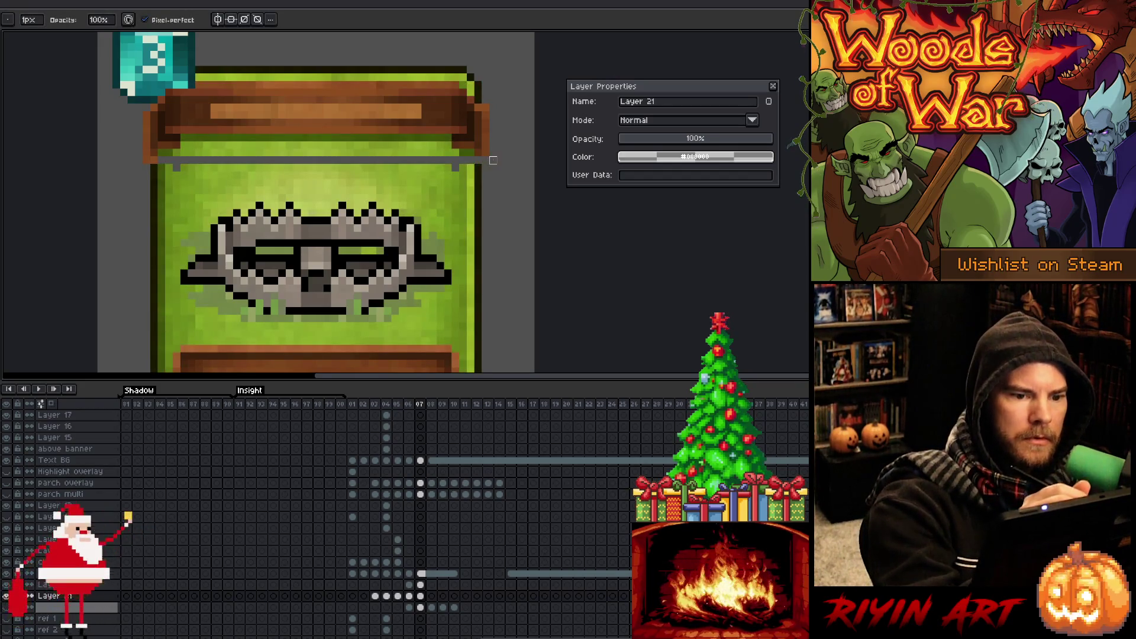
Return to the Pencil and sample the parchment green near the banner's right edge.
key("i")
key("e")
key("b")
left_click(156, 140, "alt")
left_click(176, 160, "alt")
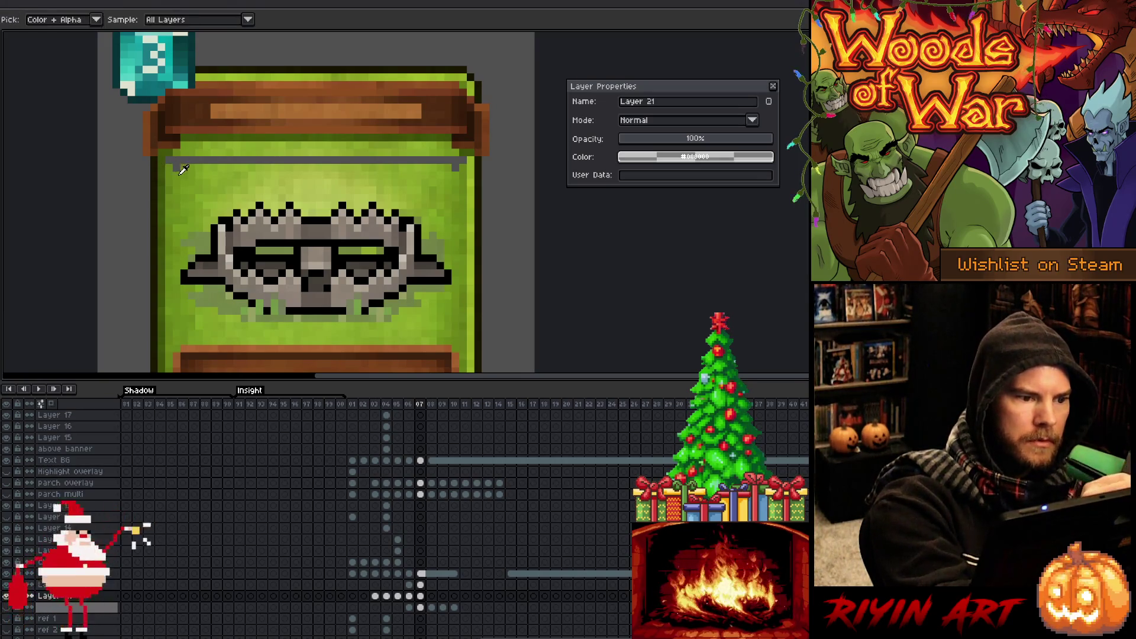
left_click(174, 146, "alt")
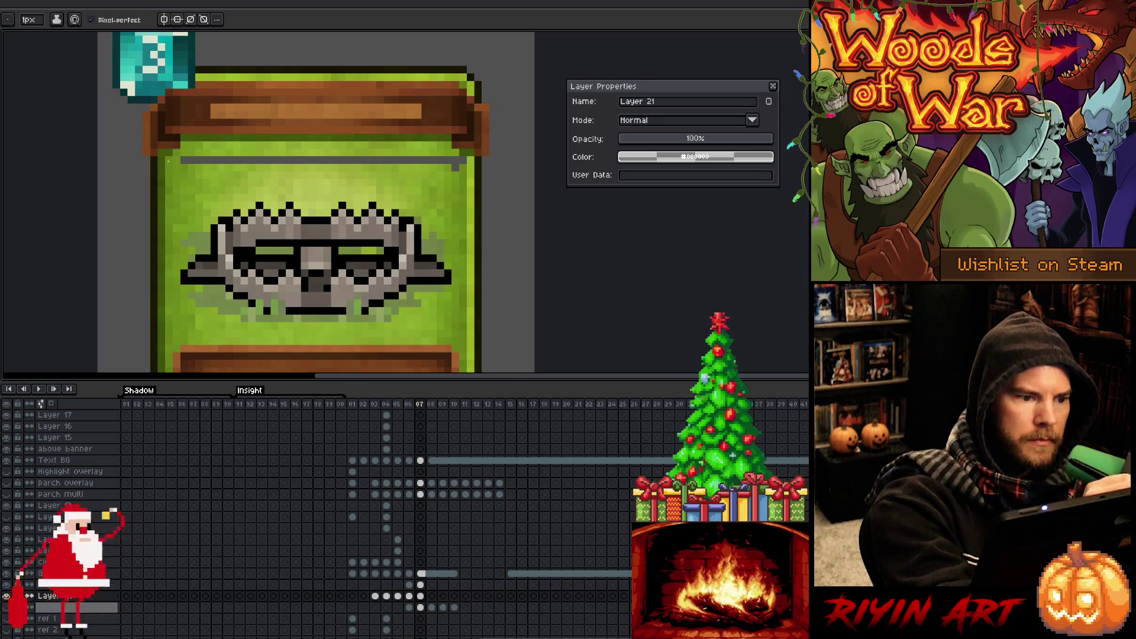
left_click(460, 149, "alt")
Paint green over the right half of the grey line beneath the banner.
left_click_drag(455, 160, 438, 160)
left_click(440, 148, "alt")
left_click_drag(437, 159, 414, 160)
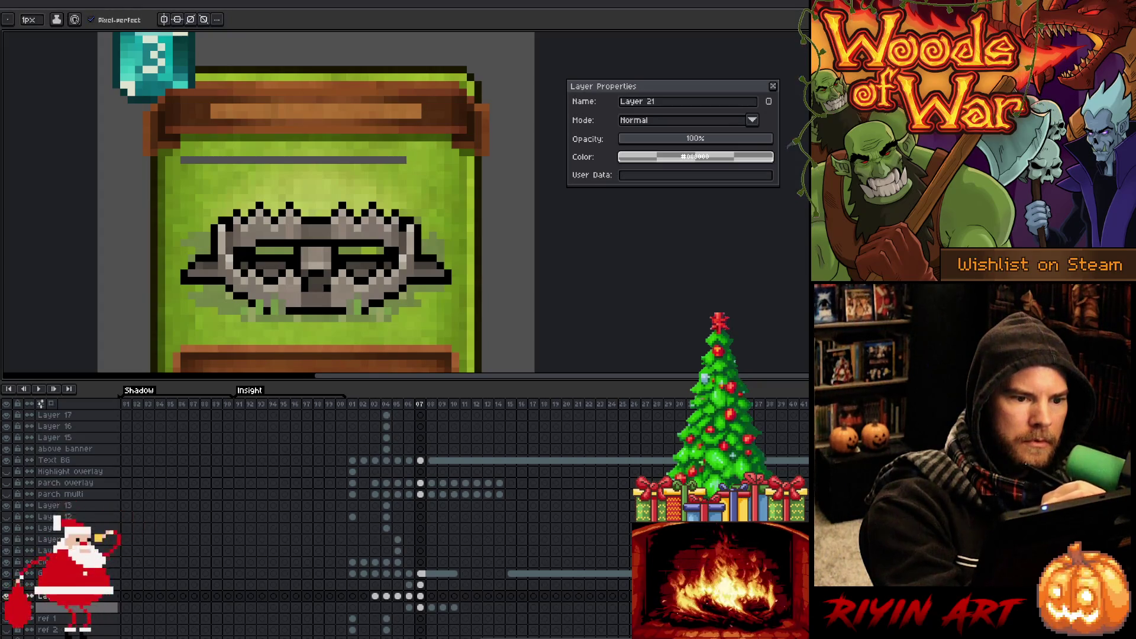
left_click(398, 148, "alt")
left_click_drag(407, 160, 332, 159)
left_click(380, 146, "alt")
left_click(370, 146, "alt")
left_click(355, 145, "alt")
left_click(340, 145, "alt")
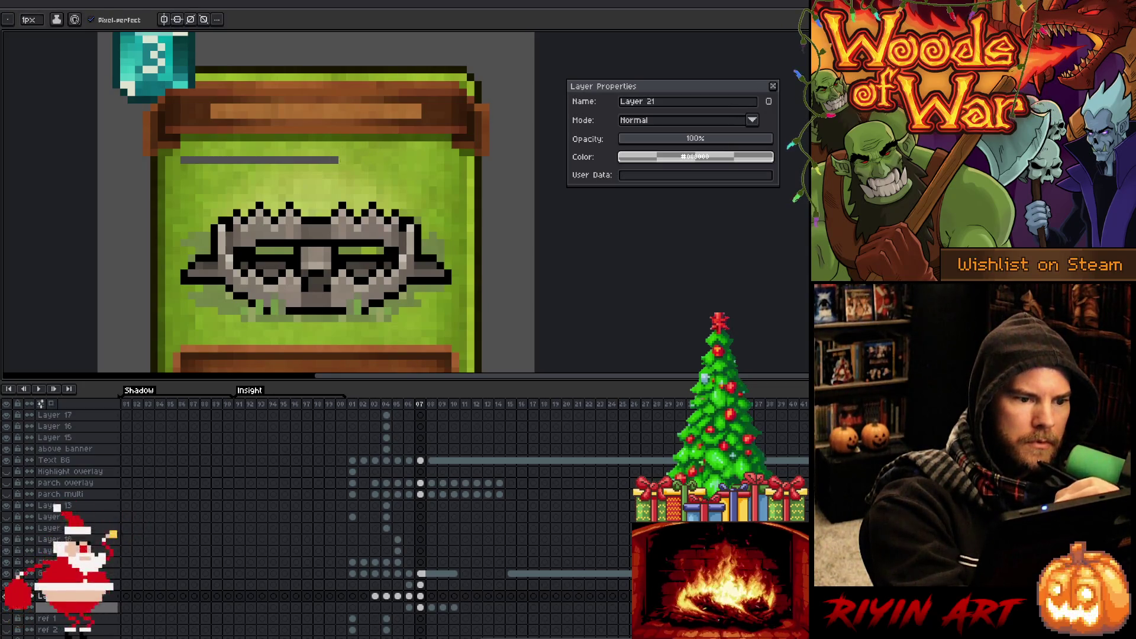
Sample a nearby green shade and cover the small grey square and the line's middle.
left_click(327, 146, "alt")
left_click(334, 147, "alt")
left_click(335, 159)
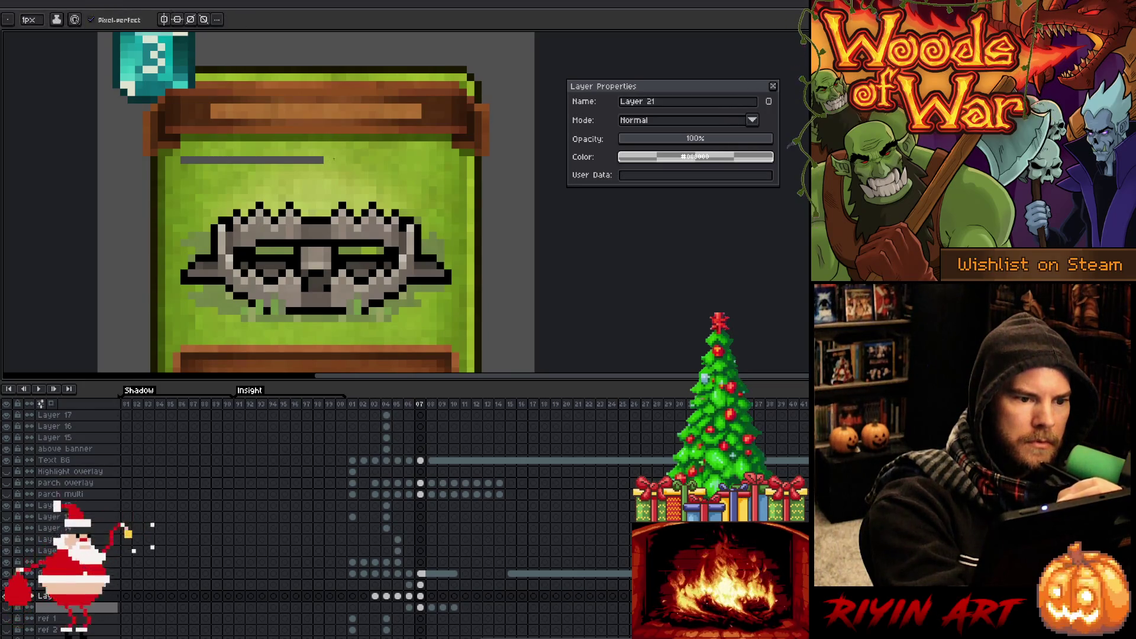
left_click_drag(324, 160, 287, 160)
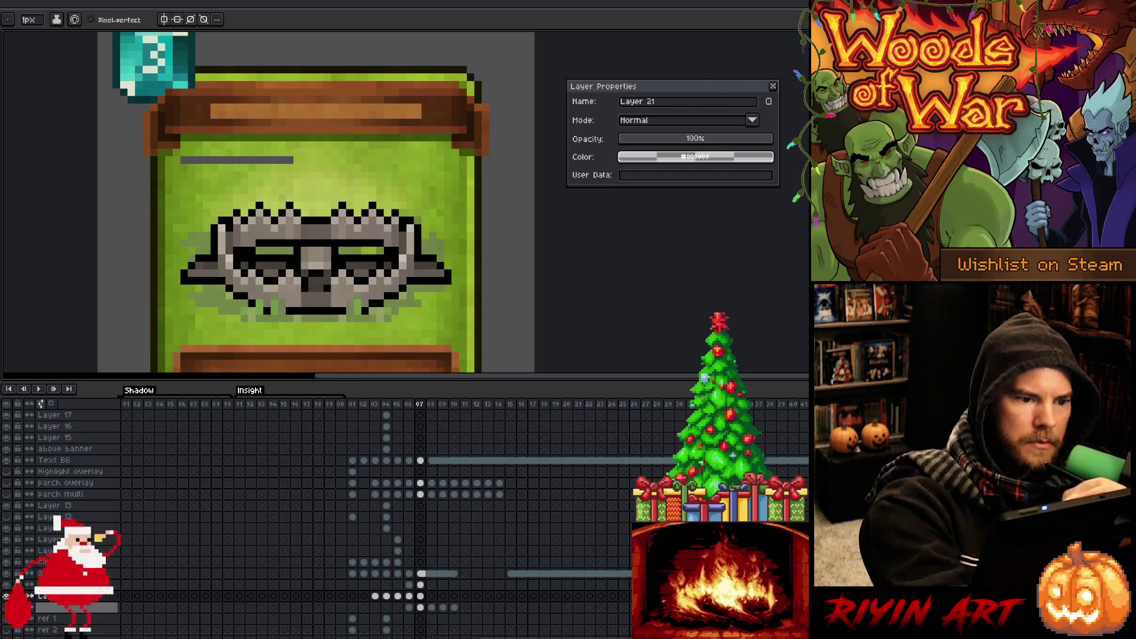
left_click(276, 160)
left_click(267, 160)
left_click(252, 160)
Paint out the leftover grey to the line's left end, then sample other parchment greens.
left_click(259, 160)
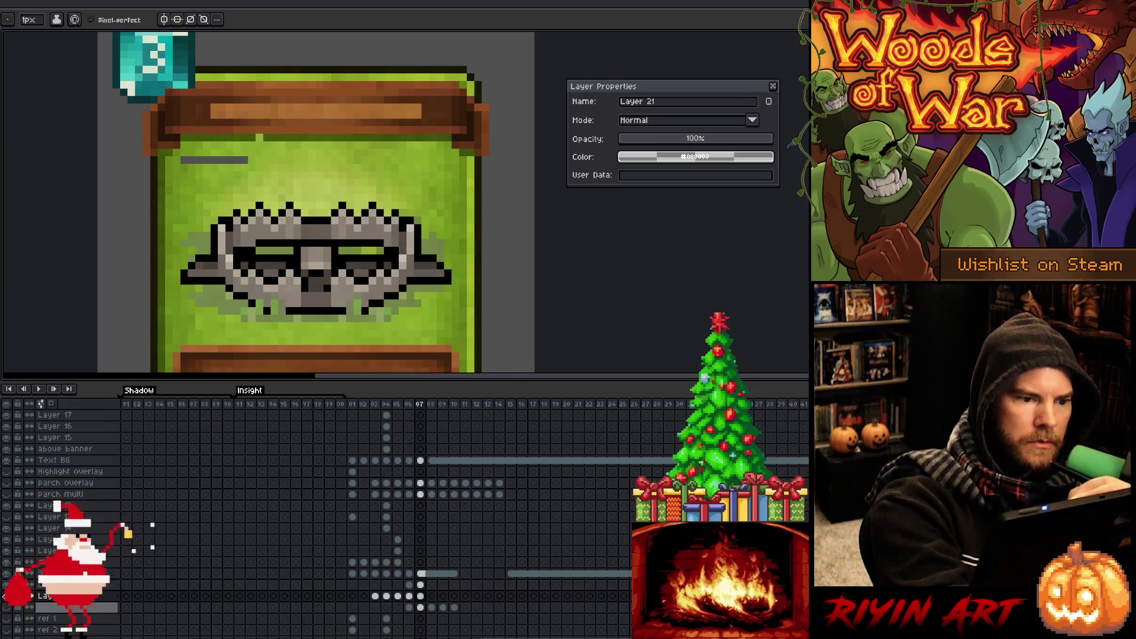
left_click(244, 159)
left_click_drag(238, 160, 222, 160)
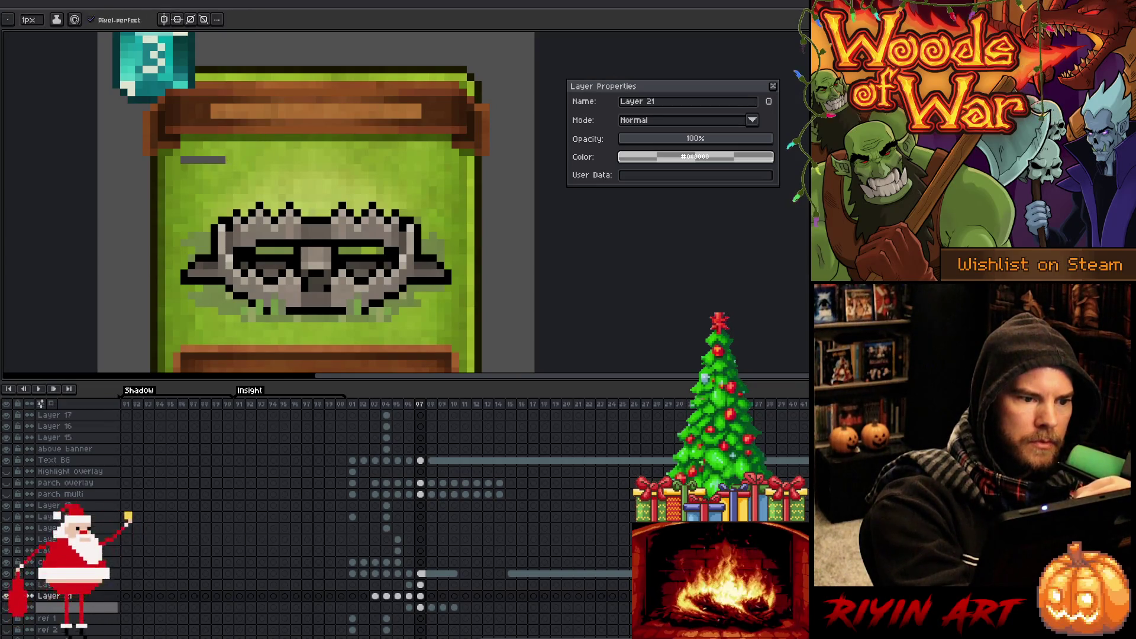
left_click(215, 159)
left_click(200, 160)
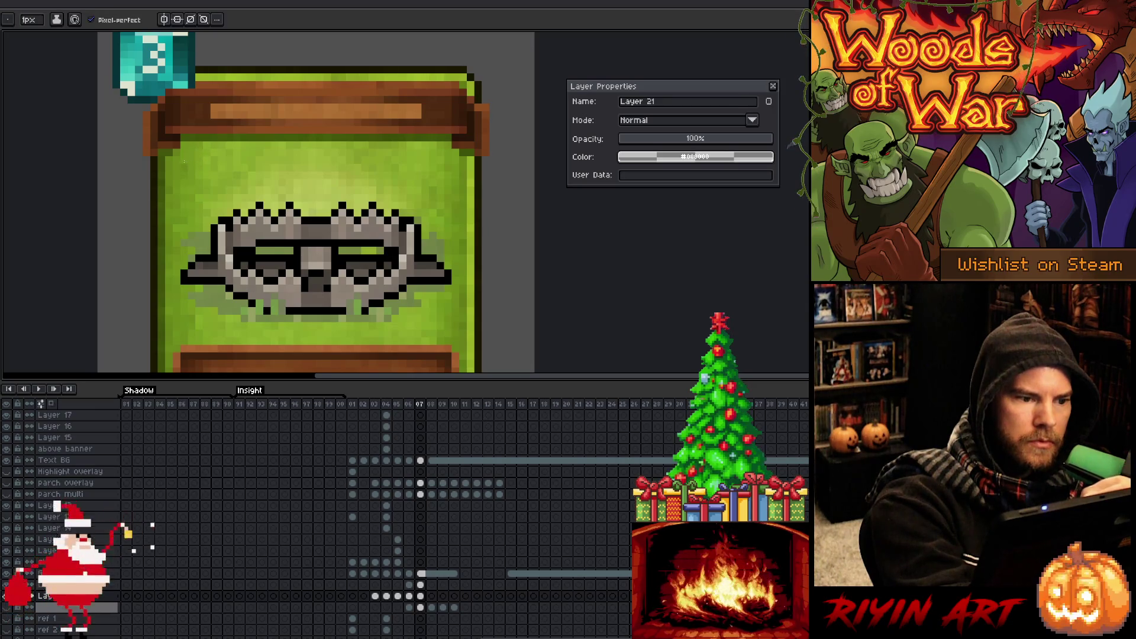
left_click(189, 159, "alt")
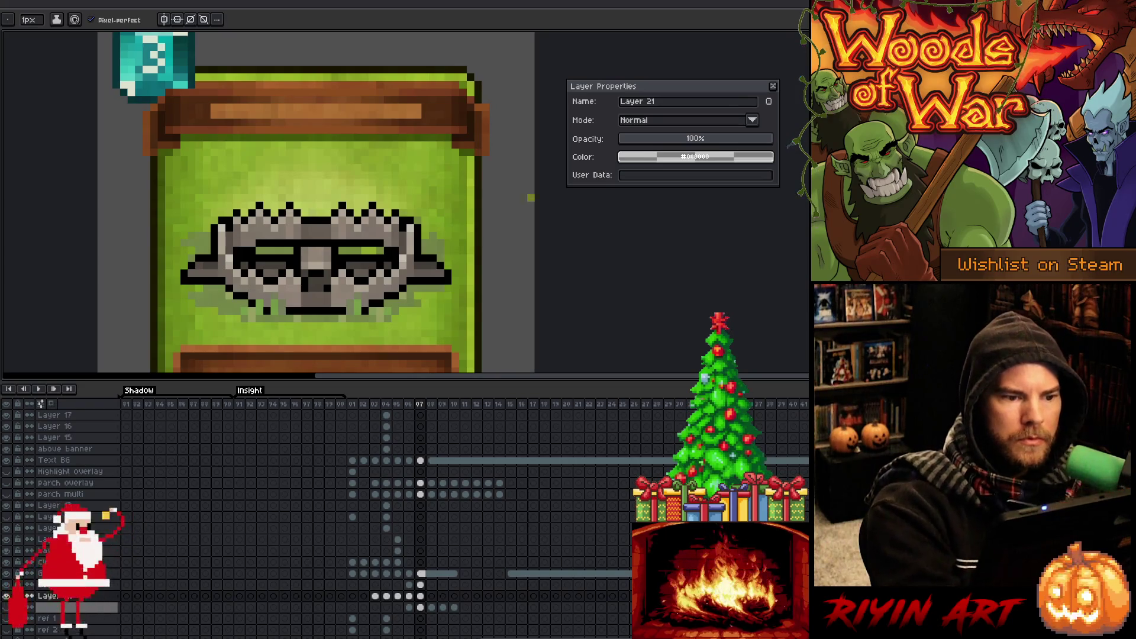
left_click(469, 113, "alt")
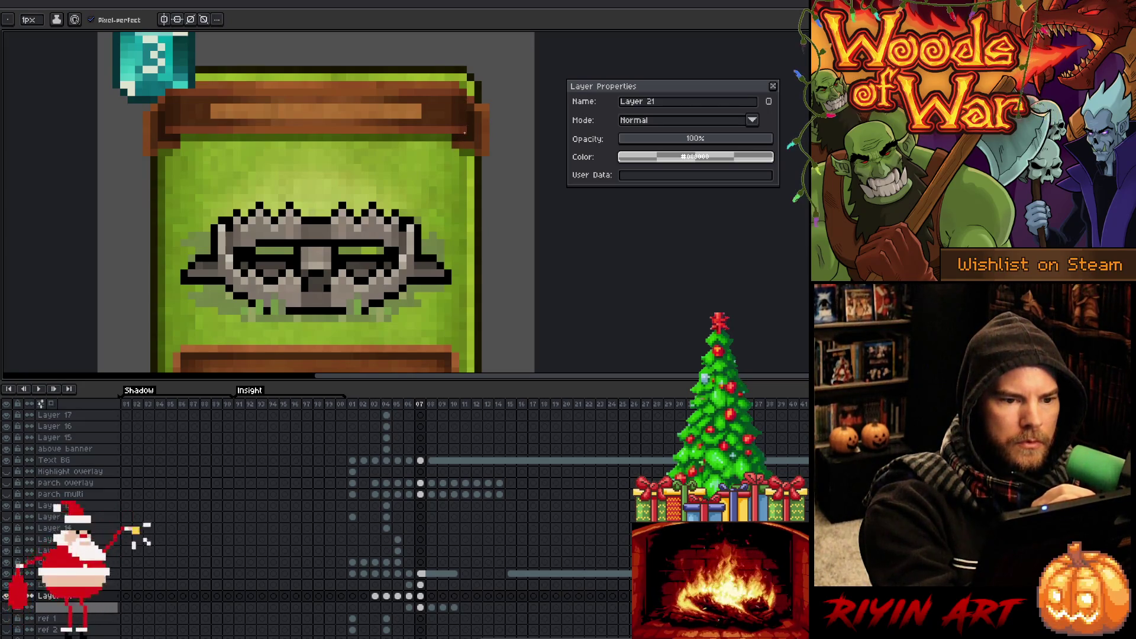
Go to the purple planet card frame and marquee-select a thin strip under the banner.
left_click(386, 405)
left_click(376, 407)
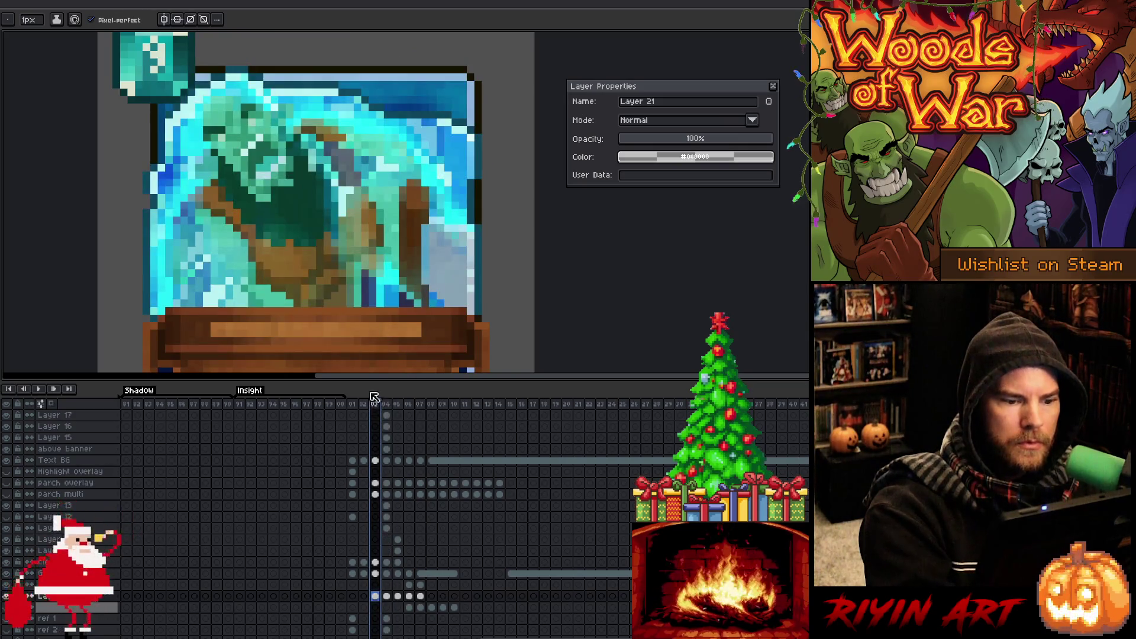
left_click(364, 405)
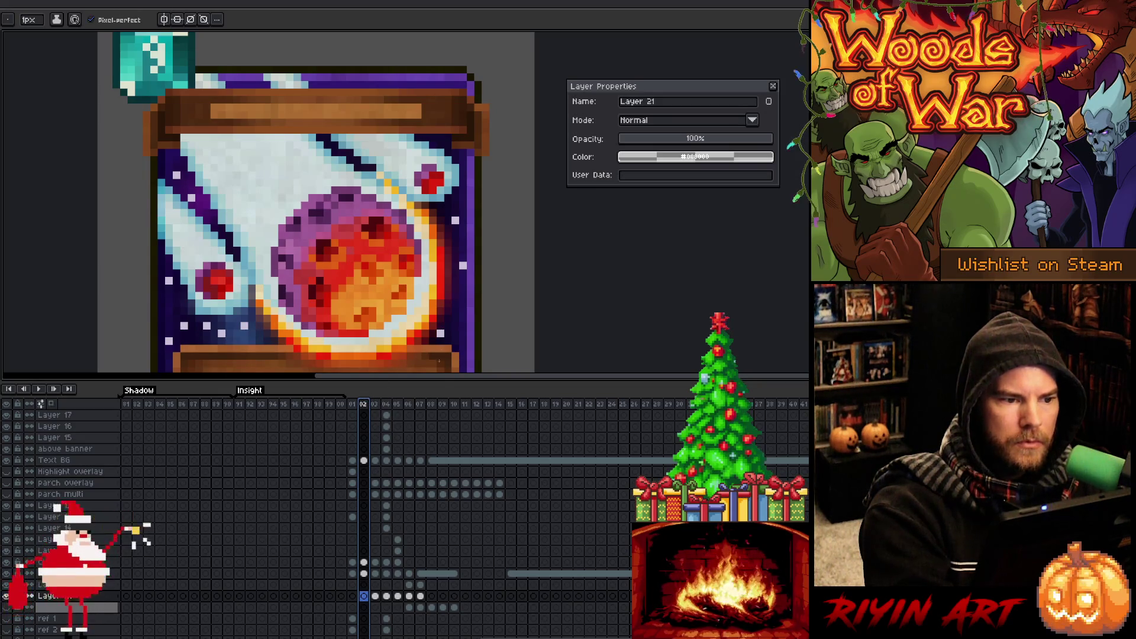
key("m")
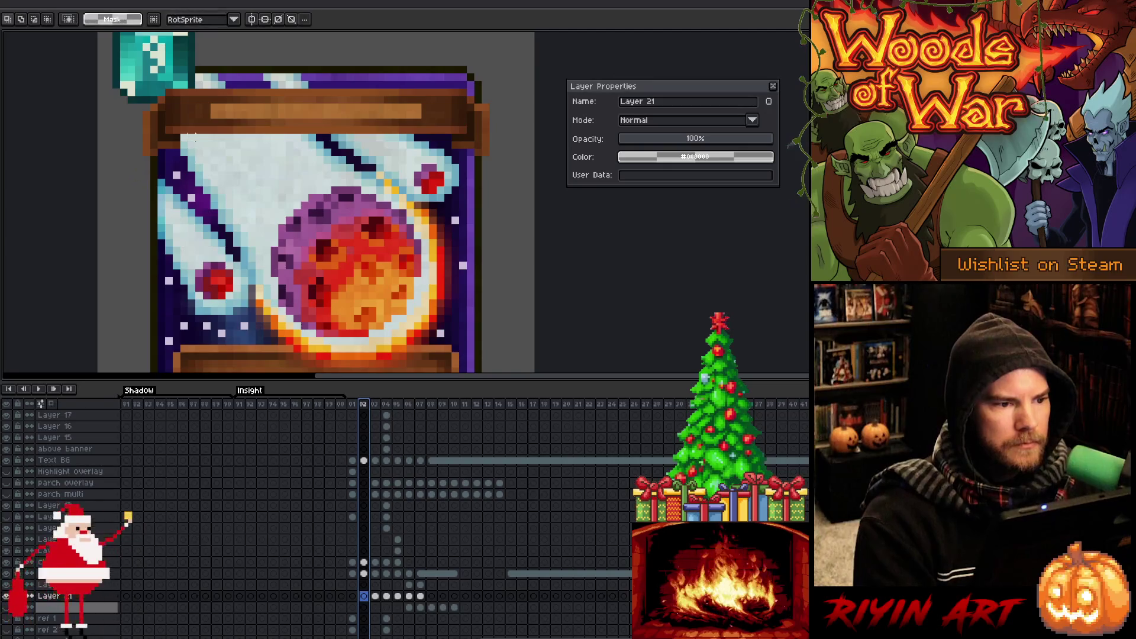
left_click_drag(183, 137, 460, 140)
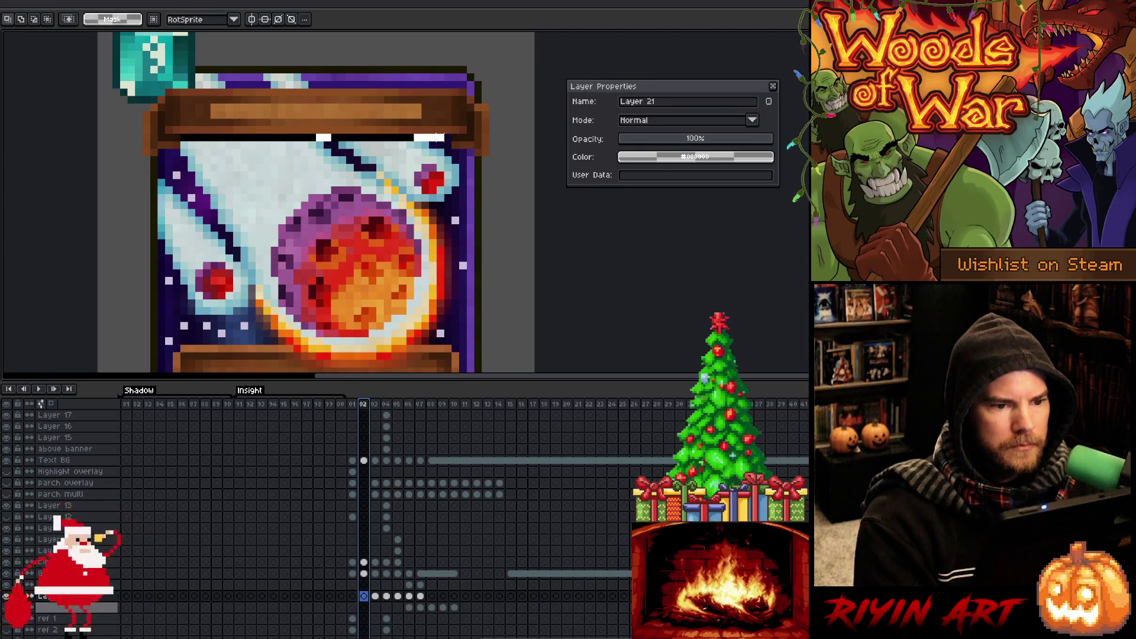
On the cleaned layer, lower the strip's Lightness in Hue/Saturation and apply it.
key("v")
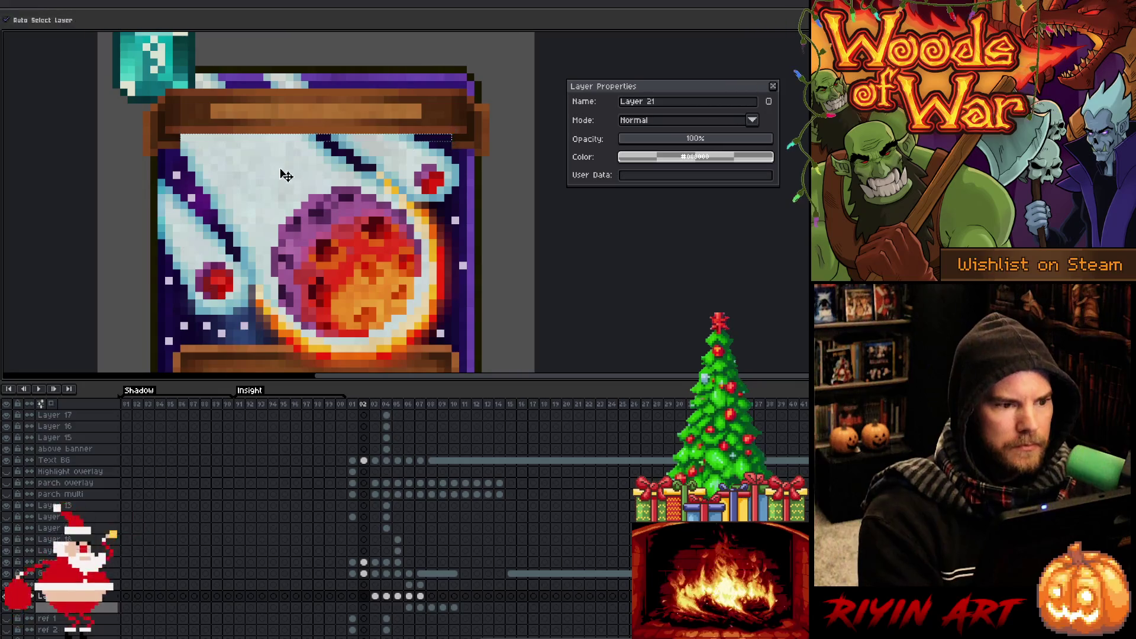
left_click(247, 144)
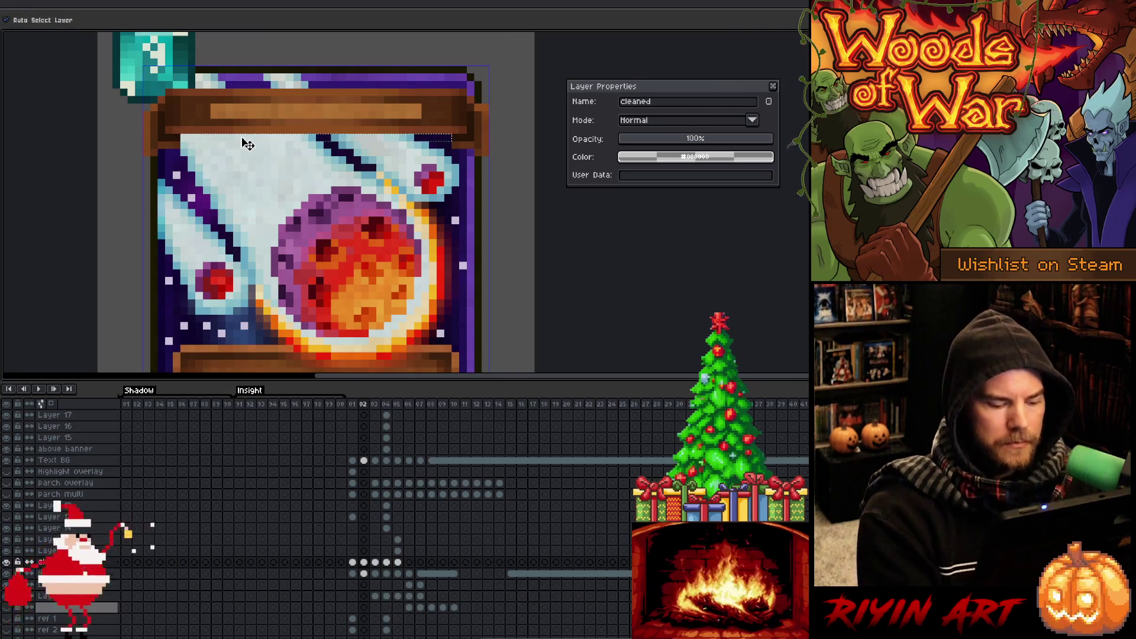
key("ctrl+u")
left_click_drag(400, 558, 398, 558)
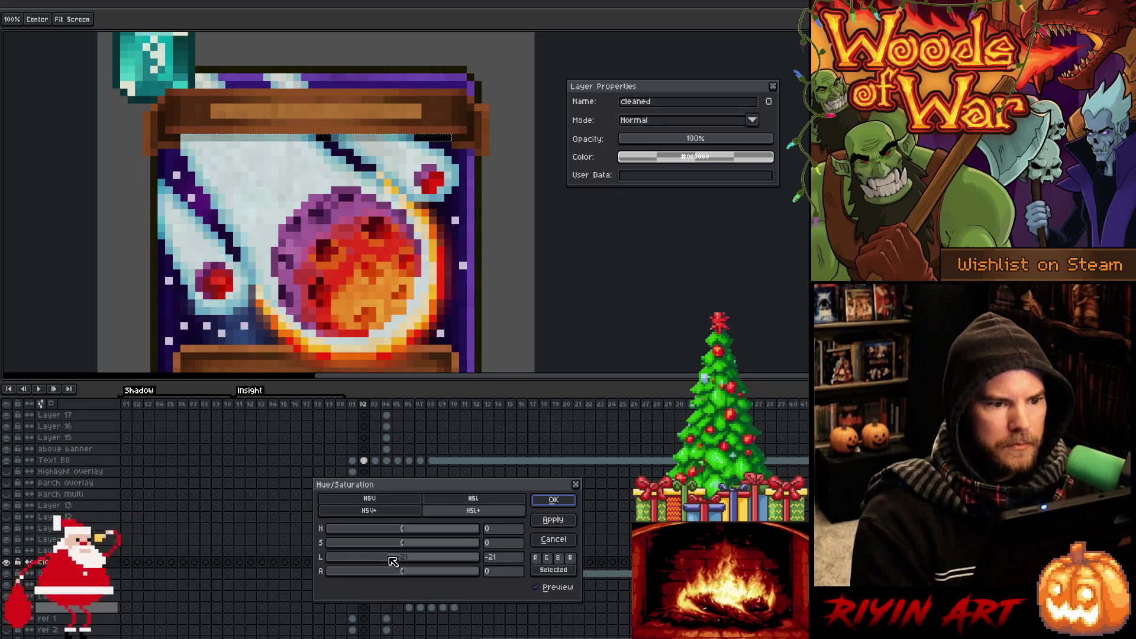
key("Return")
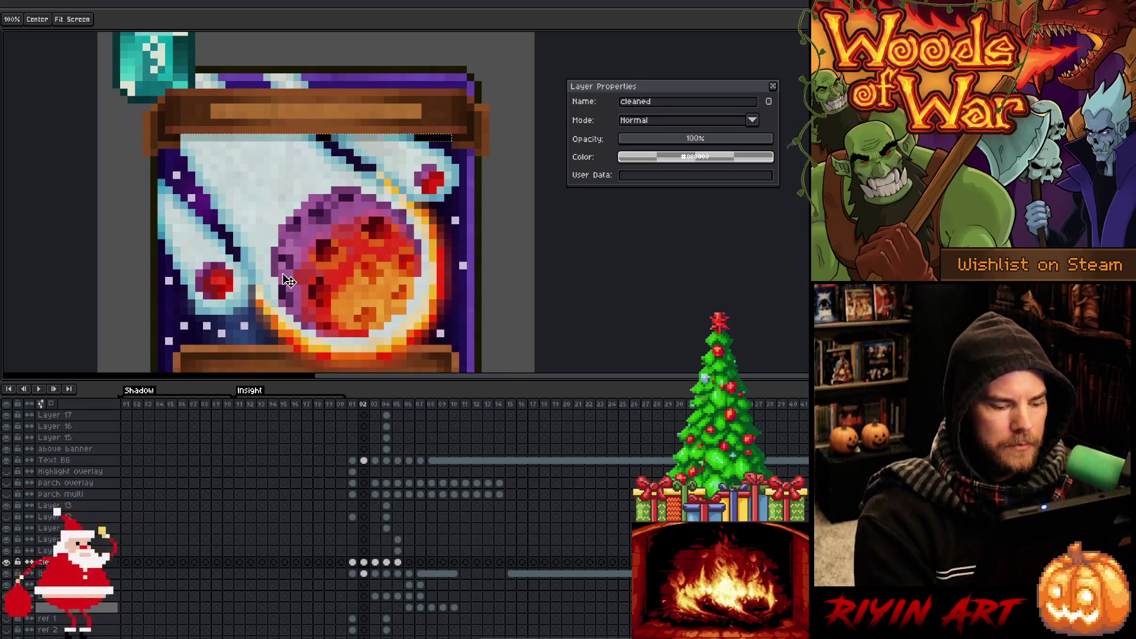
key("v")
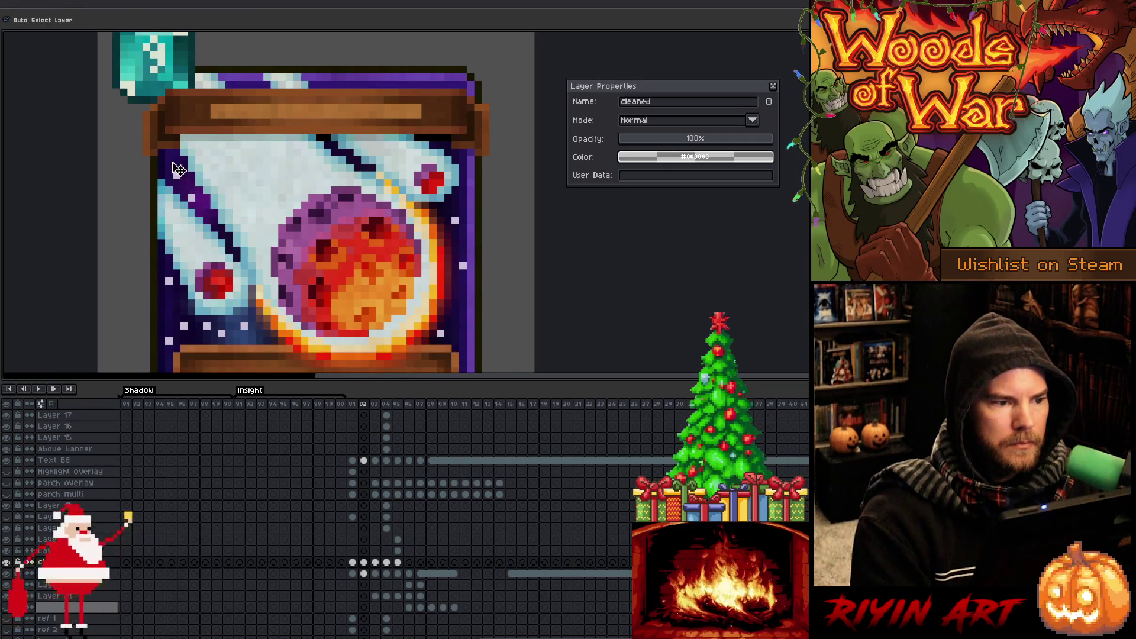
key("m")
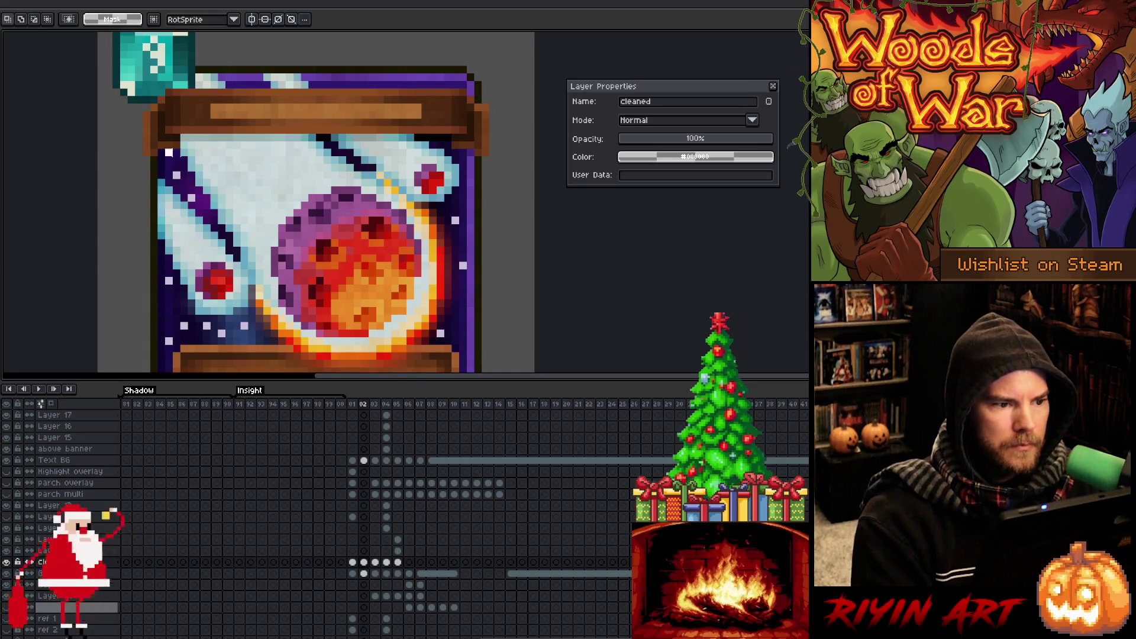
scroll(174, 153, "up", 2)
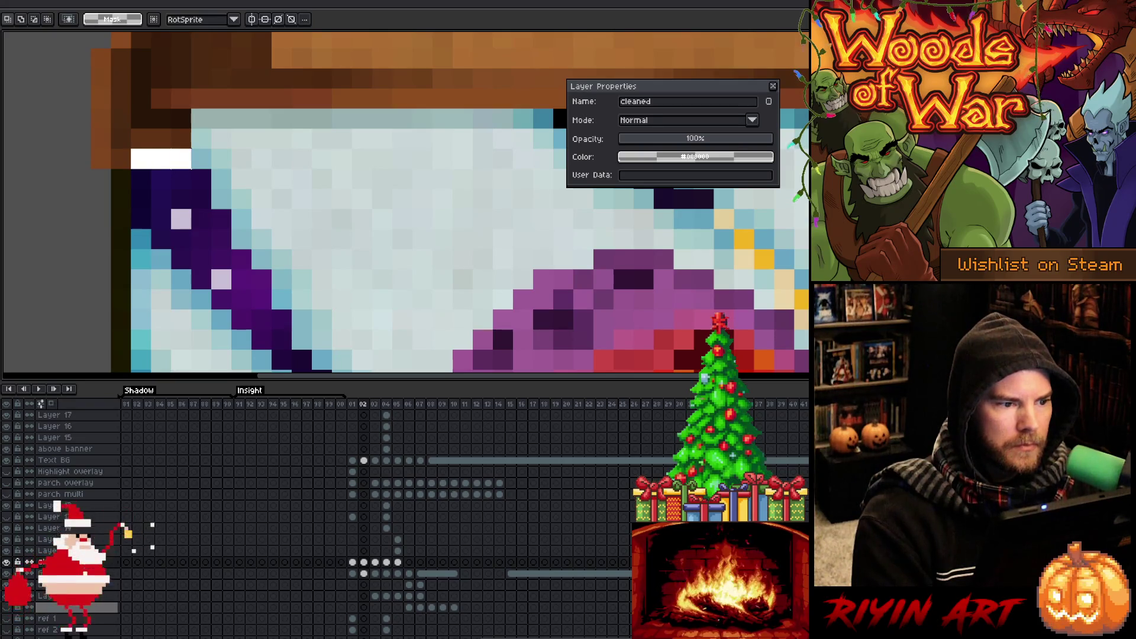
Darken the selected strip with Hue/Saturation Lightness around -10.
key("v")
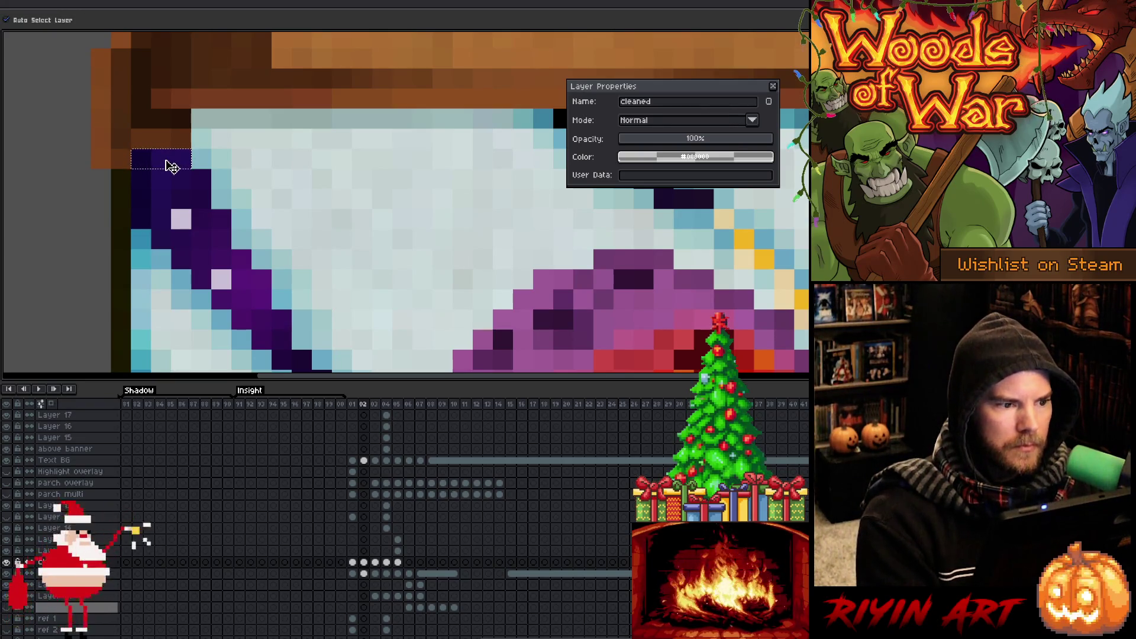
key("ctrl+u")
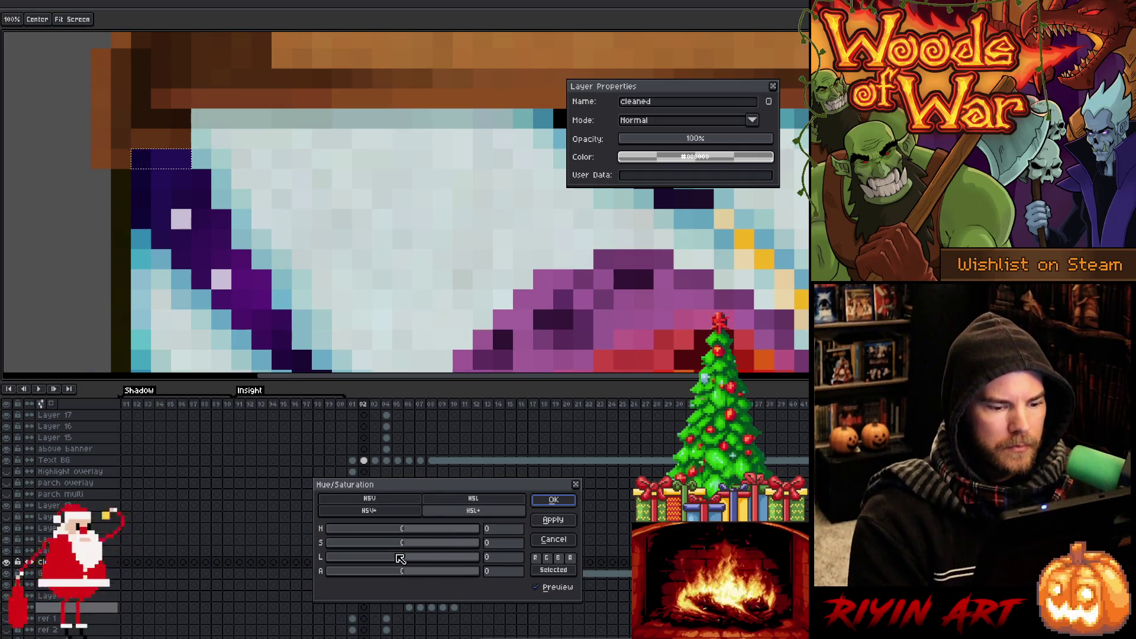
scroll(400, 559, "down", 11)
left_click(553, 500)
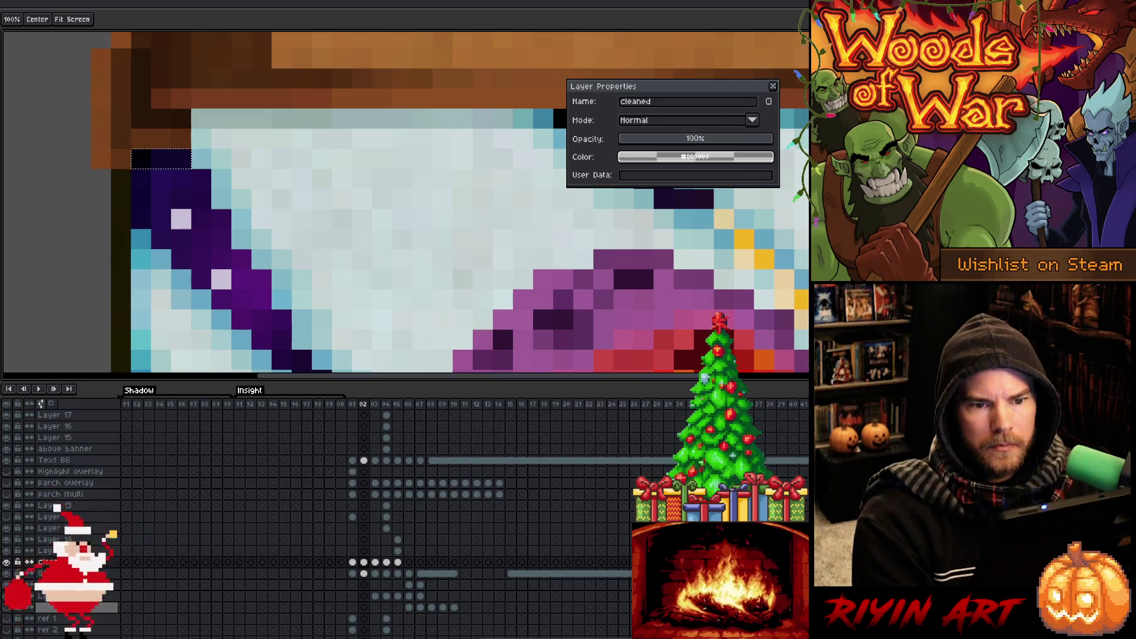
left_click(773, 86)
key("m")
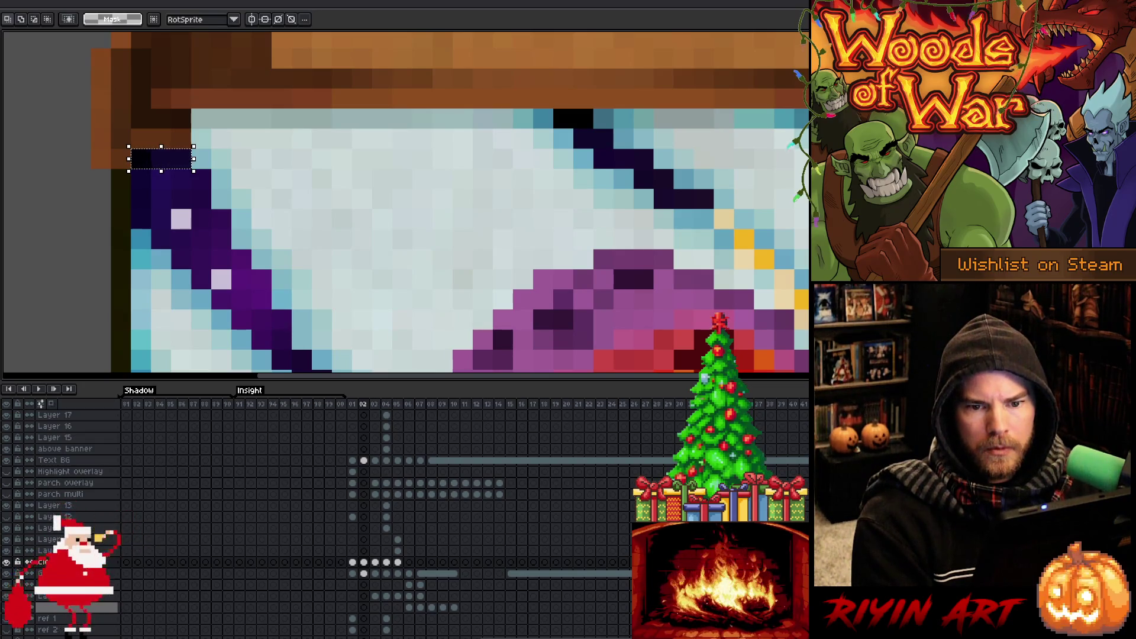
Darken the strip further with Hue/Saturation Lightness at -19.
key("ctrl+u")
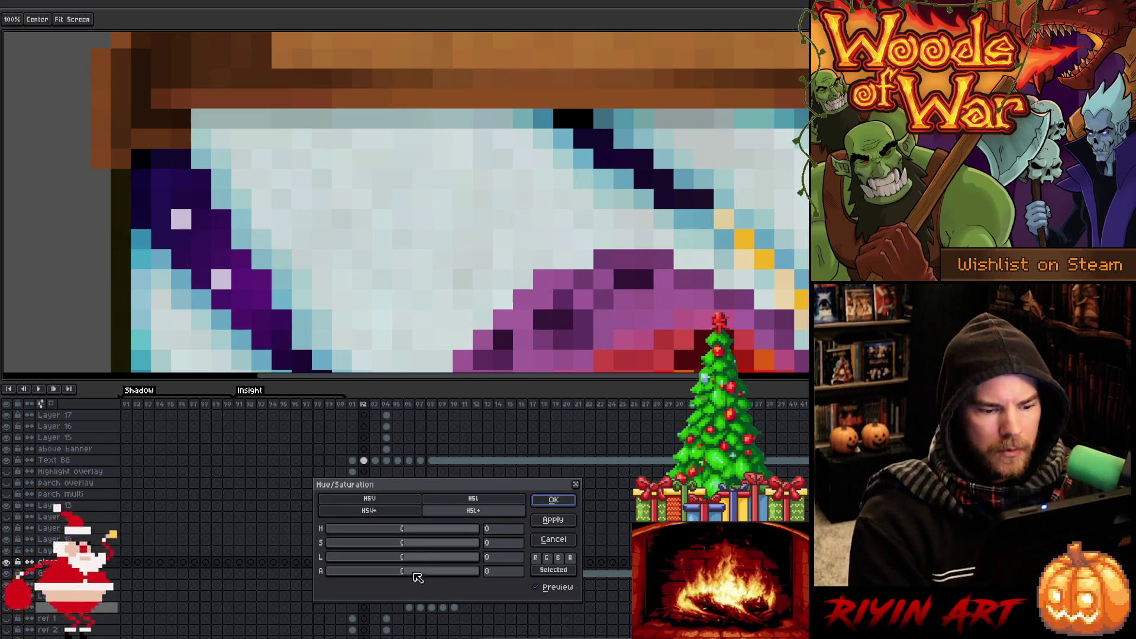
left_click(394, 559)
key("Return")
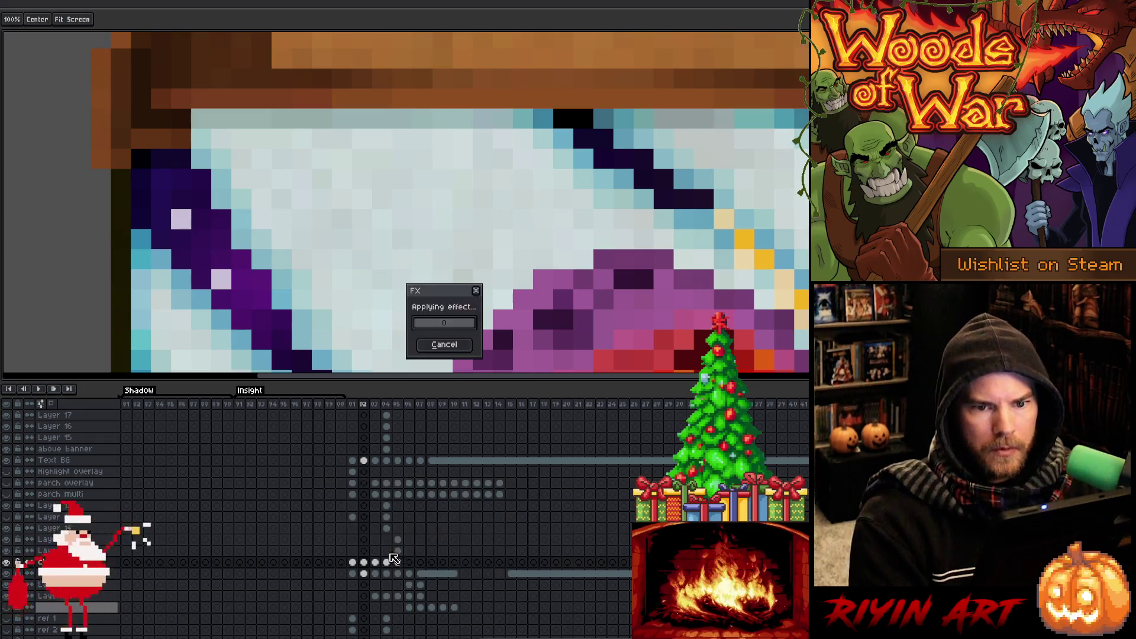
scroll(493, 158, "down", 5)
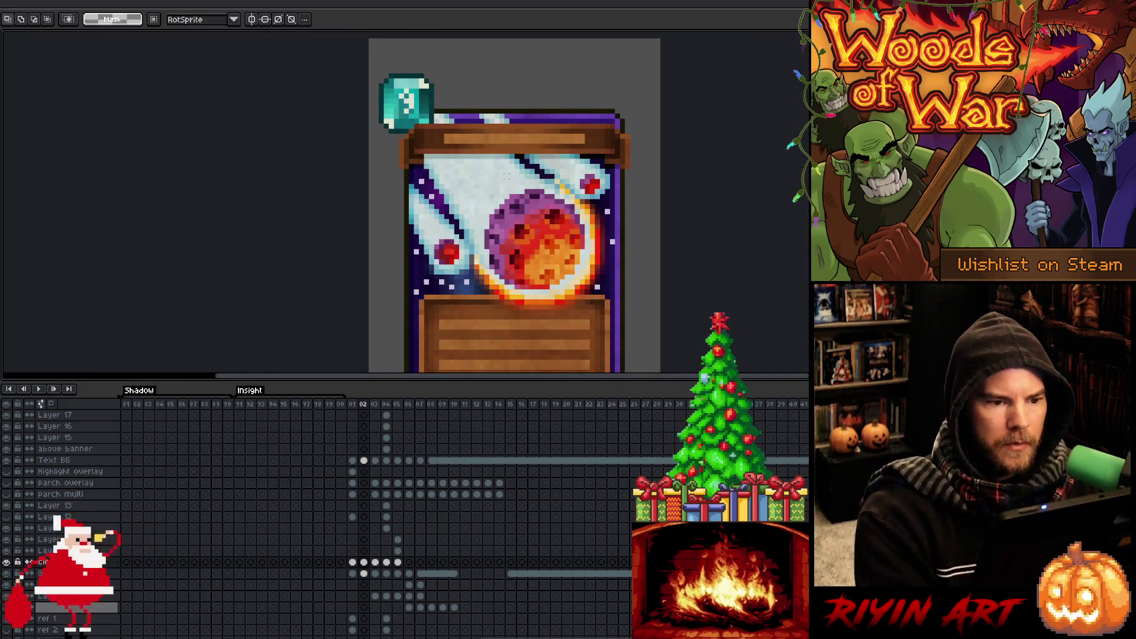
Pan the view and step past the sword and tree cards to frame 07's mask card.
key("space")
left_click_drag(303, 161, 324, 187)
key("Right")
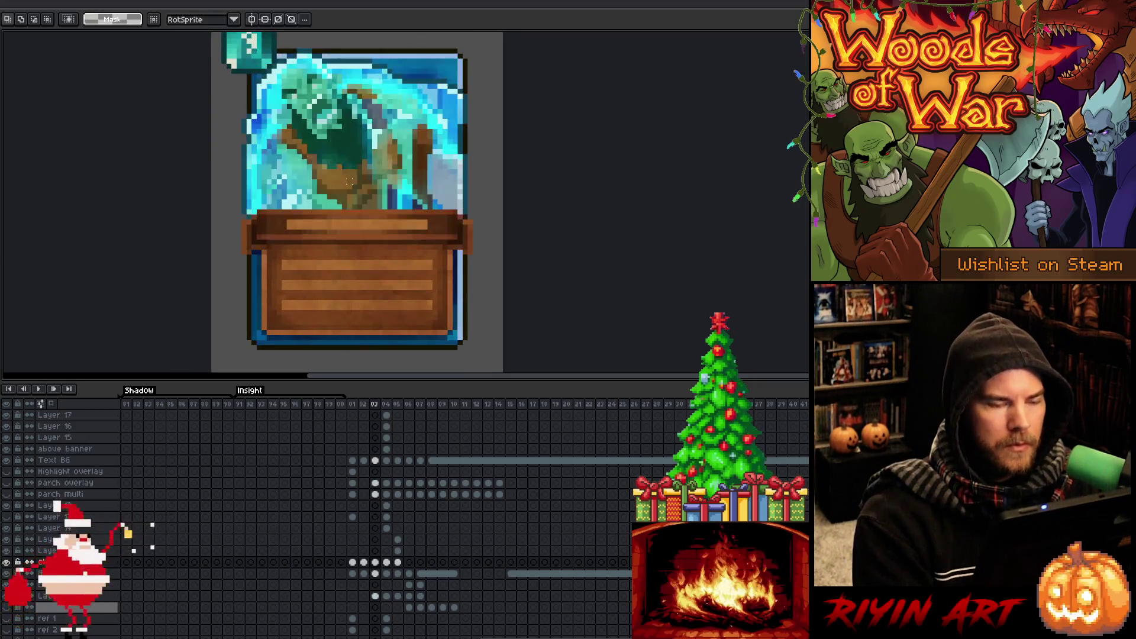
key("Right")
key("Right")
key("Left")
key("Right")
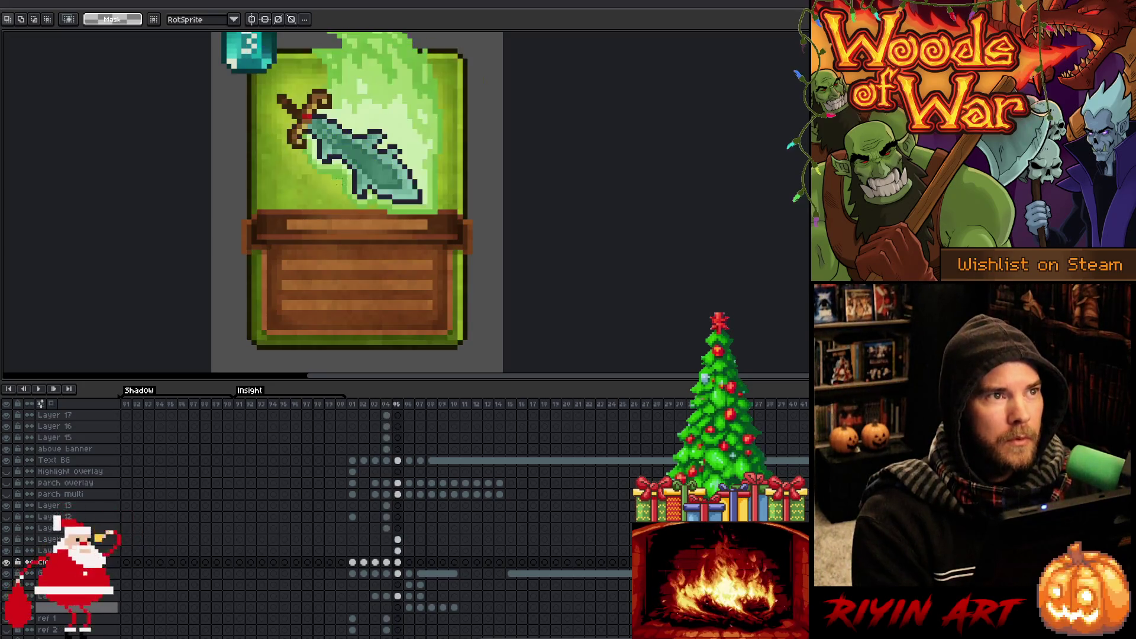
scroll(320, 221, "down", 1)
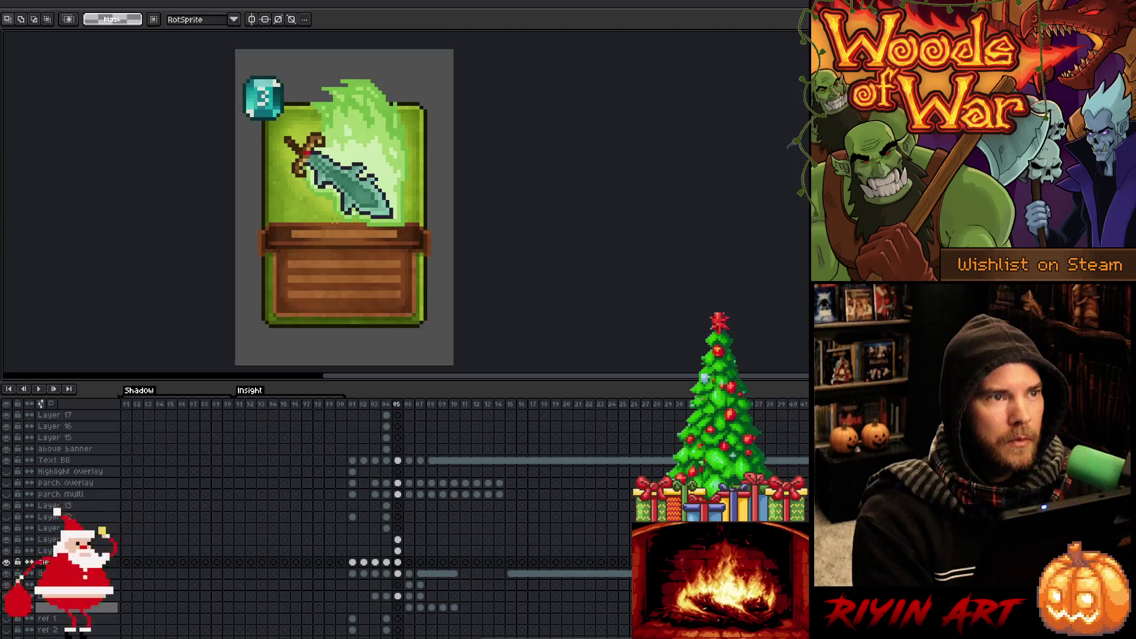
key("Right")
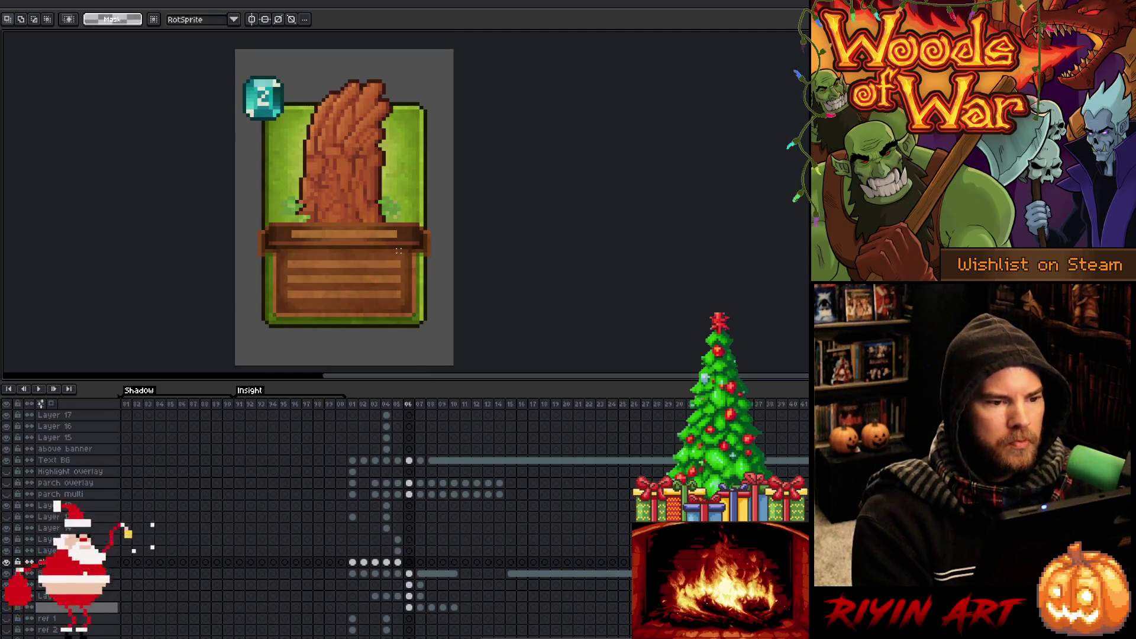
key("Left")
key("Left")
key("Left")
key("Left")
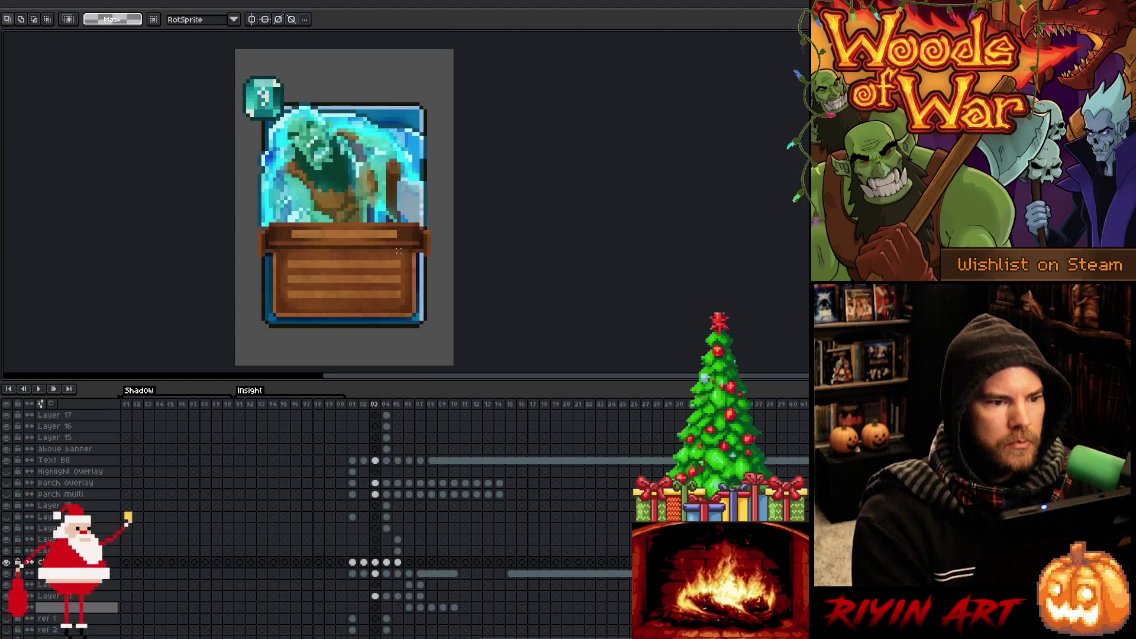
key("Right")
key("Right")
key("Right")
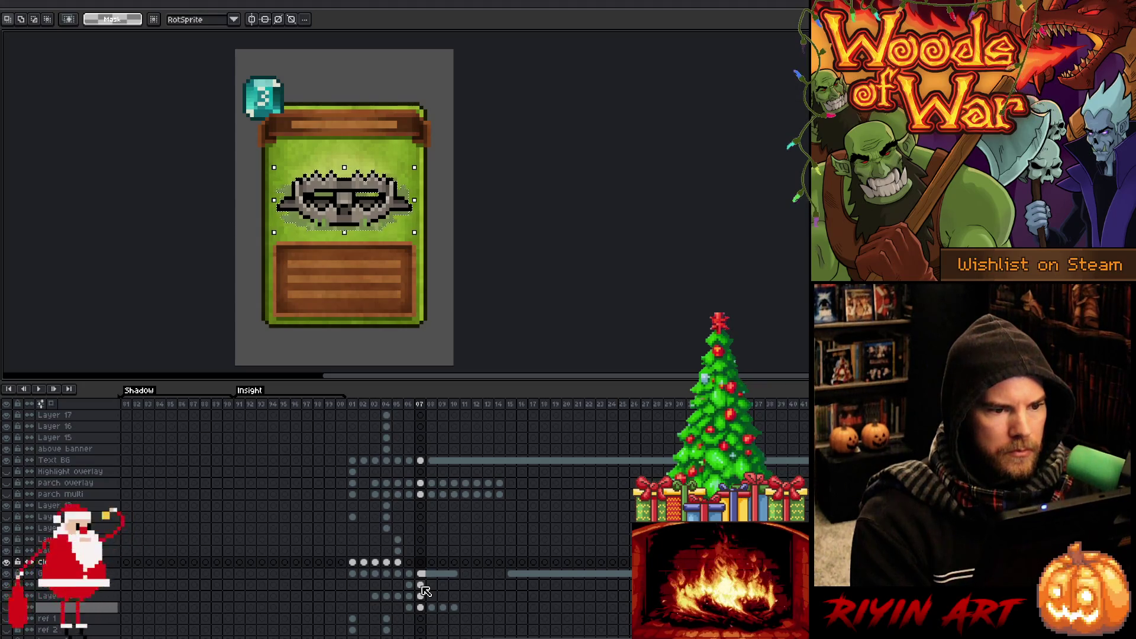
Show the parch overlay layer and select its cels together with parch multi.
left_click(421, 584)
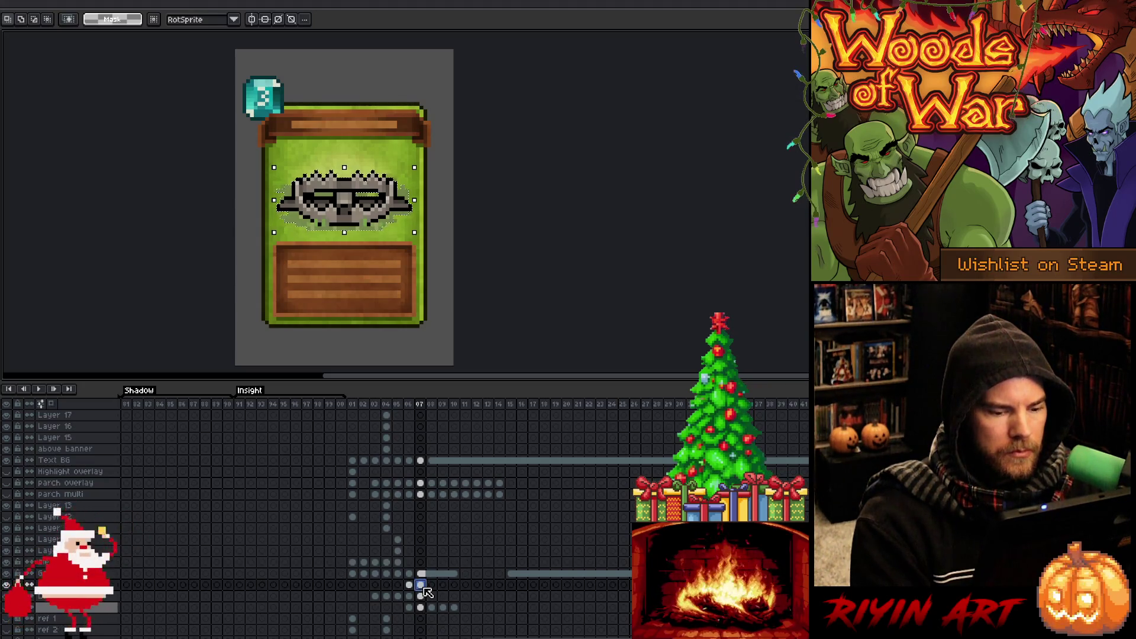
left_click(421, 482)
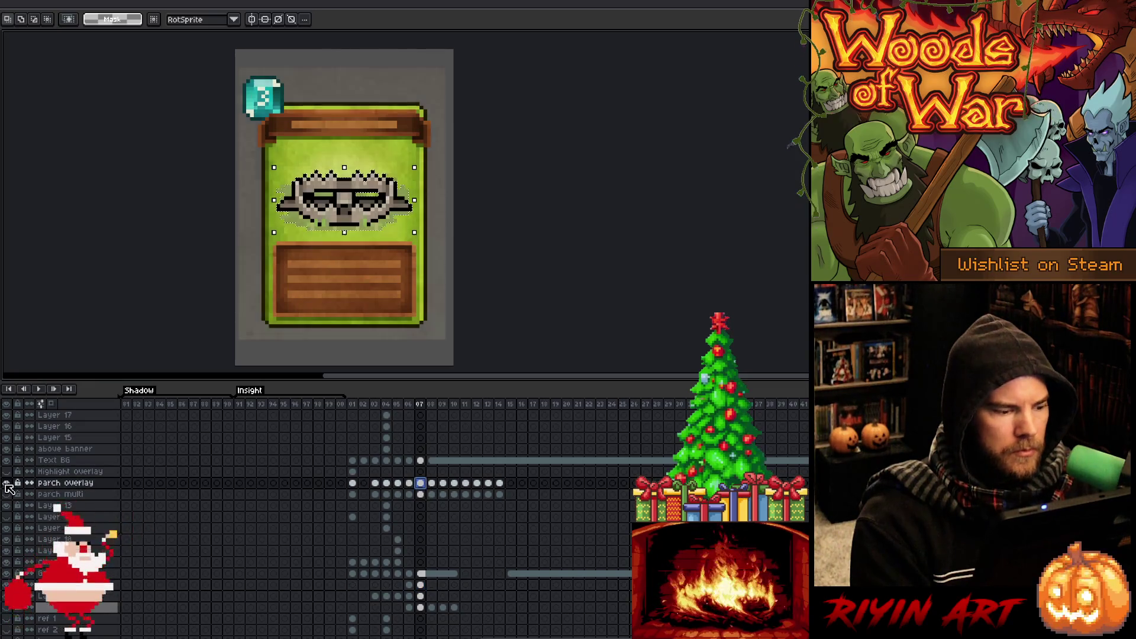
left_click_drag(421, 494, 422, 484)
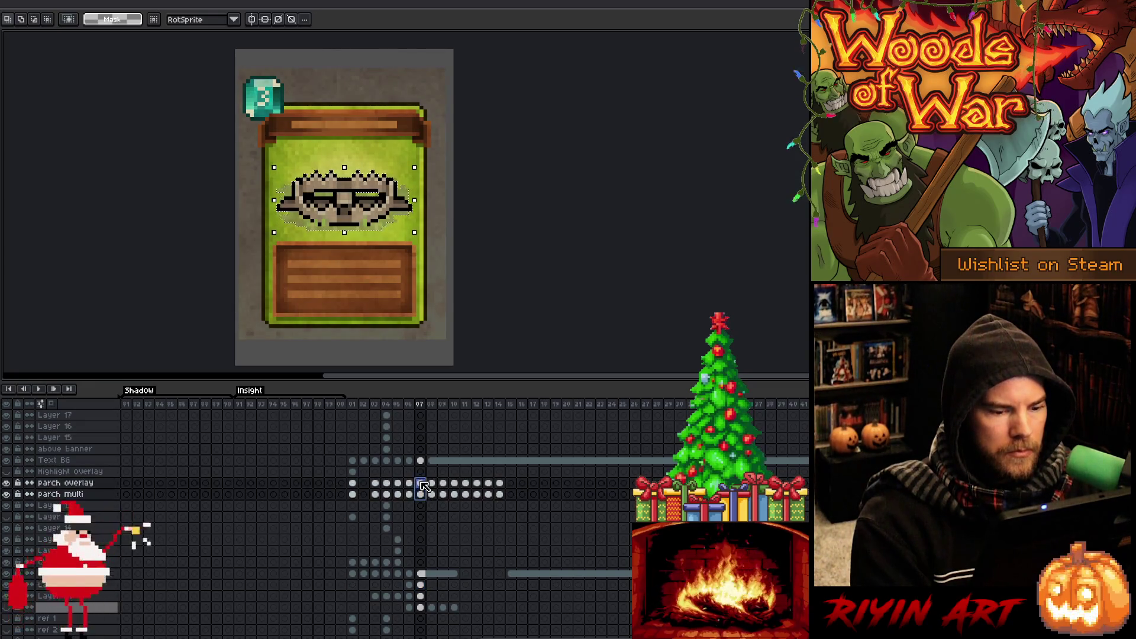
key("ctrl+a")
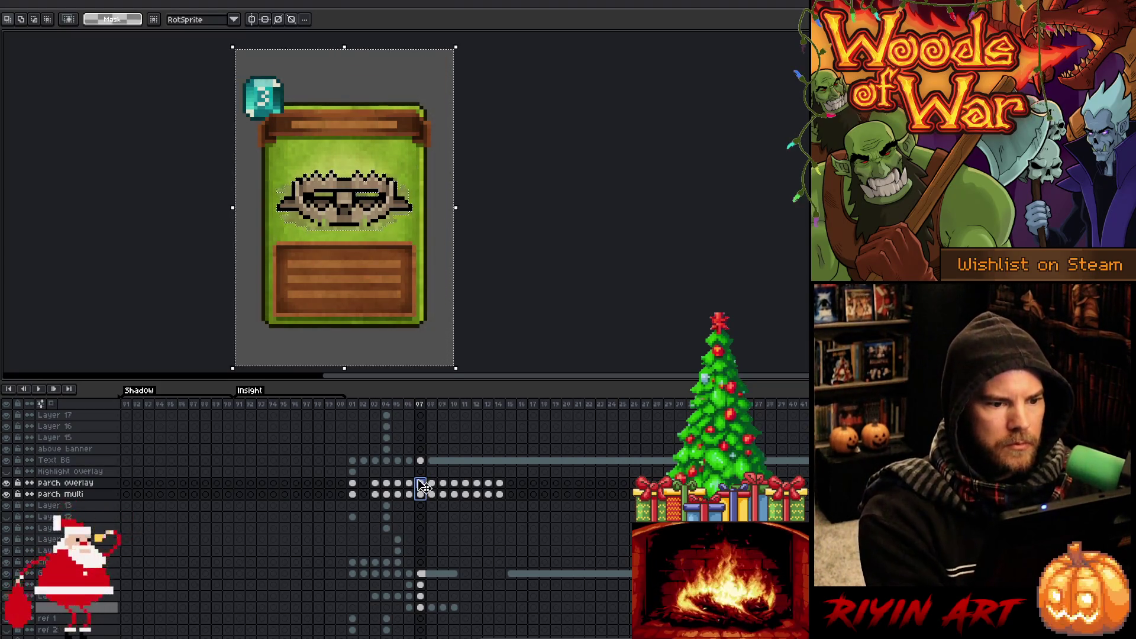
key("ctrl+d")
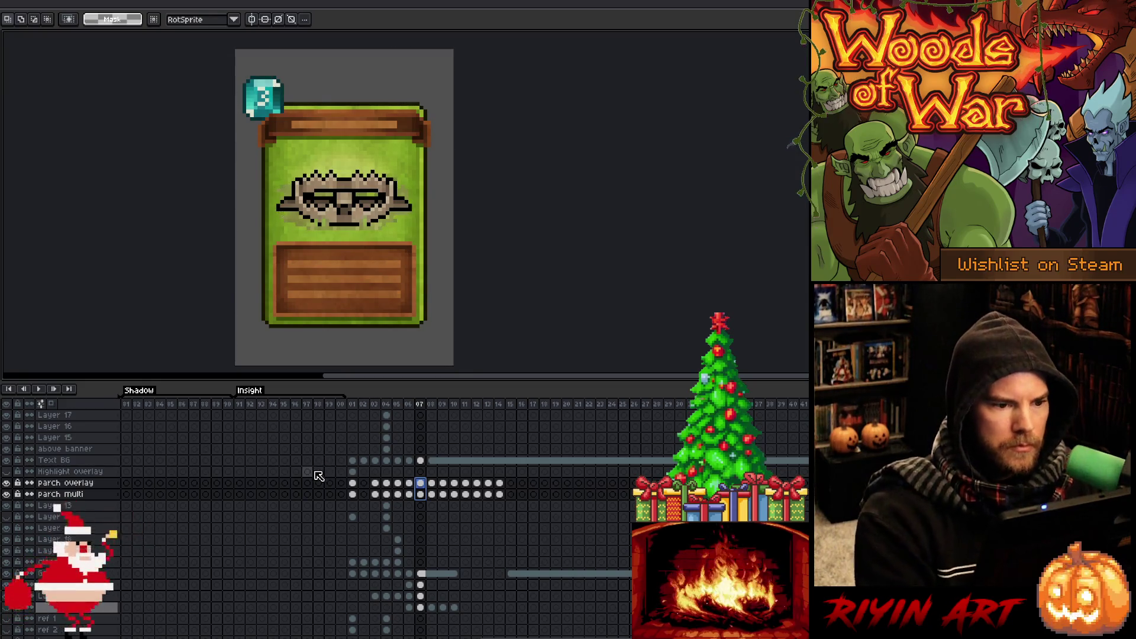
Flip between the mask, tree and sword card frames to compare, ending on the mask card.
key("Left")
key("Right")
key("Left")
key("Left")
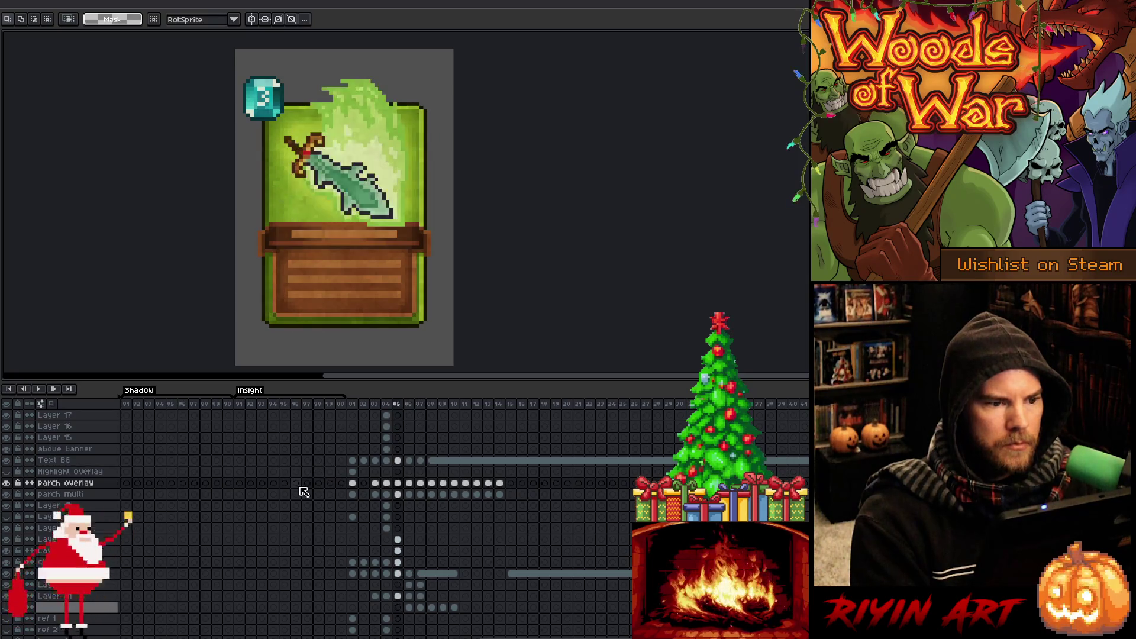
key("Right")
key("Left")
key("Right")
key("Left")
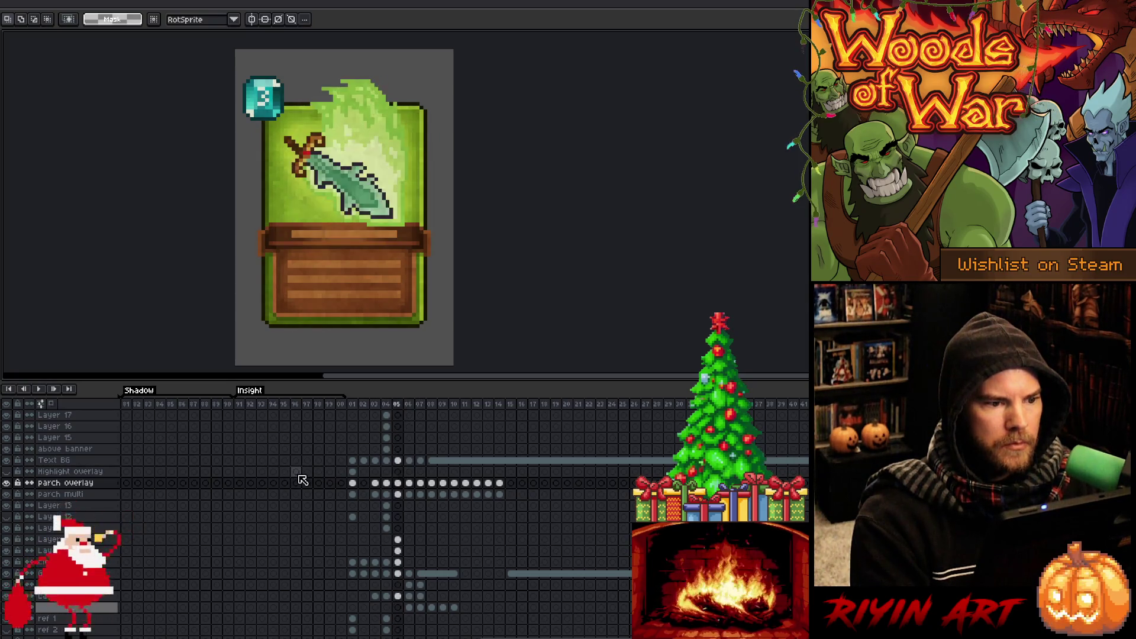
key("Right")
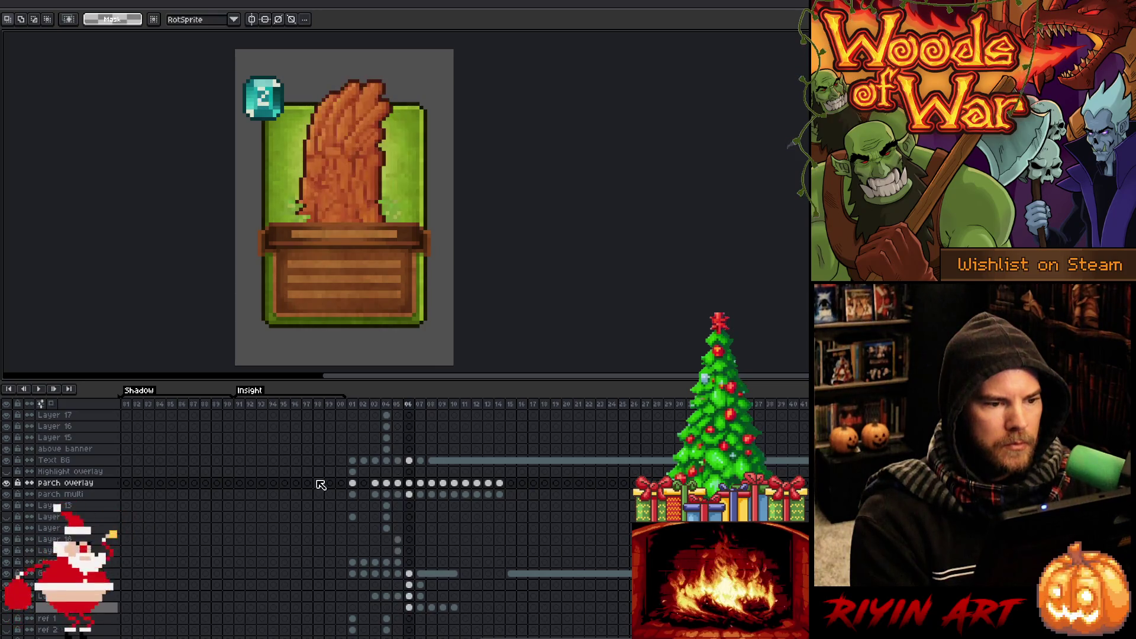
key("Left")
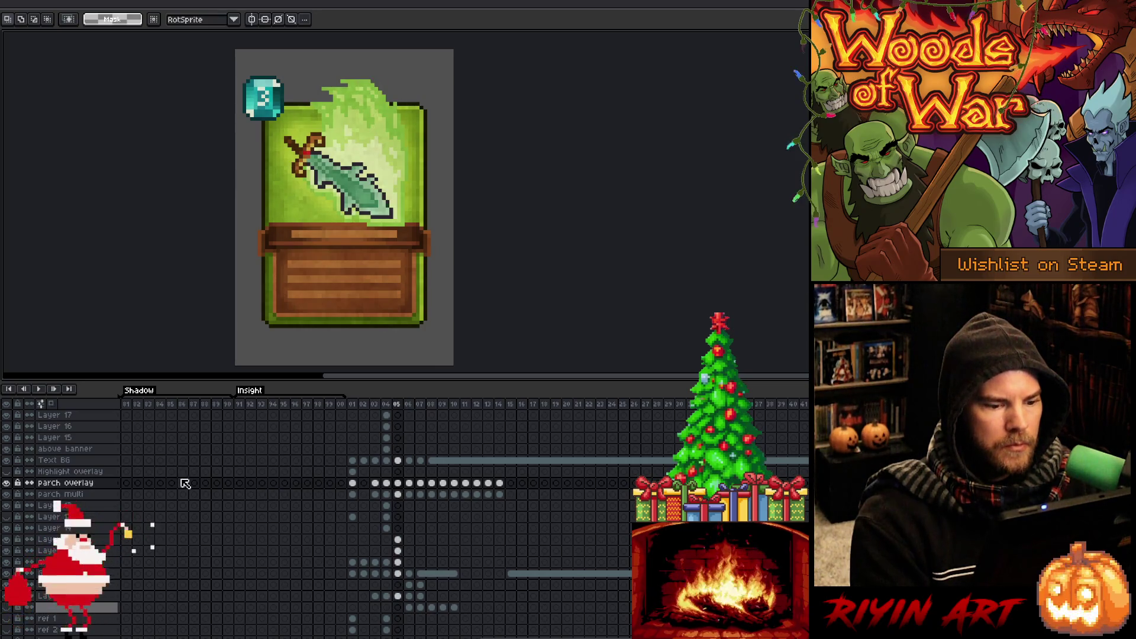
key("Right")
key("Left")
key("Right")
key("Left")
key("Right")
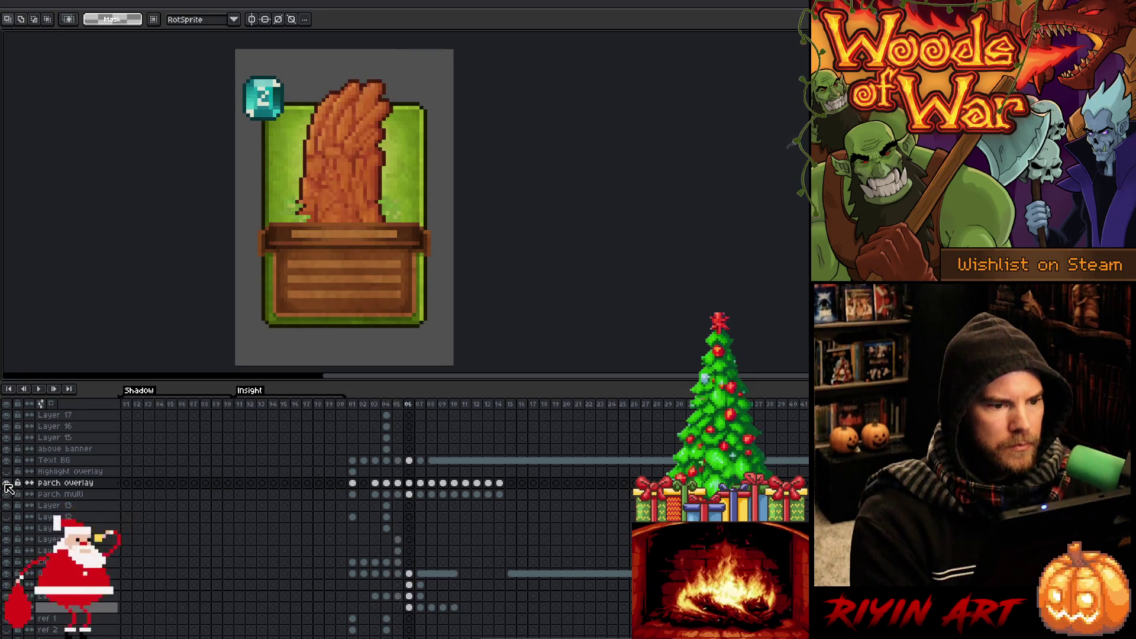
key("Right")
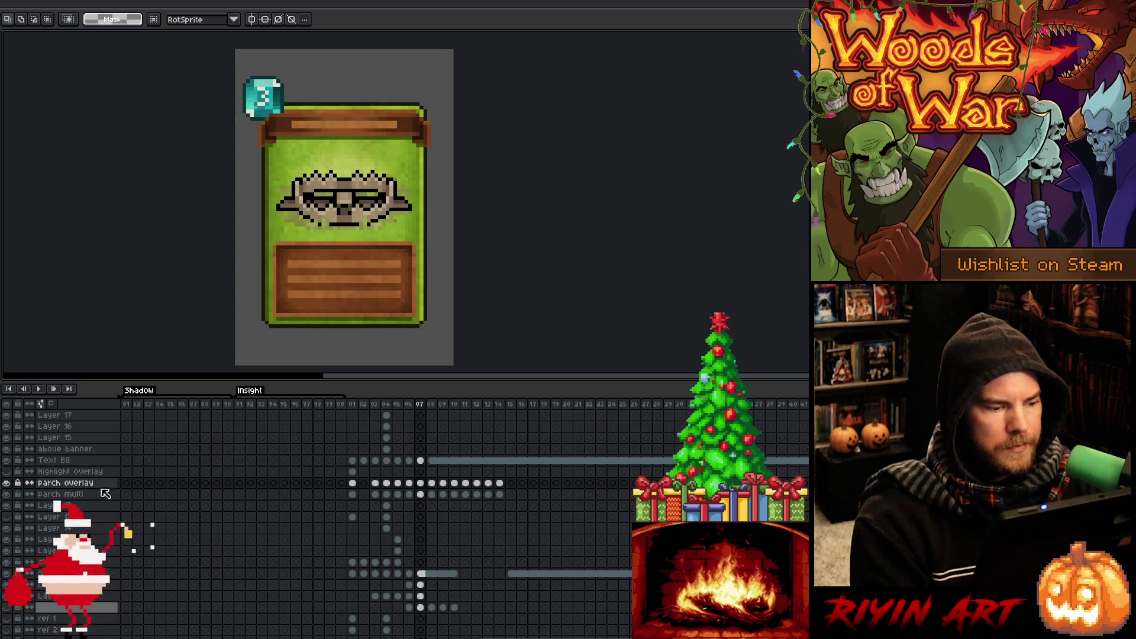
Add new empty Layer 23 at frame 07 and open its Layer Properties blend Mode list.
left_click(66, 497)
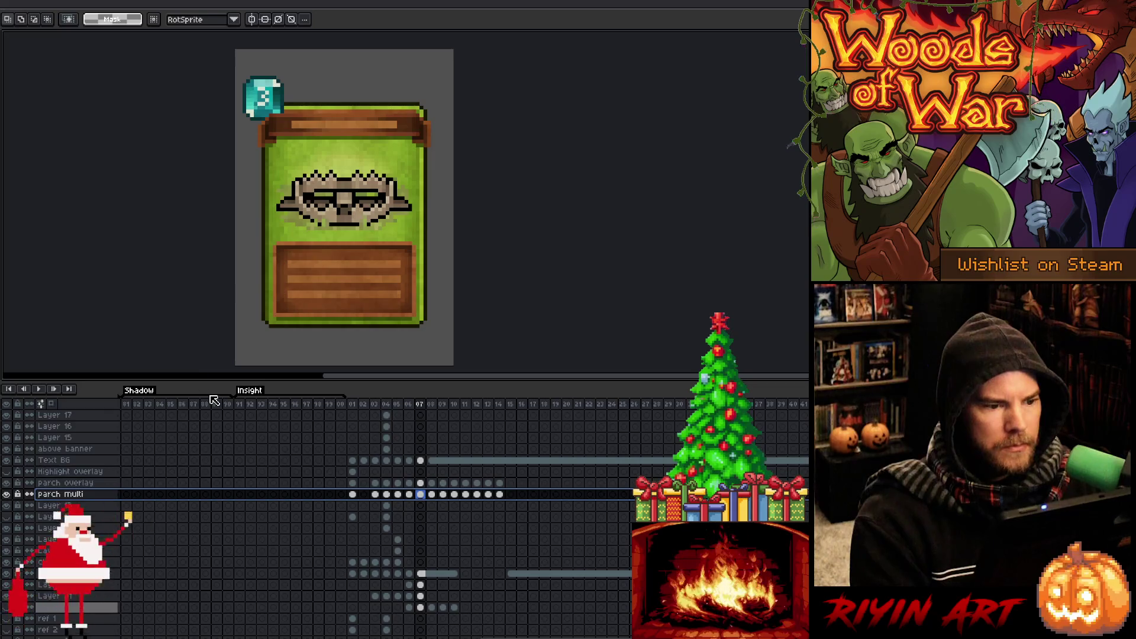
left_click(421, 585)
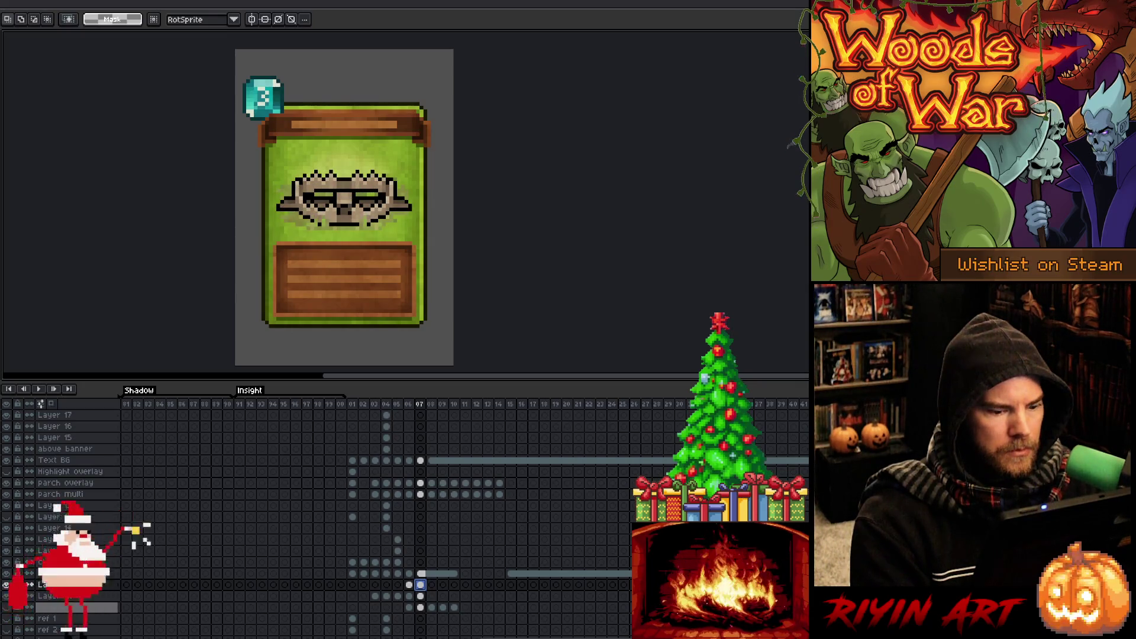
right_click(42, 593)
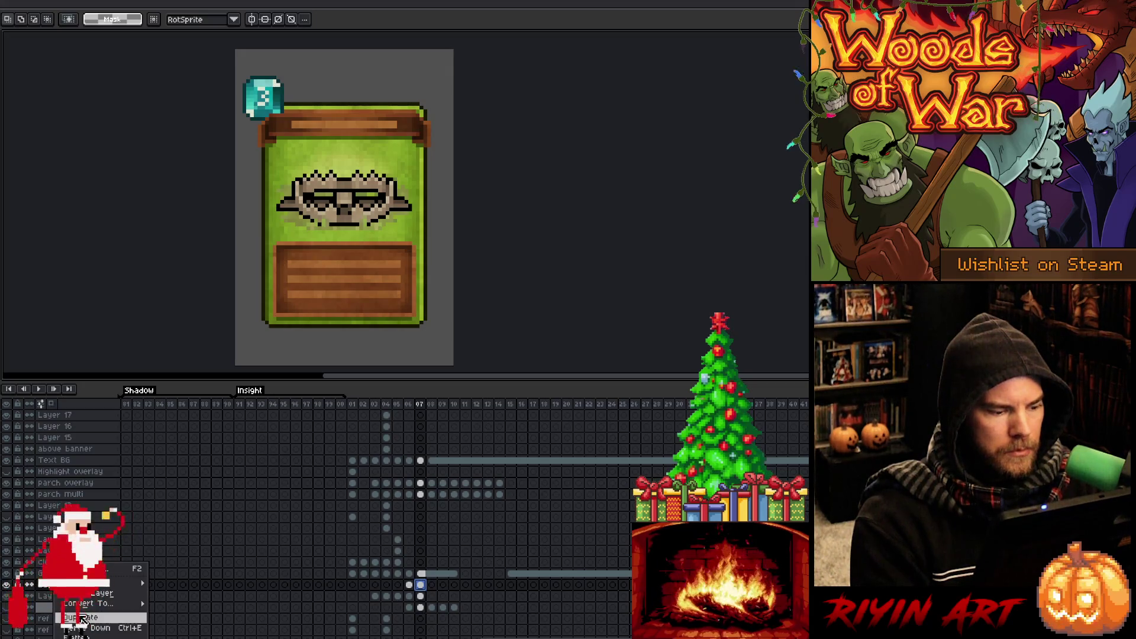
mouse_move(106, 583)
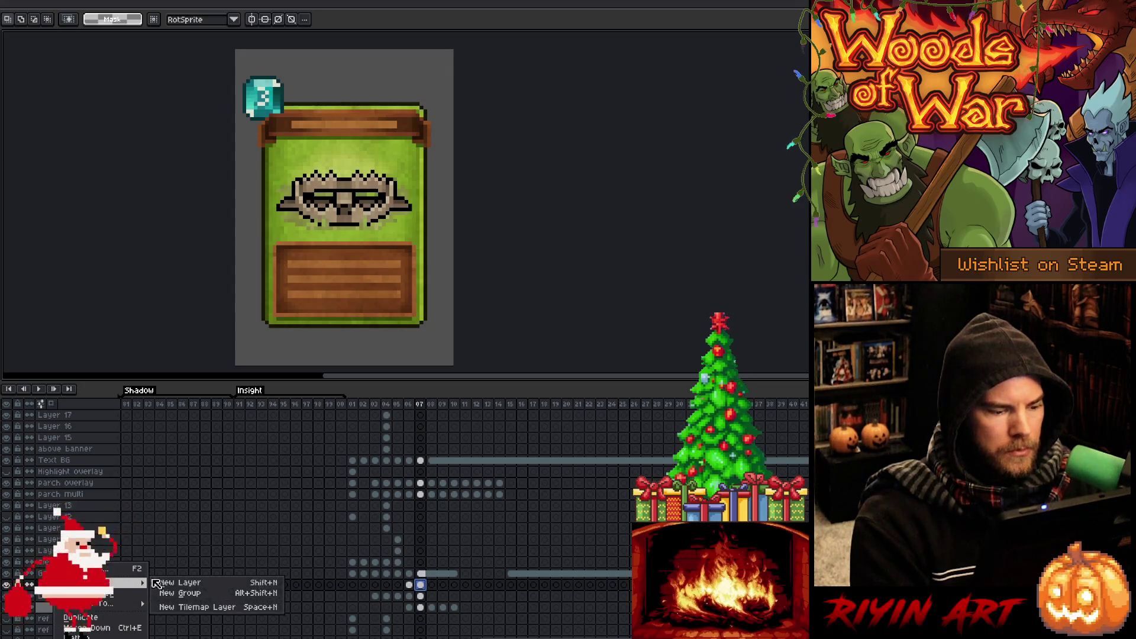
left_click(177, 579)
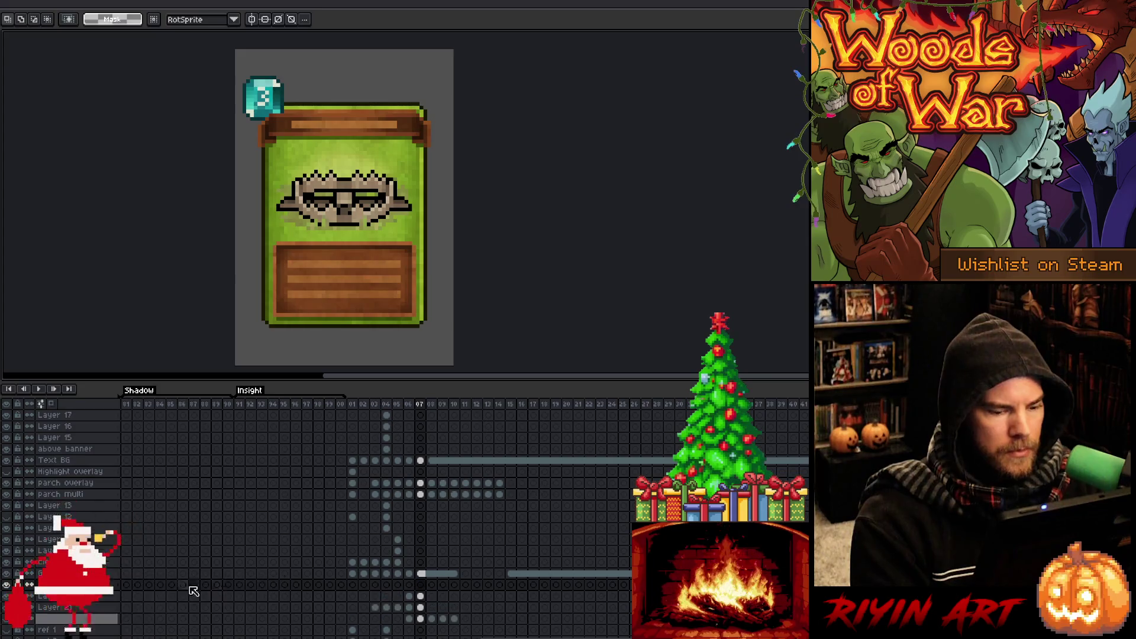
left_click(422, 597)
left_click(421, 585)
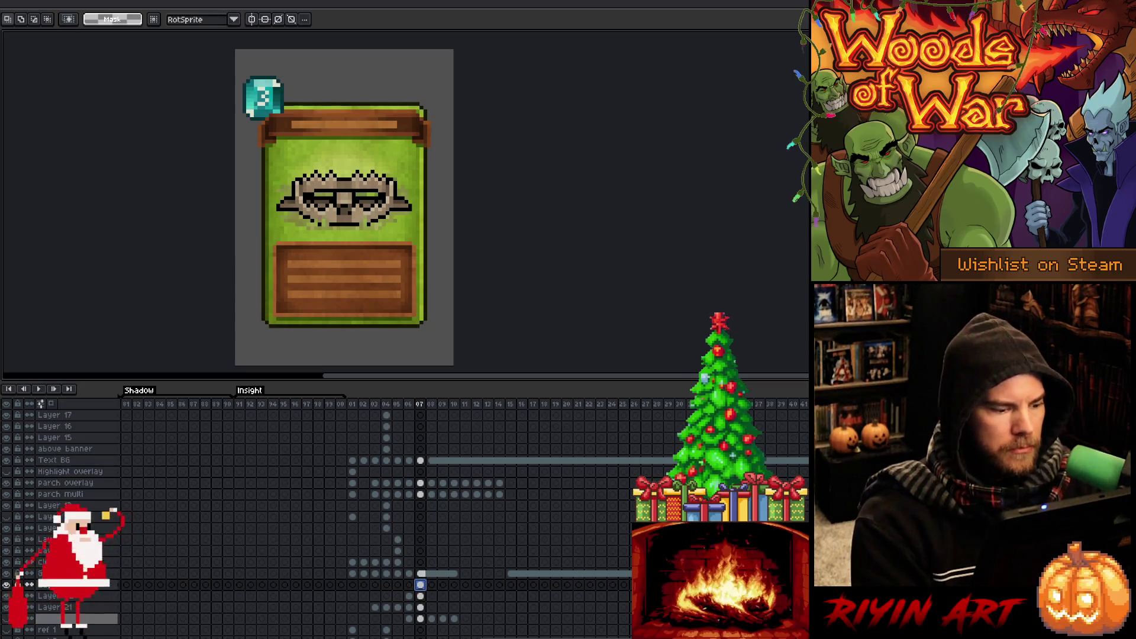
double_click(60, 585)
left_click(674, 121)
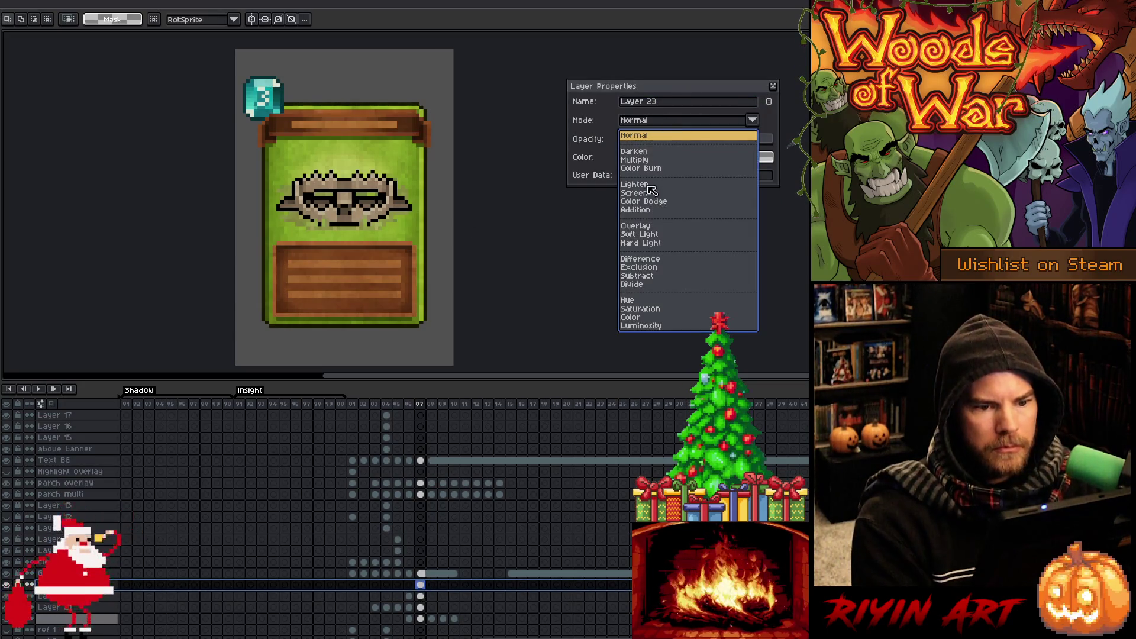
Set Layer 23 to Overlay mode at 20% opacity, then bring up Hue/Saturation.
left_click(647, 230)
left_click(647, 230)
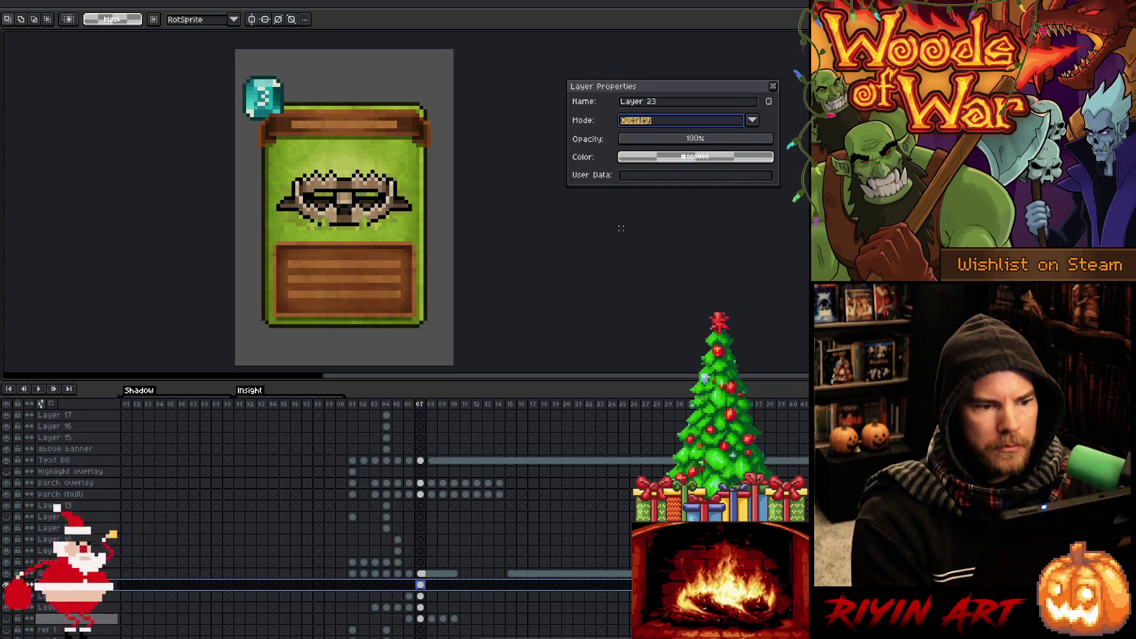
left_click(643, 142)
left_click_drag(645, 143, 657, 142)
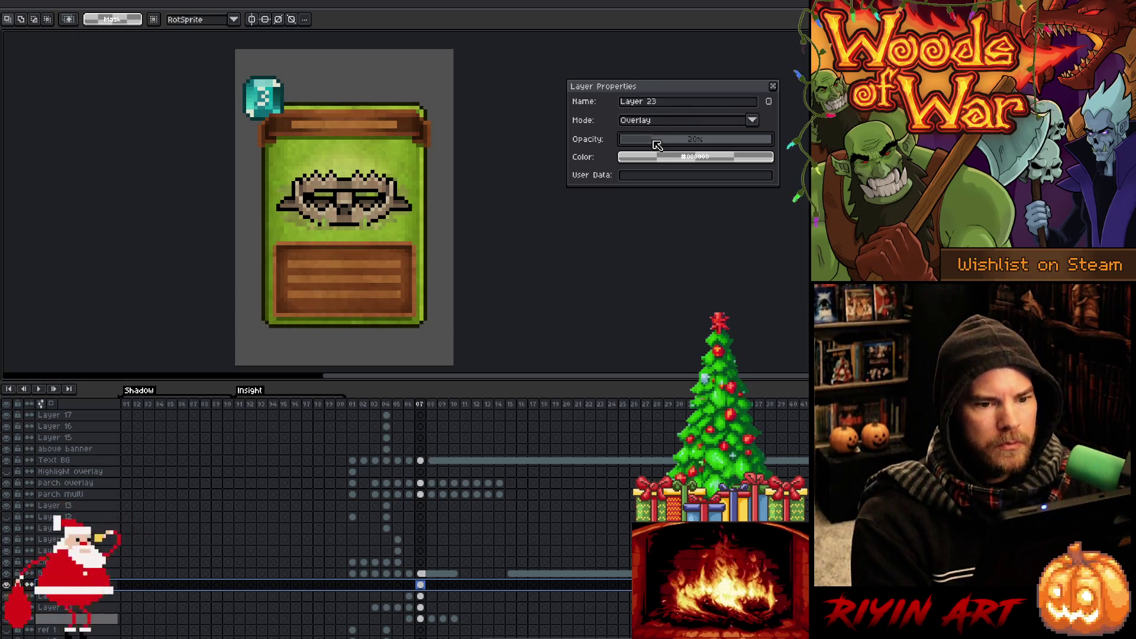
left_click(773, 86)
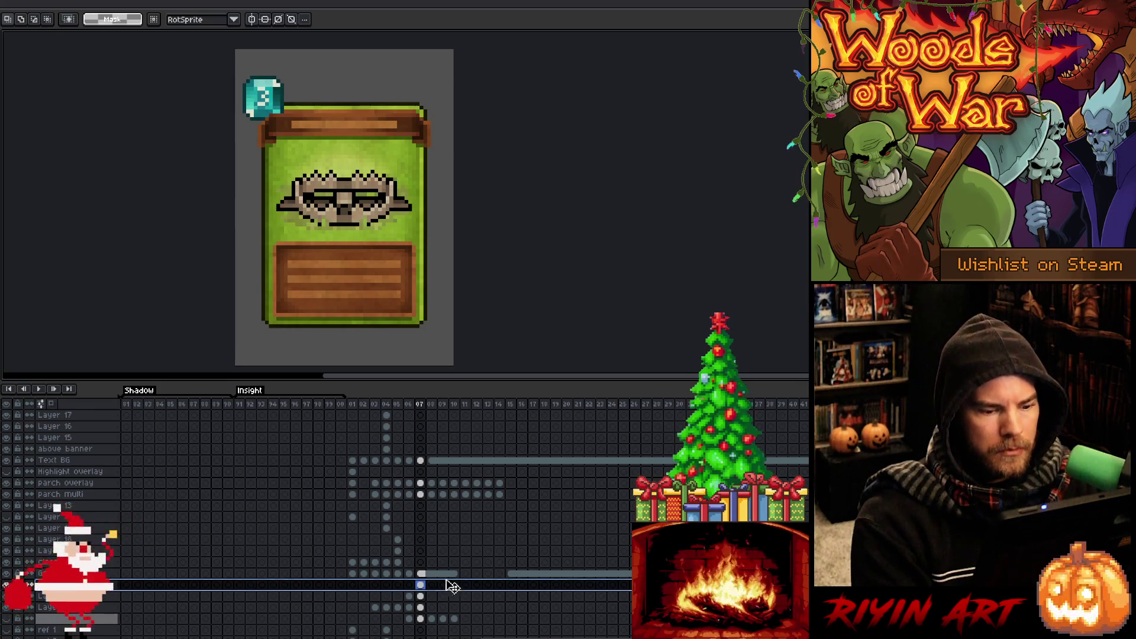
key("ctrl+u")
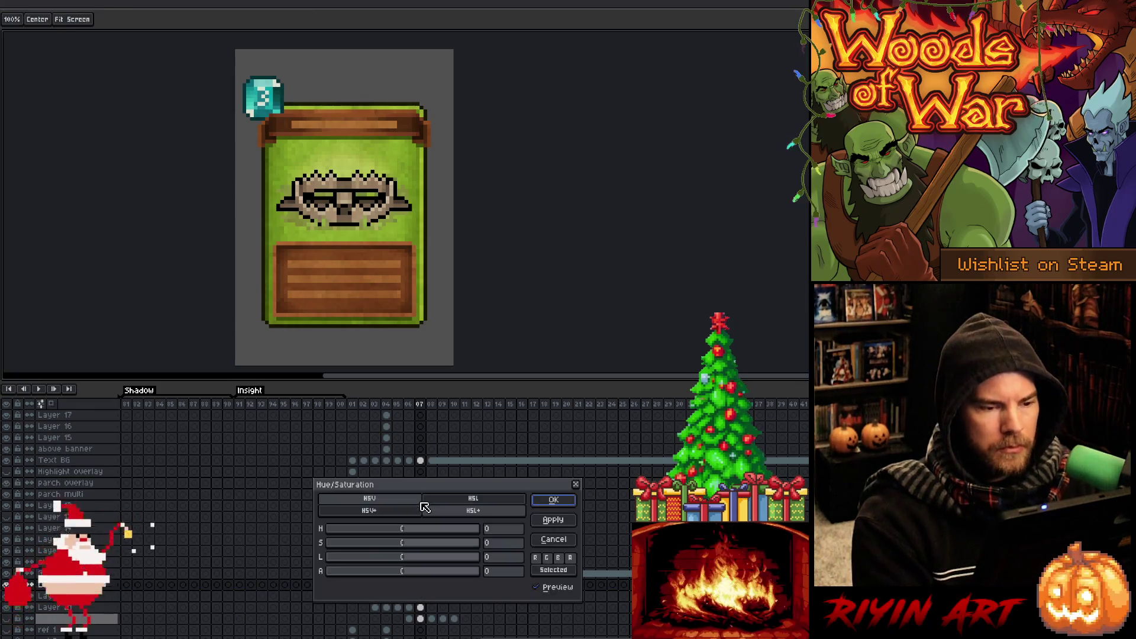
Shift the hue to 112, compare with Preview off, and apply the adjustment.
left_click(395, 529)
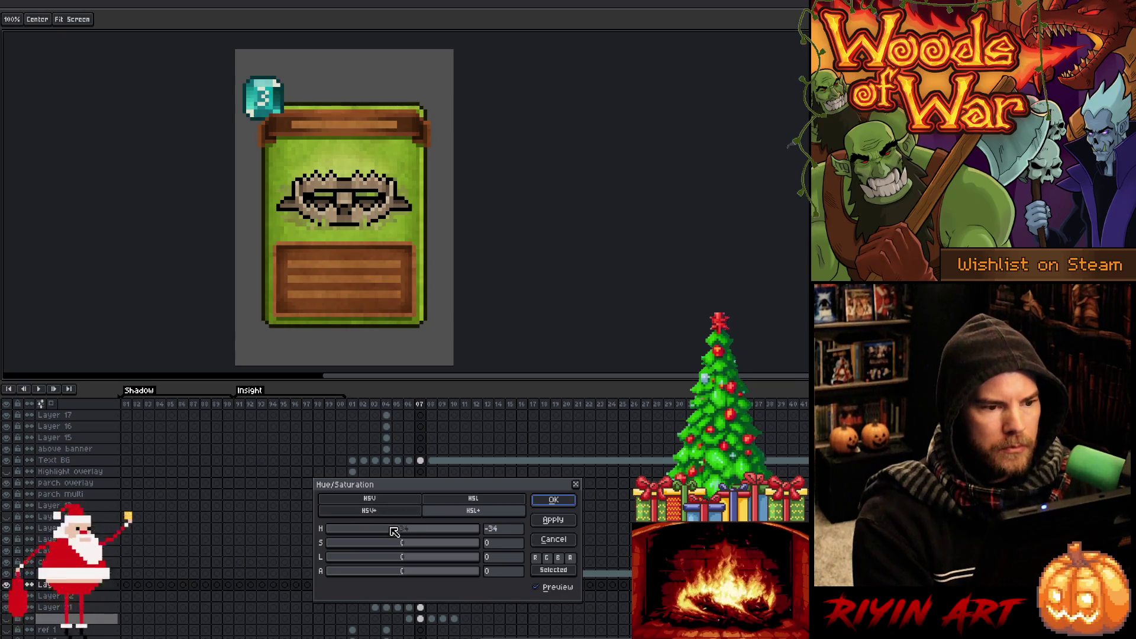
mouse_move(394, 530)
left_mouse_down()
mouse_move(349, 530)
mouse_move(482, 529)
mouse_move(454, 530)
left_mouse_up()
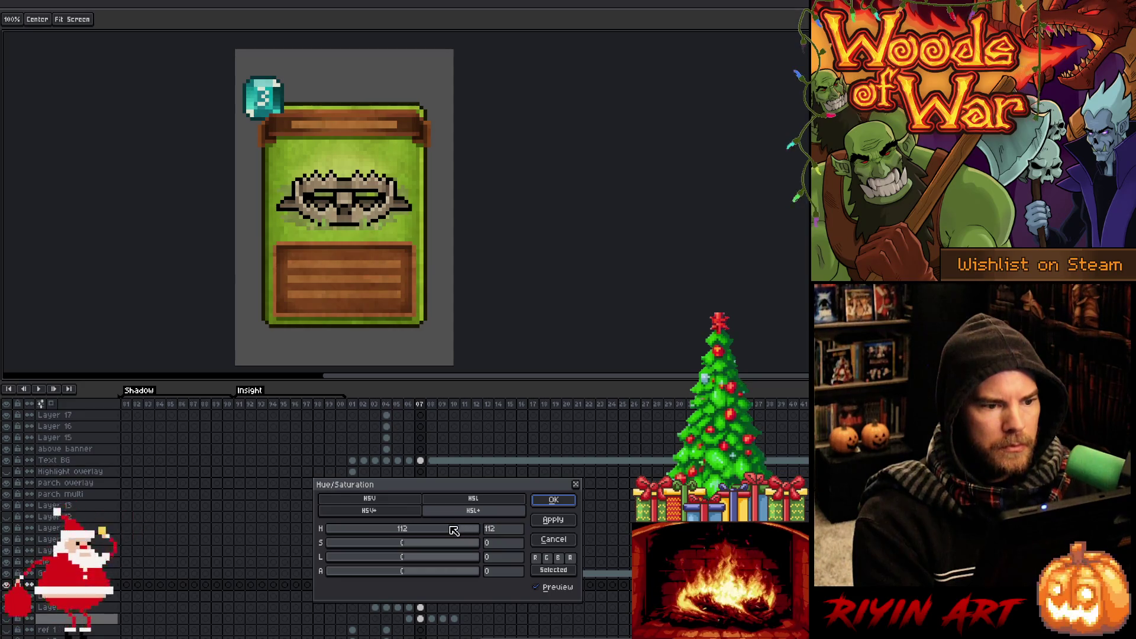
left_click(539, 588)
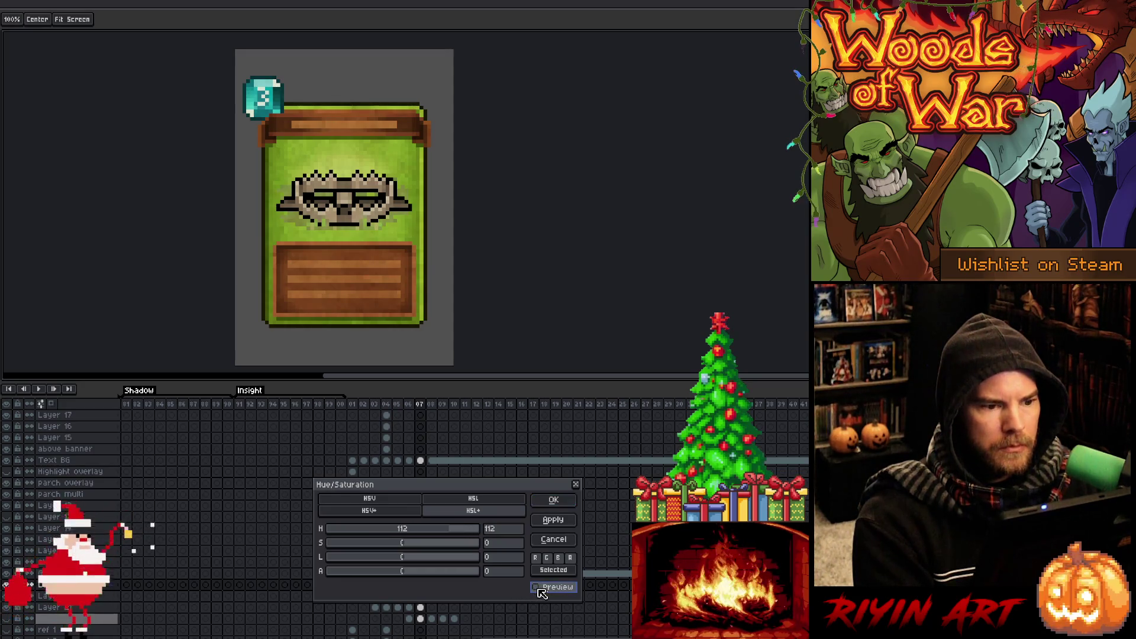
left_click(540, 501)
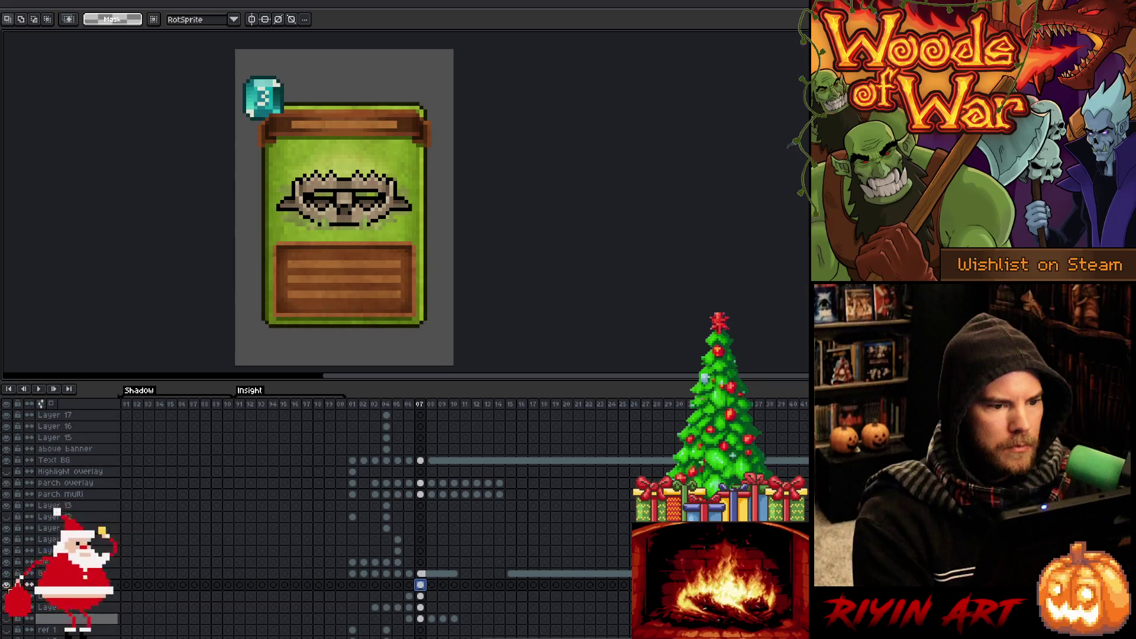
Inspect Layer 23 alone, then lower its opacity to 36% in Layer Properties.
left_click(9, 587)
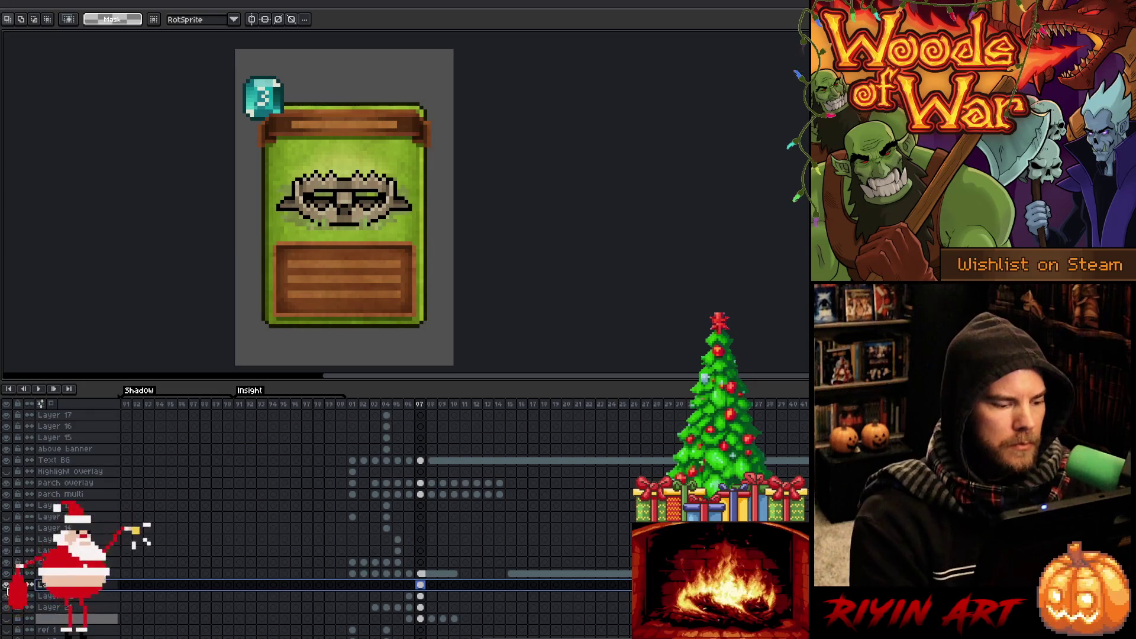
left_click(6, 585, "alt")
left_click(6, 585, "alt")
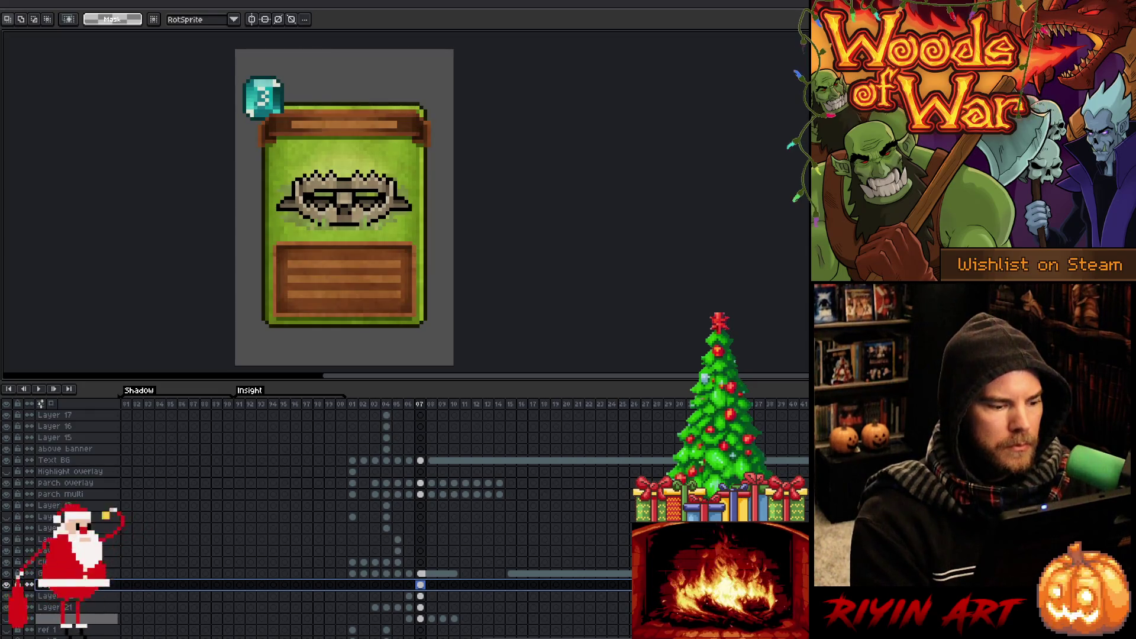
key("shift+p")
left_click(721, 144)
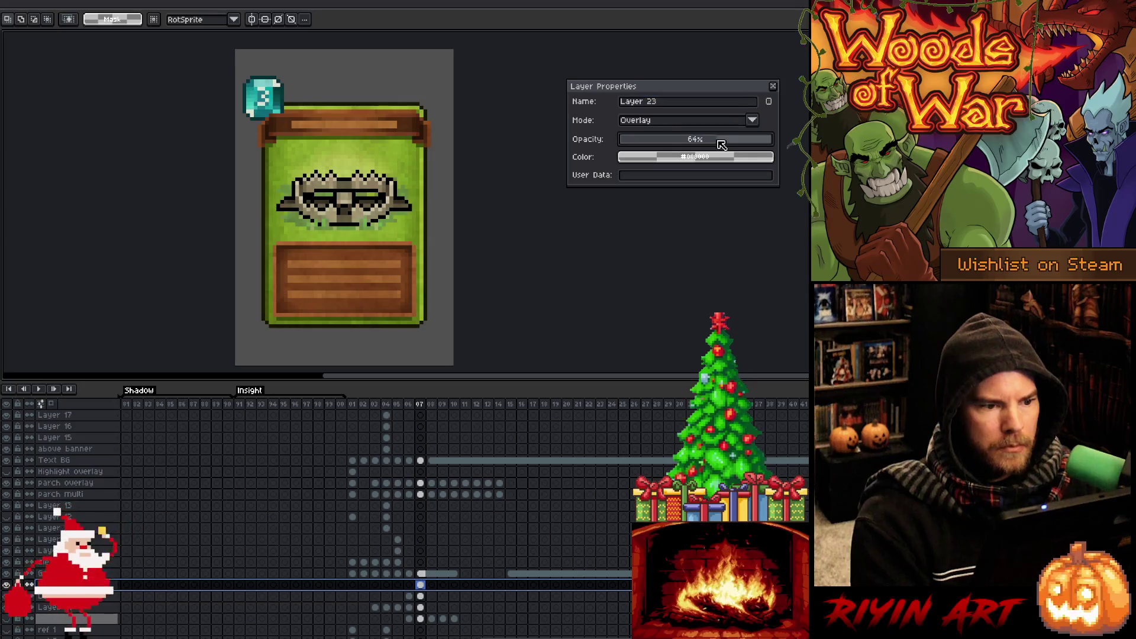
left_click_drag(720, 144, 676, 146)
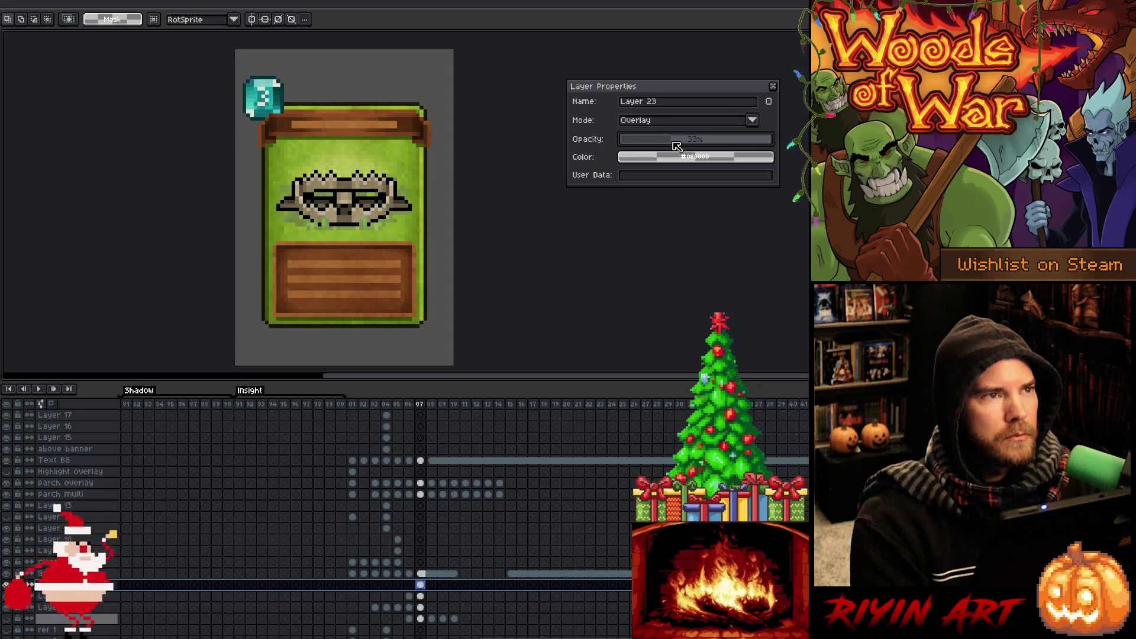
Toggle Layer 23's visibility to compare the card with and without the overlay.
left_click(9, 592)
left_click(9, 594)
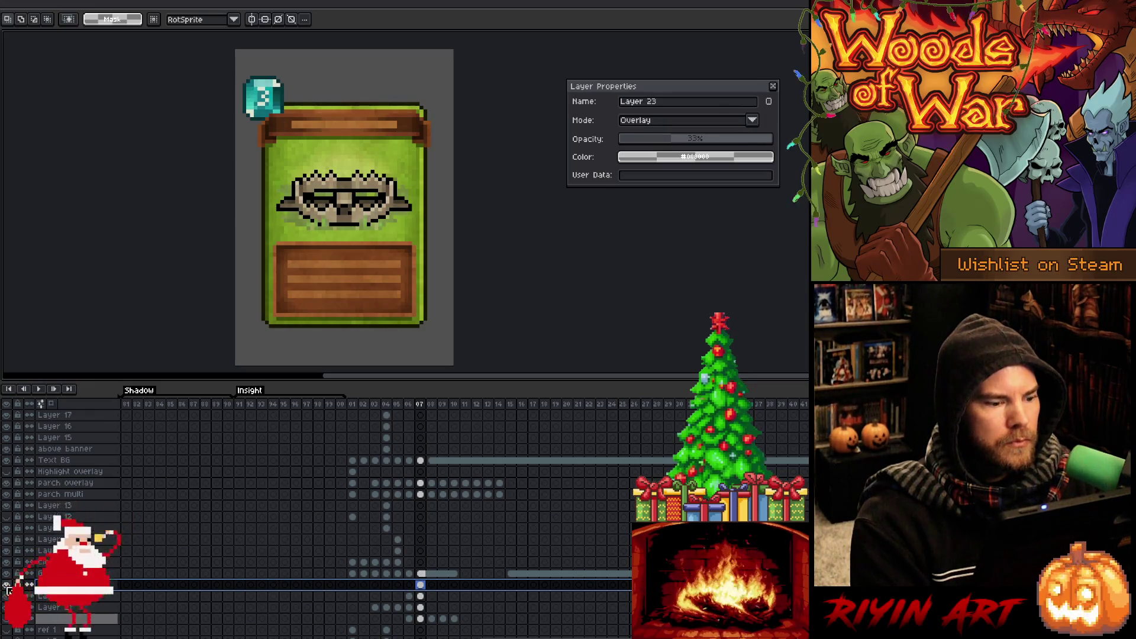
left_click(7, 484)
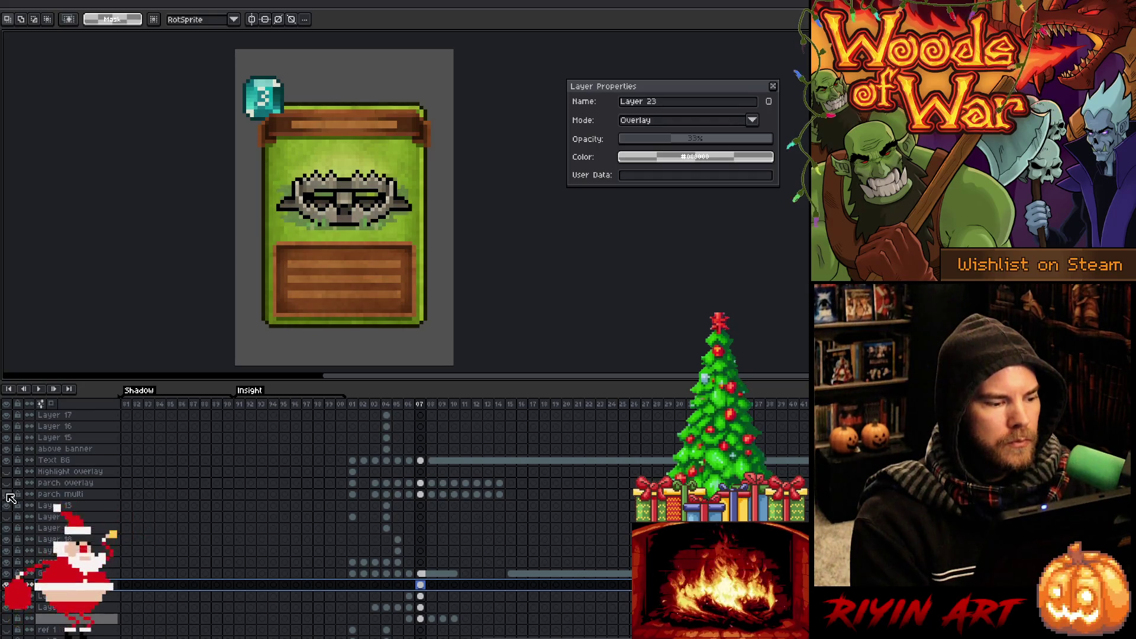
left_click(6, 585)
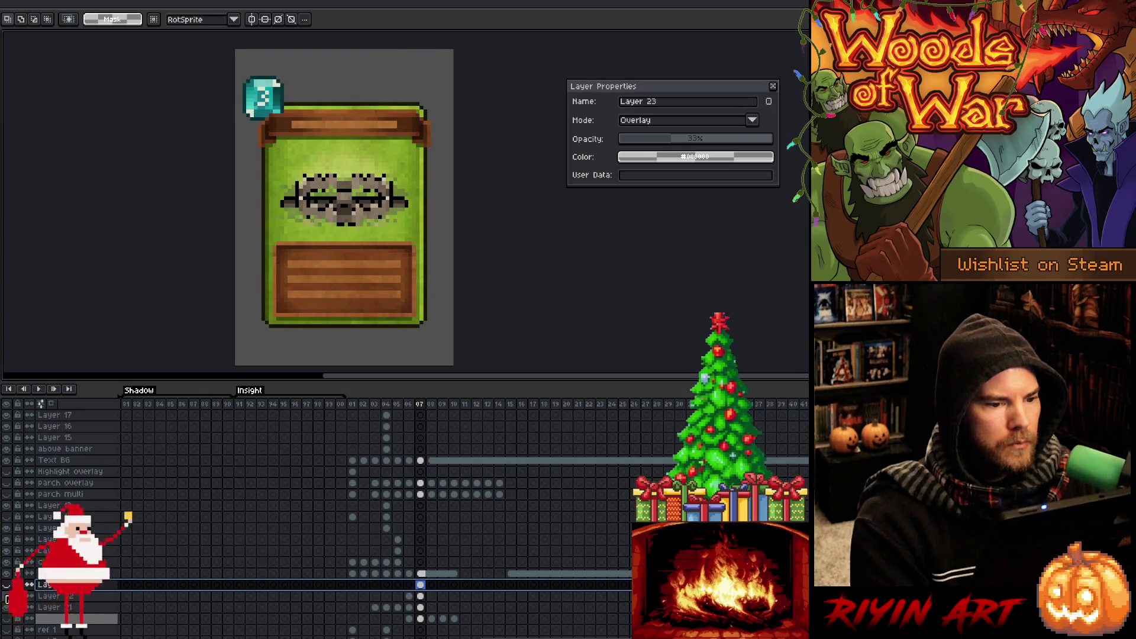
left_click(7, 586)
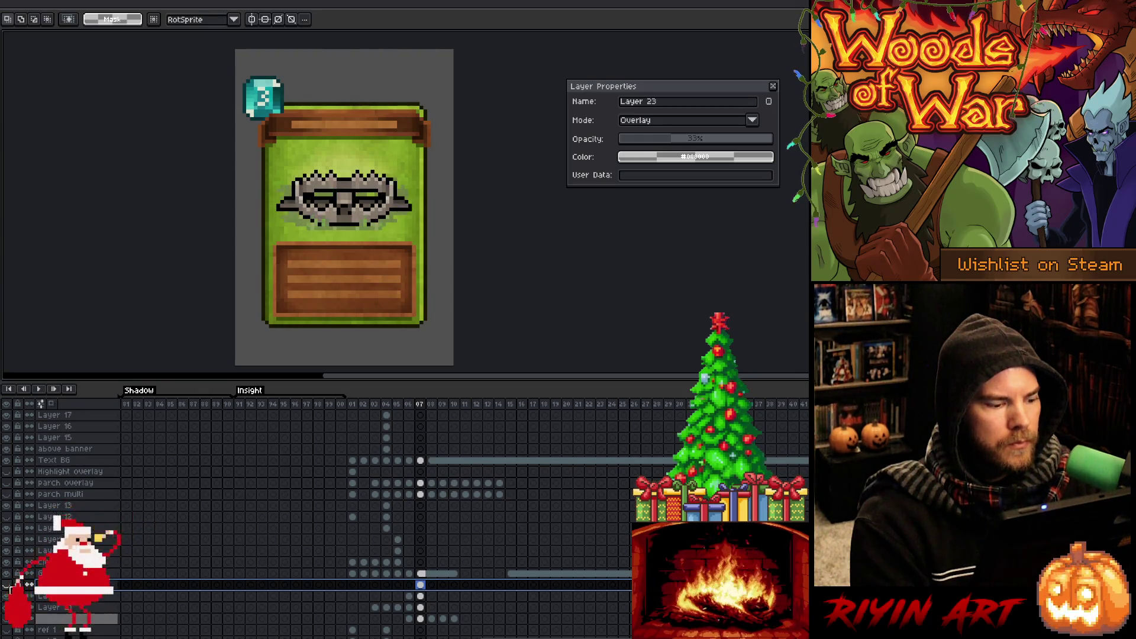
left_click(13, 493)
left_click(12, 496)
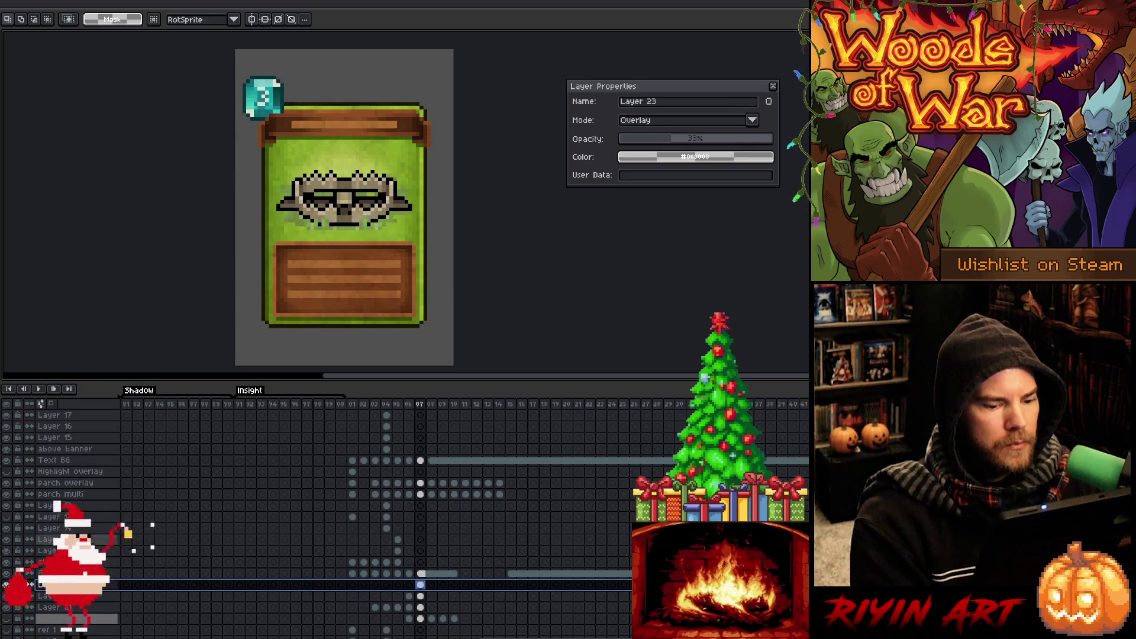
Set Layer 23's opacity to 19% and close its properties.
left_click(420, 585)
left_click(645, 139)
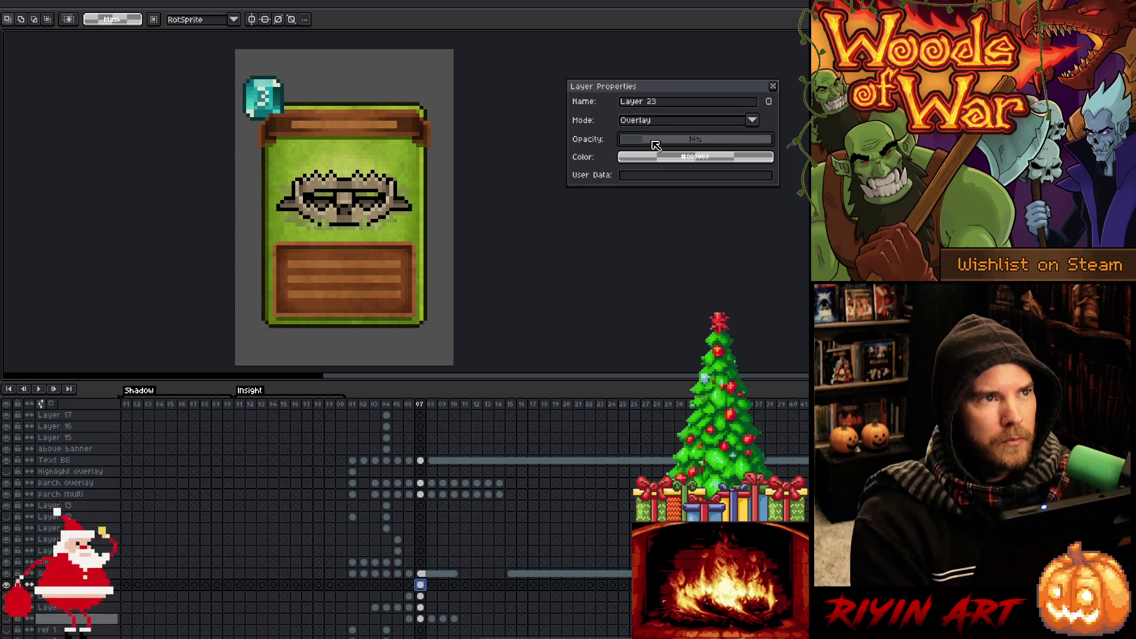
left_click(654, 142)
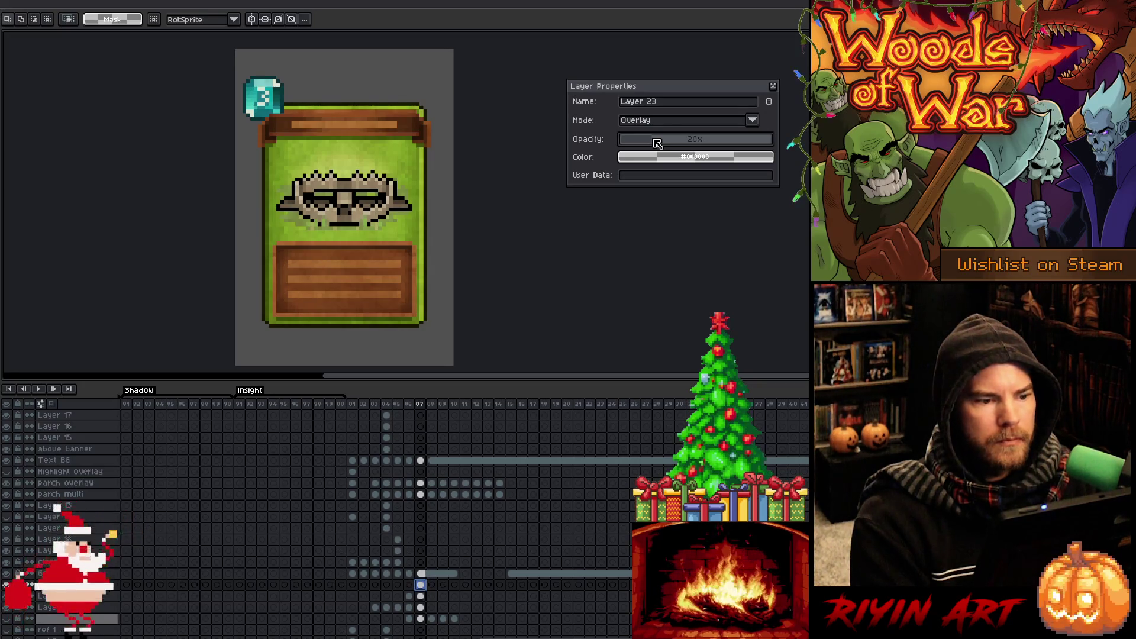
left_click(773, 86)
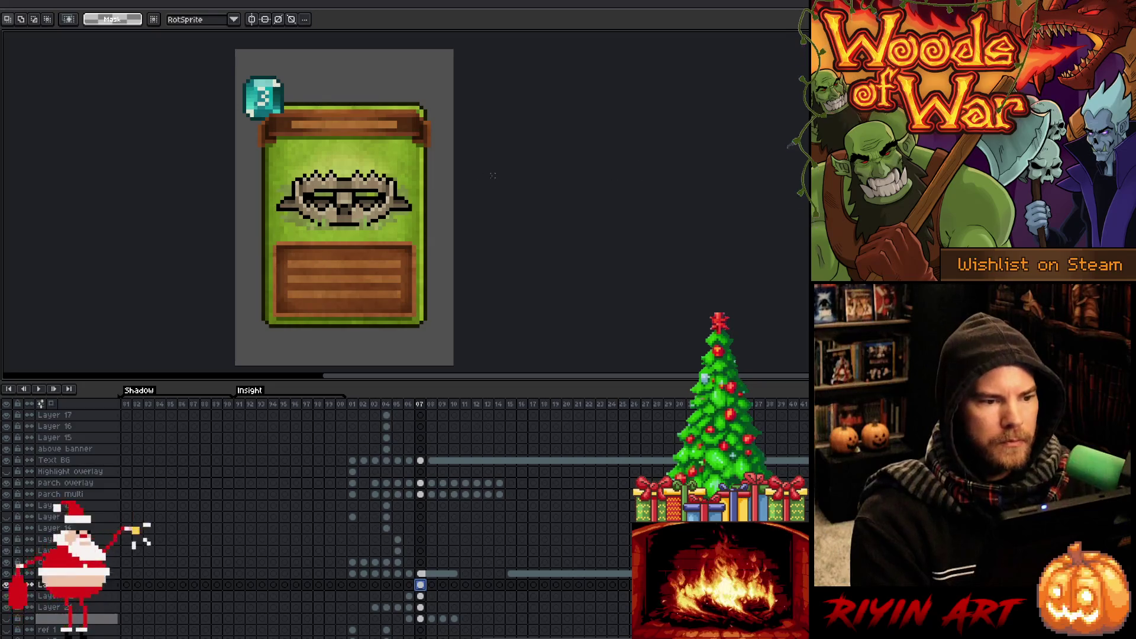
Select Layer 21 at frame 07, check its visibility, and zoom in on the card's top.
left_click(418, 607)
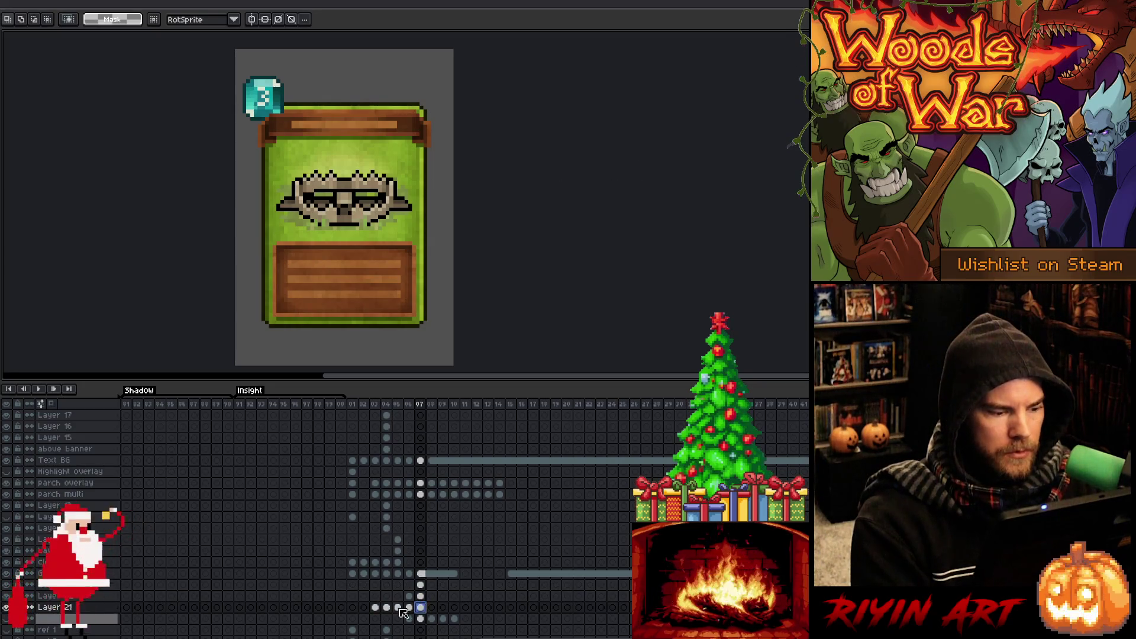
left_click(7, 607)
left_click(6, 608)
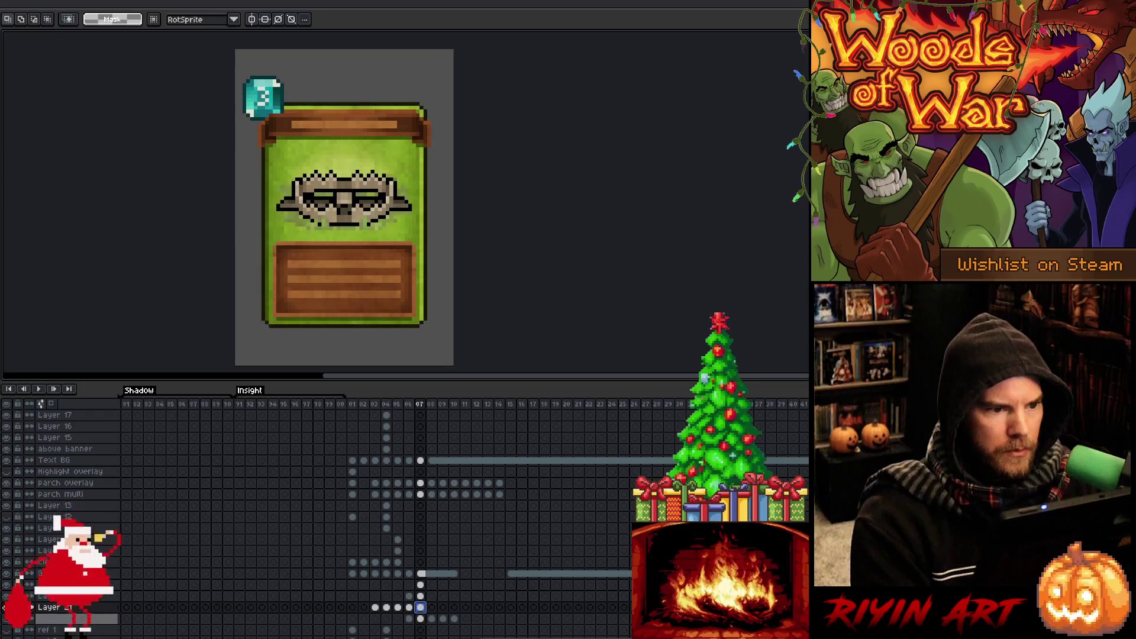
scroll(255, 137, "up", 2)
left_click_drag(547, 103, 464, 200)
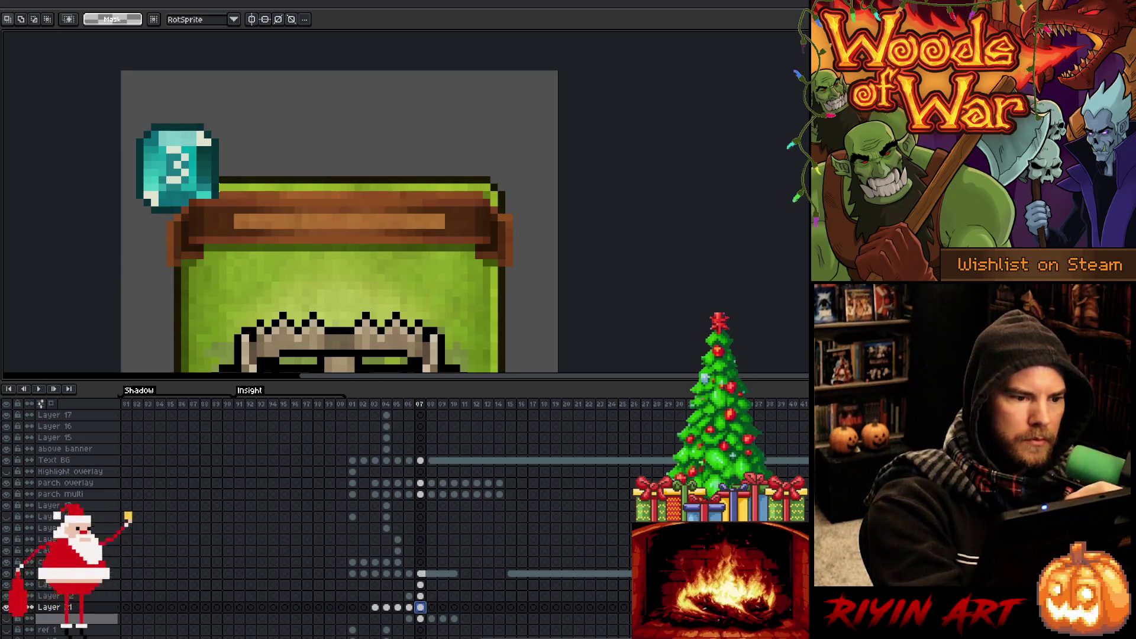
Select a thin strip below the wooden banner and move it up 9 pixels.
left_click_drag(222, 255, 478, 261)
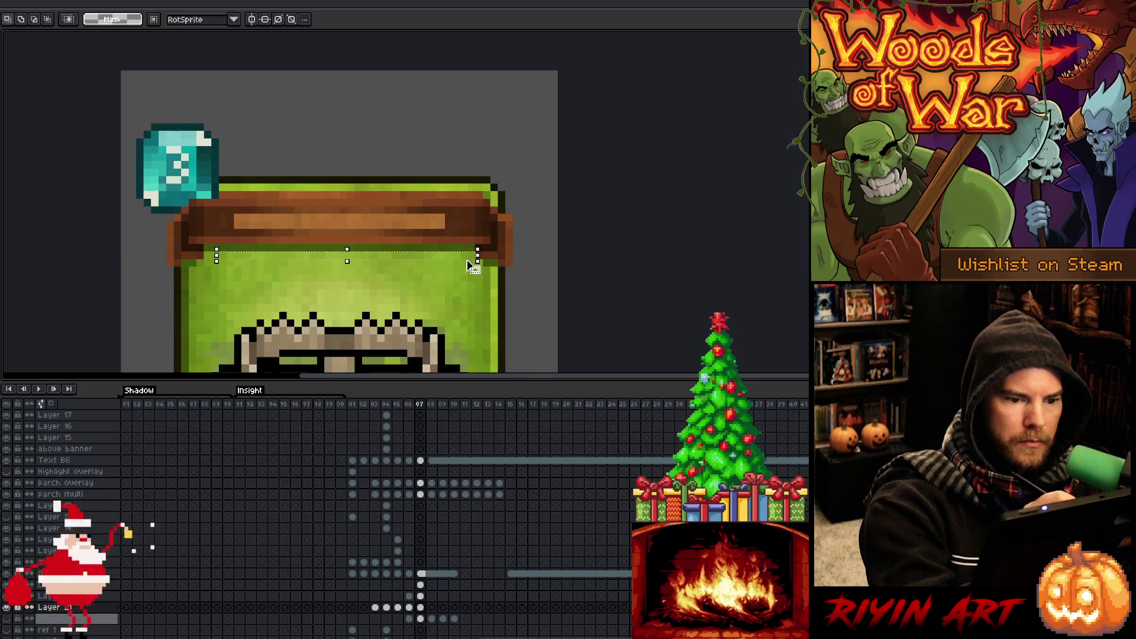
key("Down")
key("Right")
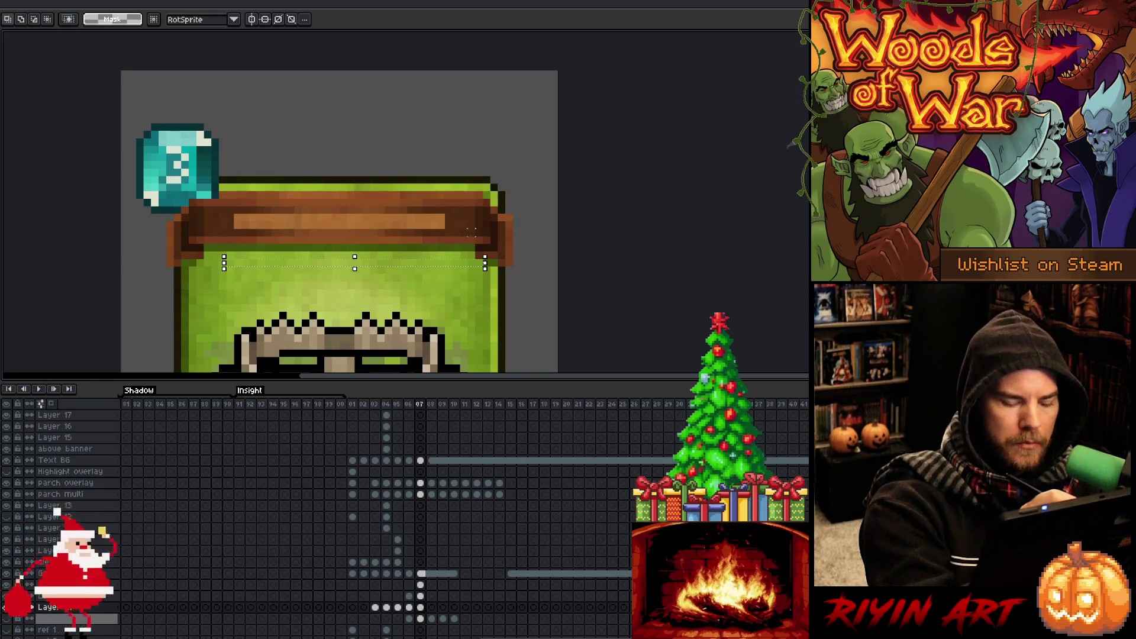
key("ctrl+t")
key("Up")
key("Up")
key("Up")
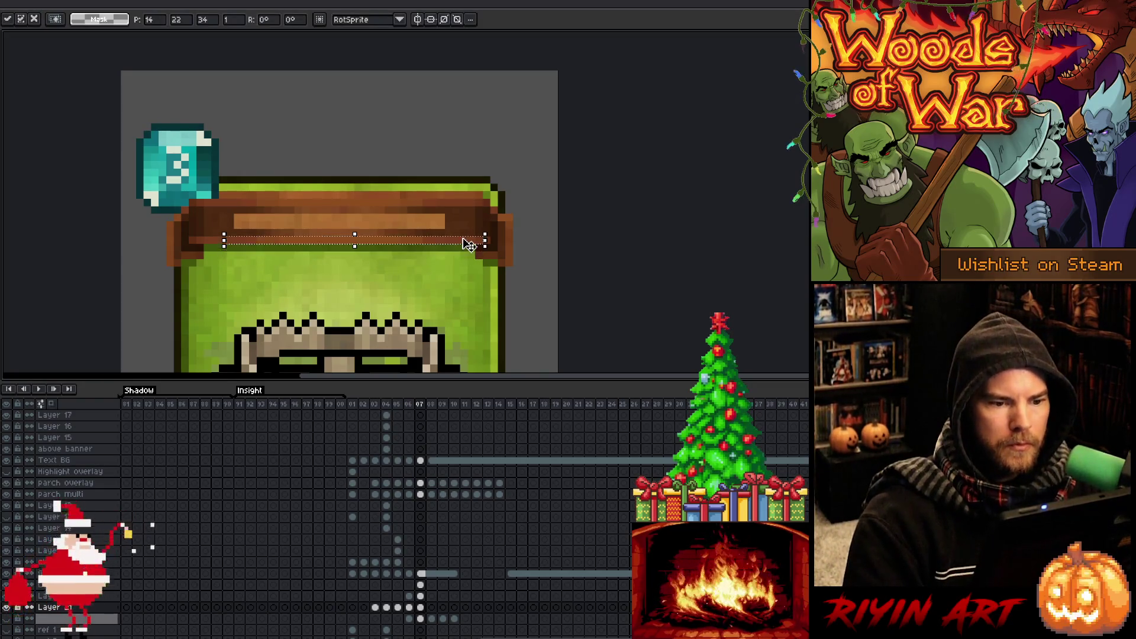
key("Up")
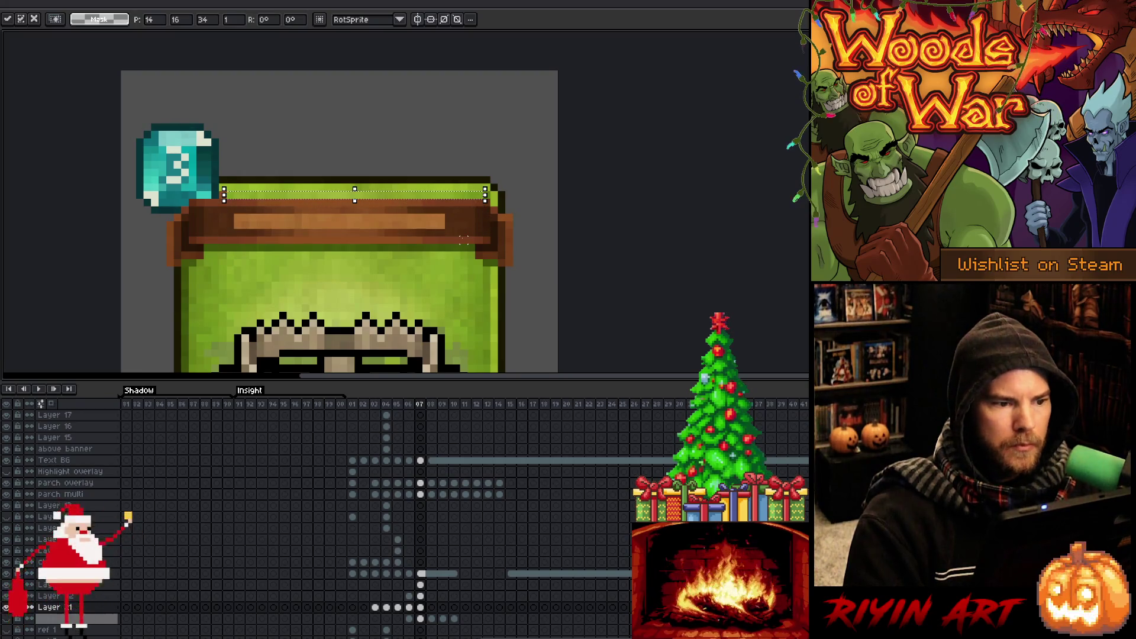
key("Return")
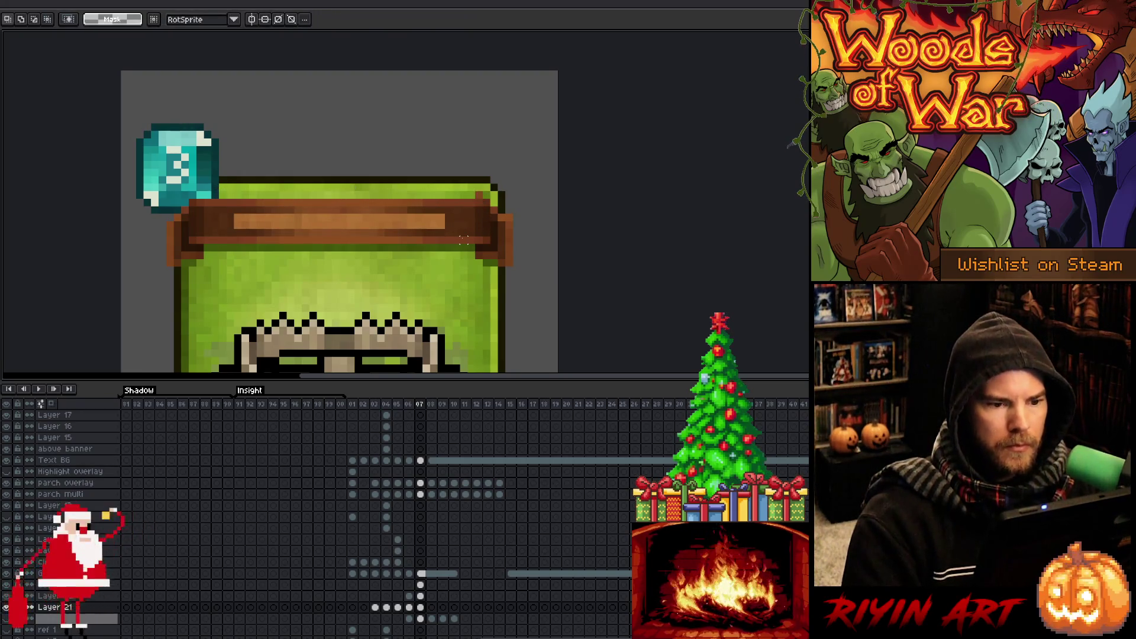
Switch between eyedropper, pencil and move tools to check the layer's bounds.
key("i")
key("b")
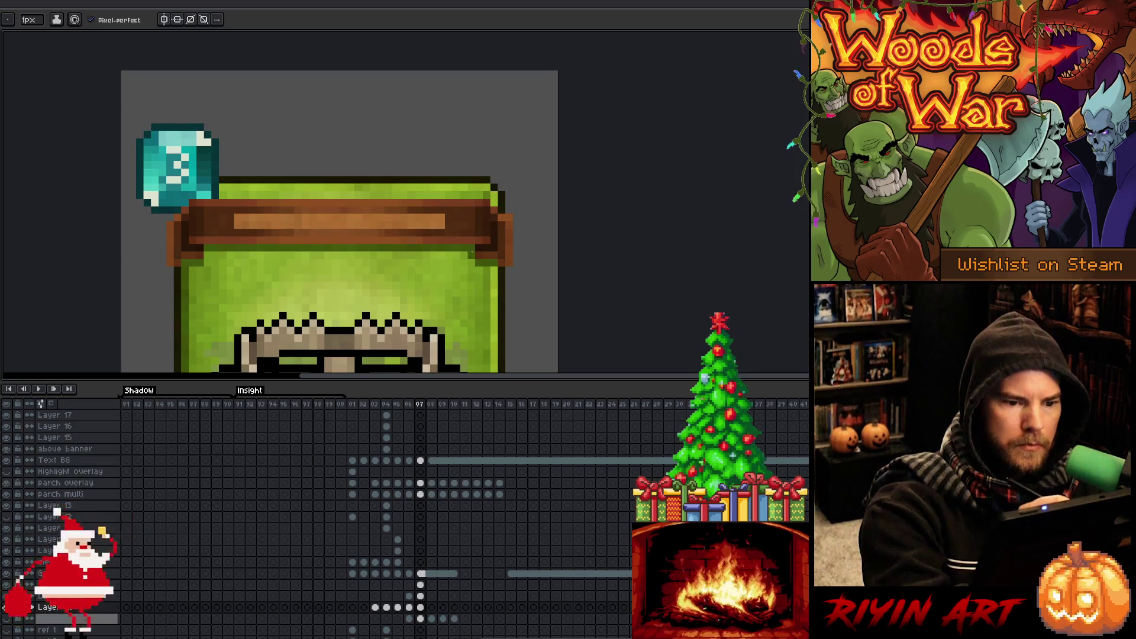
key("v")
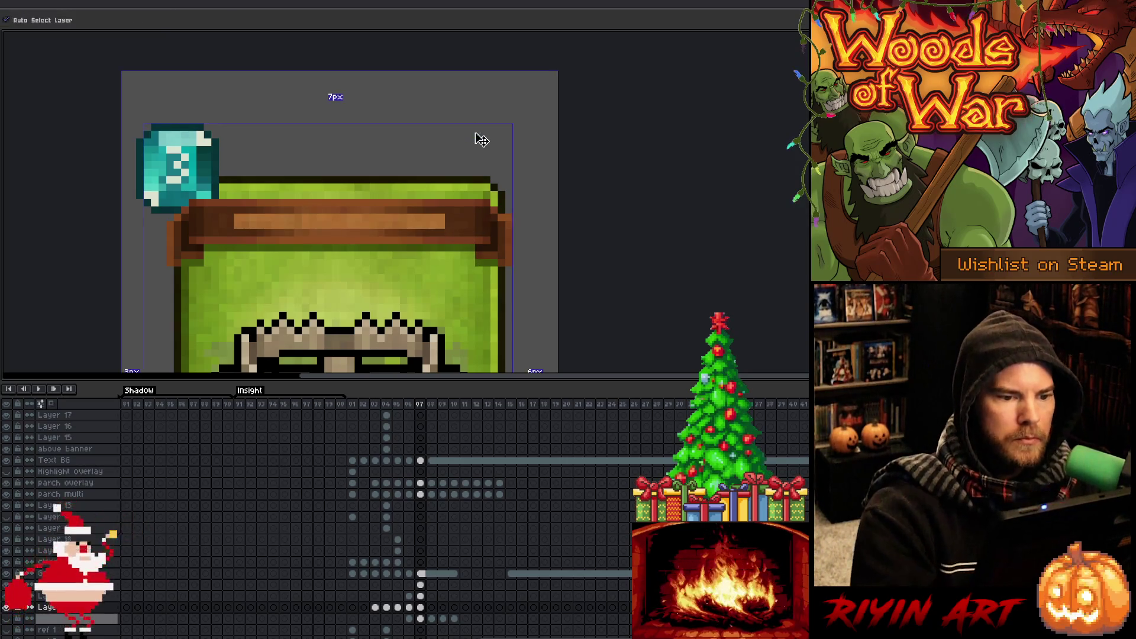
key("b")
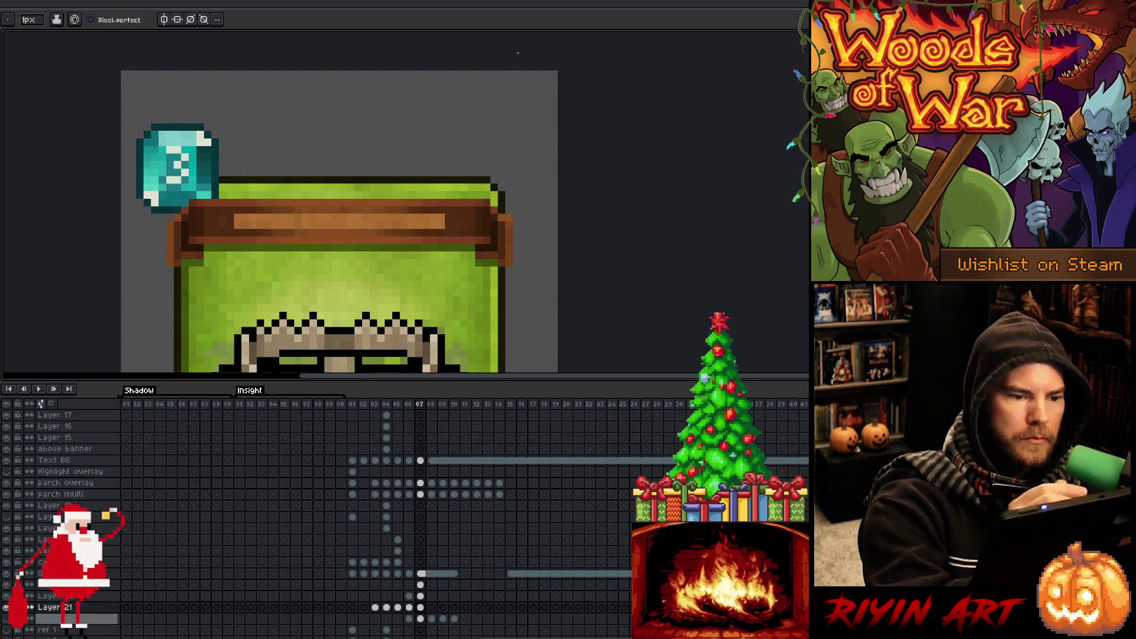
key("v")
key("b")
scroll(559, 176, "down", 5)
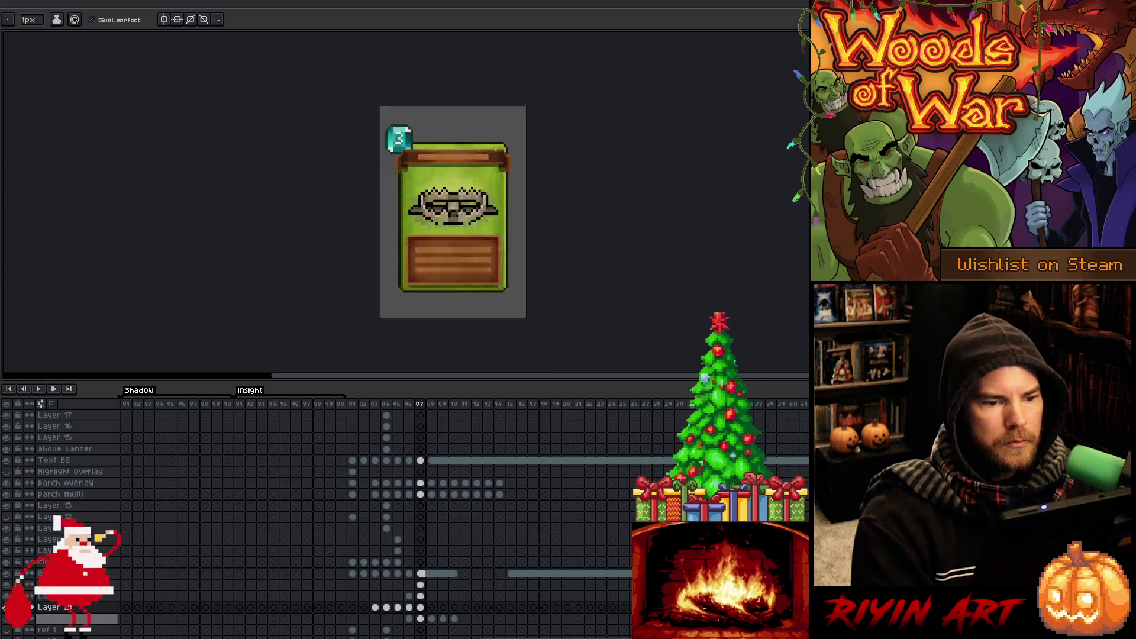
Zoom and pan to frame the green trap card, switching back to the Pencil.
scroll(559, 176, "up", 1)
left_click_drag(559, 175, 398, 259)
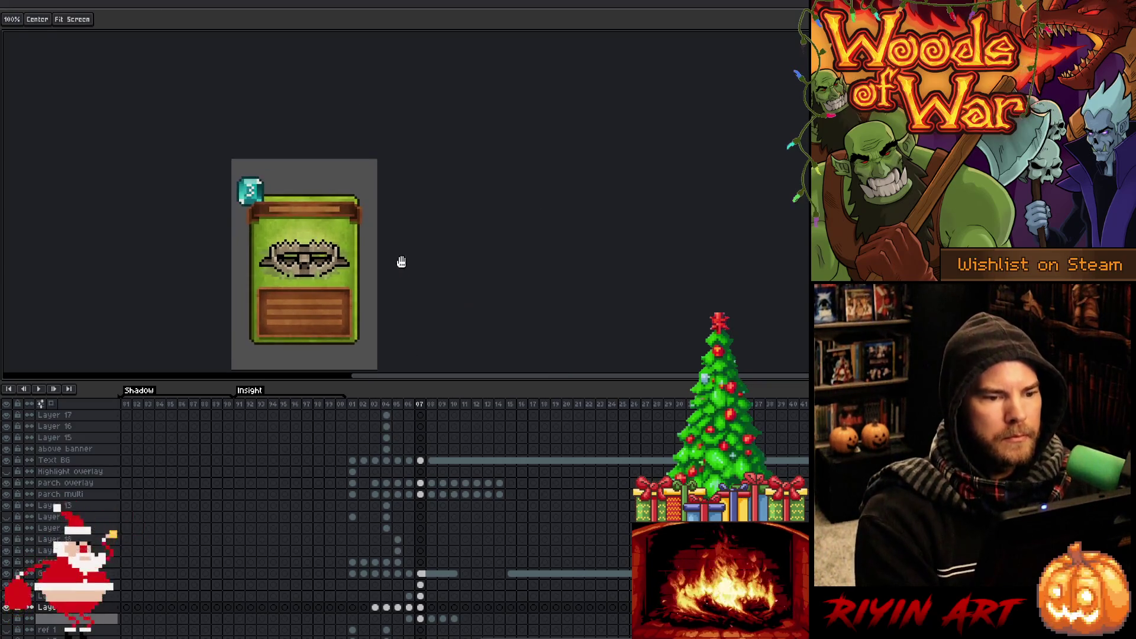
scroll(408, 258, "down", 1)
key("b")
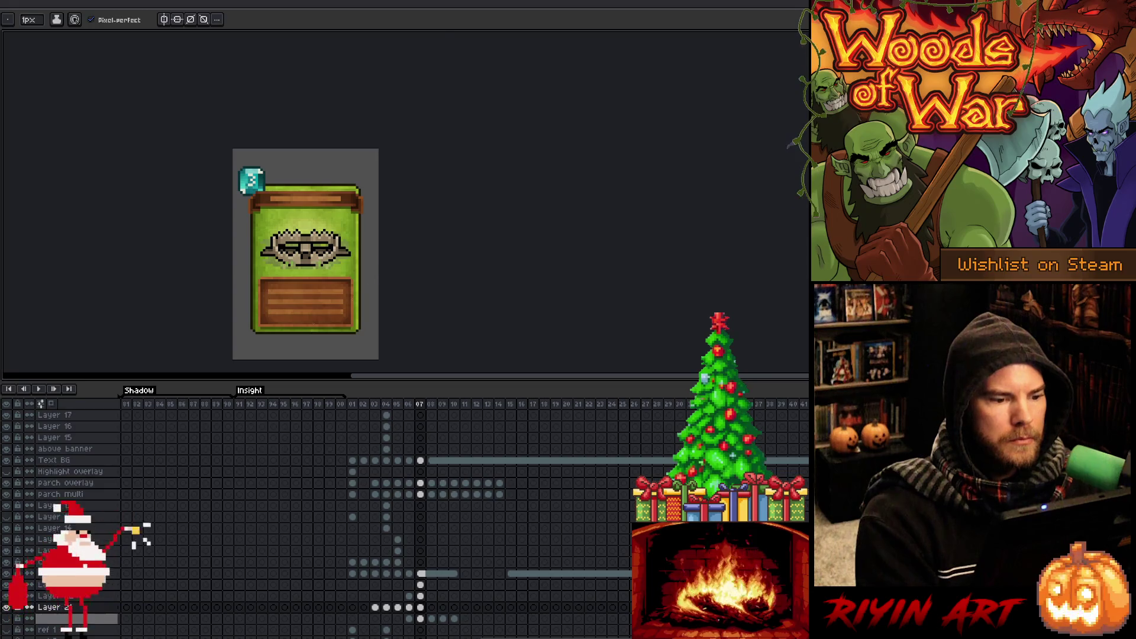
scroll(314, 326, "up", 2)
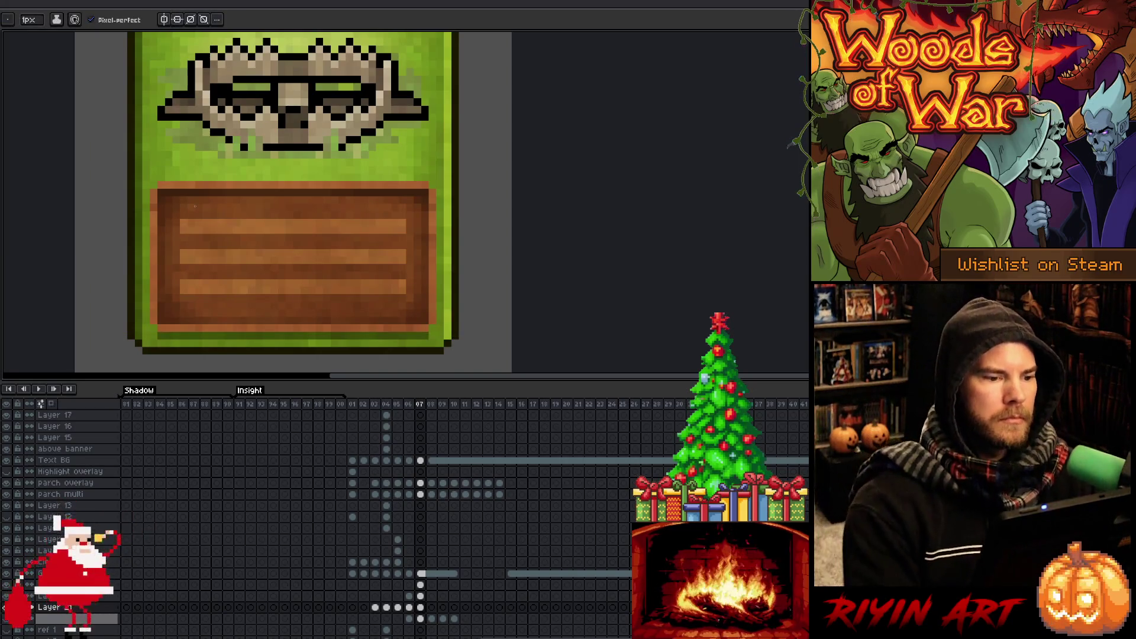
scroll(195, 206, "down", 3)
left_click_drag(299, 149, 358, 245)
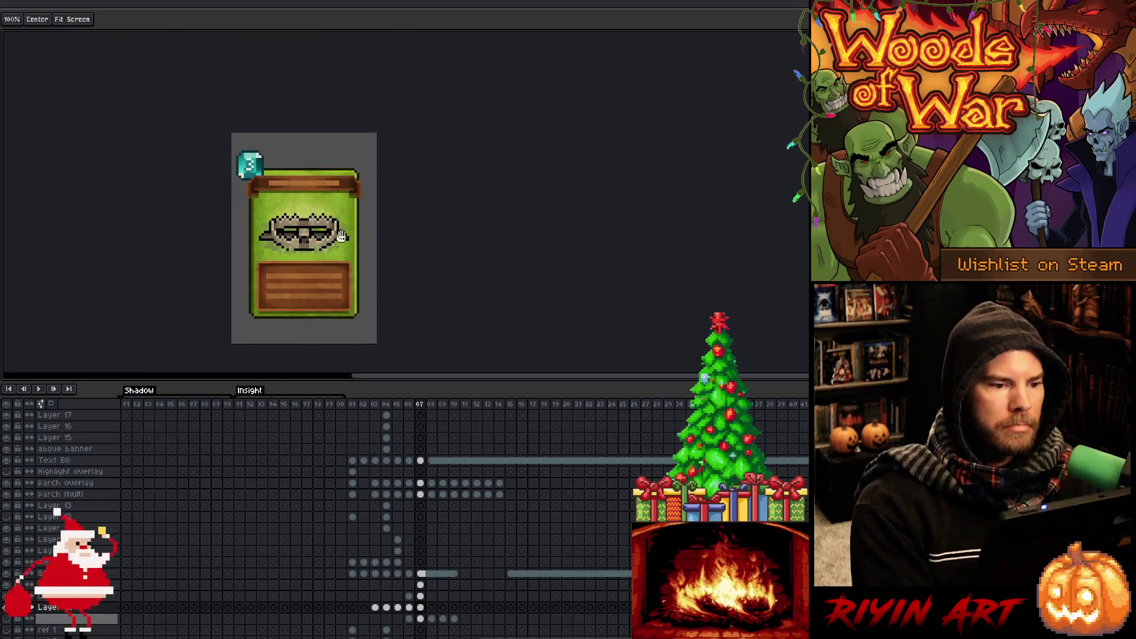
scroll(326, 194, "up", 1)
left_click_drag(327, 193, 332, 163)
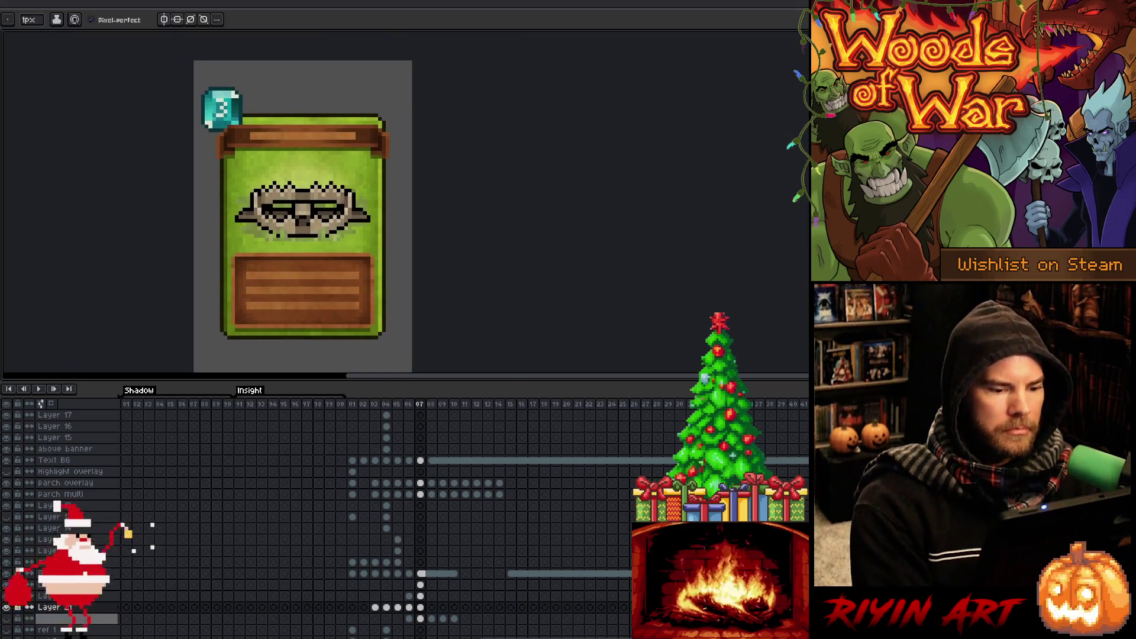
left_click_drag(395, 383, 389, 454)
scroll(423, 530, "down", 3)
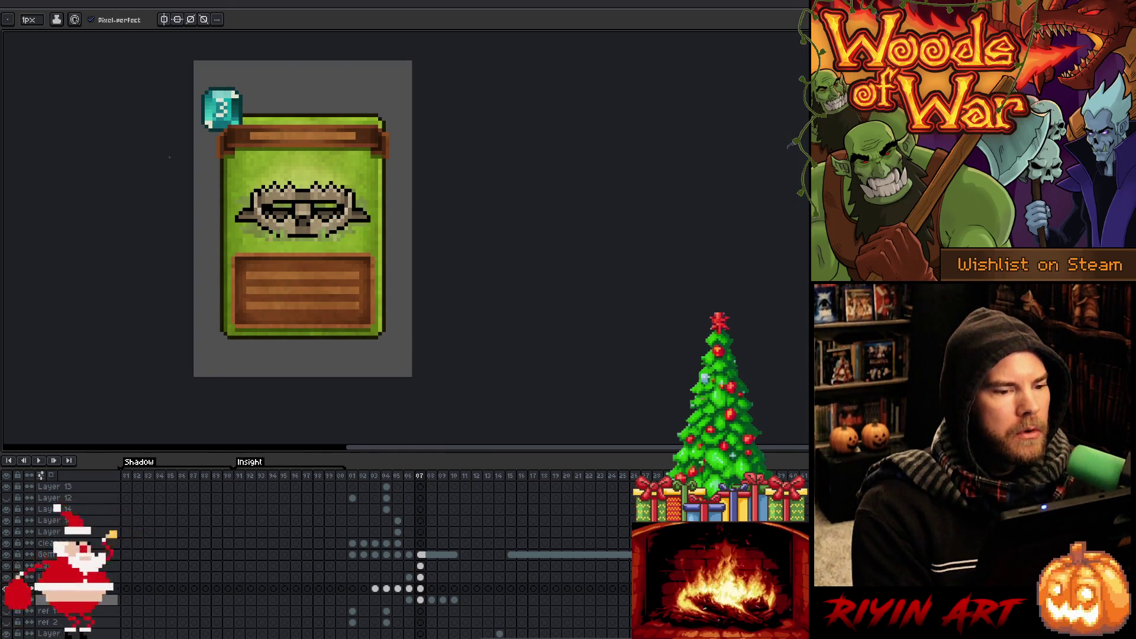
Sample the card's right-edge colour, make Text BG active, and show frame 02's planet card zoomed out.
scroll(325, 121, "up", 3)
key("alt")
left_click(491, 153, "alt")
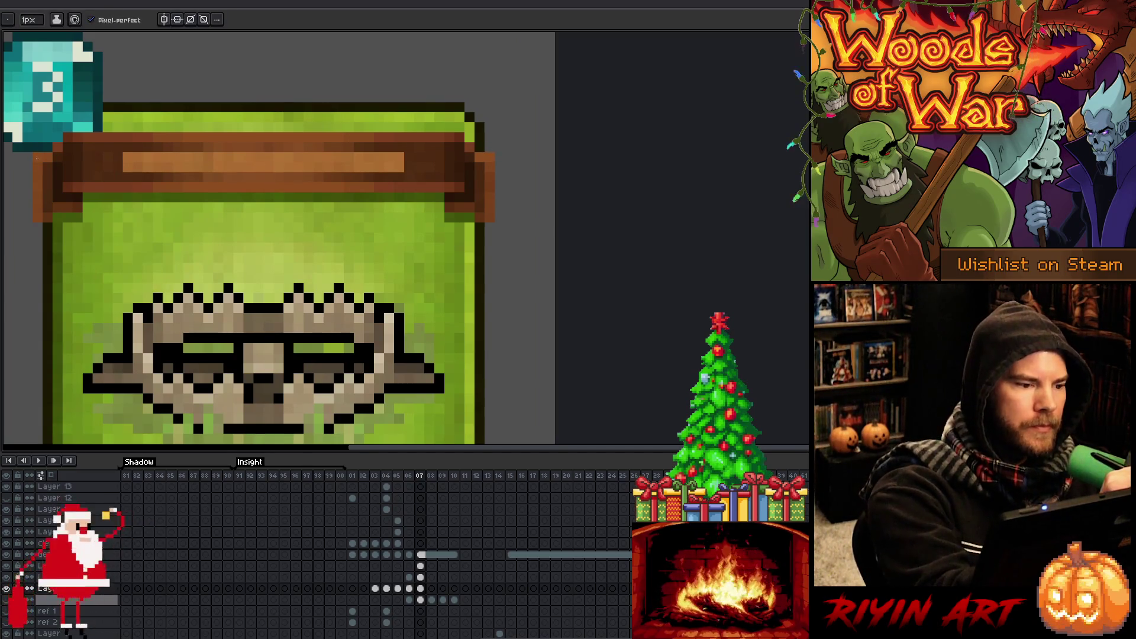
left_click(35, 160, "ctrl")
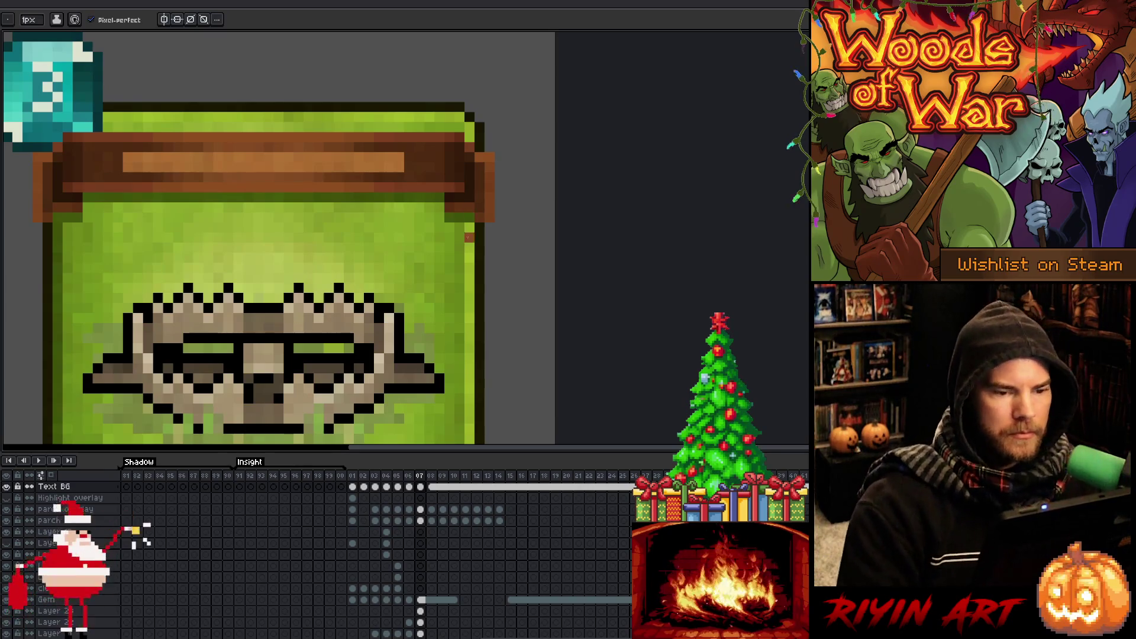
left_click(363, 477)
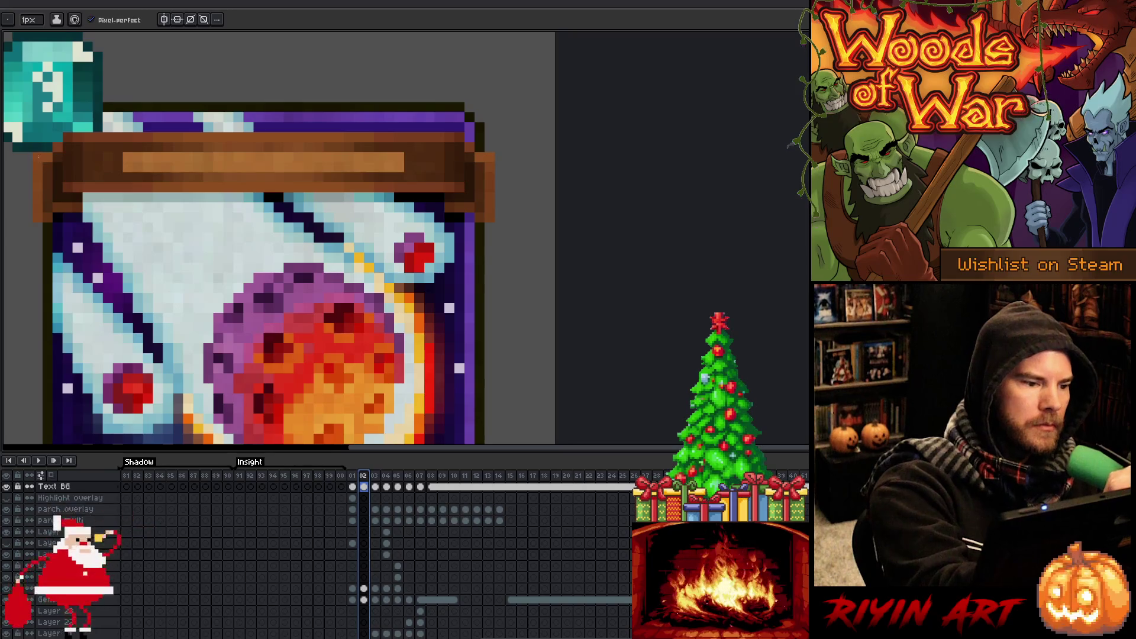
scroll(257, 250, "down", 3)
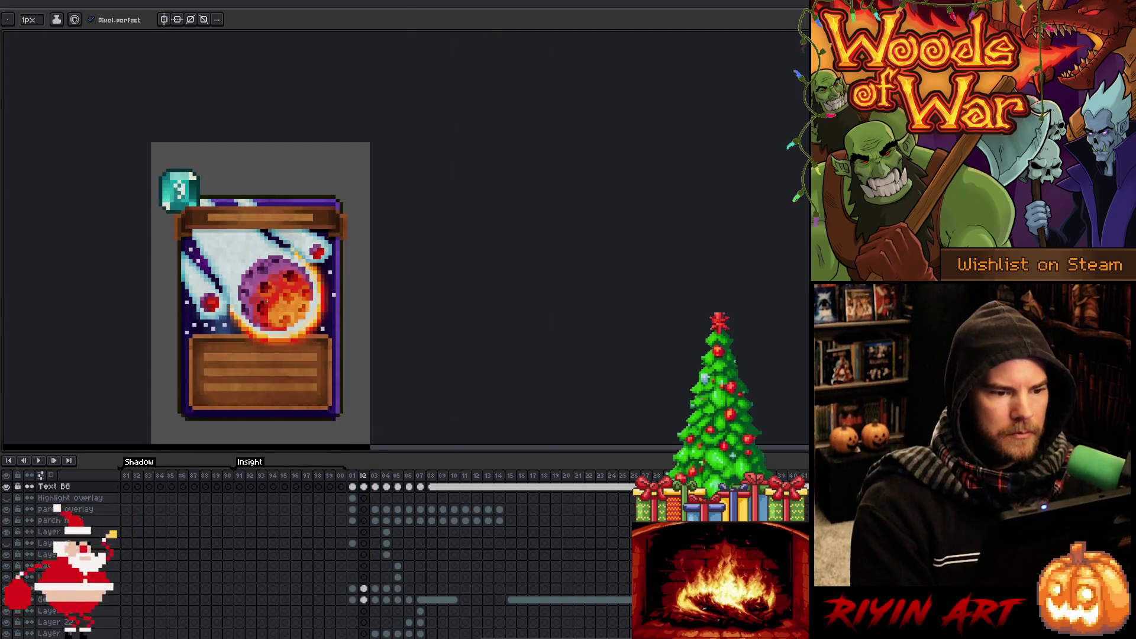
Step back and forth through frames 01–04 comparing the green, planet, blue and plant cards.
key("Left")
key("Right")
key("Left")
key("Right")
key("Right")
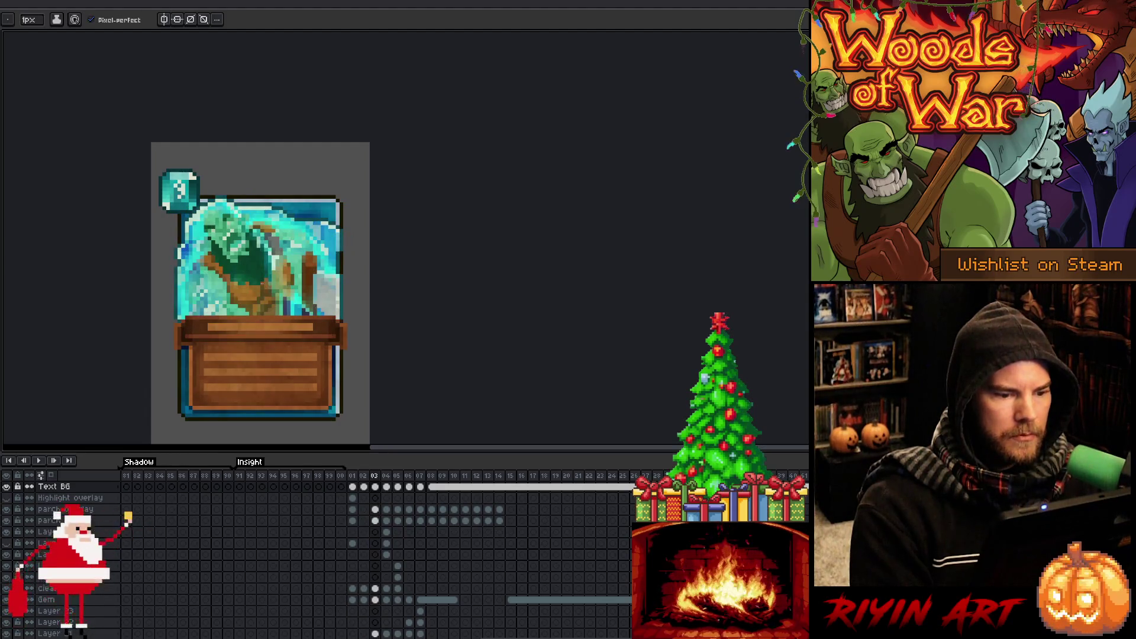
key("Right")
key("Left")
key("Left")
key("Right")
key("Right")
key("Right")
key("Left")
key("Right")
Compare the frame 07 trap card with the wooden-hand card, reframe it, then advance to frame 08.
key("Right")
key("Right")
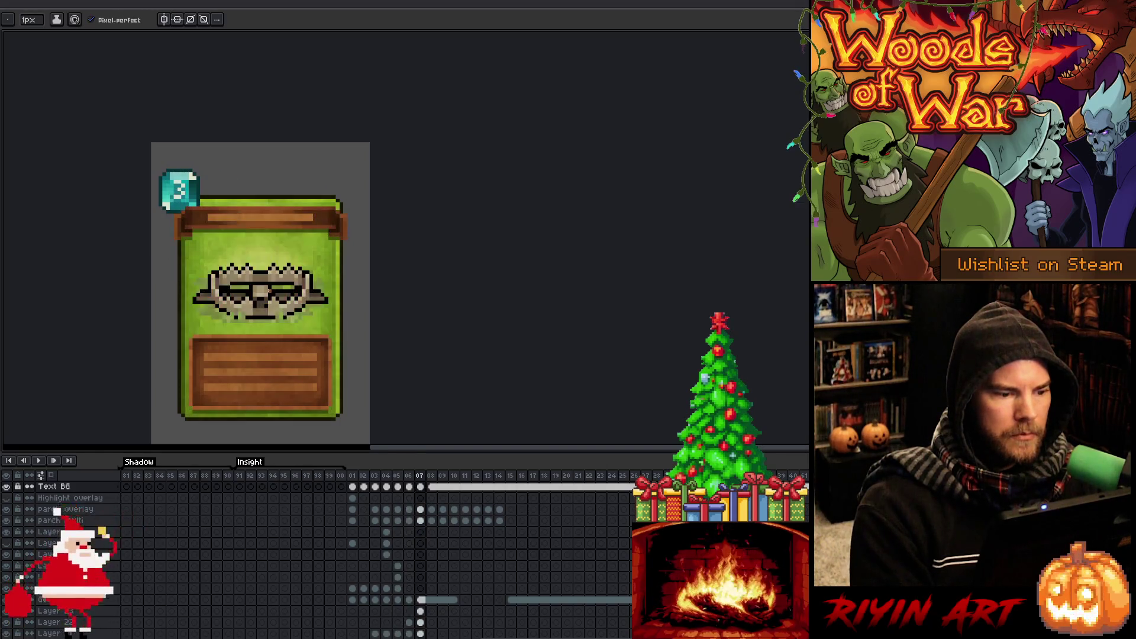
key("Left")
key("Right")
key("Left")
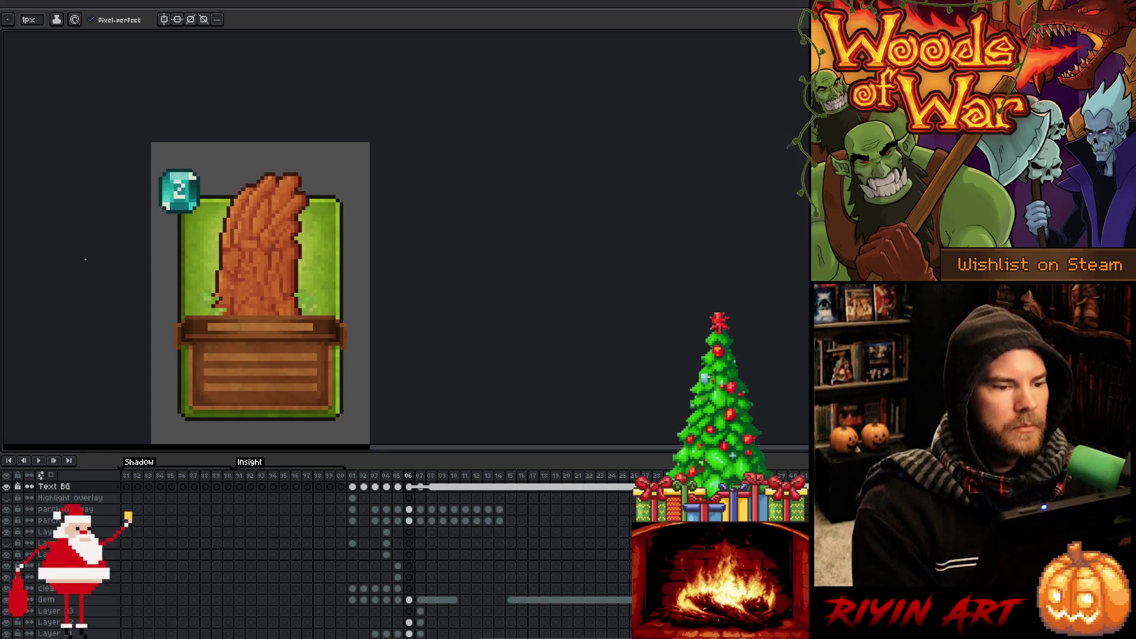
key("Right")
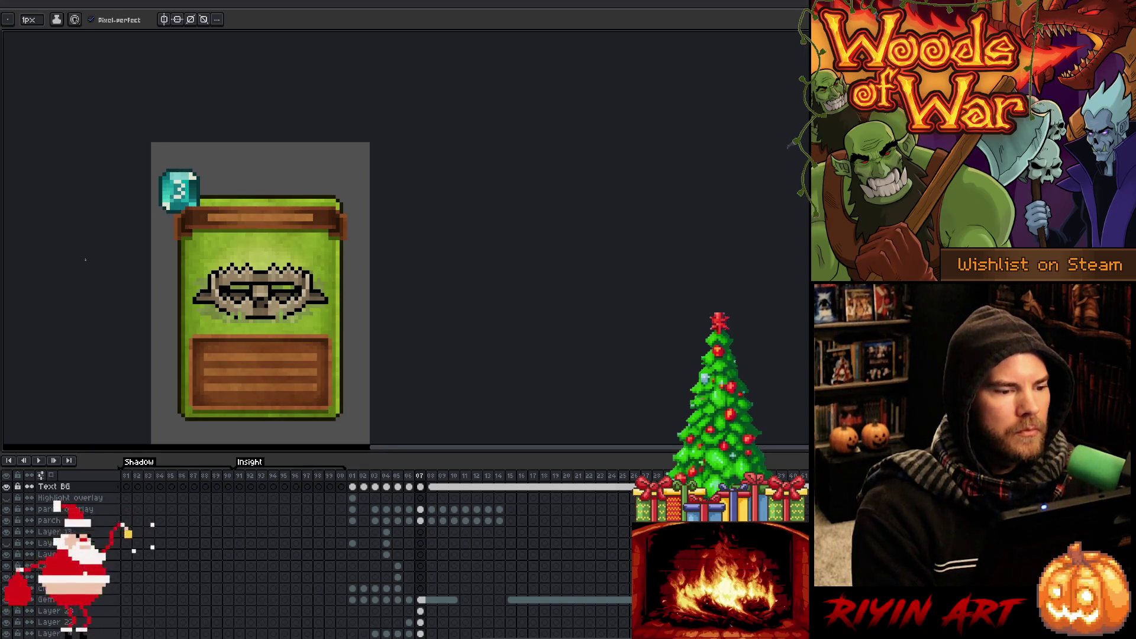
key("Left")
key("Right")
scroll(147, 293, "down", 1)
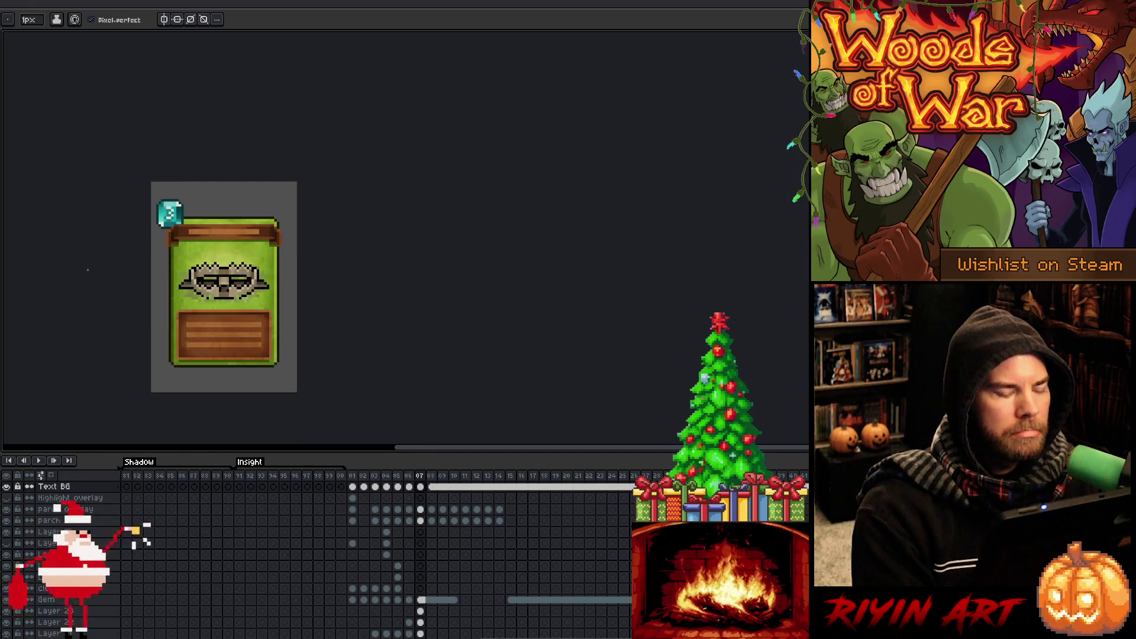
scroll(147, 292, "up", 3)
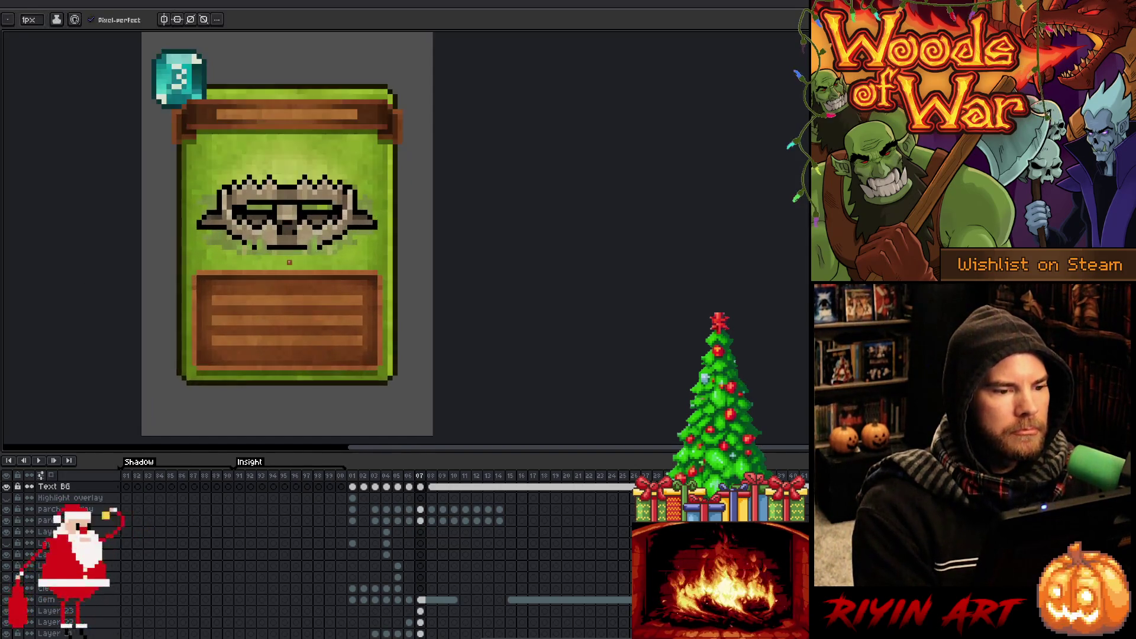
scroll(289, 263, "down", 1)
left_click_drag(309, 262, 282, 287)
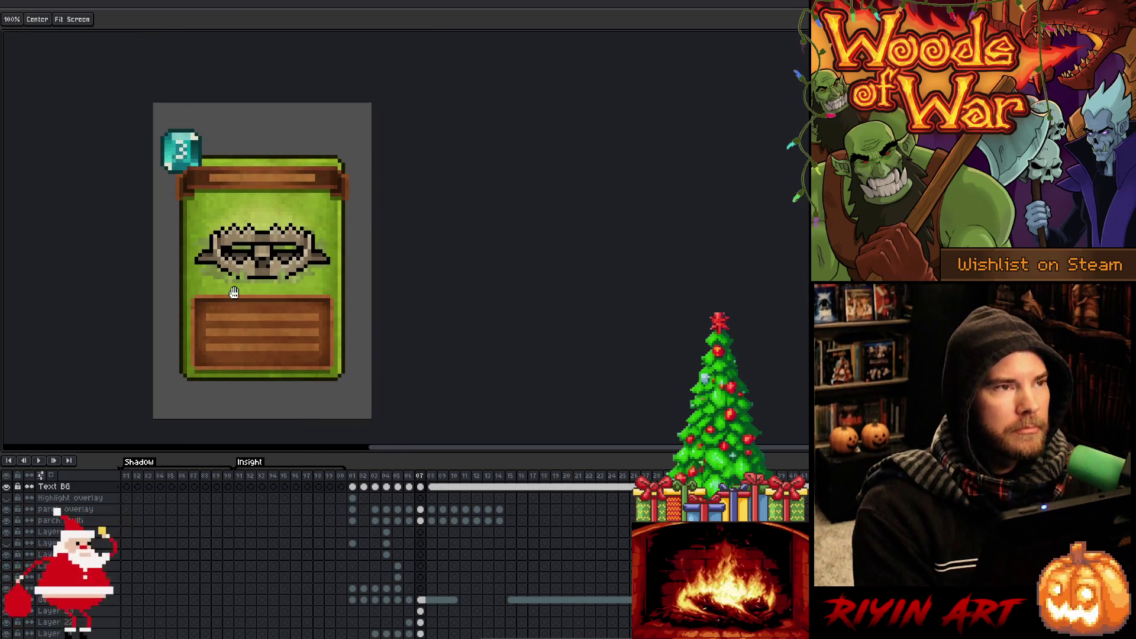
key("Right")
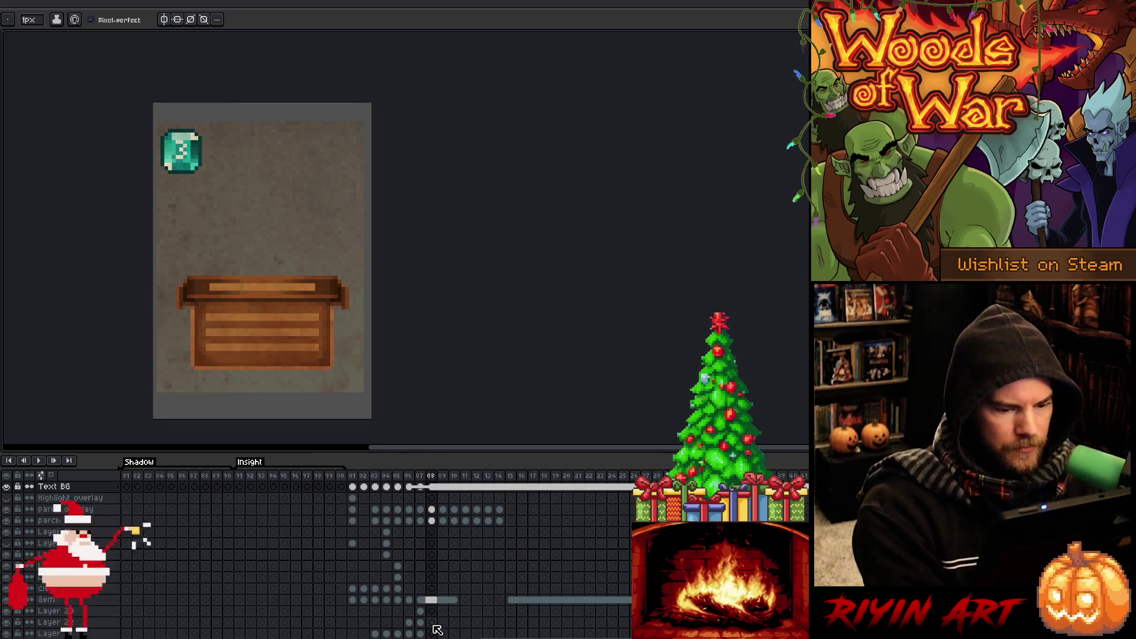
scroll(439, 624, "down", 3)
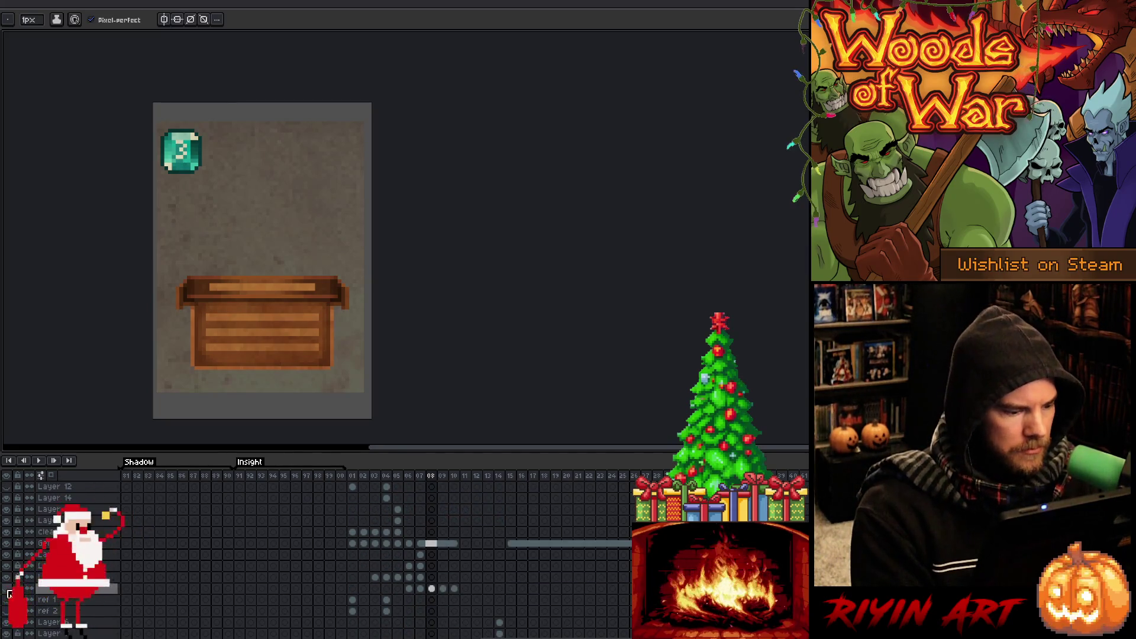
left_click(6, 588)
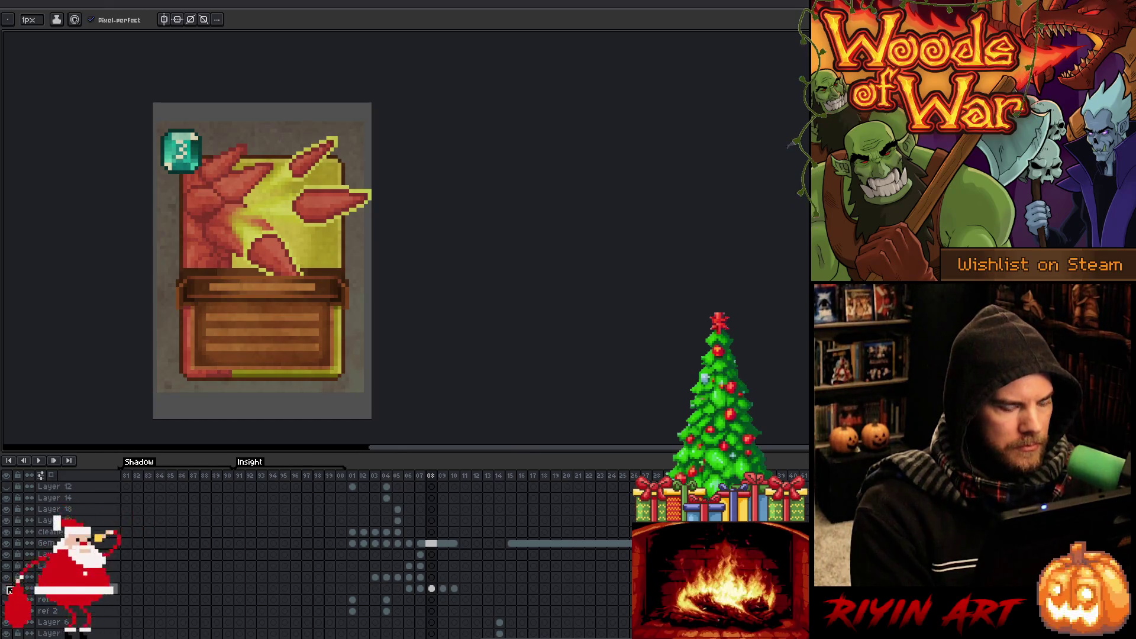
left_click(7, 589)
scroll(373, 580, "down", 3)
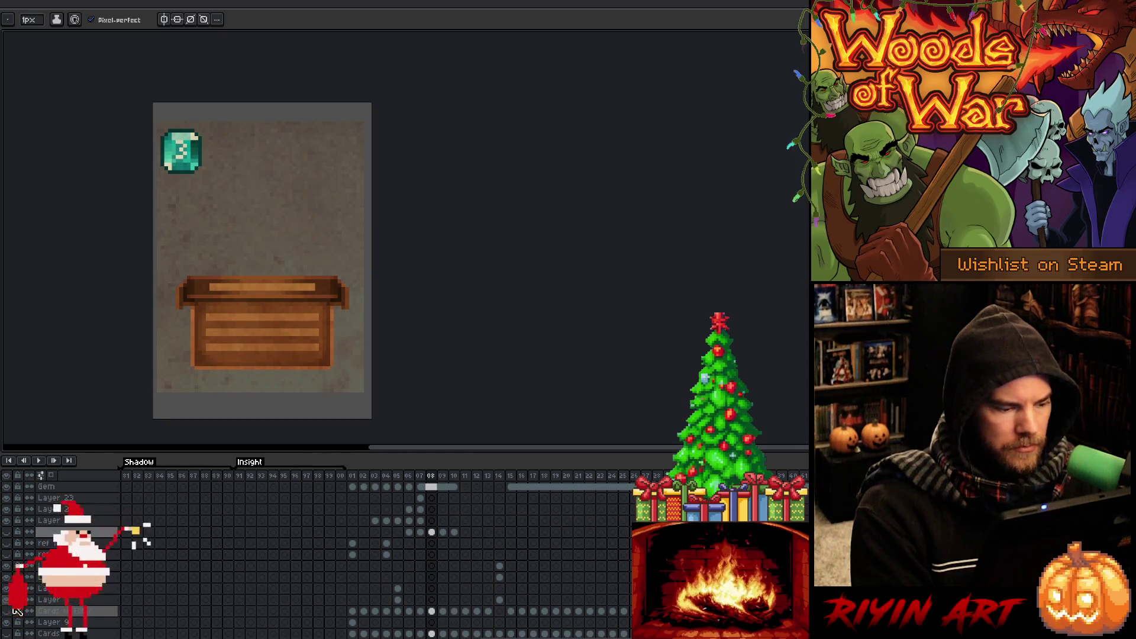
left_click(7, 611)
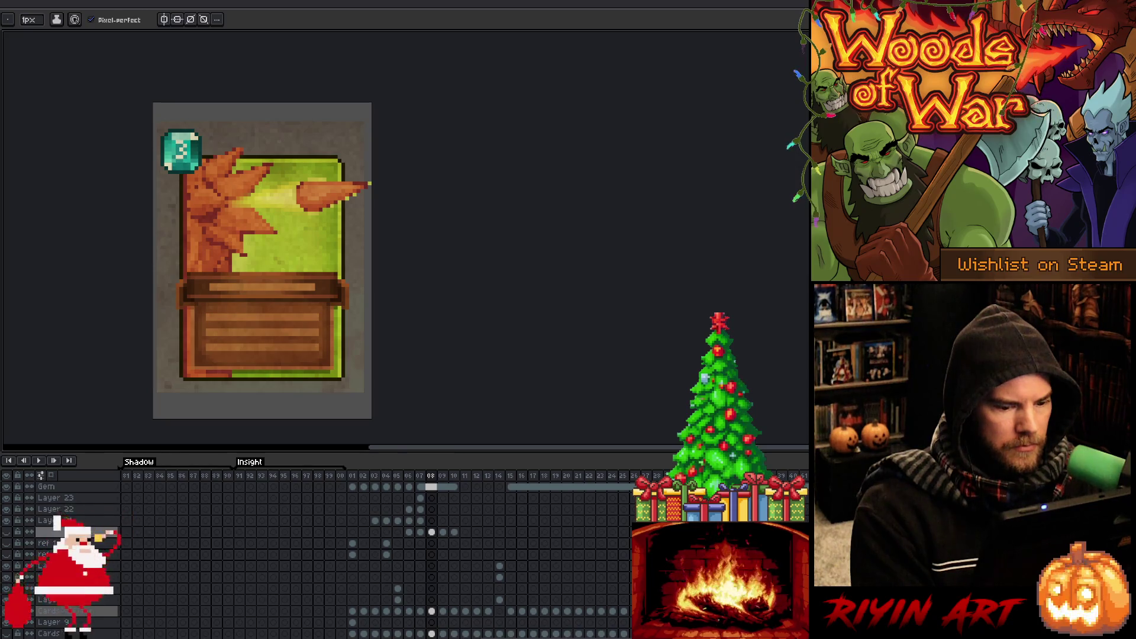
left_click(7, 533)
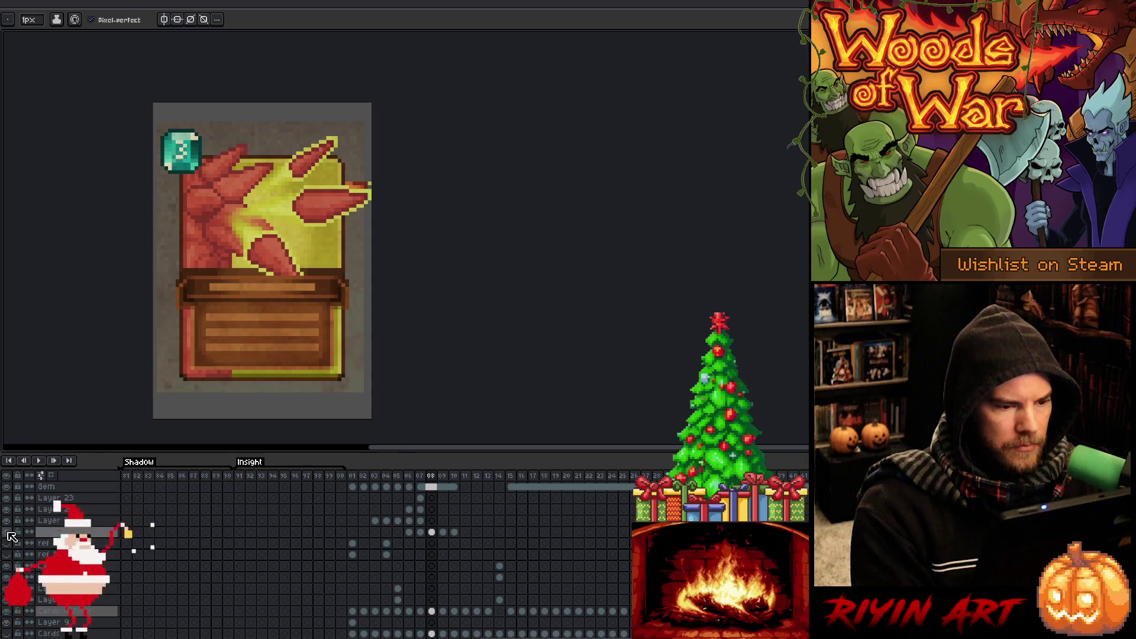
left_click(9, 533)
left_click(8, 533)
left_click(8, 532)
left_click(8, 533)
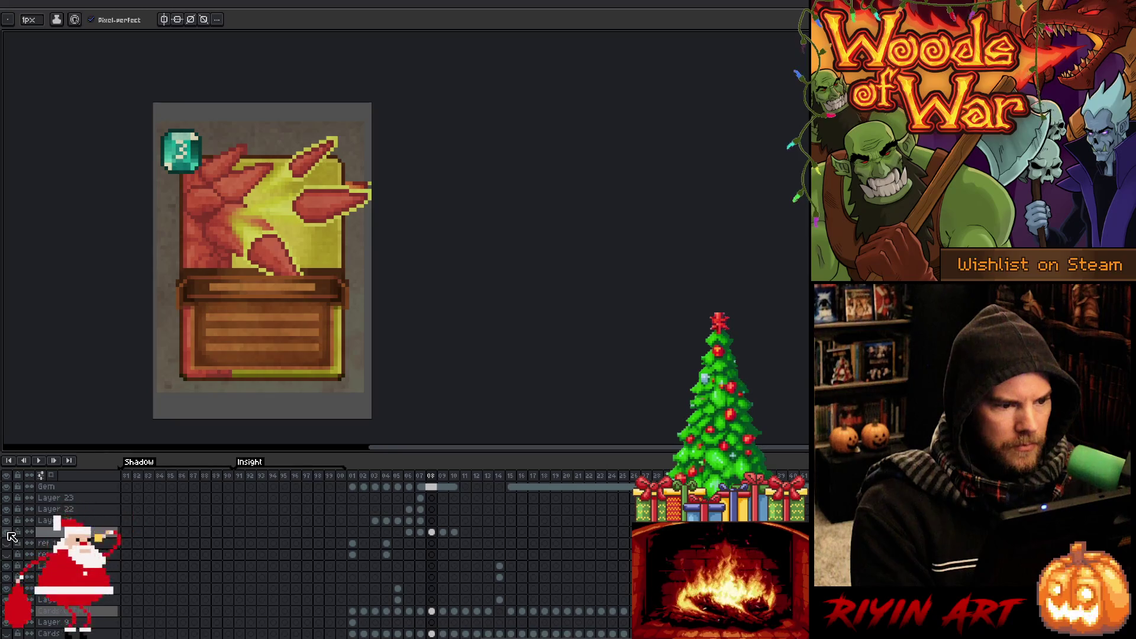
left_click(8, 532)
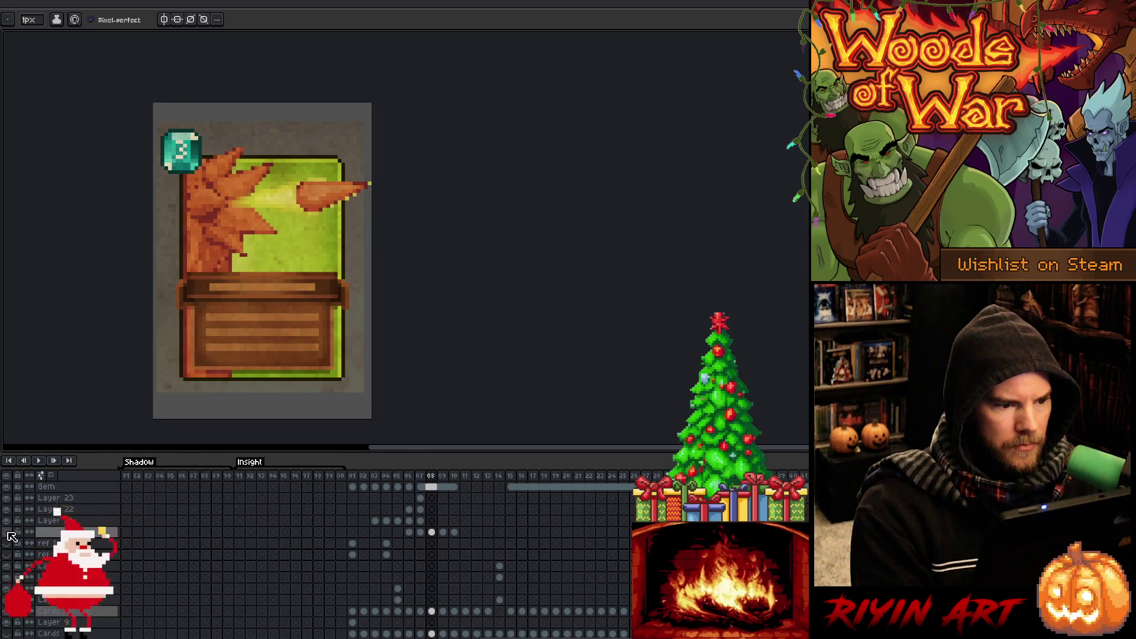
left_click(8, 533)
left_click(8, 533)
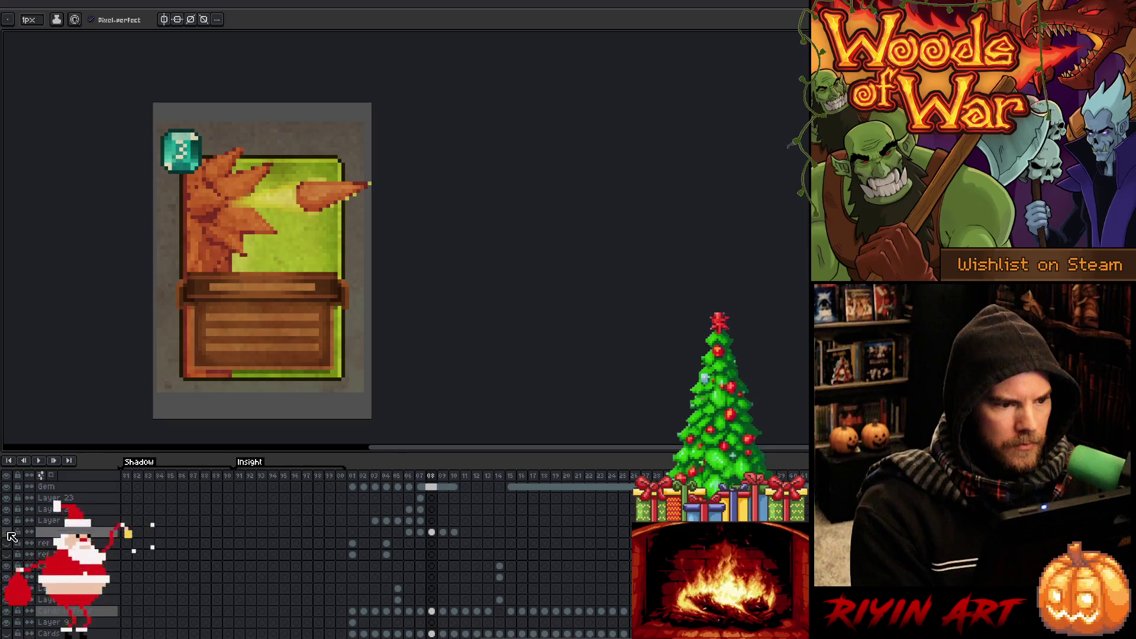
left_click(8, 532)
left_click(8, 533)
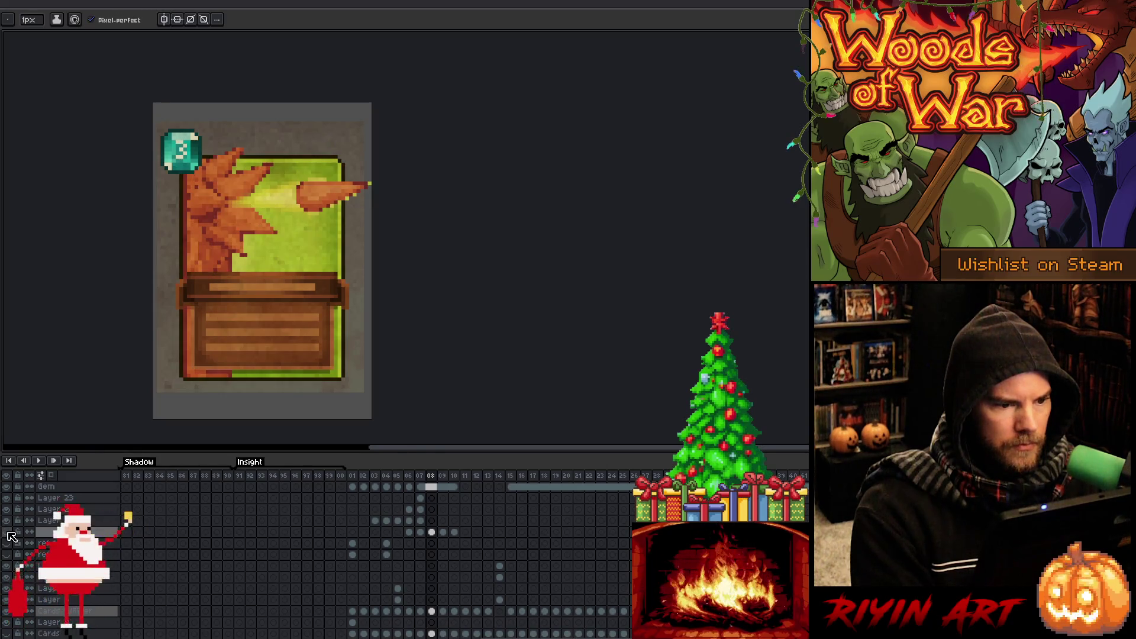
left_click(8, 532)
left_click(8, 532)
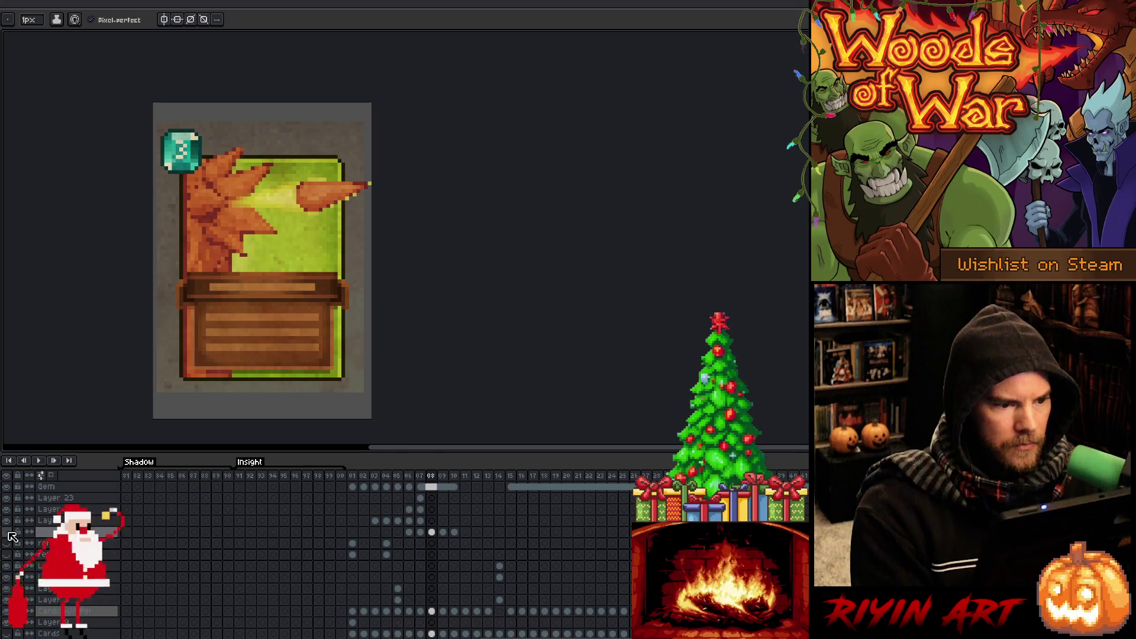
left_click(432, 612)
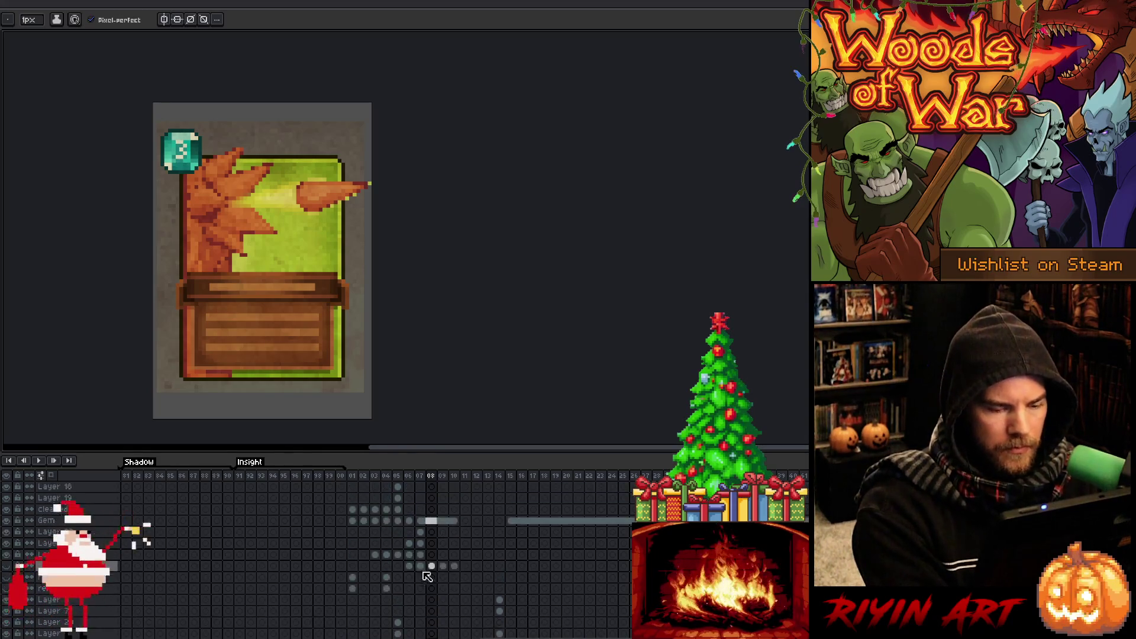
left_click(5, 612)
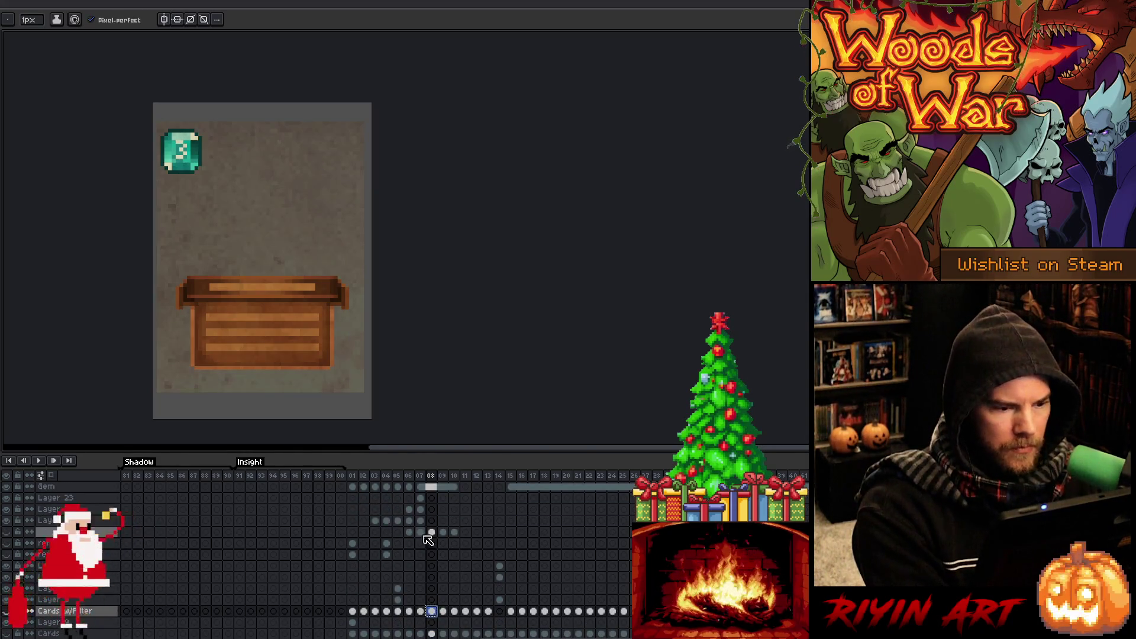
Restore the green frame and leaf art with an undo, centre the card, and hide the parchment texture layer.
scroll(429, 536, "up", 3)
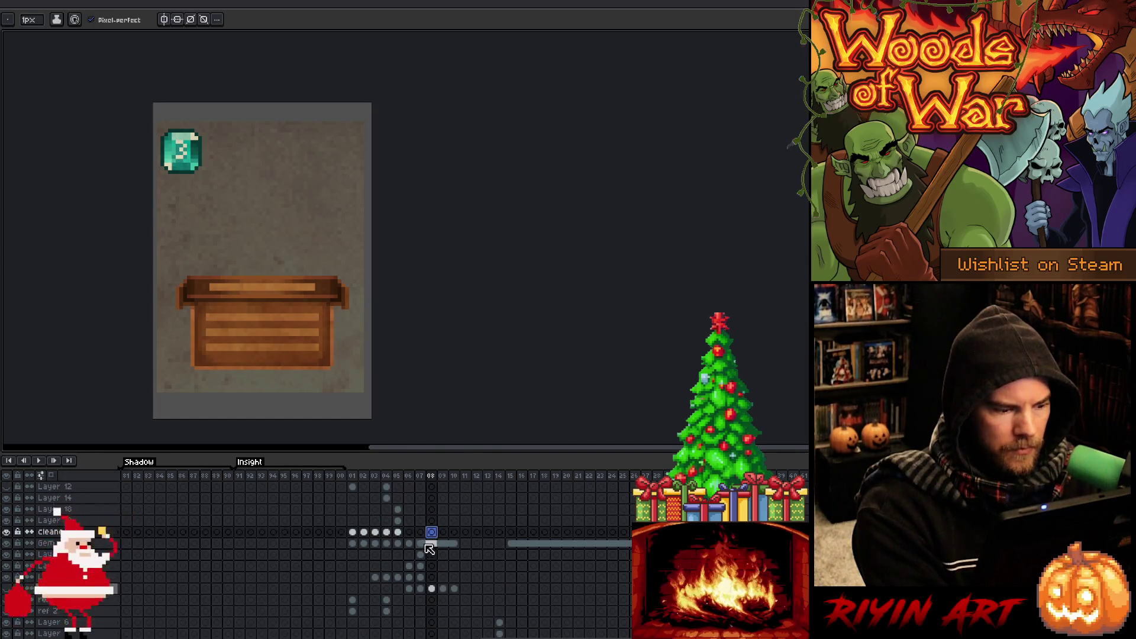
left_click(431, 577)
key("ctrl+z")
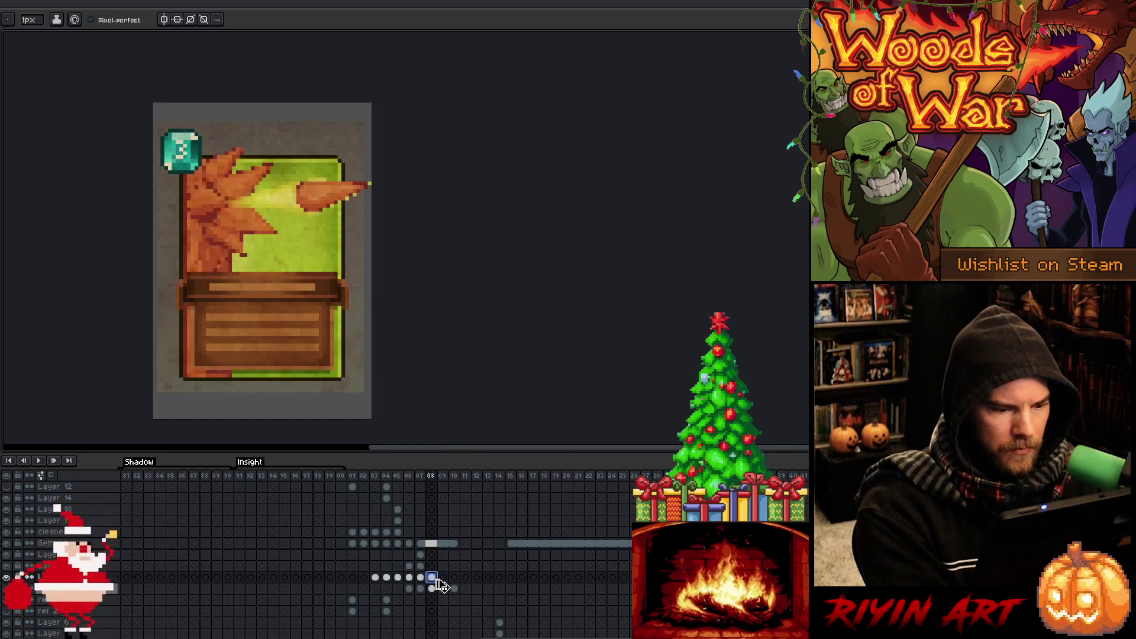
scroll(302, 371, "up", 2)
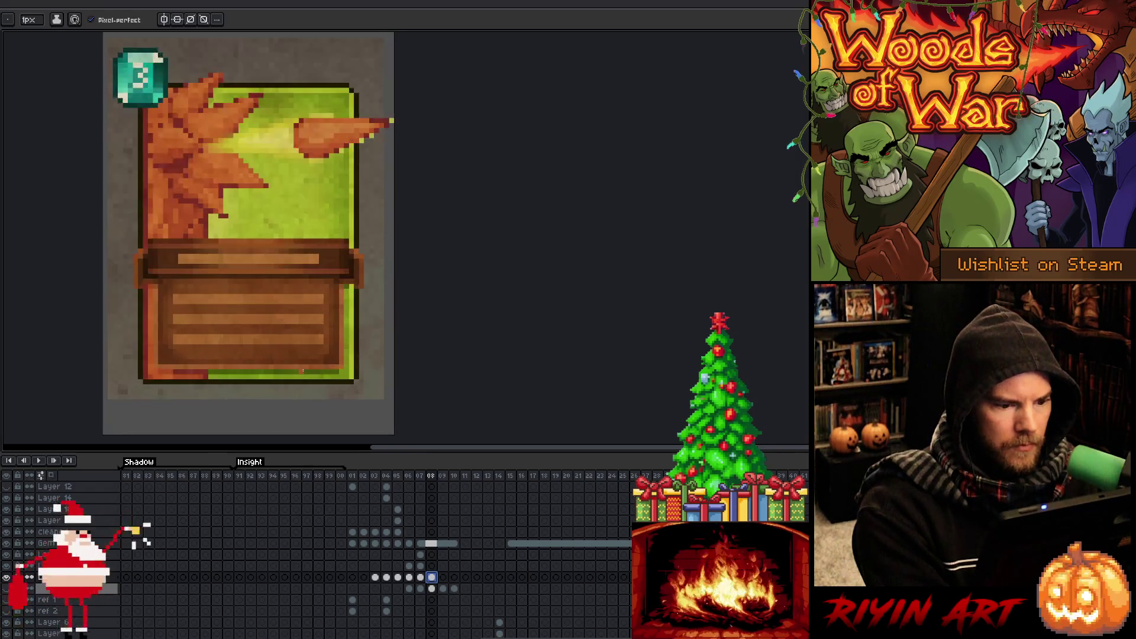
scroll(303, 371, "down", 1)
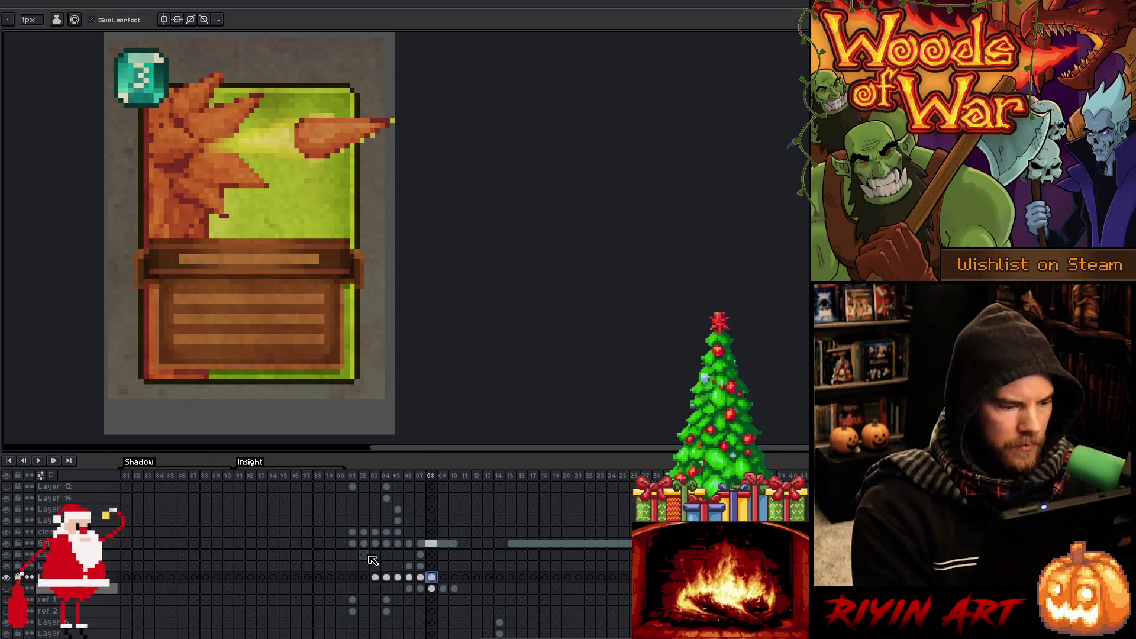
left_click_drag(276, 356, 321, 367)
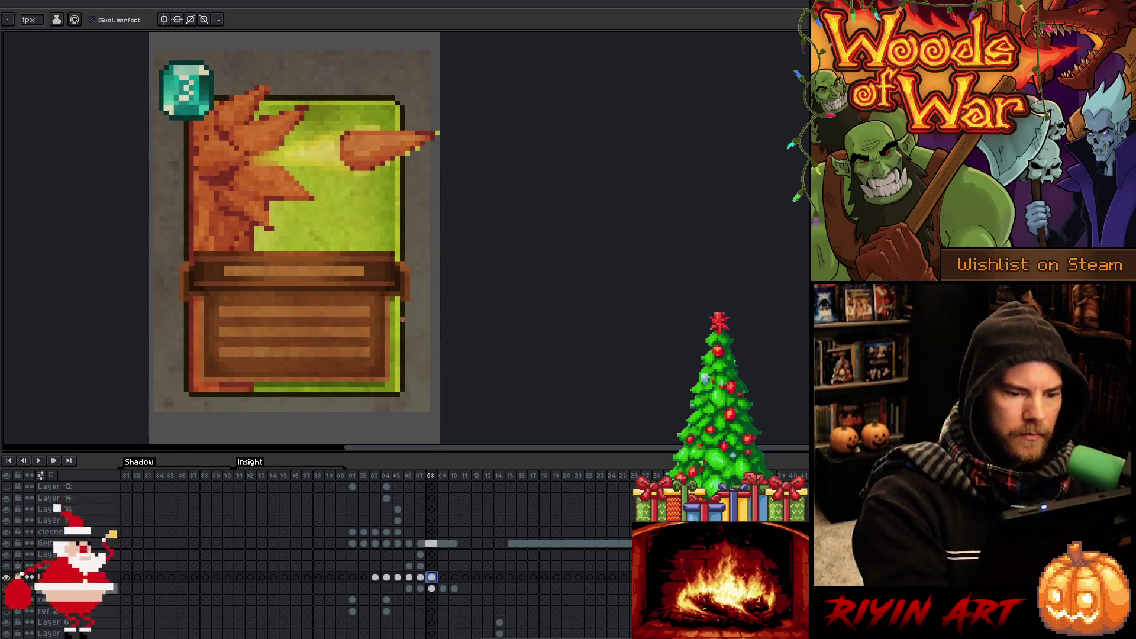
scroll(362, 569, "up", 3)
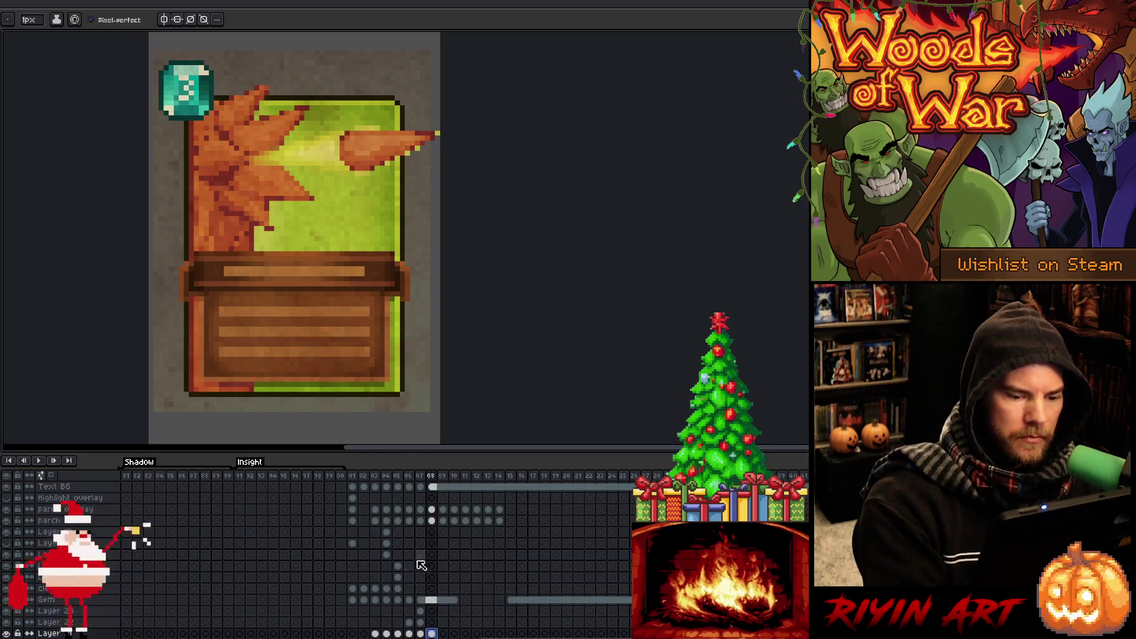
left_click(12, 520)
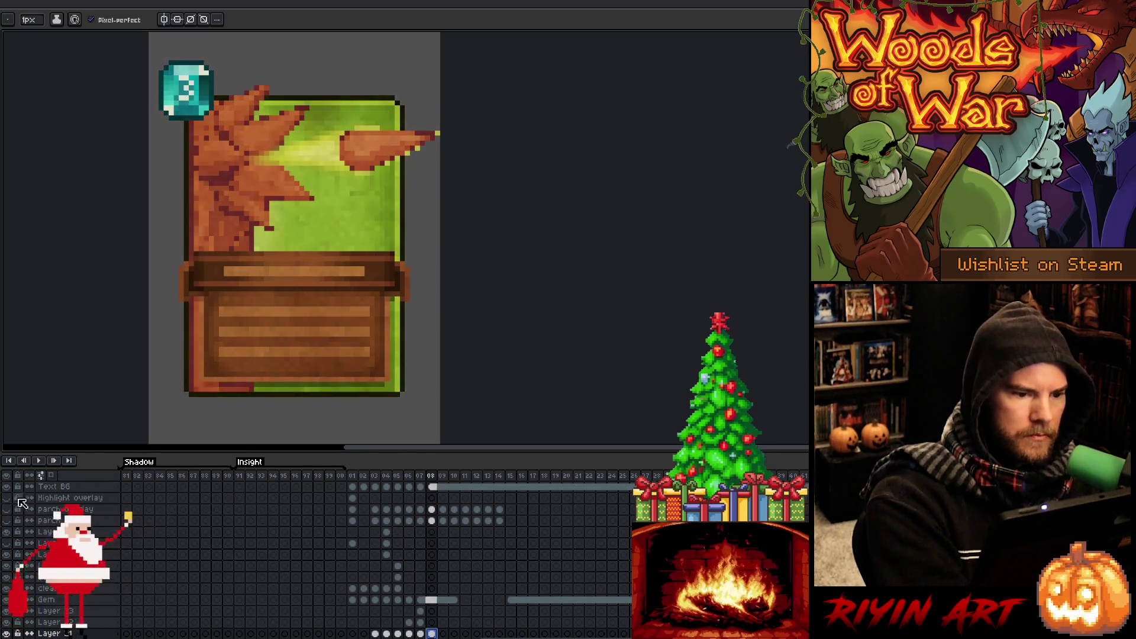
Check the spiked trap and stump cards in frames 07 and 06, then return to frame 08.
left_click(419, 478)
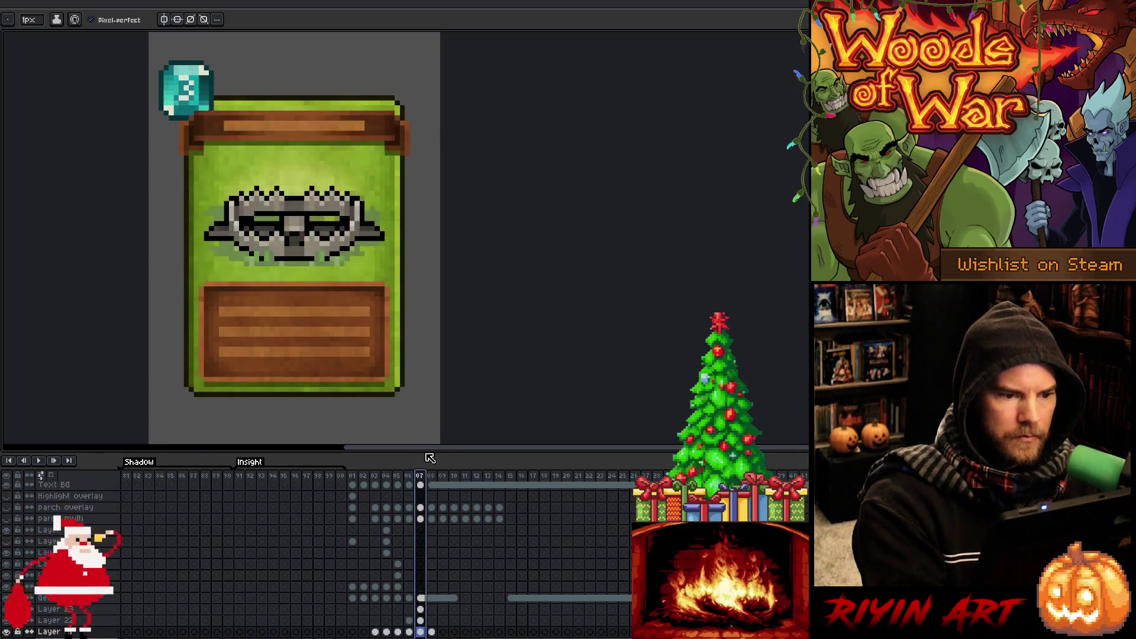
left_click(409, 479)
left_click(431, 478)
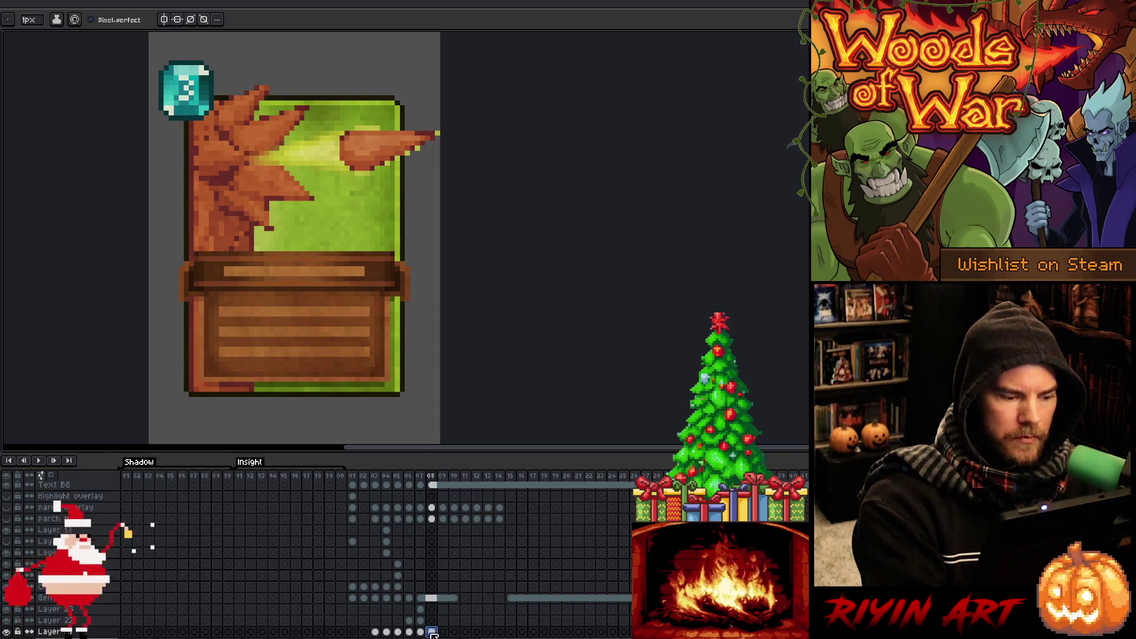
scroll(445, 511, "down", 1)
scroll(445, 510, "down", 1)
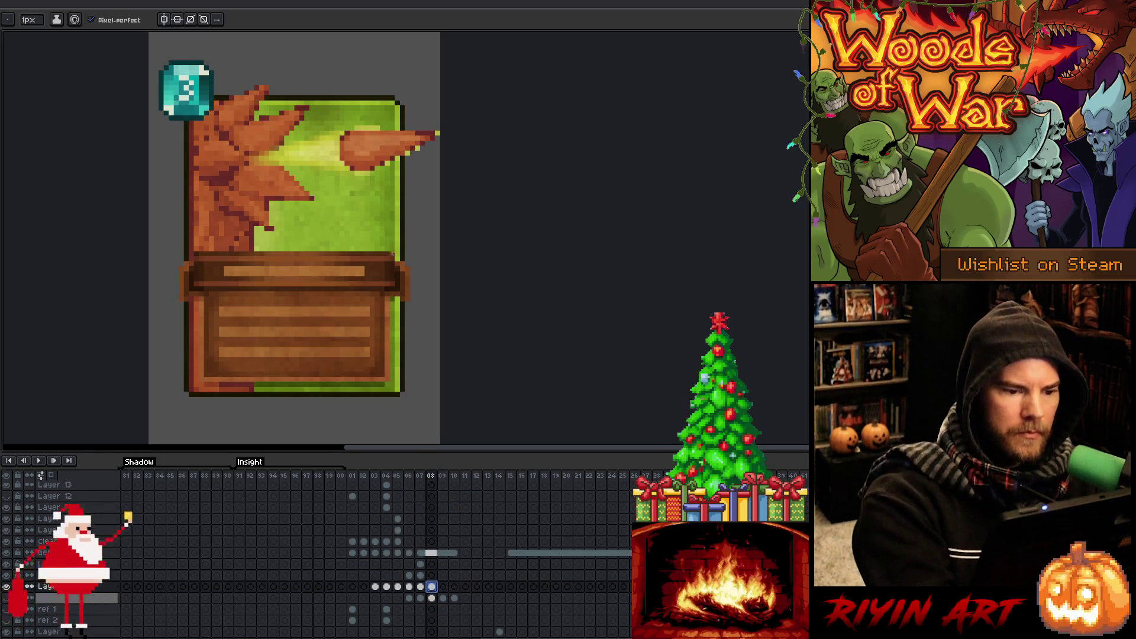
key("v")
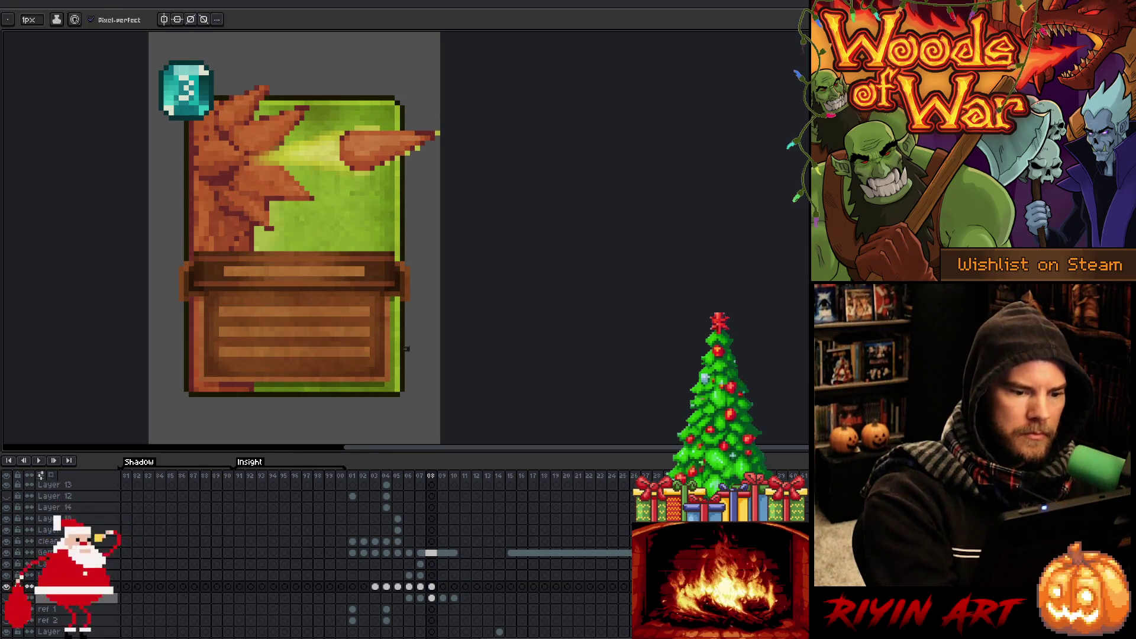
key("b")
key("ctrl")
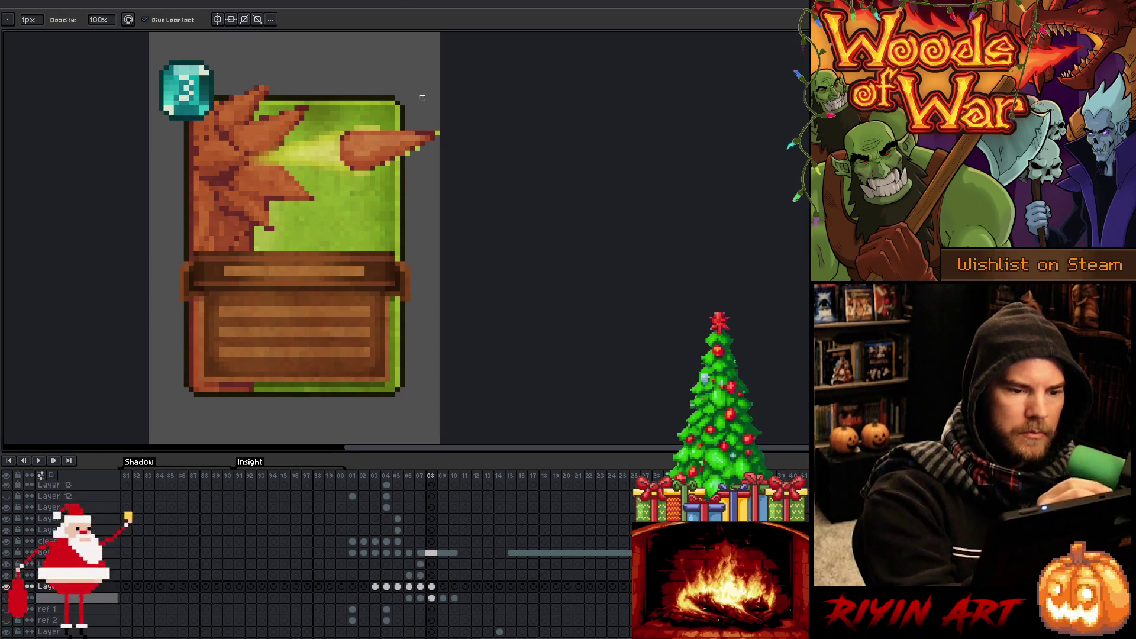
Sample the horn-tip colour, draw a dark outline along the horn's top edge, and pick highlight colours.
key("e")
left_click(430, 143, "alt")
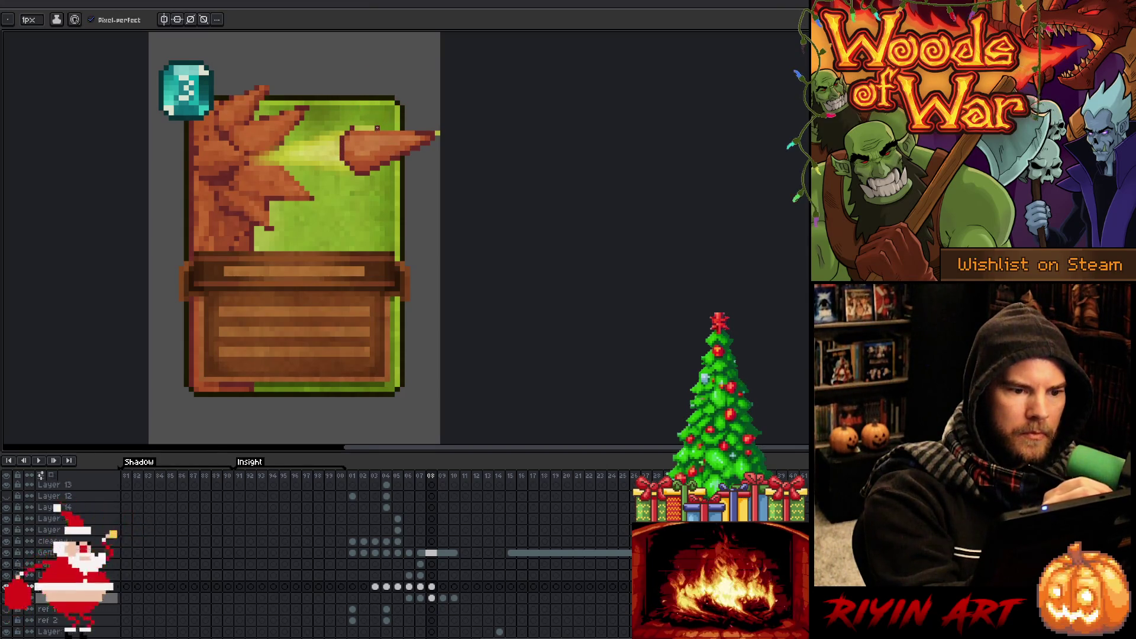
left_click_drag(377, 123, 358, 125)
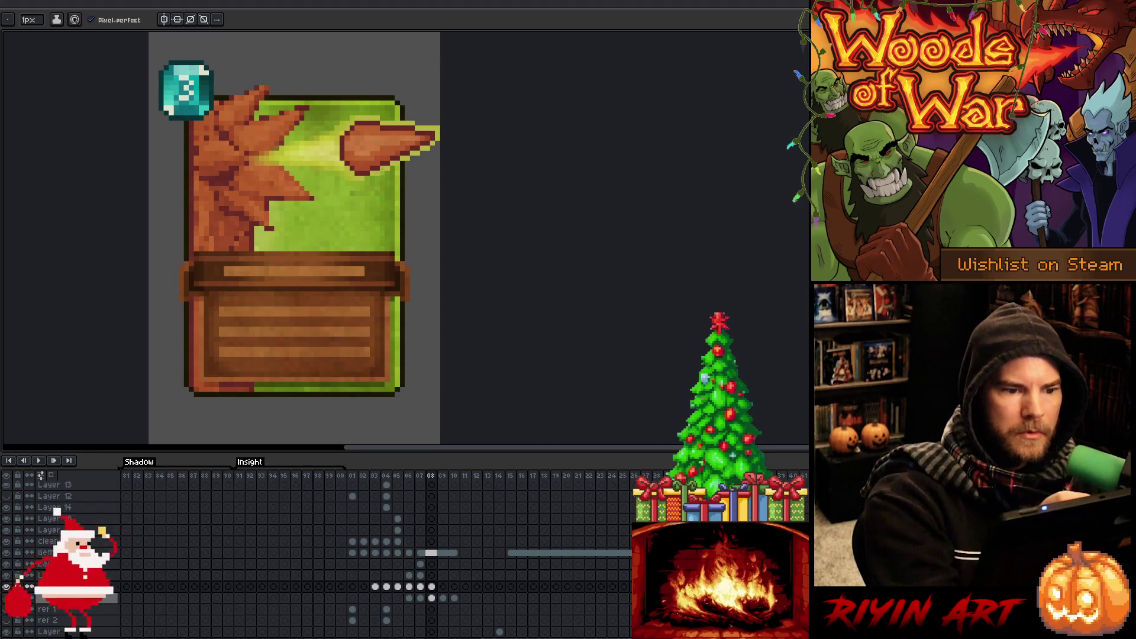
key("i")
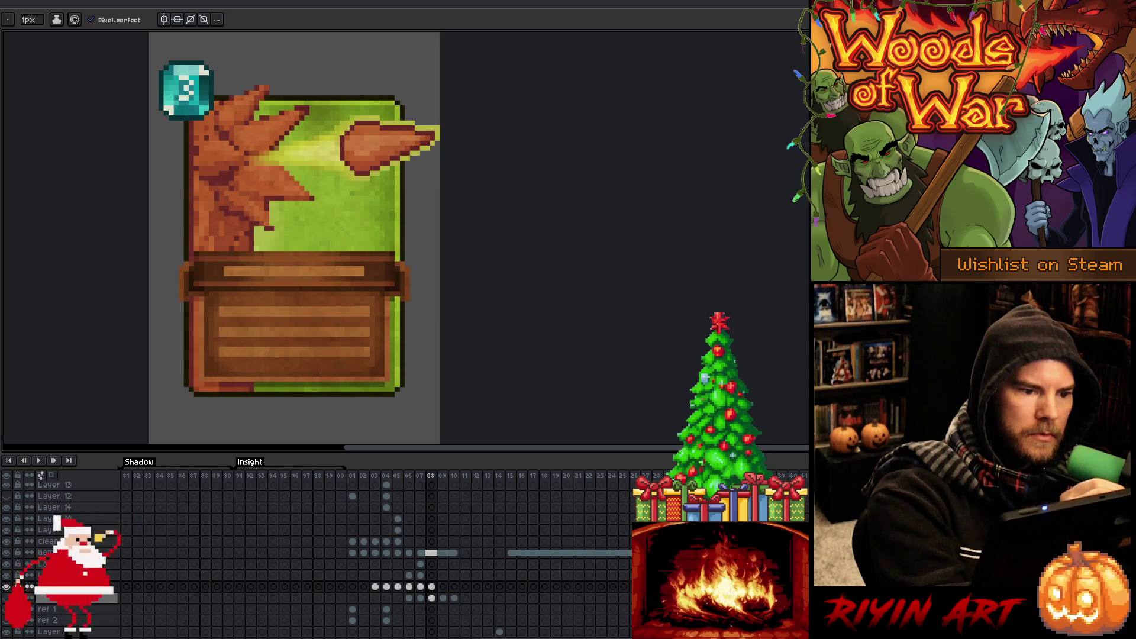
key("alt")
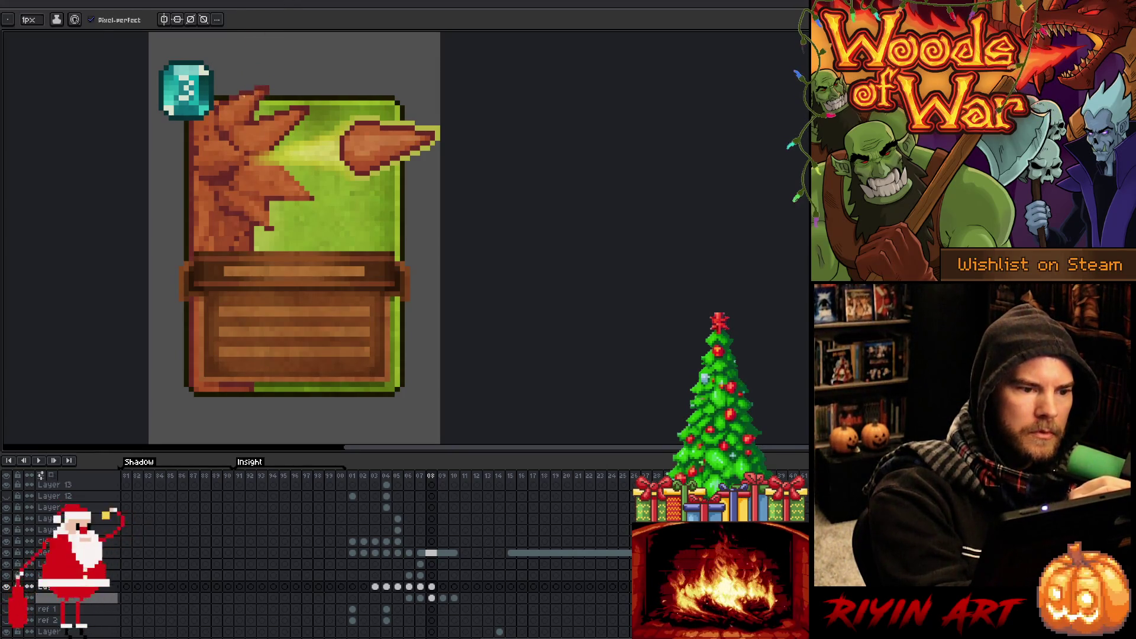
Darken the pixels at the leaf tip and down the upper leaf.
left_click(261, 96, "alt")
left_click(260, 98, "alt")
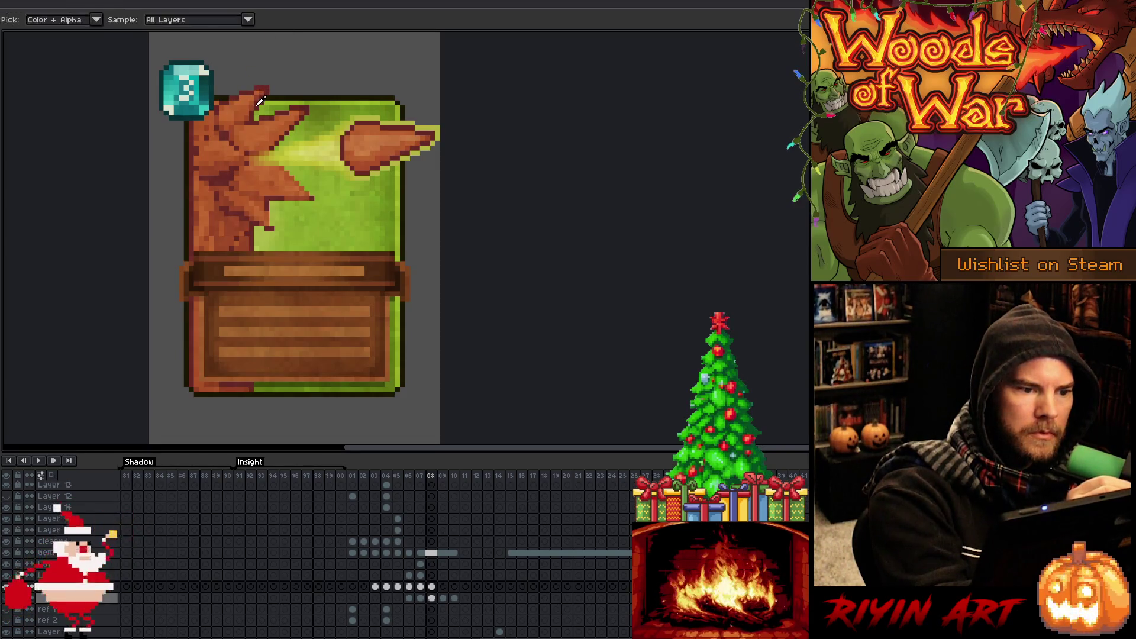
left_click(263, 89, "alt")
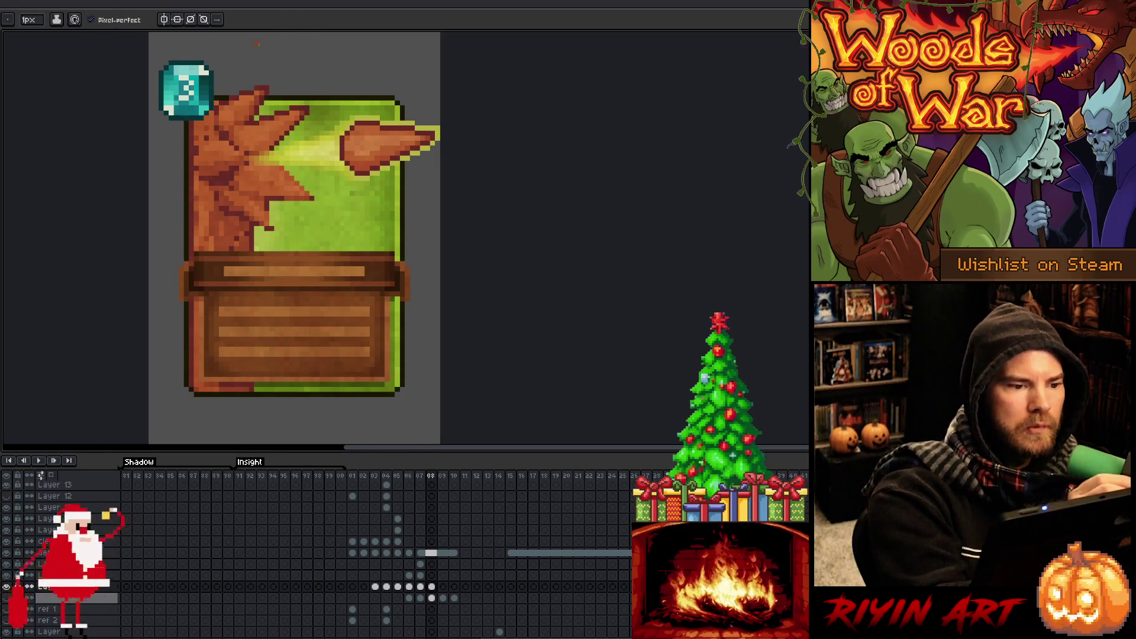
left_click(222, 115)
left_click(220, 121, "alt")
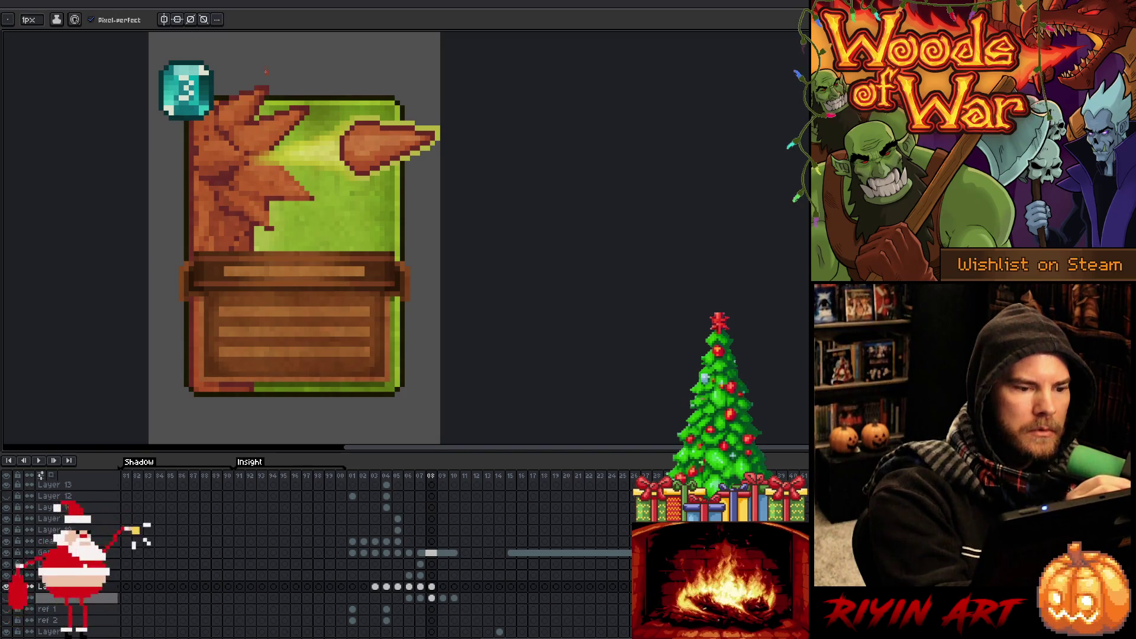
Sample brown shades along the leaf edges to shade between the middle leaves.
left_click(242, 152, "alt")
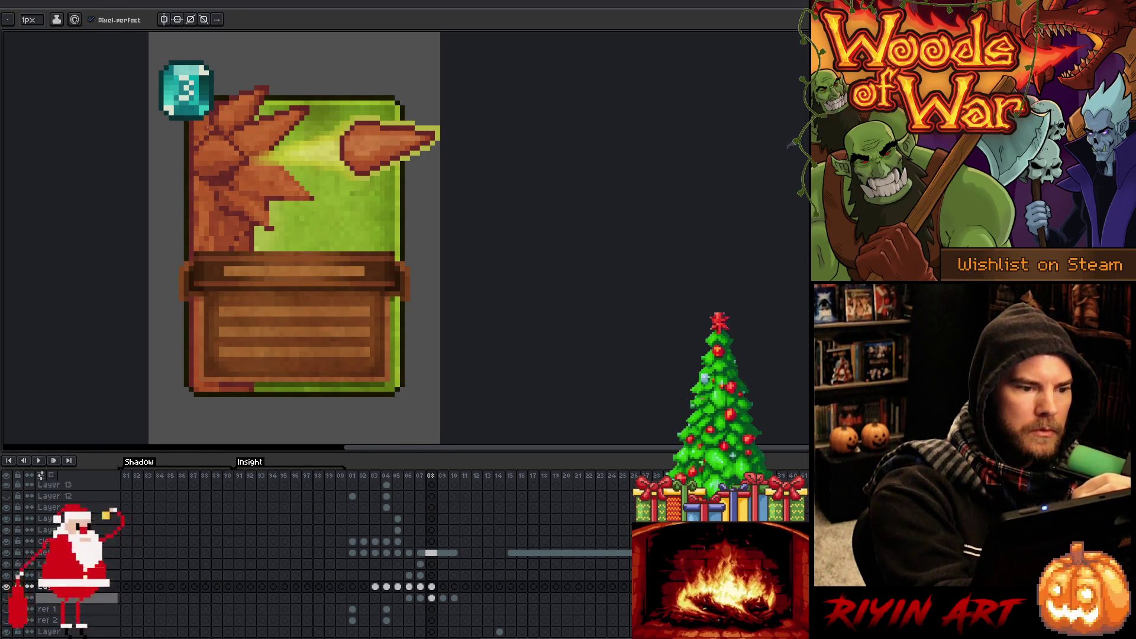
left_click(208, 155, "alt")
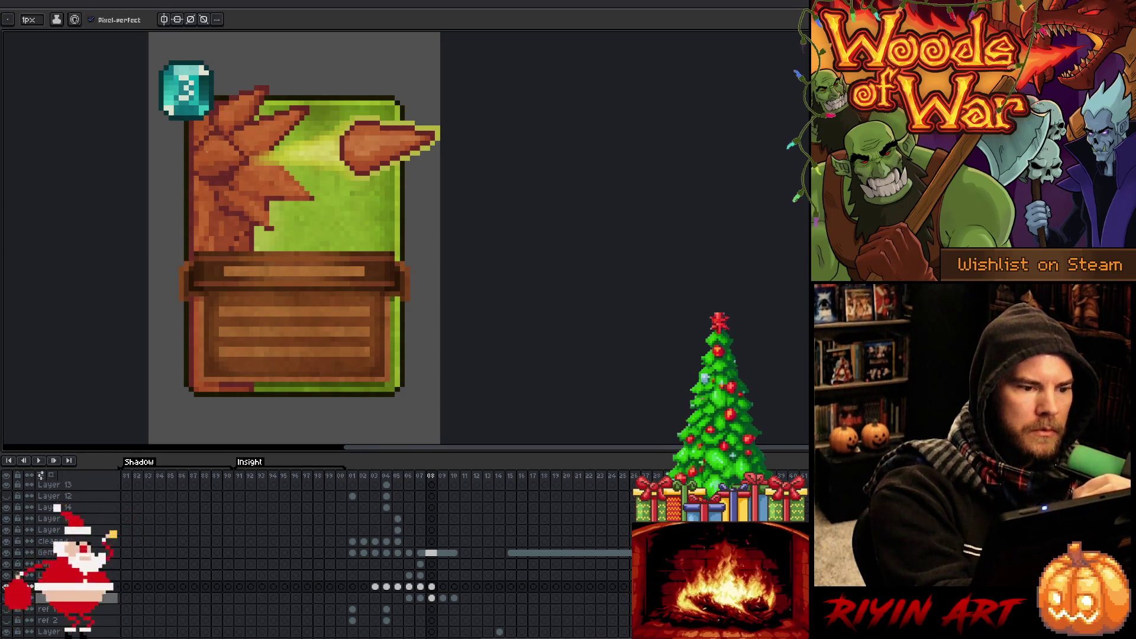
left_click(219, 150, "alt")
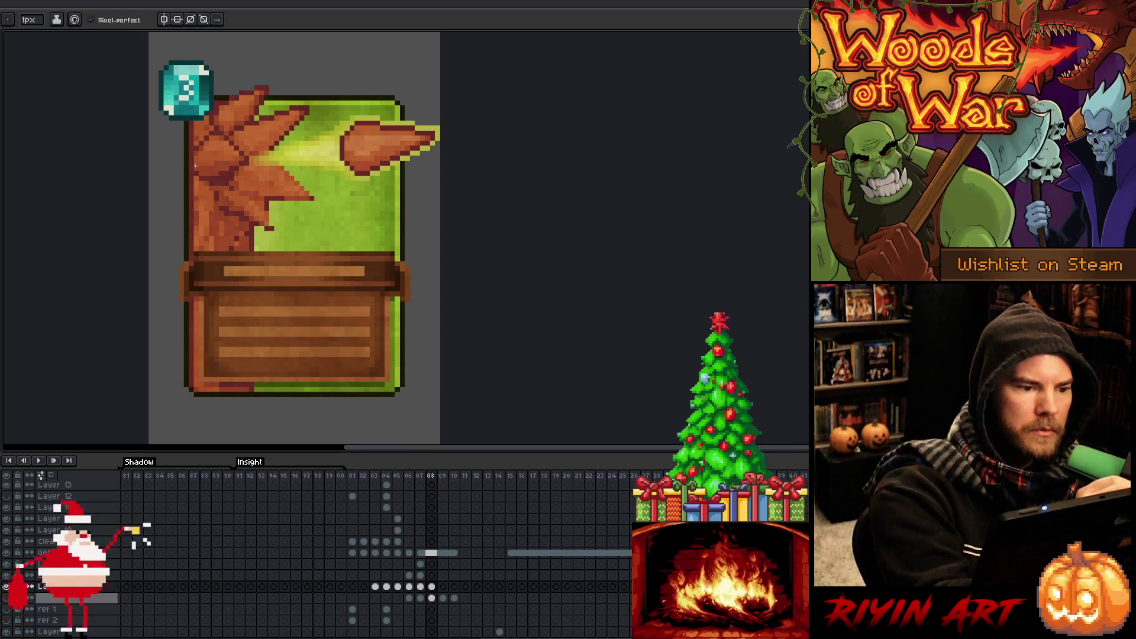
left_click(219, 152, "alt")
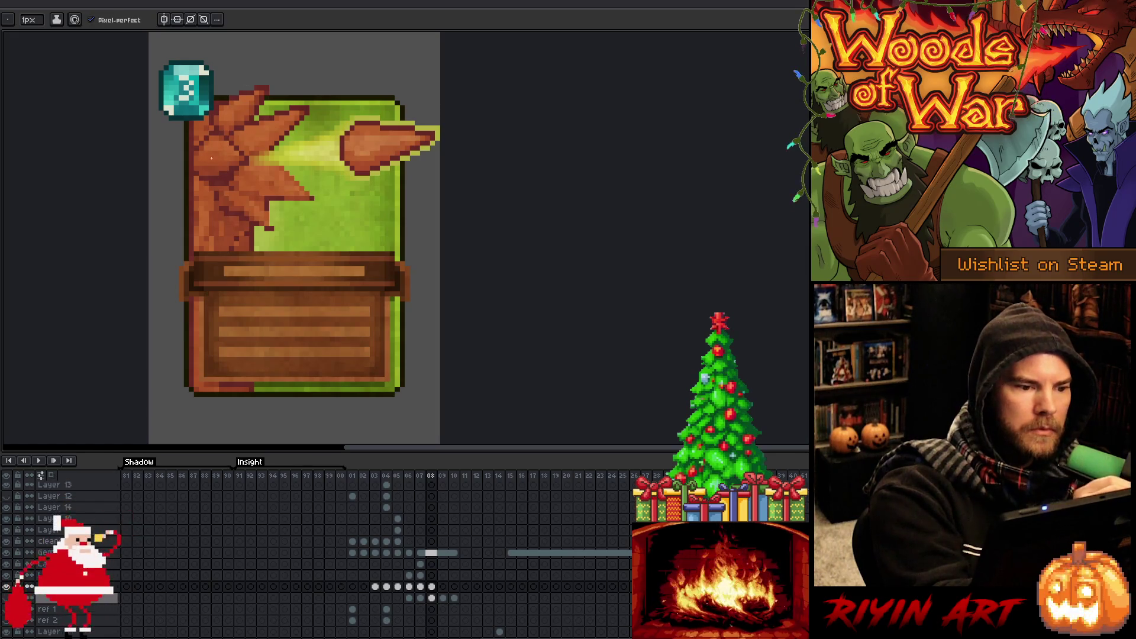
left_click(225, 142, "alt")
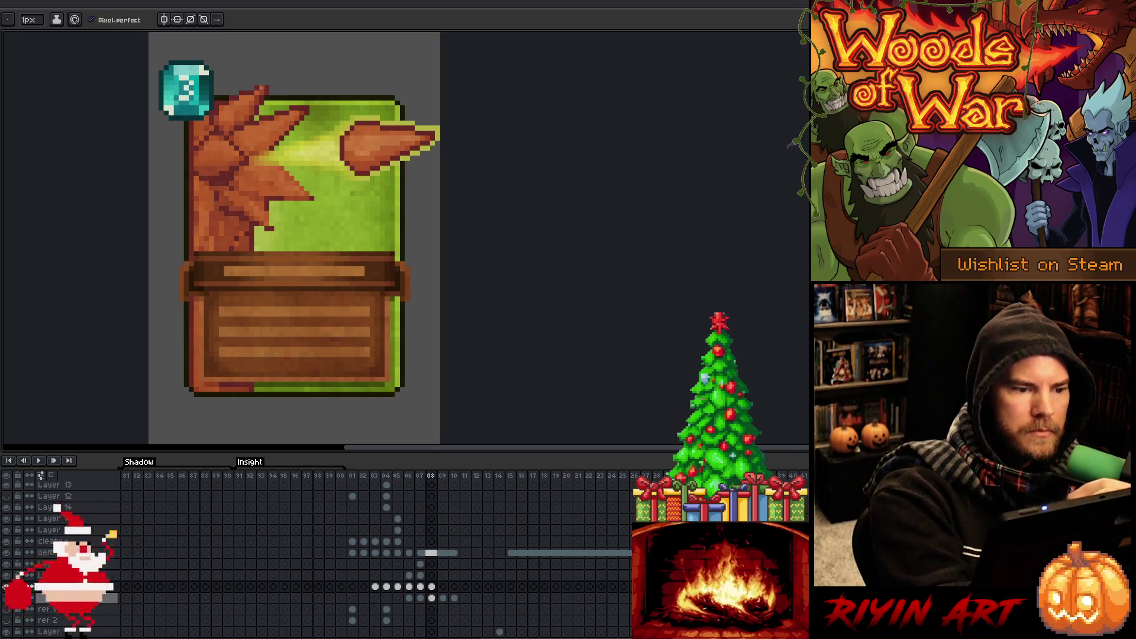
left_click(207, 144, "alt")
left_click(209, 146, "alt")
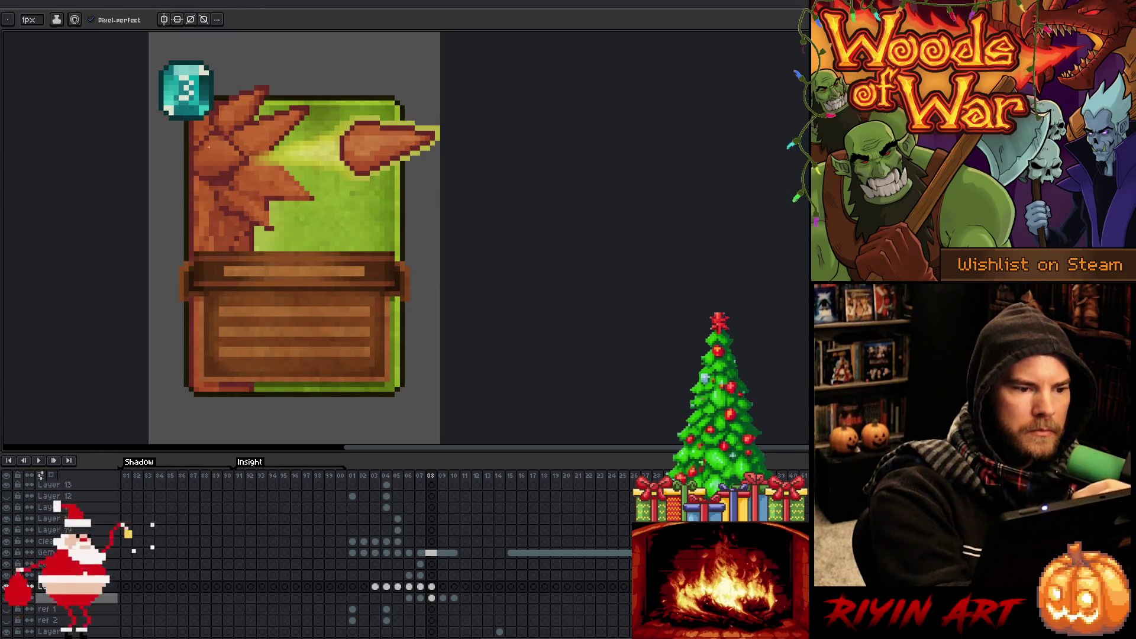
left_click(217, 143, "alt")
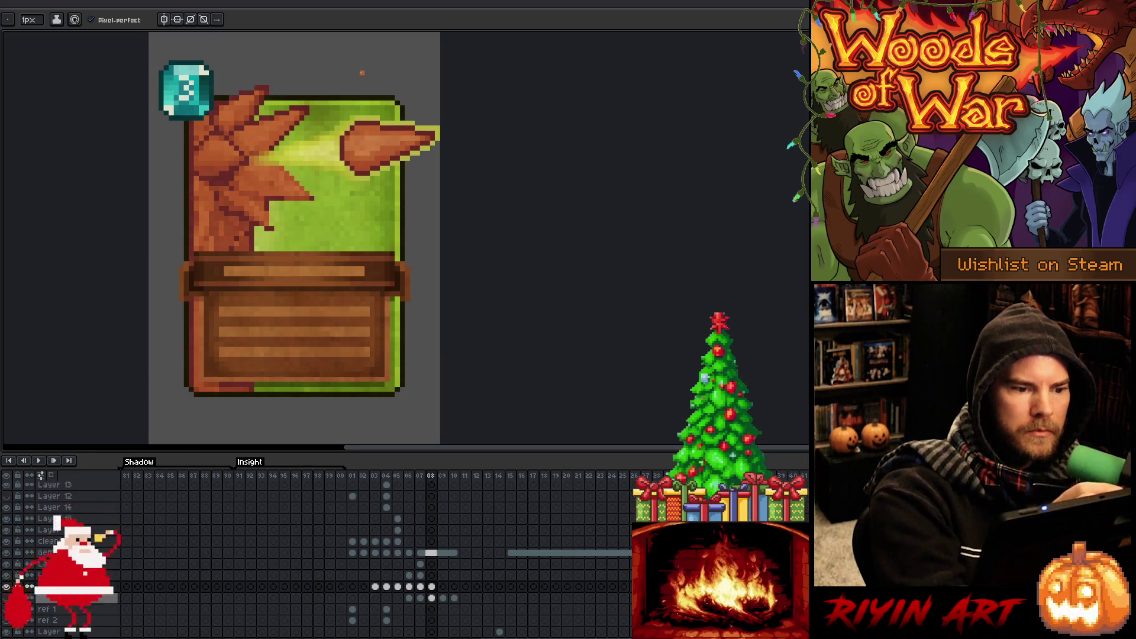
Paint further dark separation lines between the lower leaves.
key("alt")
left_click(316, 194, "alt")
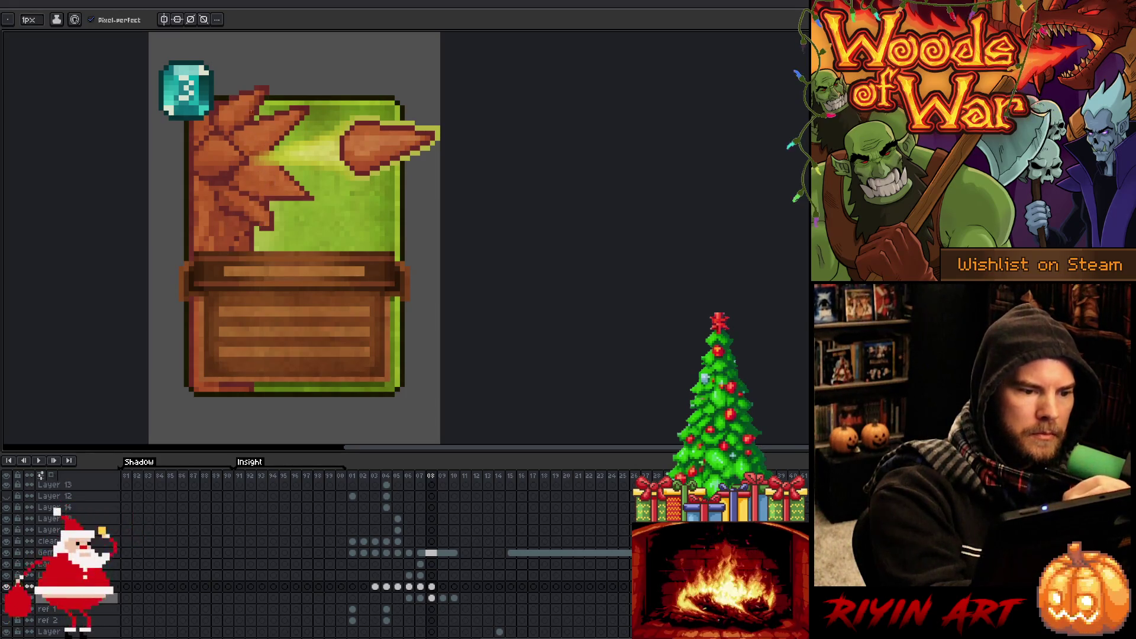
left_click(225, 211, "alt")
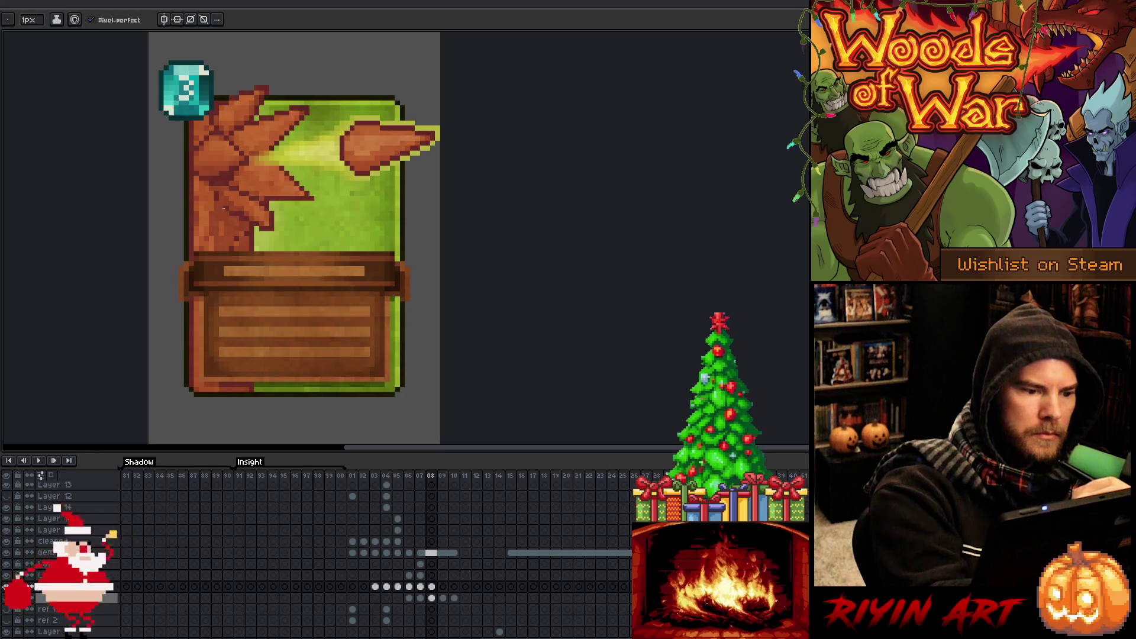
left_click(244, 232, "alt")
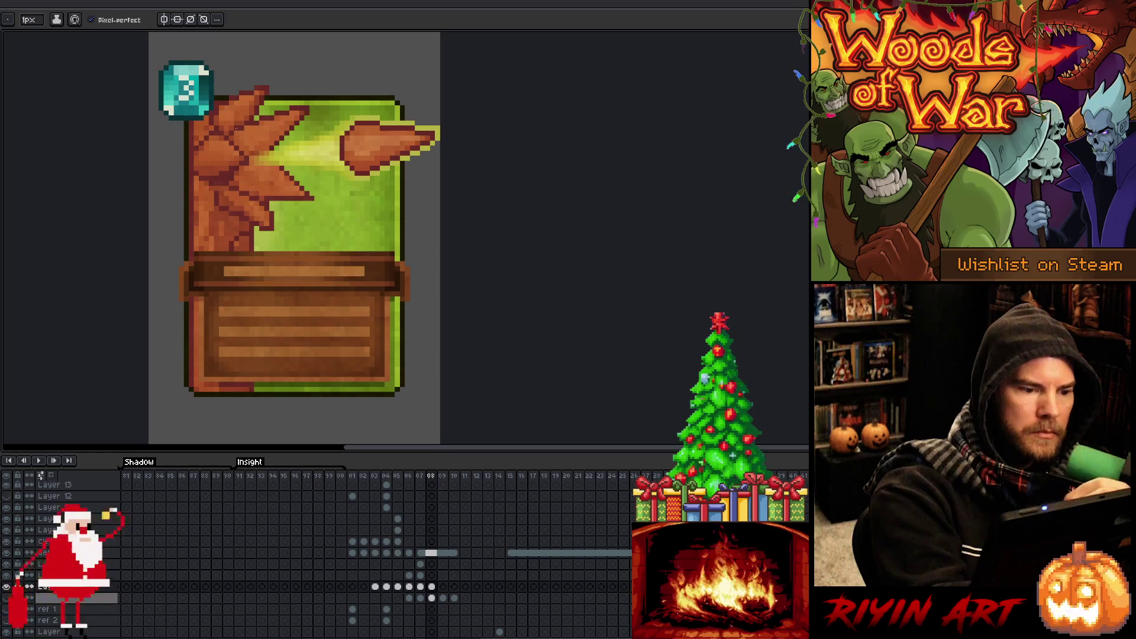
left_click(210, 236, "alt")
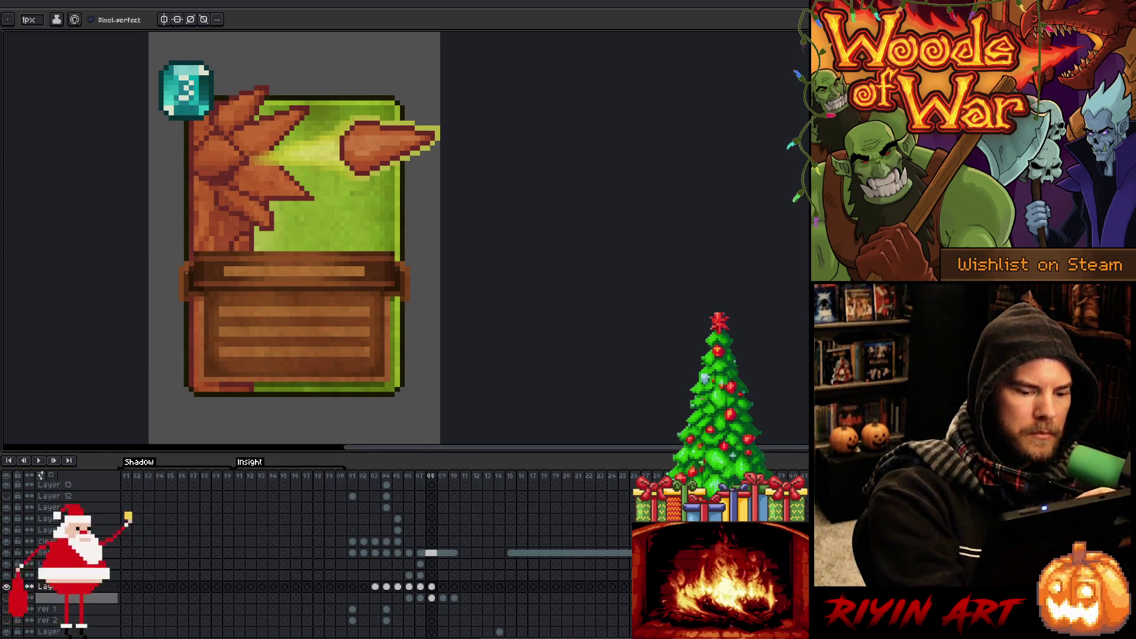
Toggle the alternate red leaf layer on and off to compare it against the brown leaves.
key("ctrl+z")
key("ctrl+y")
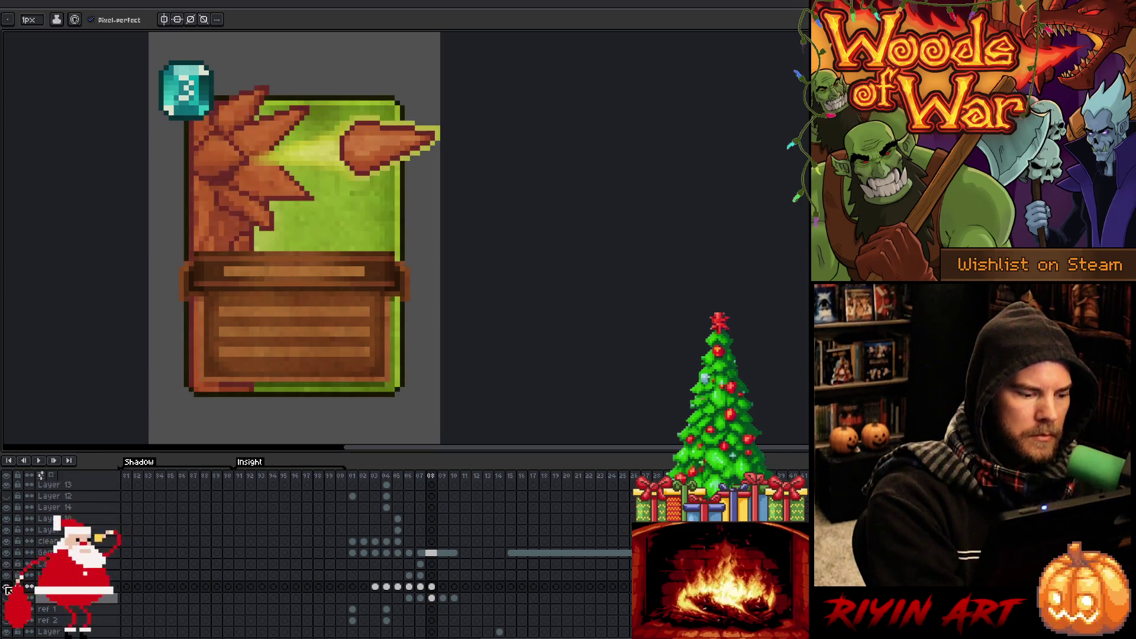
left_click(6, 598)
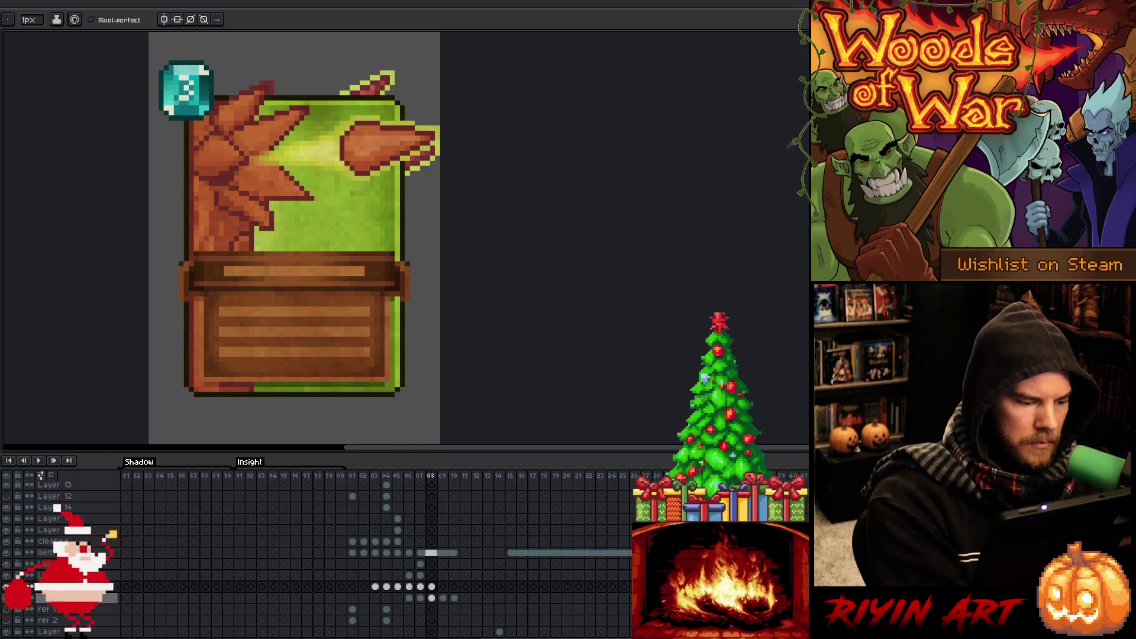
left_click(7, 592)
left_click(7, 592)
left_click(7, 590)
left_click(7, 591)
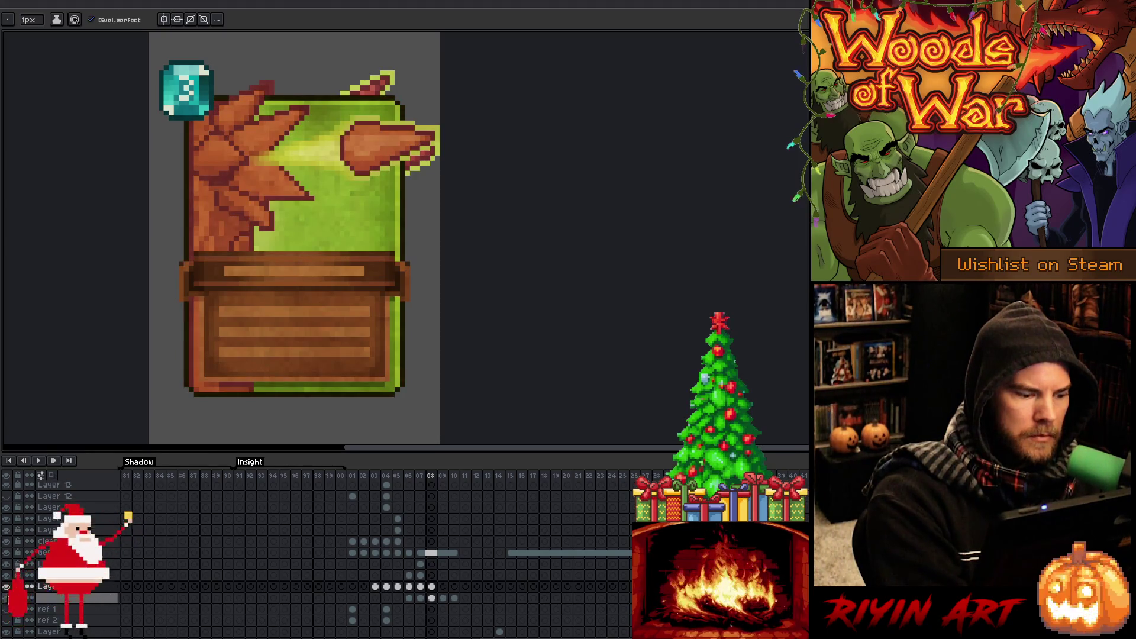
left_click(6, 592)
left_click(7, 590)
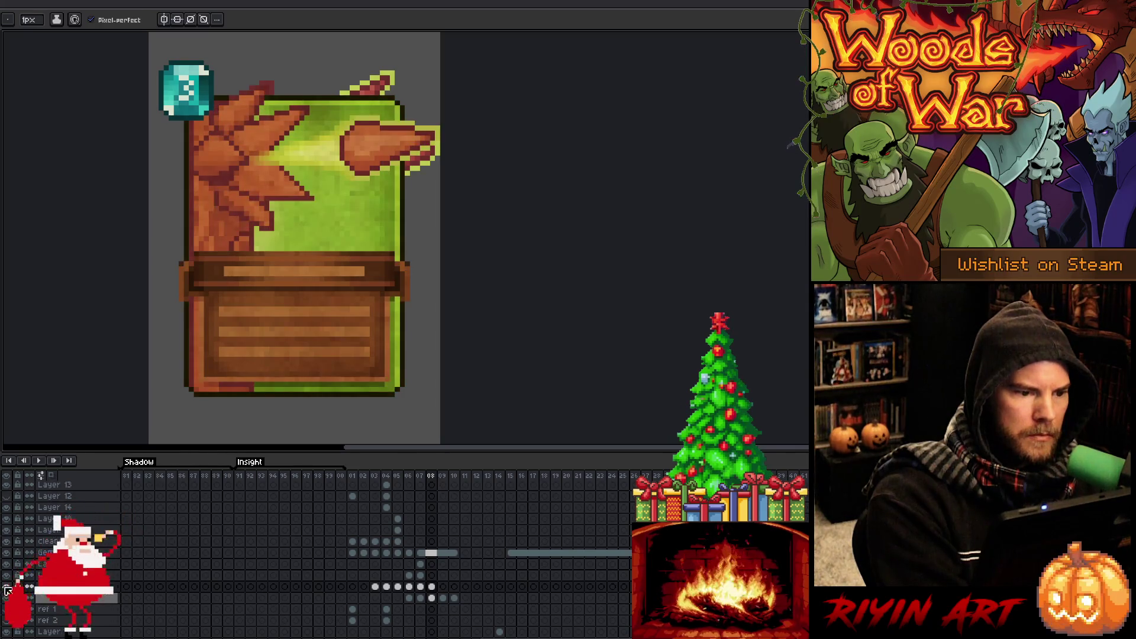
left_click(7, 590)
left_click(7, 590)
left_click(7, 591)
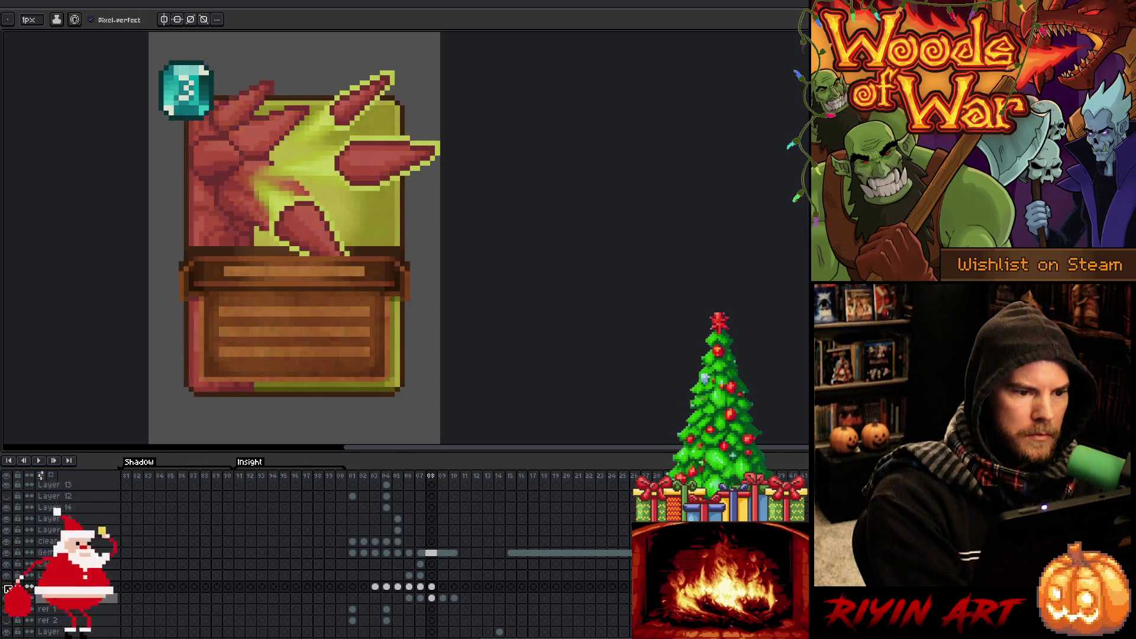
left_click(7, 590)
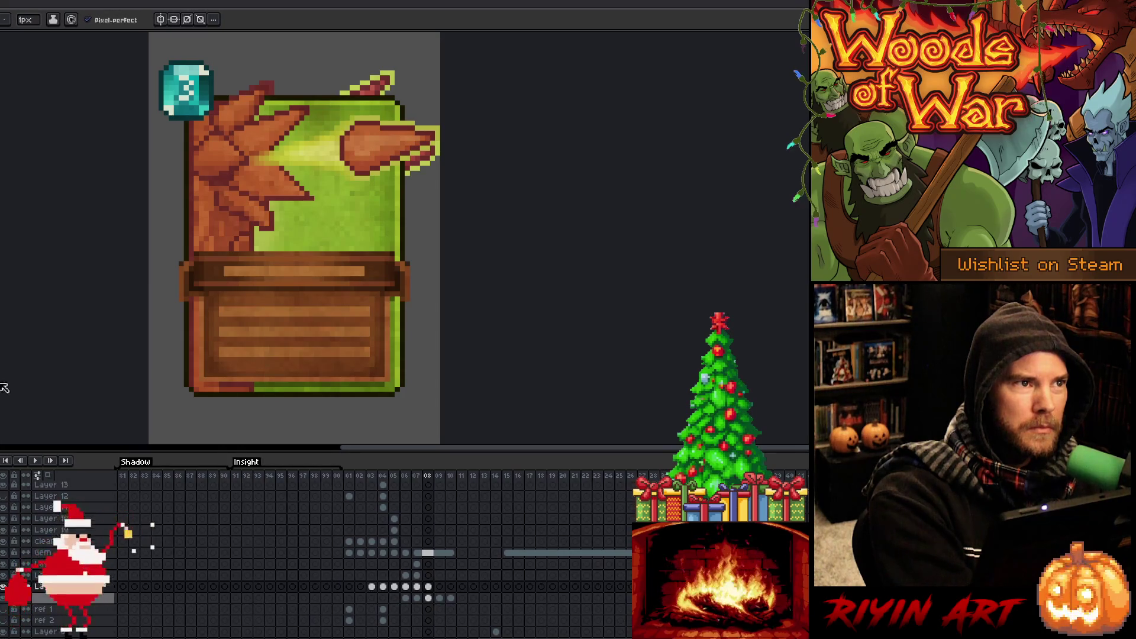
Flip the red spiky version and the yellow-outlined top spikes on and off.
left_click(4, 587)
left_click(4, 588)
left_click(4, 588)
left_click(4, 588)
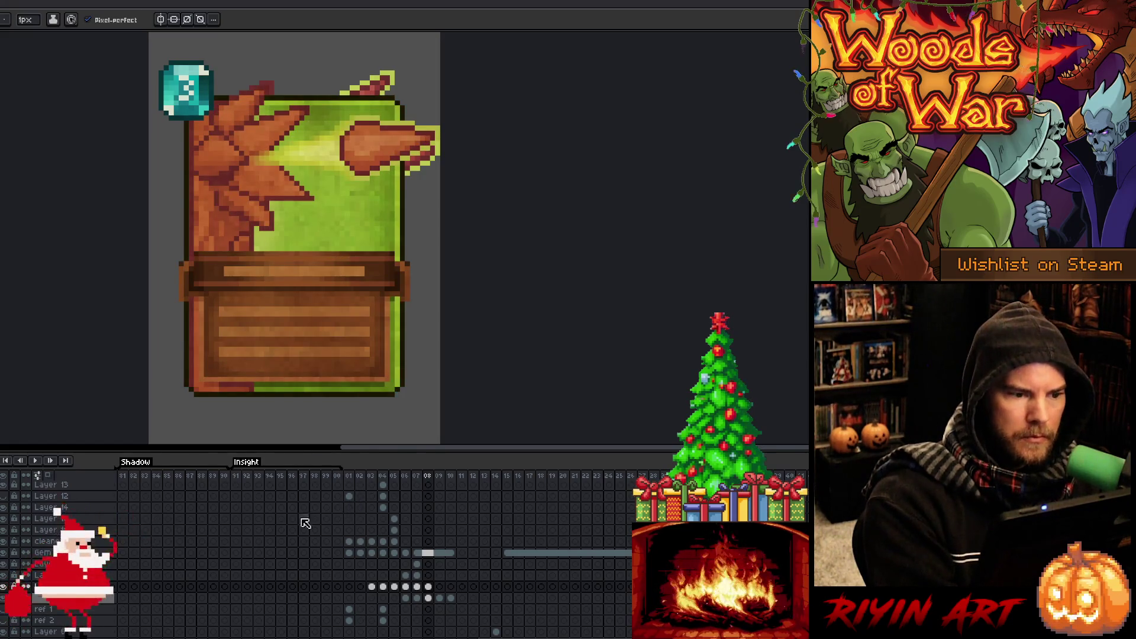
left_click(4, 598)
left_click(4, 599)
Flip between red and brown spike versions, finally leaving the red spiky layer hidden.
left_click(5, 589)
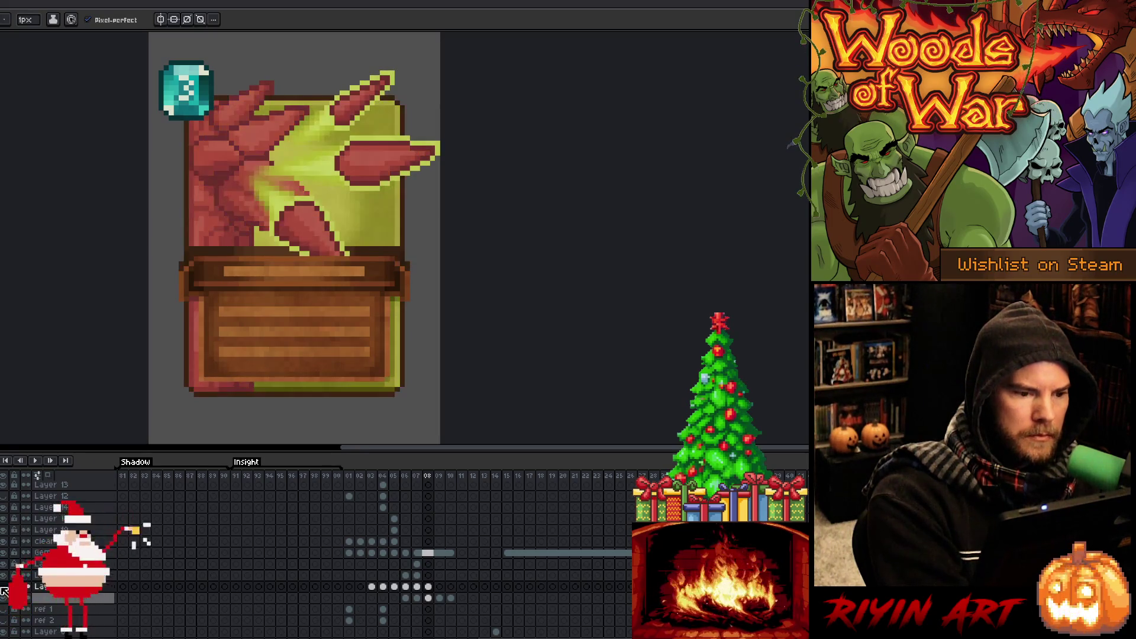
left_click(5, 588)
left_click(4, 588)
left_click(4, 589)
left_click(5, 588)
left_click(4, 589)
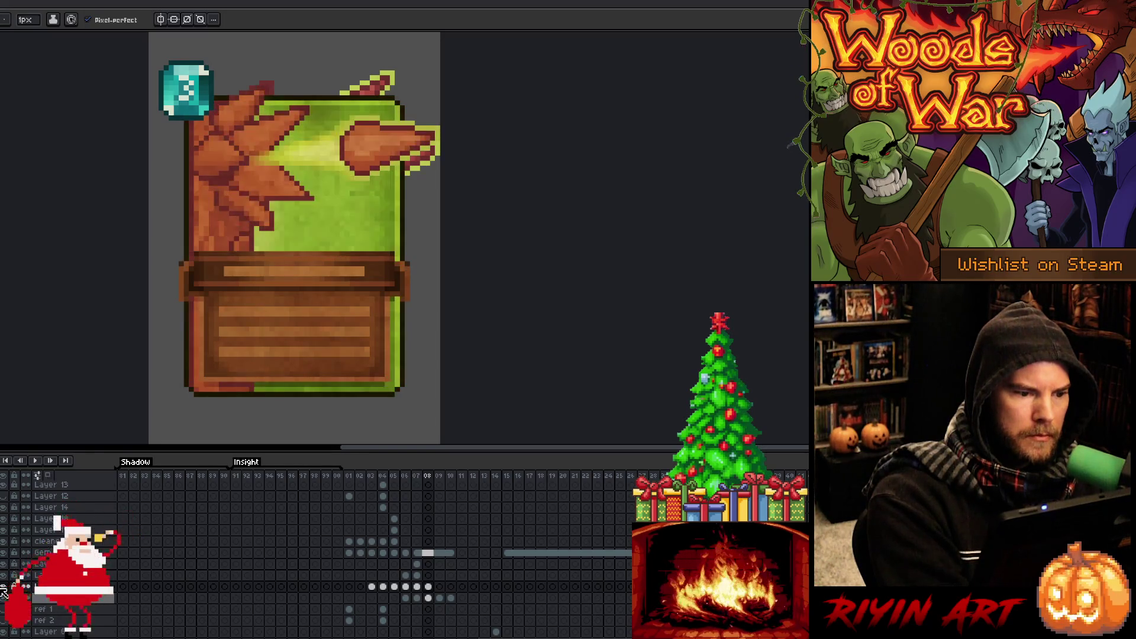
left_click(4, 588)
left_click(4, 589)
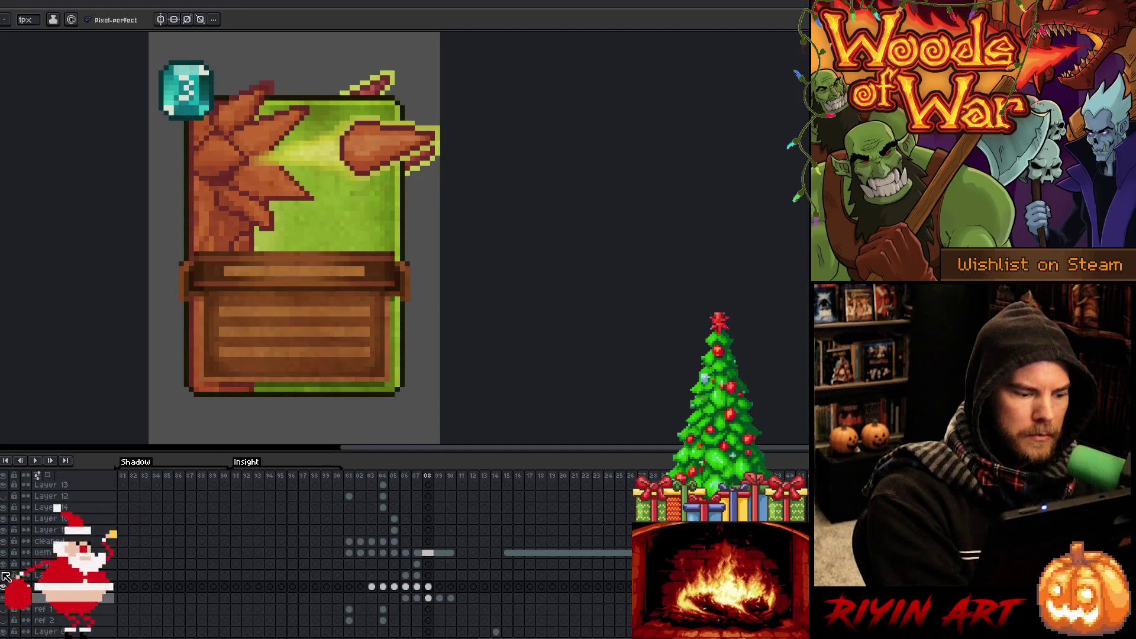
left_click(4, 588)
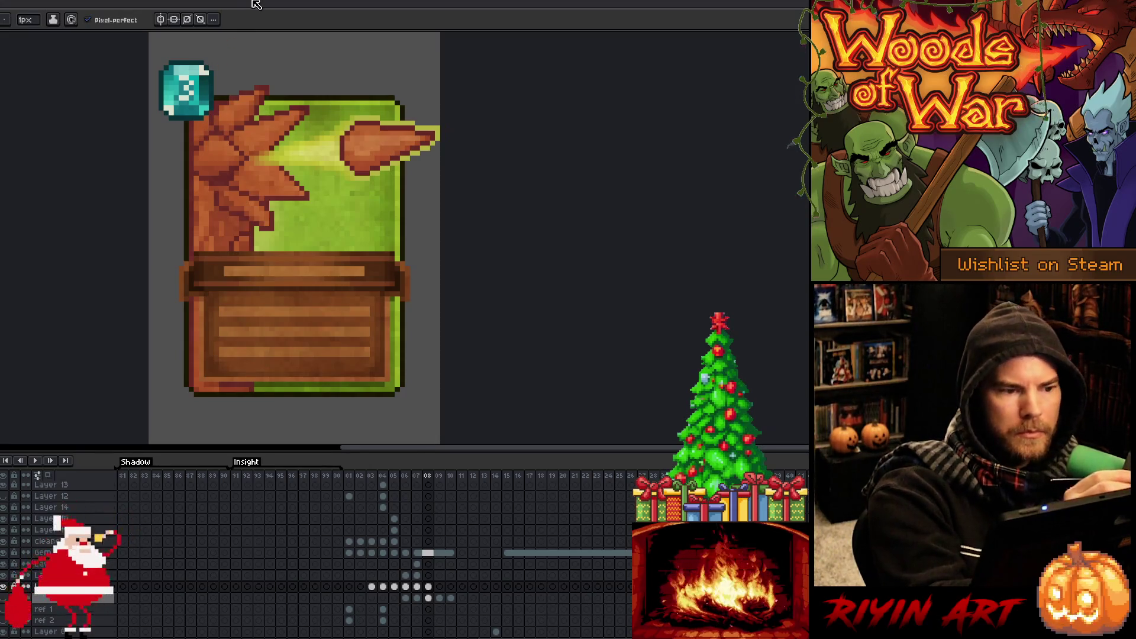
key("b")
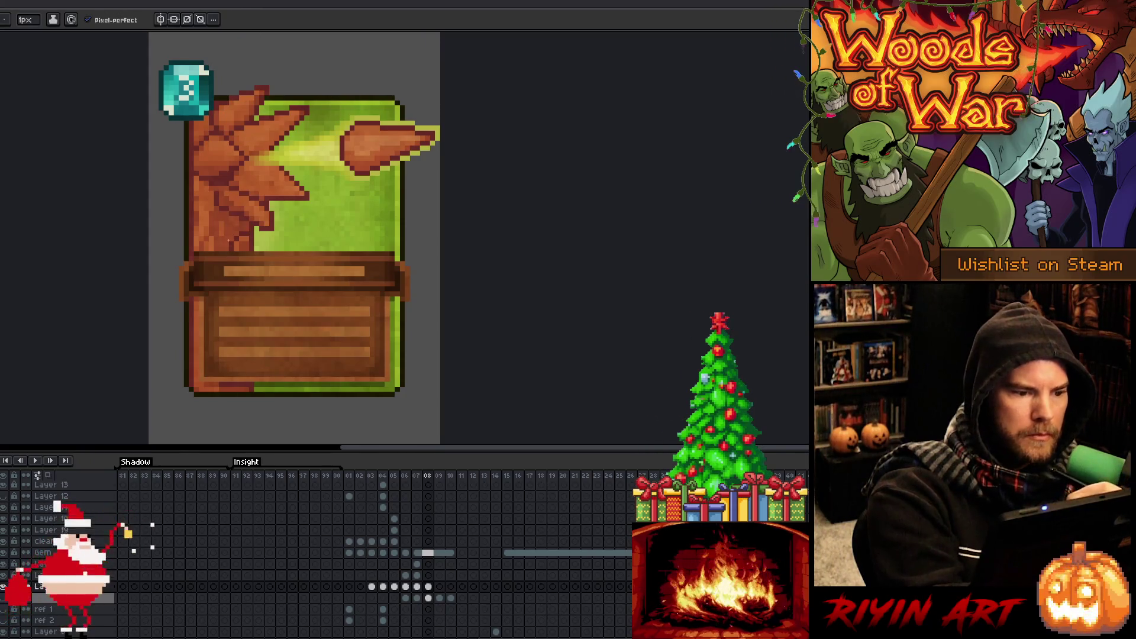
Sample matching brown shades from the leaves and lower card art.
left_click(214, 228, "alt")
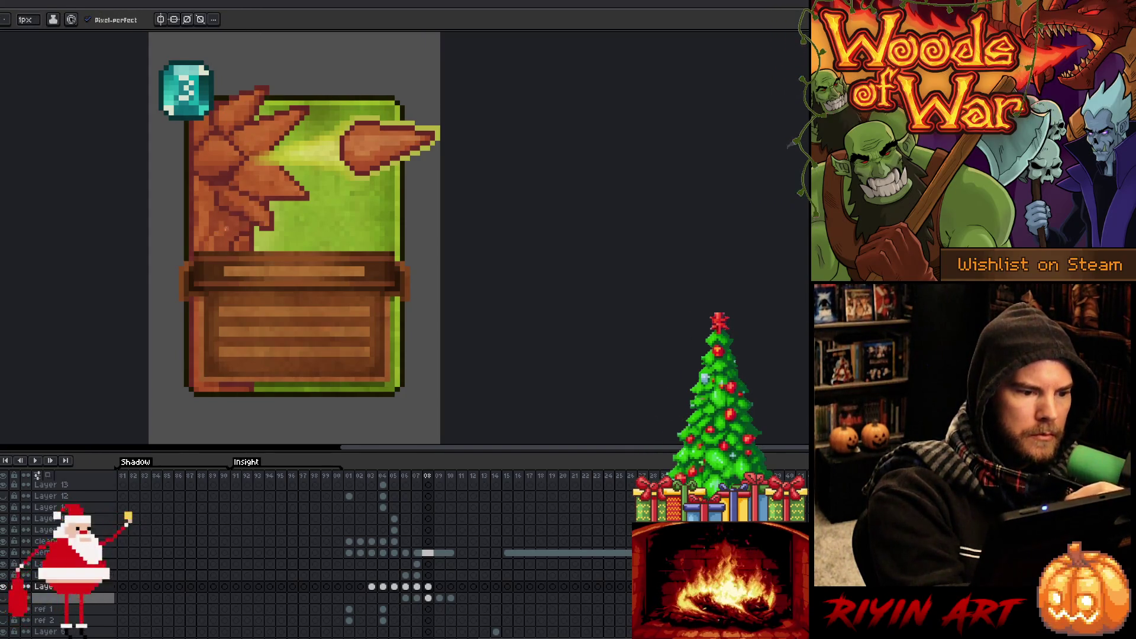
left_click(226, 218, "alt")
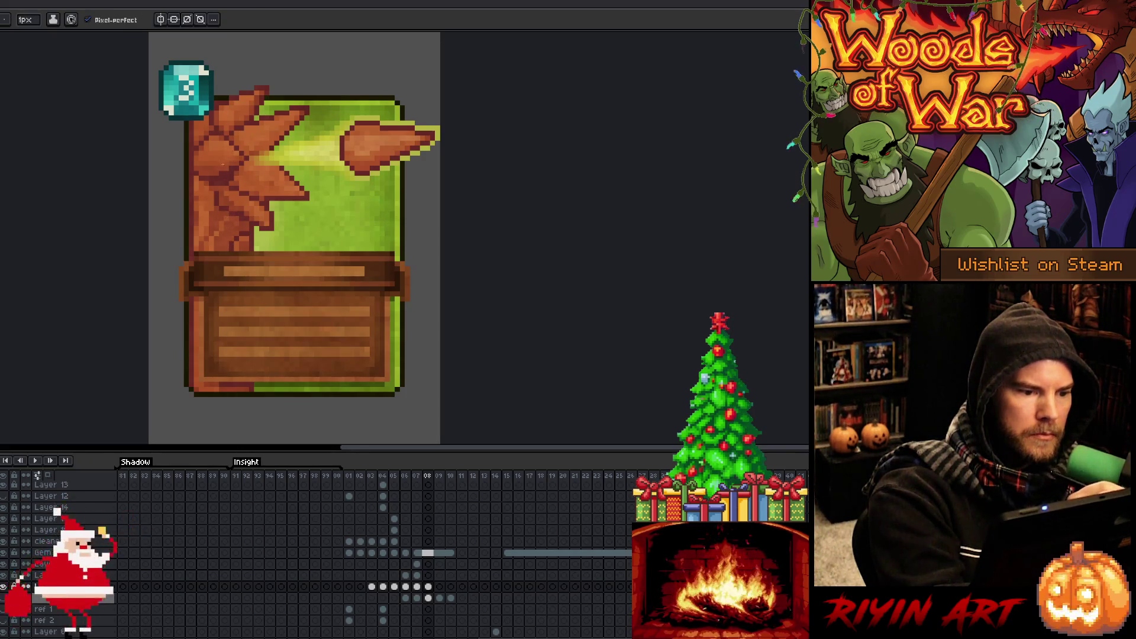
left_click(210, 223, "alt")
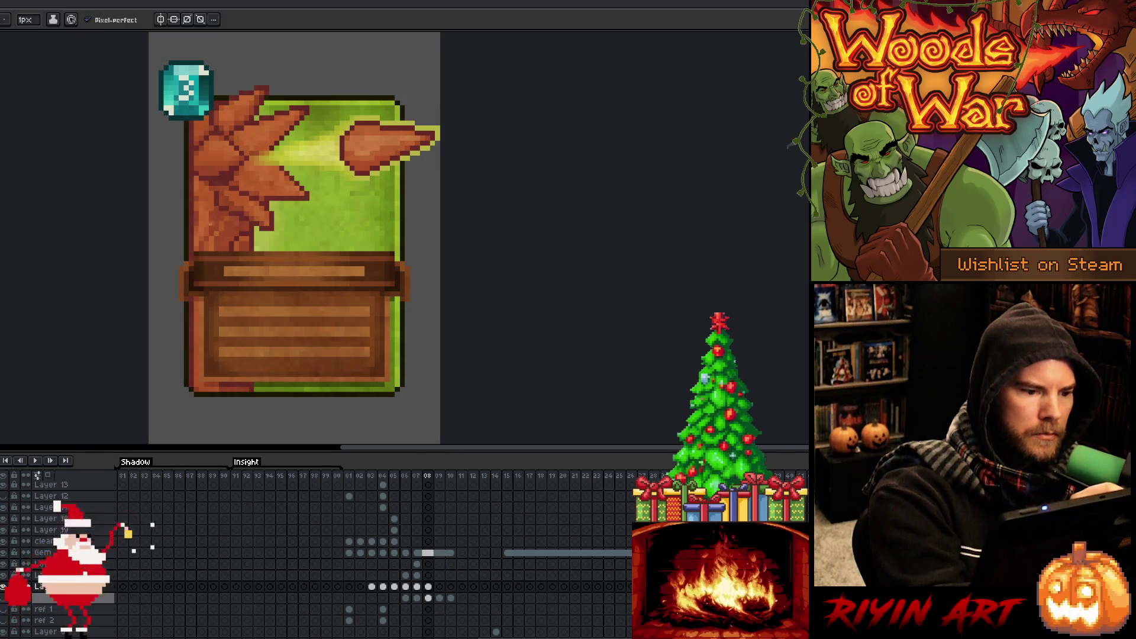
key("alt")
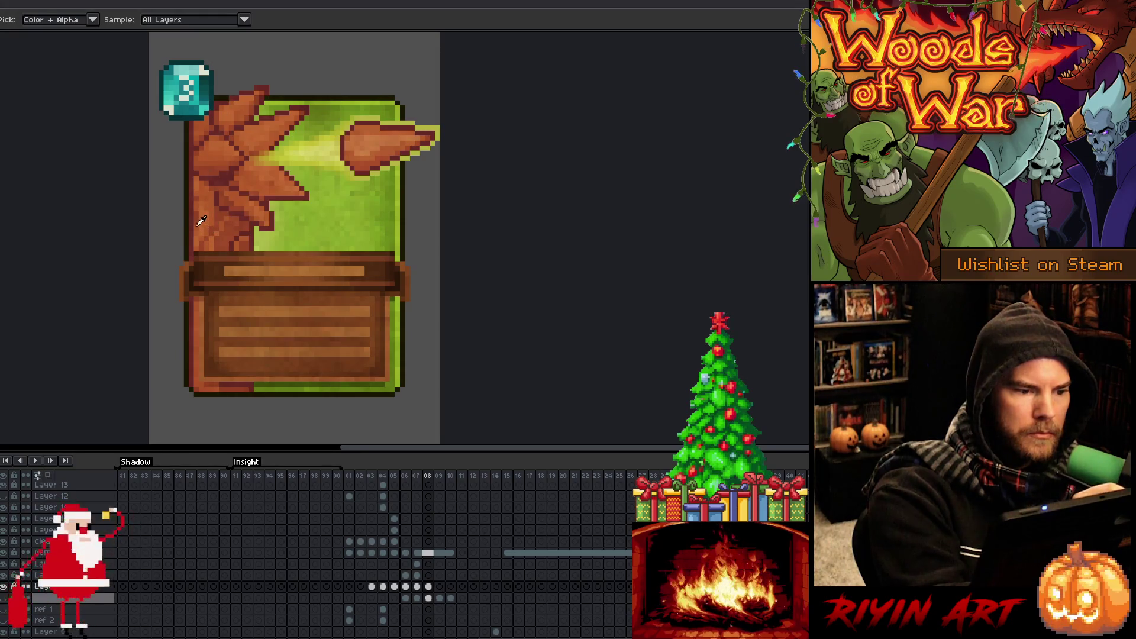
left_click(196, 213, "alt")
left_click(196, 175, "alt")
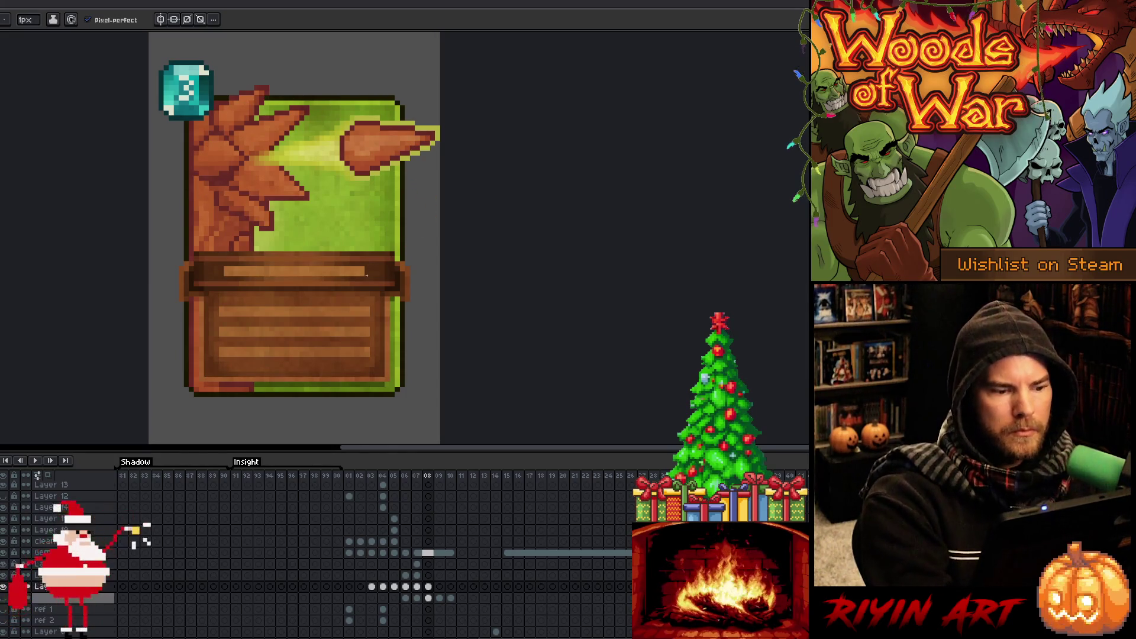
left_click(202, 371, "alt")
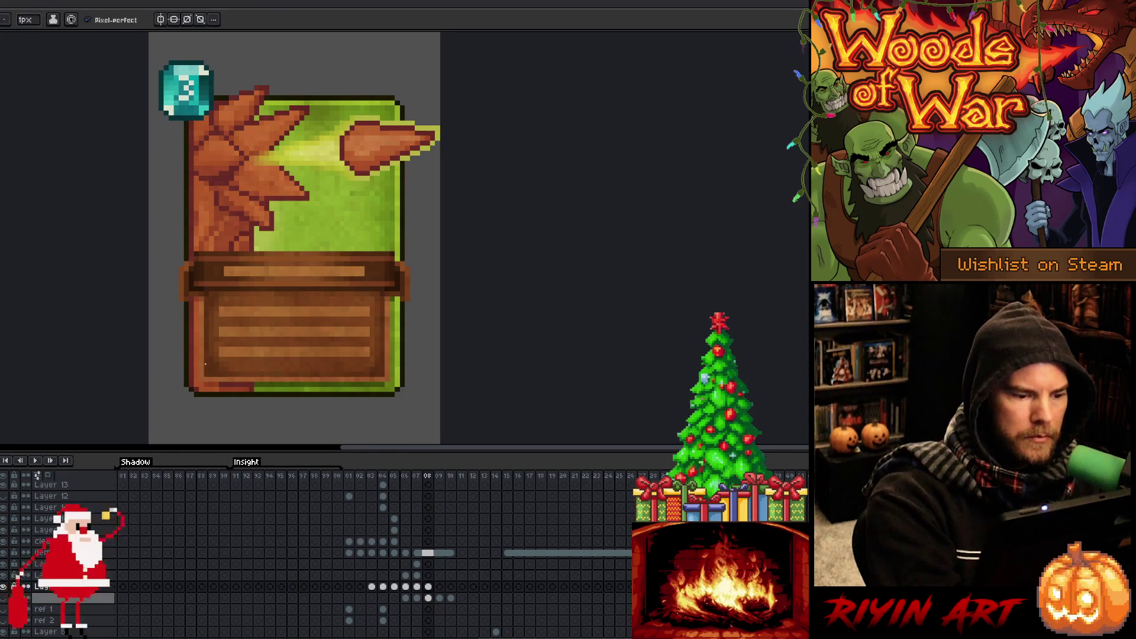
Darken the bottom edge, undo the long strip, and repaint a shorter bottom-left stretch.
left_click(252, 391, "shift")
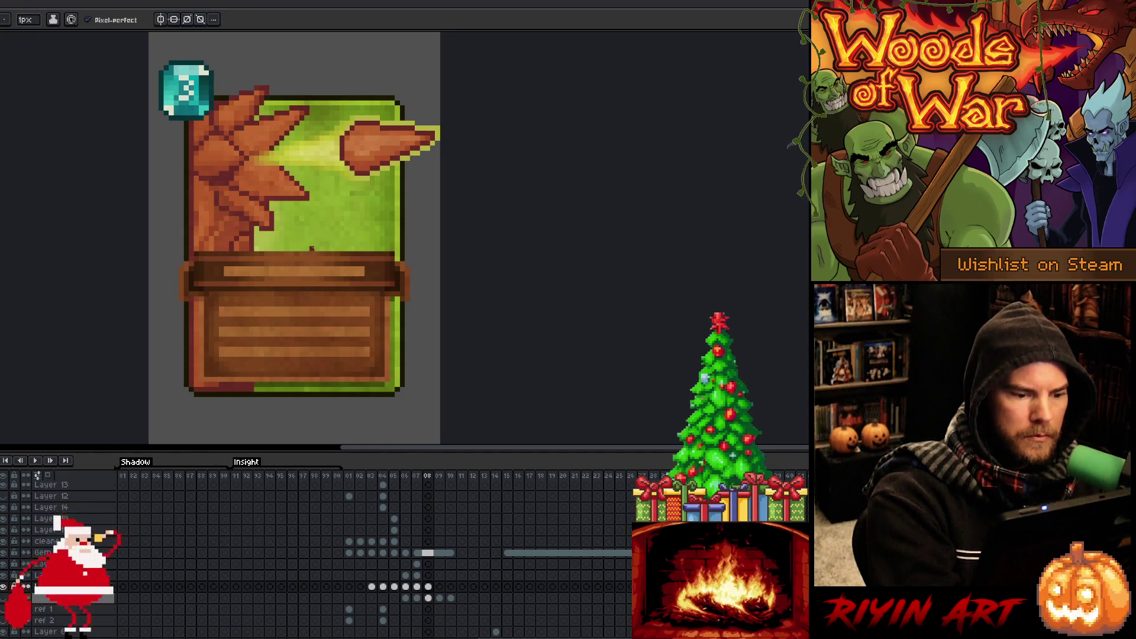
key("ctrl+z")
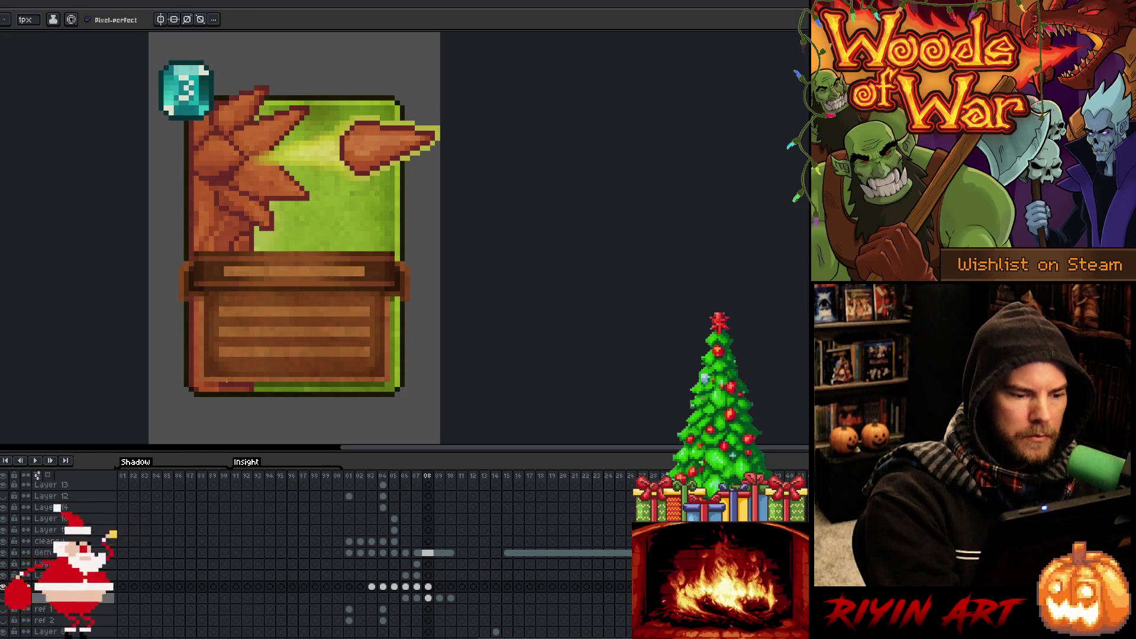
left_click_drag(218, 389, 202, 390)
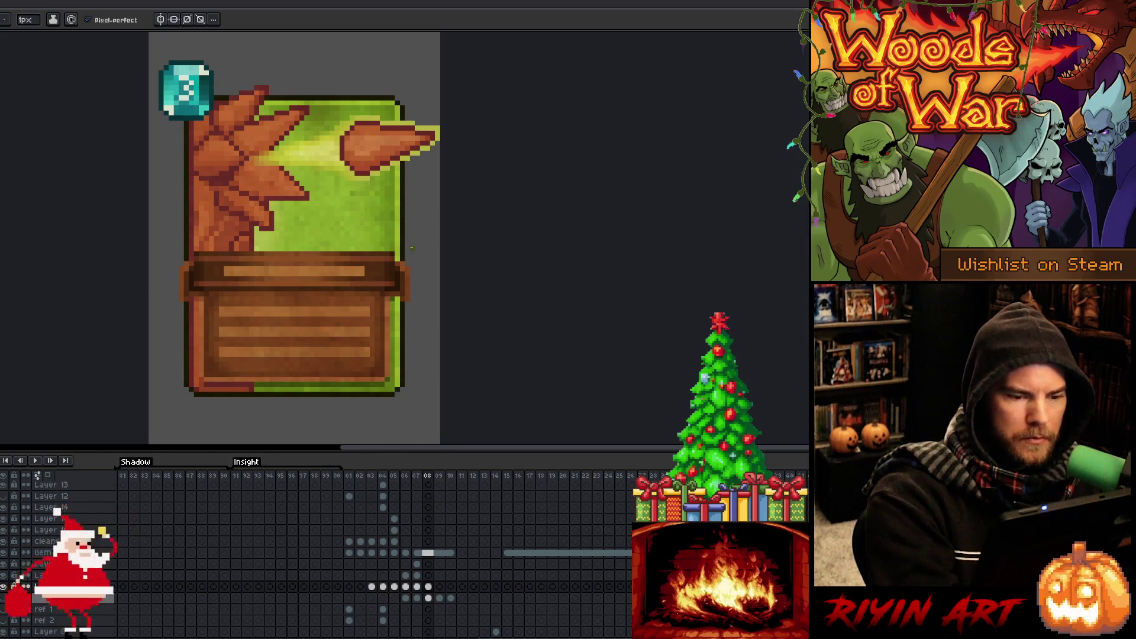
key("Left")
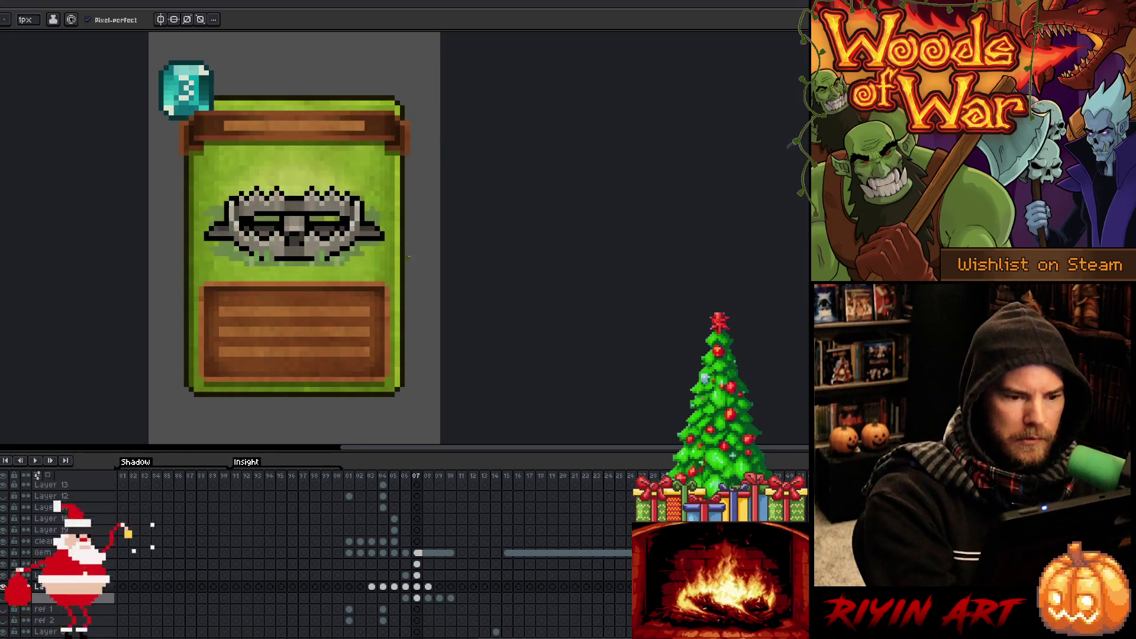
Flip between the leaf card and the tree-trunk card in frame 06, ending on frame 08.
key("Right")
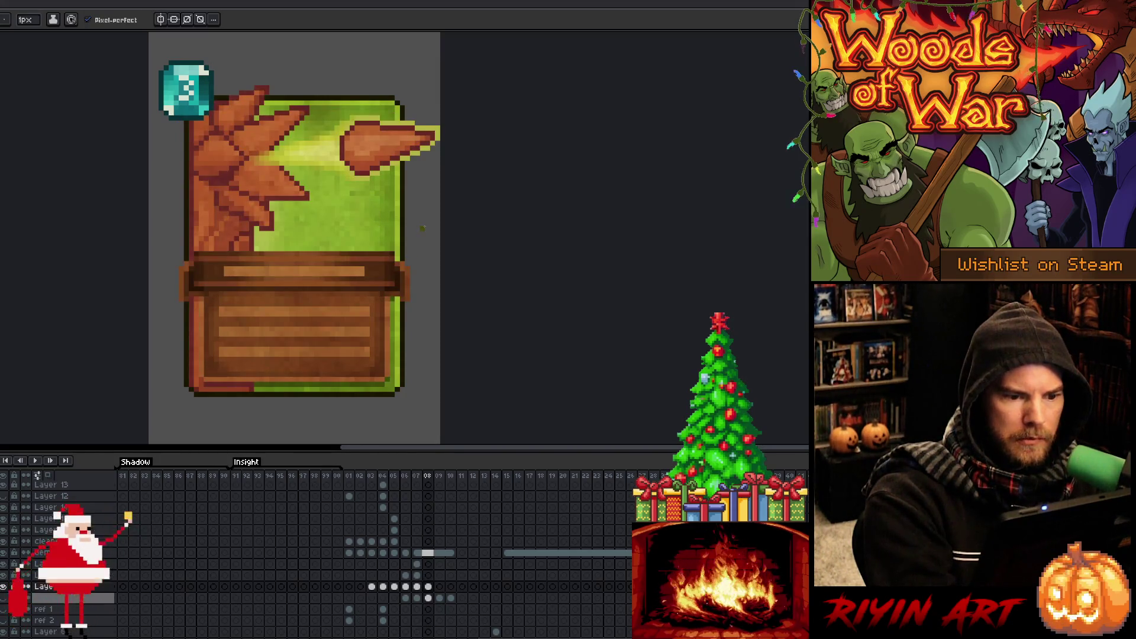
key("Left")
key("Left")
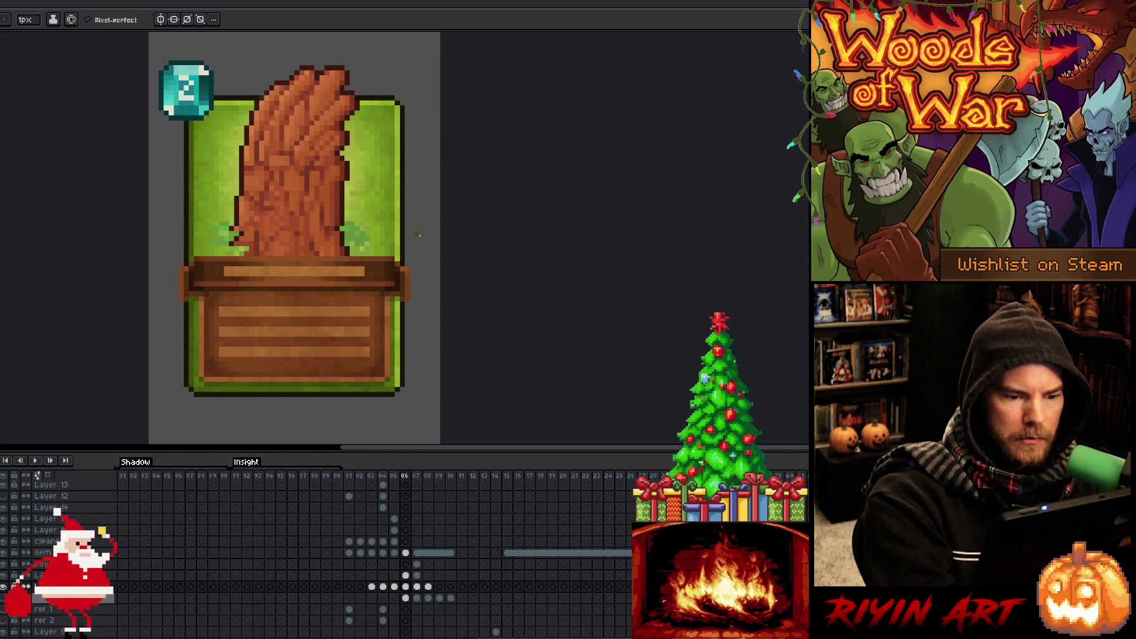
key("Right")
key("Right")
key("Left")
key("Left")
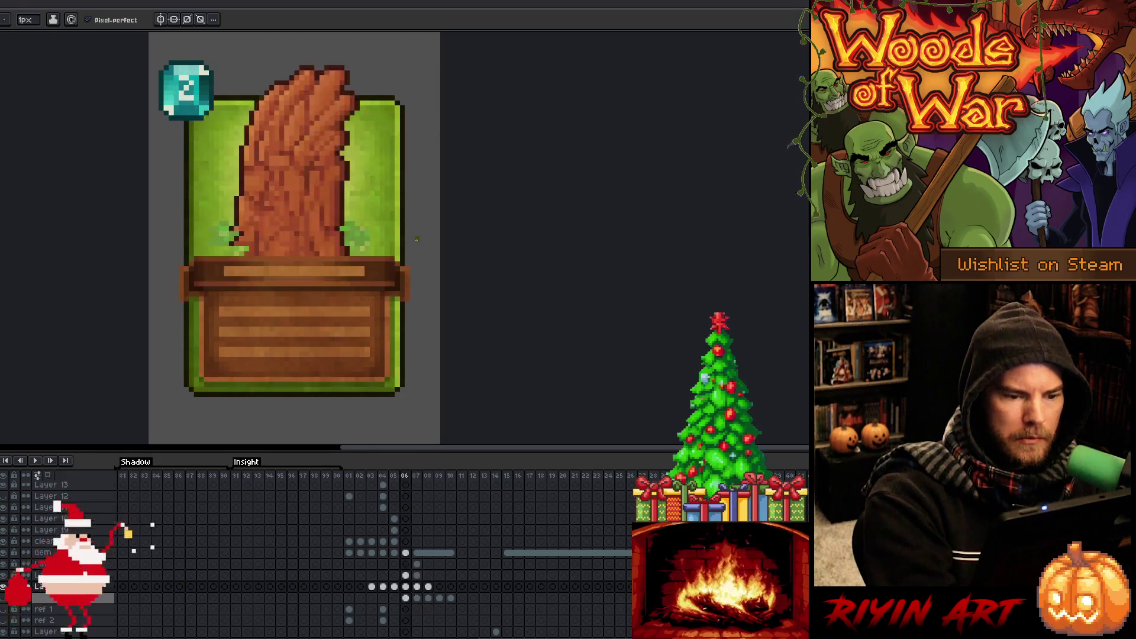
key("Right")
key("Right")
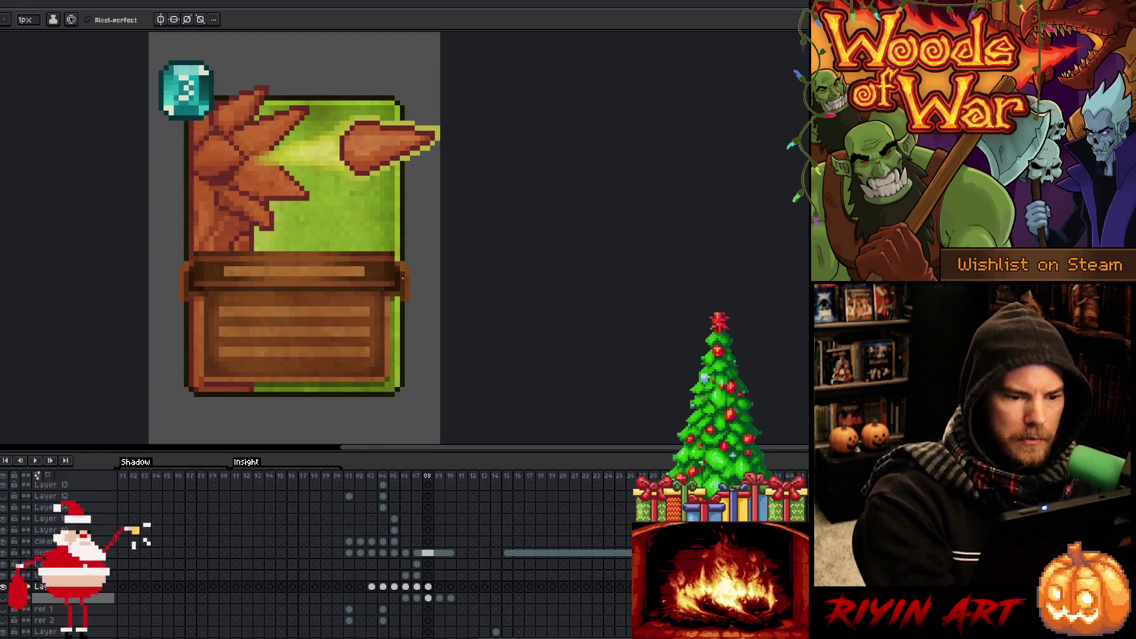
key("alt")
Sample colours at the card's right edge and art, then select the Text BG and artwork layers.
left_click(407, 270, "alt")
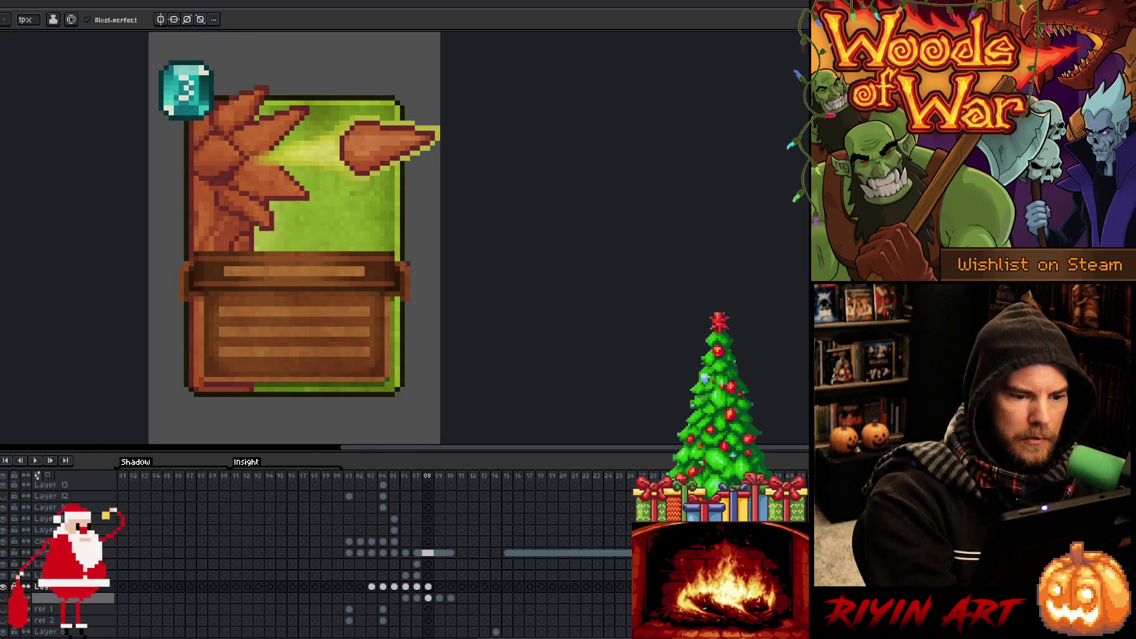
left_click(402, 269, "alt")
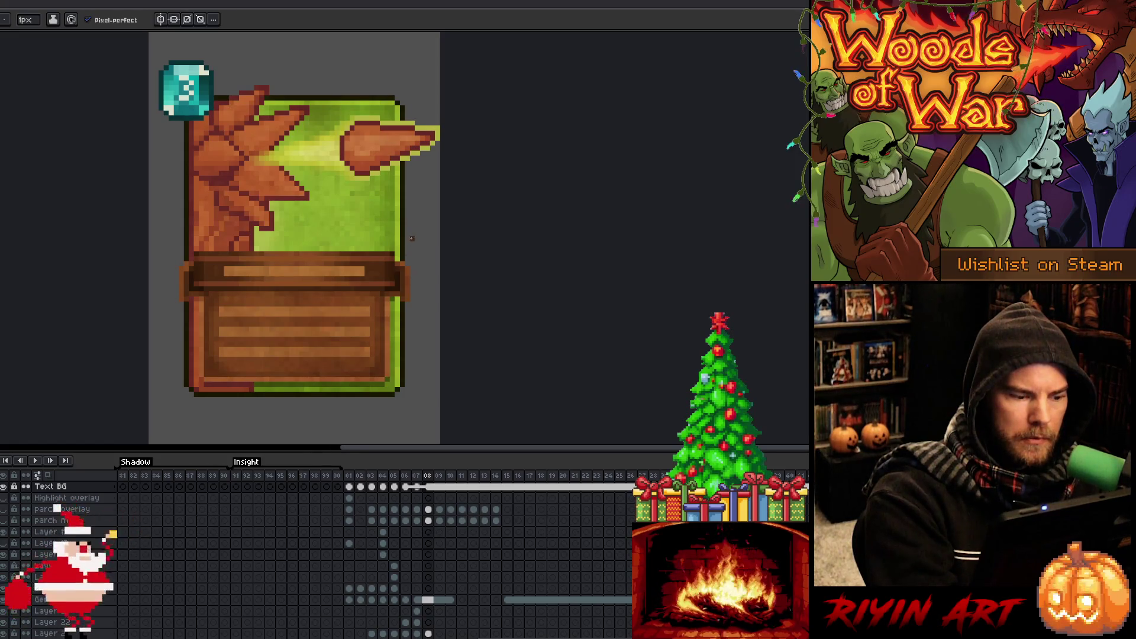
left_click(413, 266, "alt")
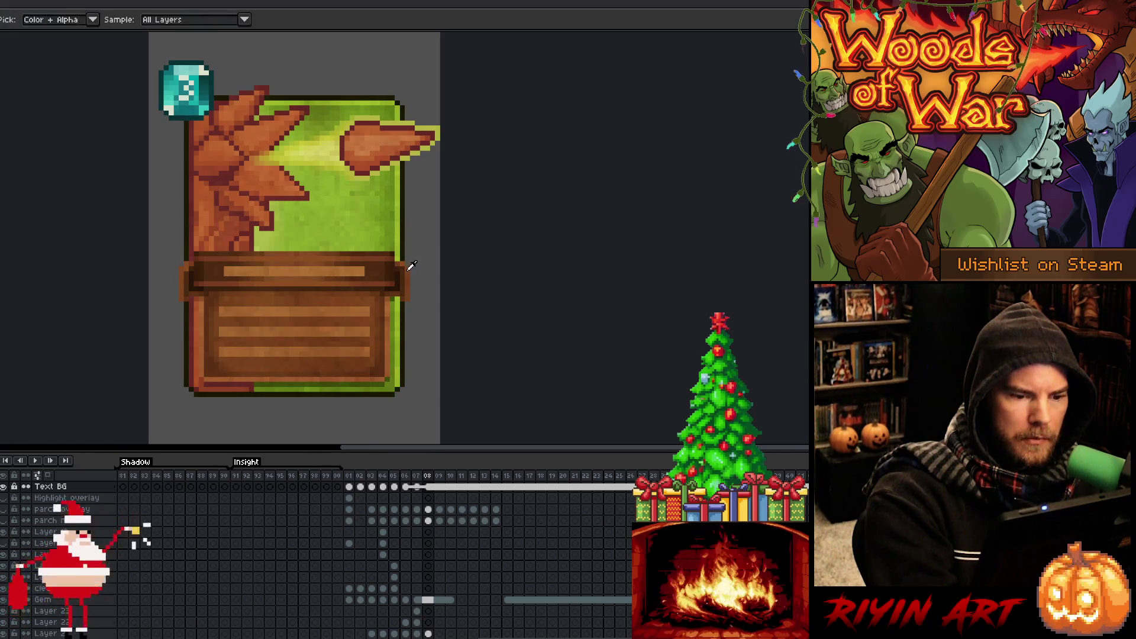
left_click(407, 263, "alt")
left_click(186, 268, "alt")
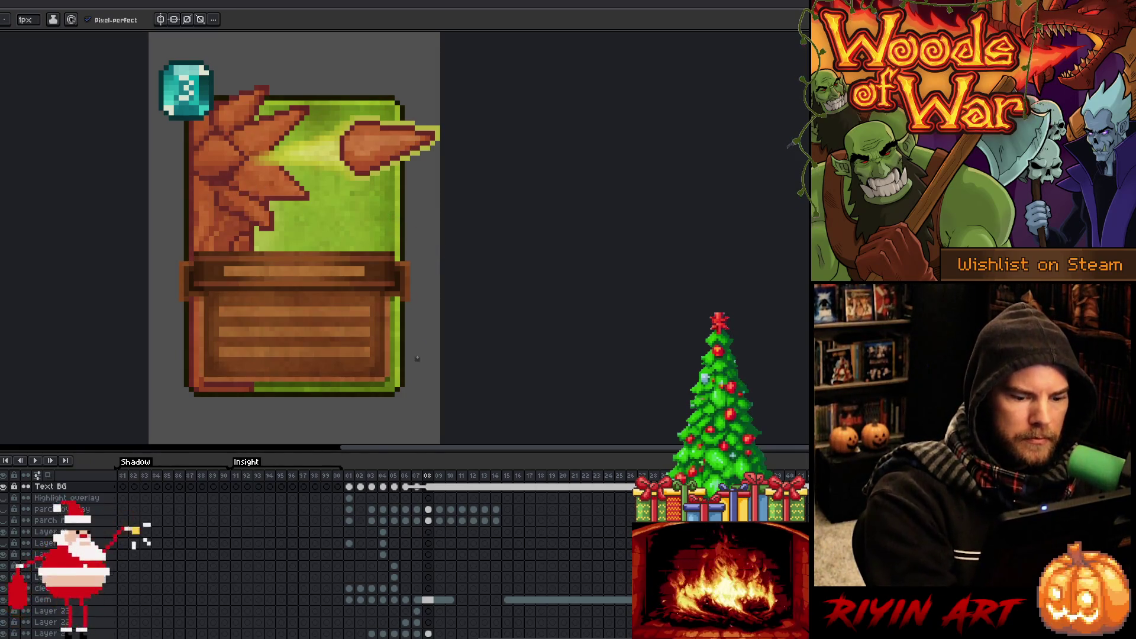
left_click(392, 255, "ctrl")
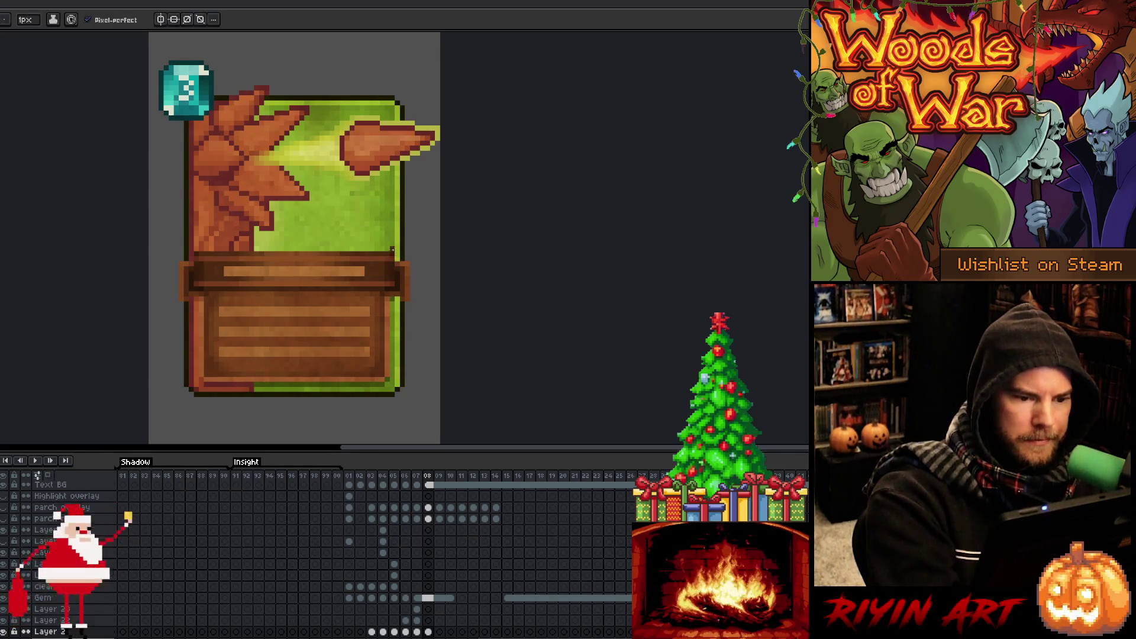
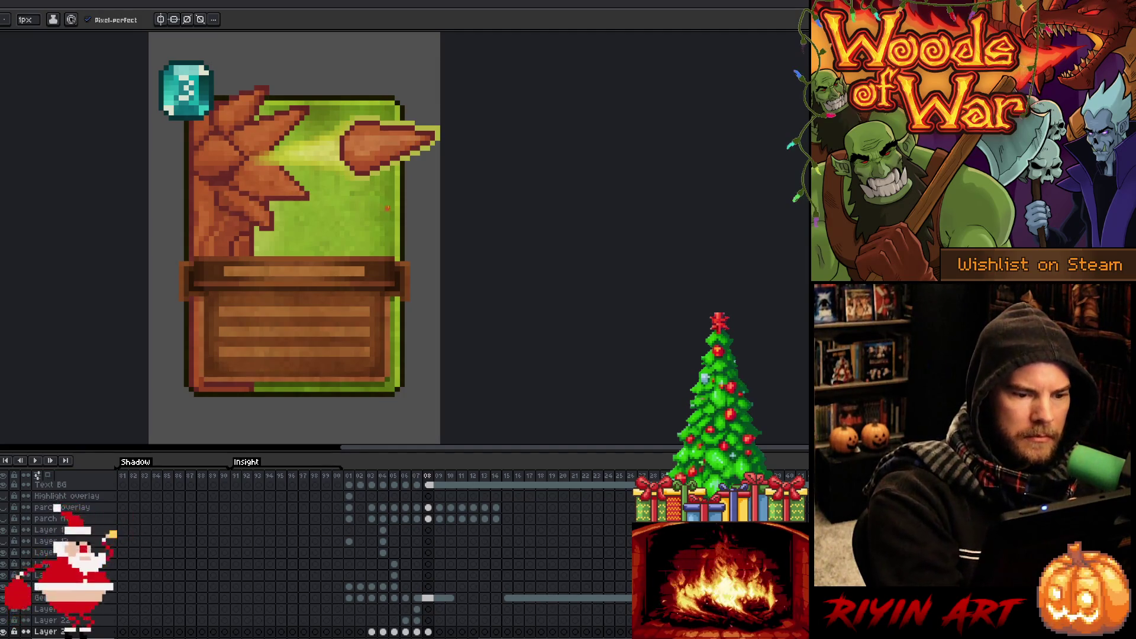
Make the Text BG layer active and jump to frame 01, the cost-3 root creature card.
left_click(405, 476)
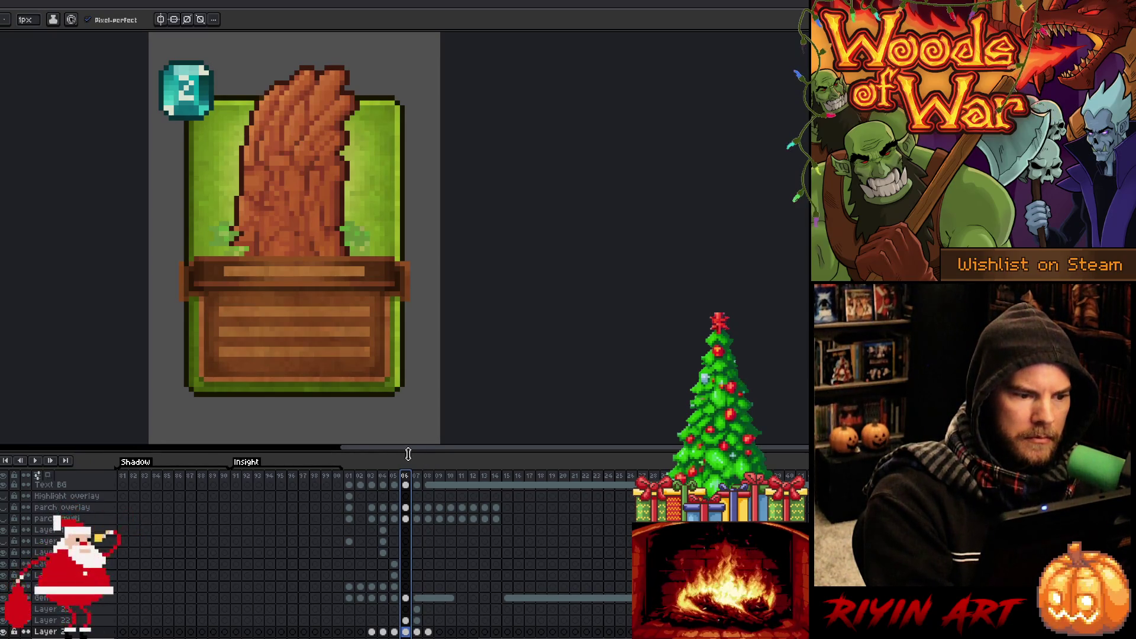
left_click(181, 264, "ctrl")
key("e")
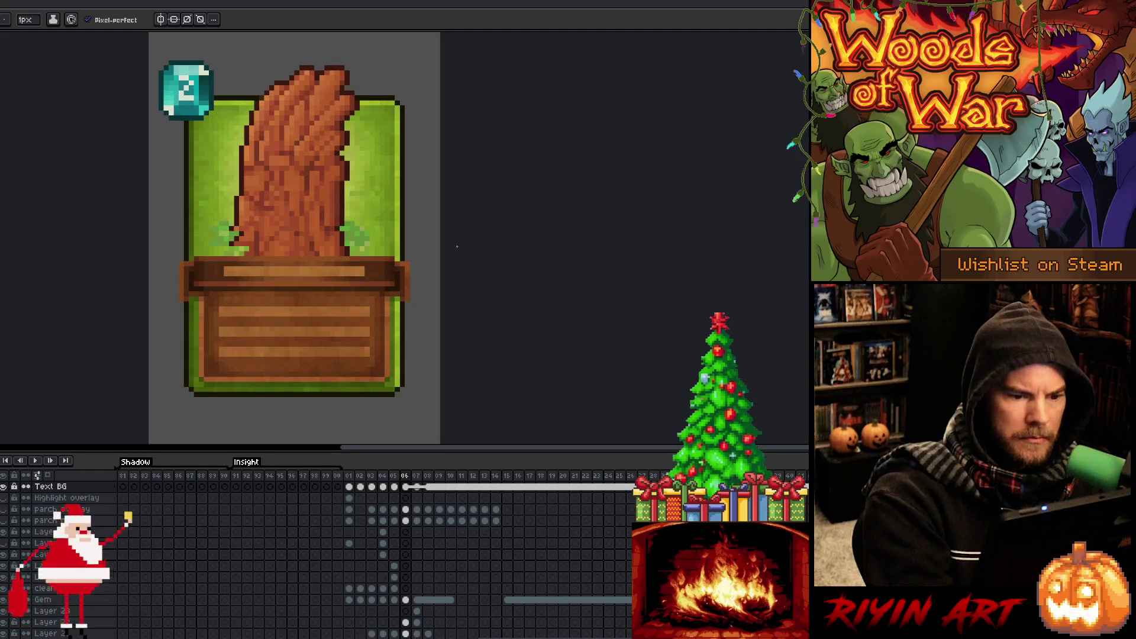
key("Home")
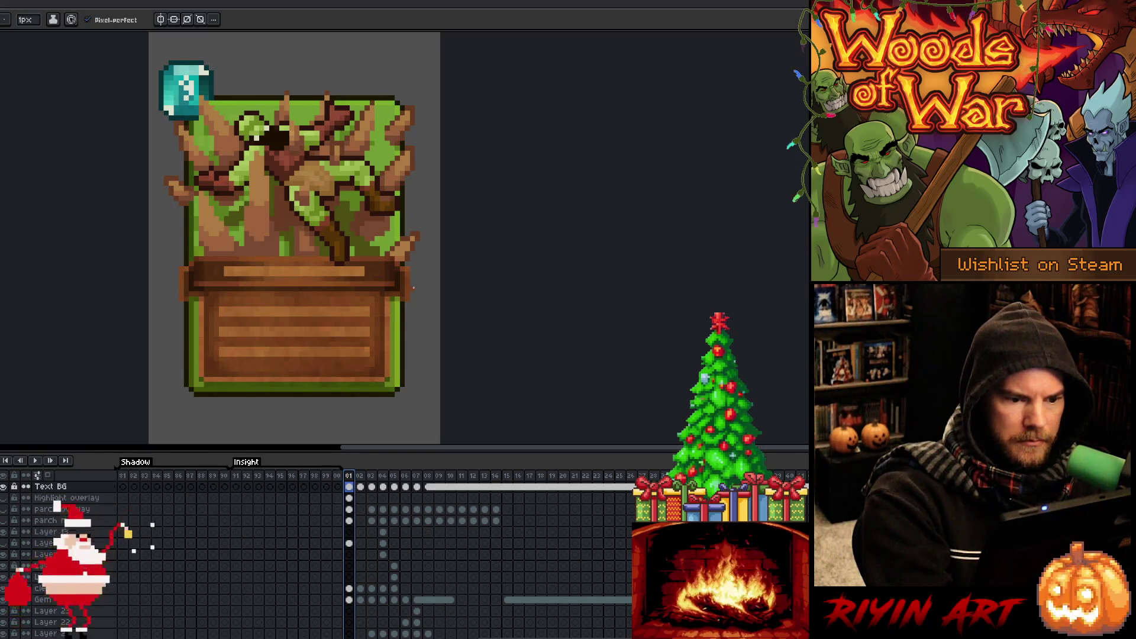
Select the wooden header band and measure its 6 px overhang on each side.
key("m")
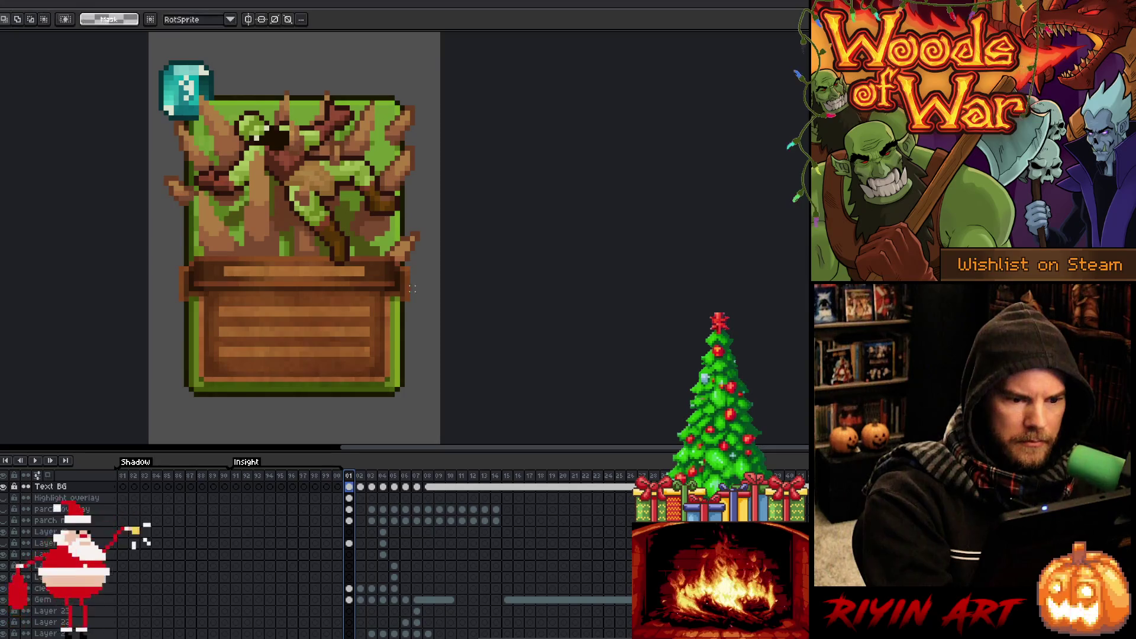
mouse_move(420, 304)
left_mouse_down()
mouse_move(172, 278)
mouse_move(156, 259)
mouse_move(424, 303)
left_mouse_up()
key("v")
left_click(417, 283)
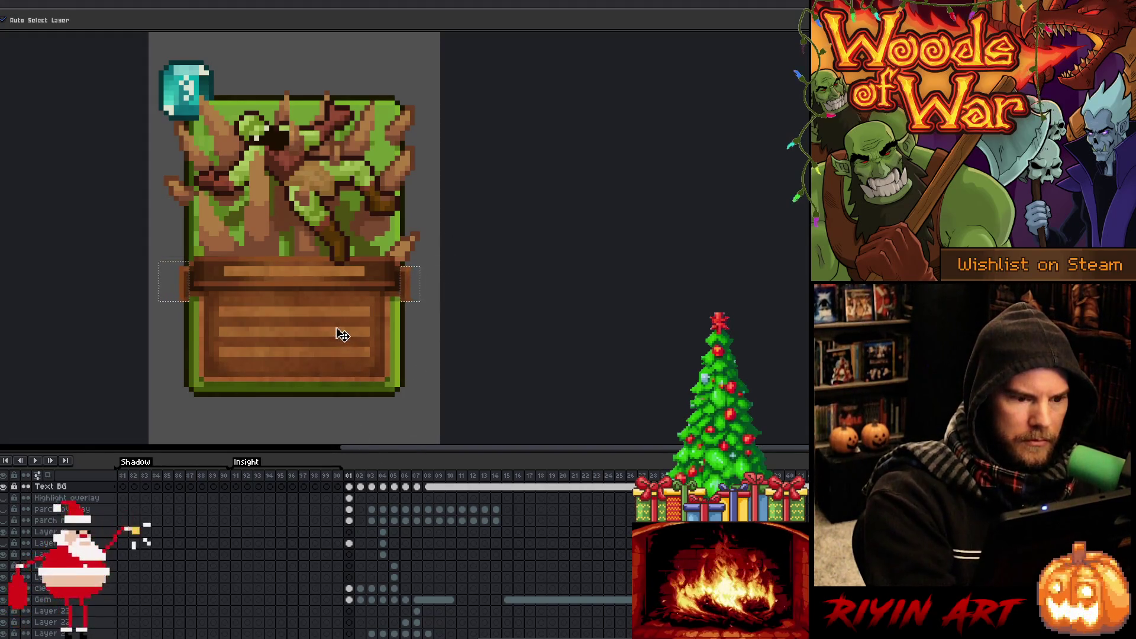
key("ctrl")
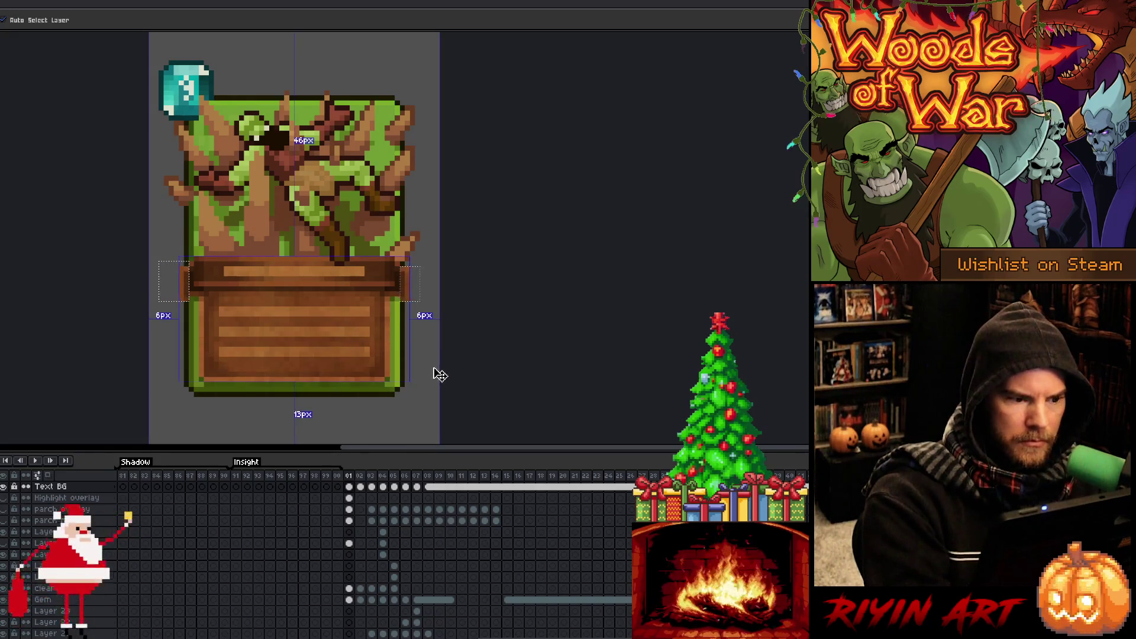
Step through the frames to the cost-2 tree-stump card and clear the header selection.
key("m")
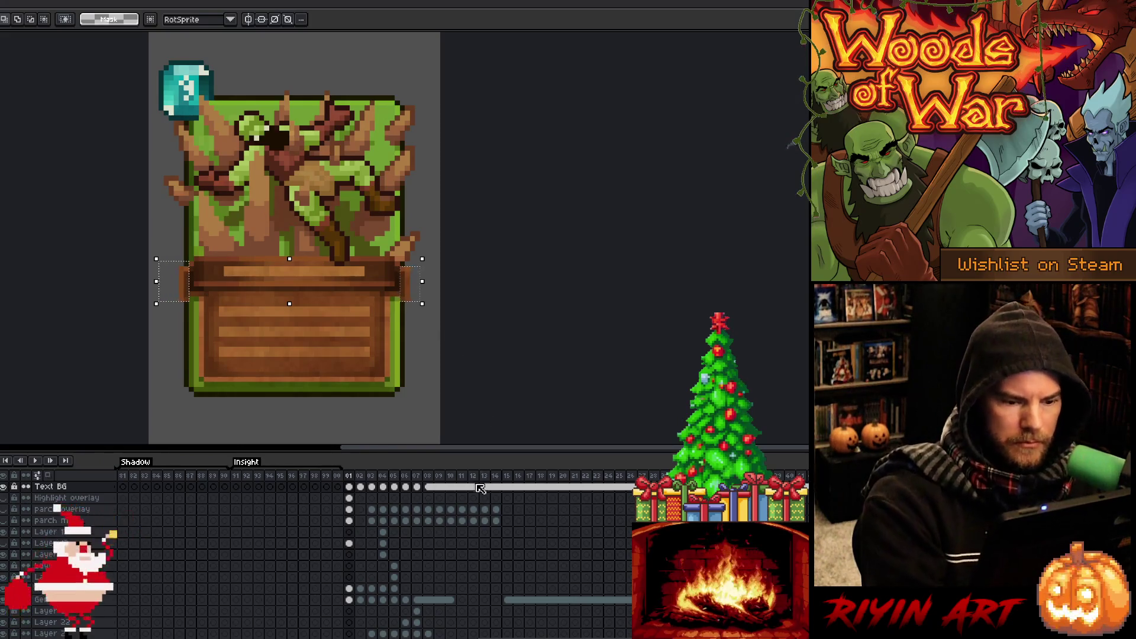
key("Right")
key("Right")
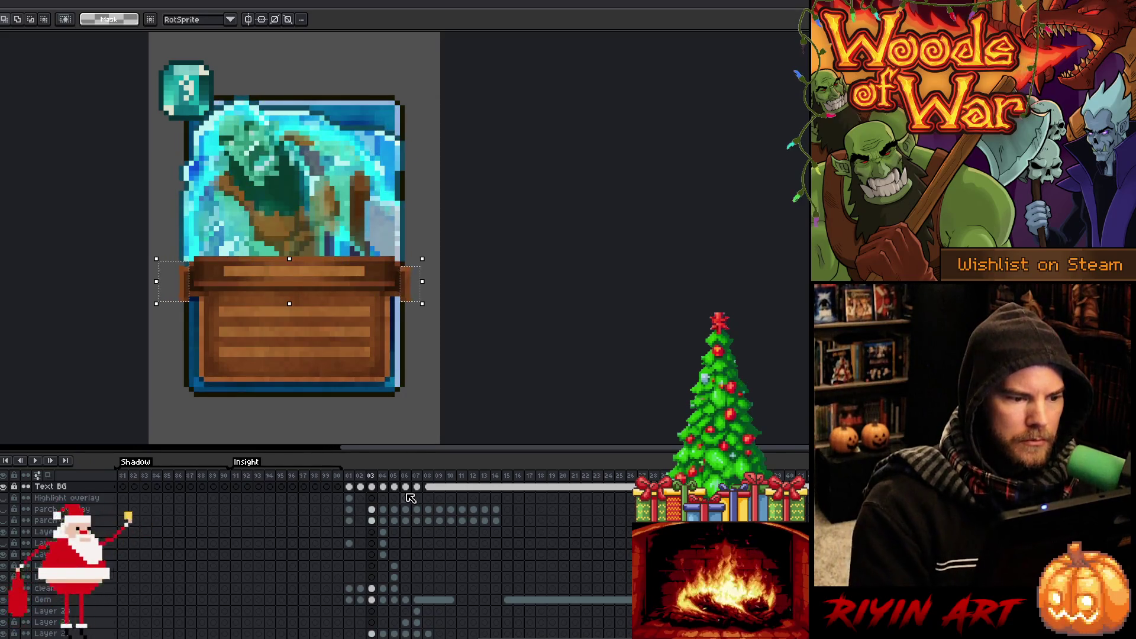
key("Left")
key("Left")
key("Right")
key("Right")
key("Right")
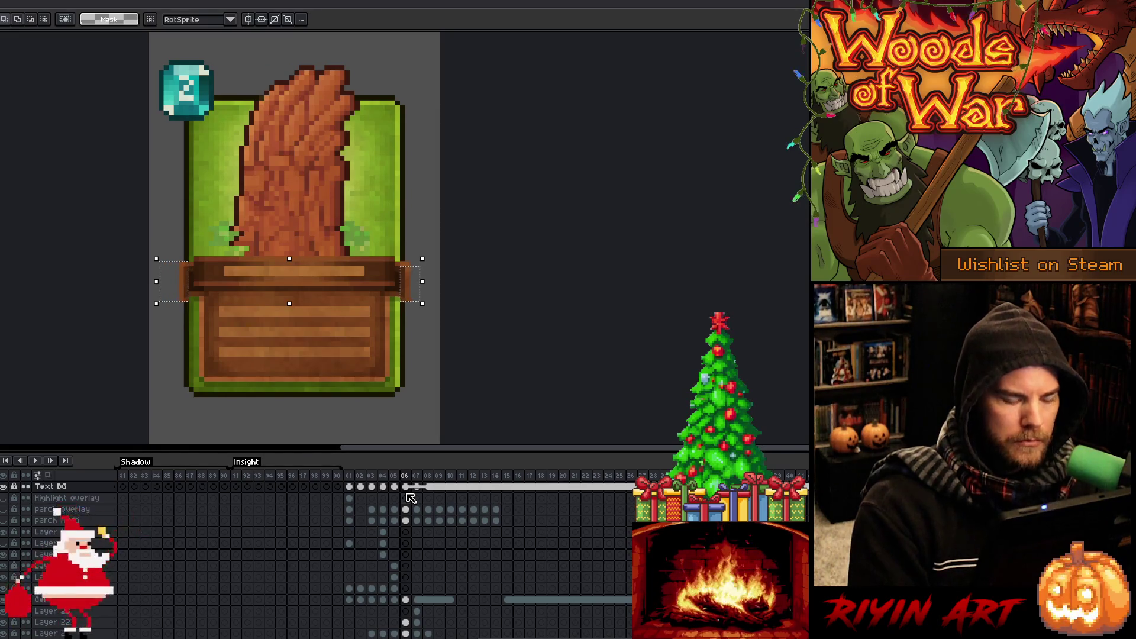
key("ctrl+t")
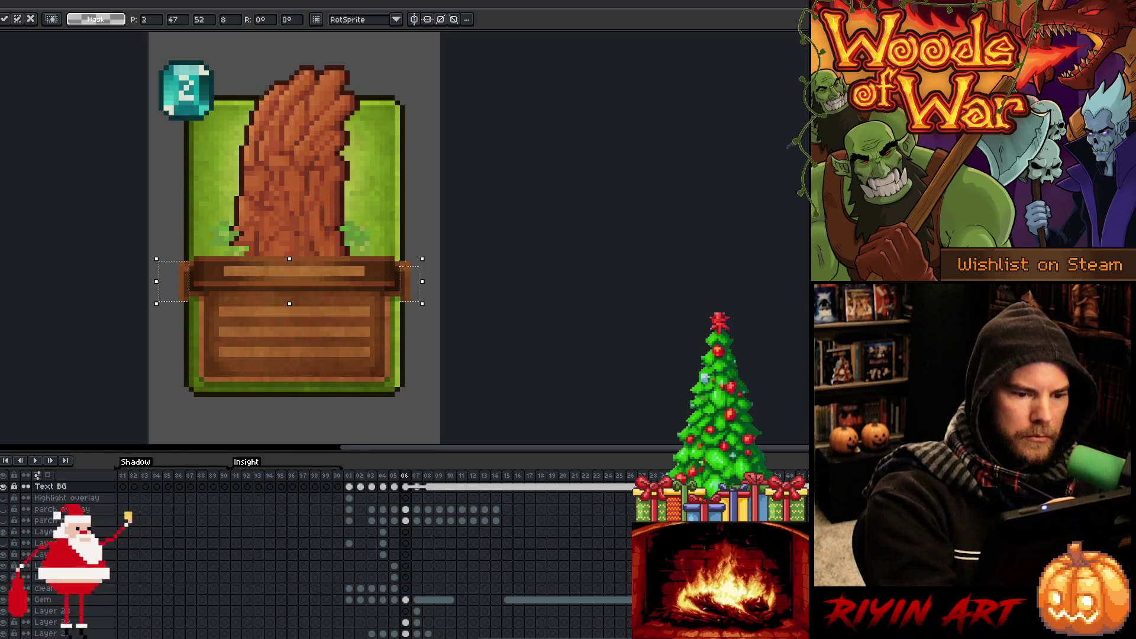
key("ctrl+d")
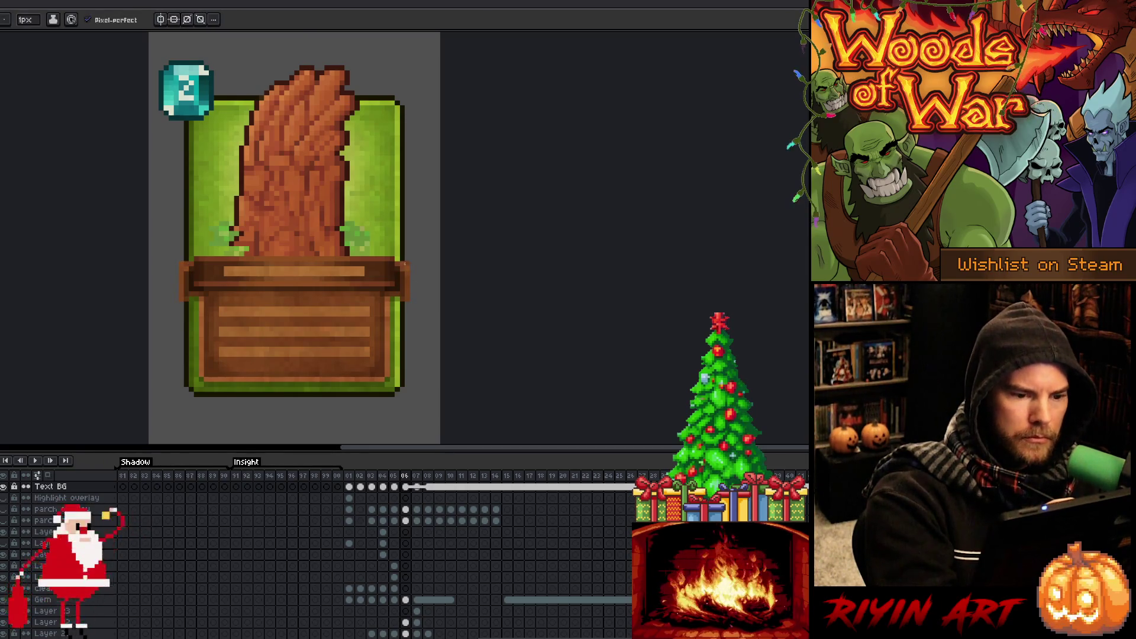
Flip between the trap card and the wooden leaves card to compare them.
key("b")
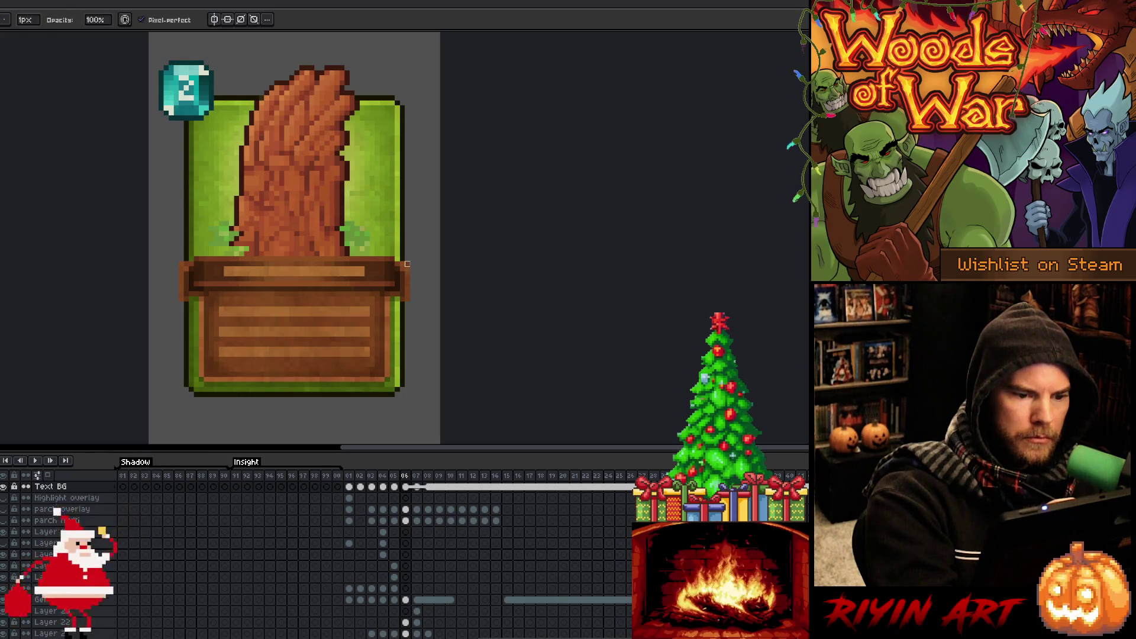
key("e")
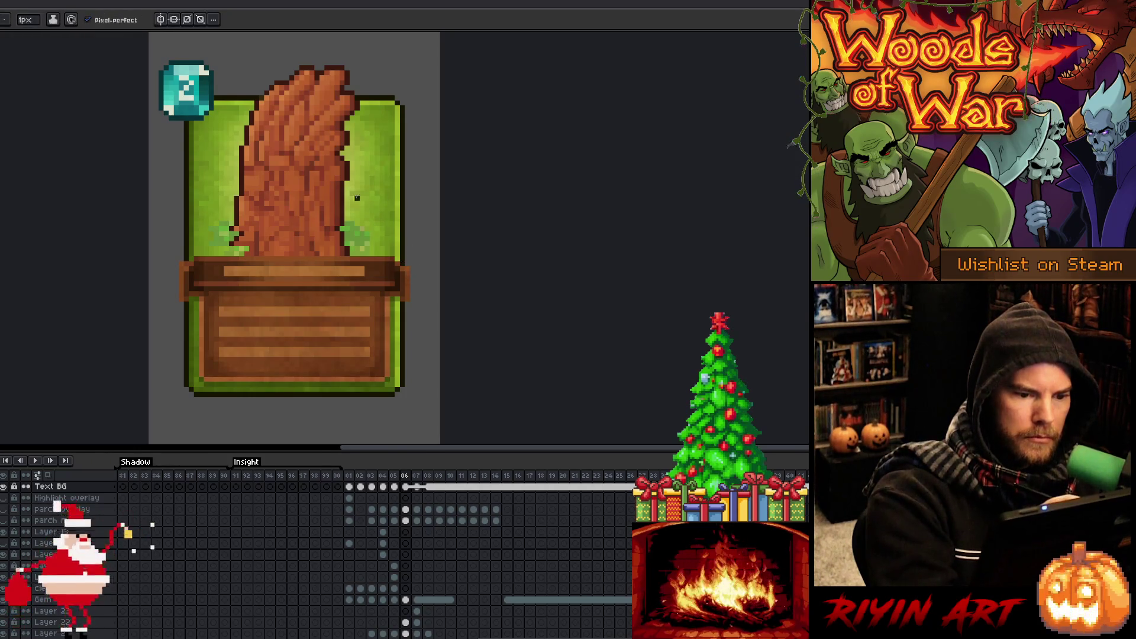
key("b")
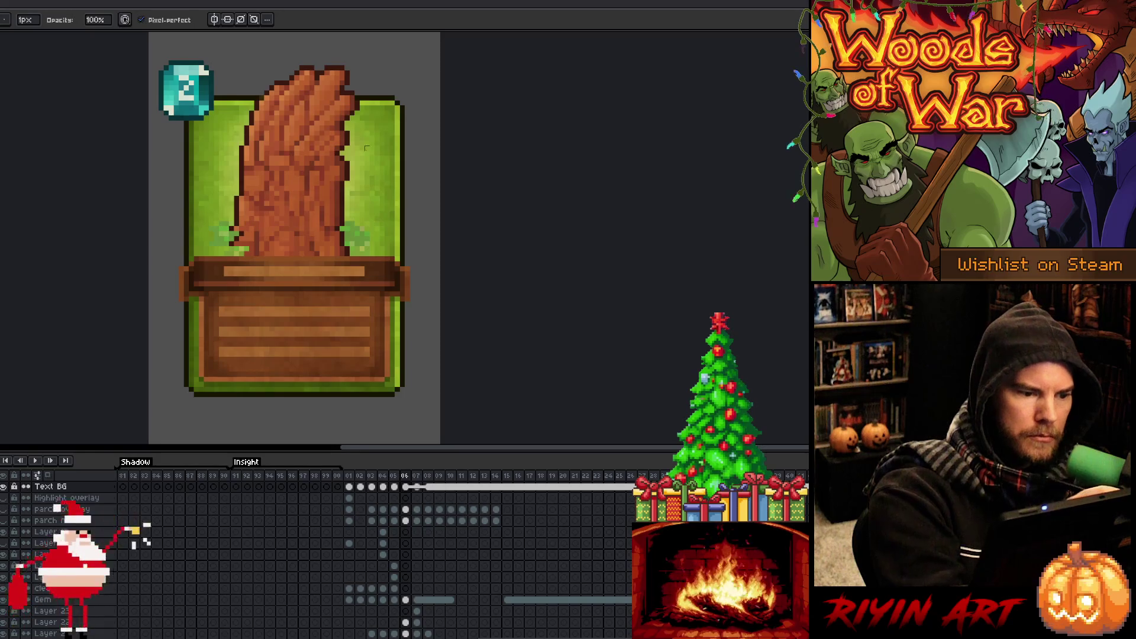
key("Right")
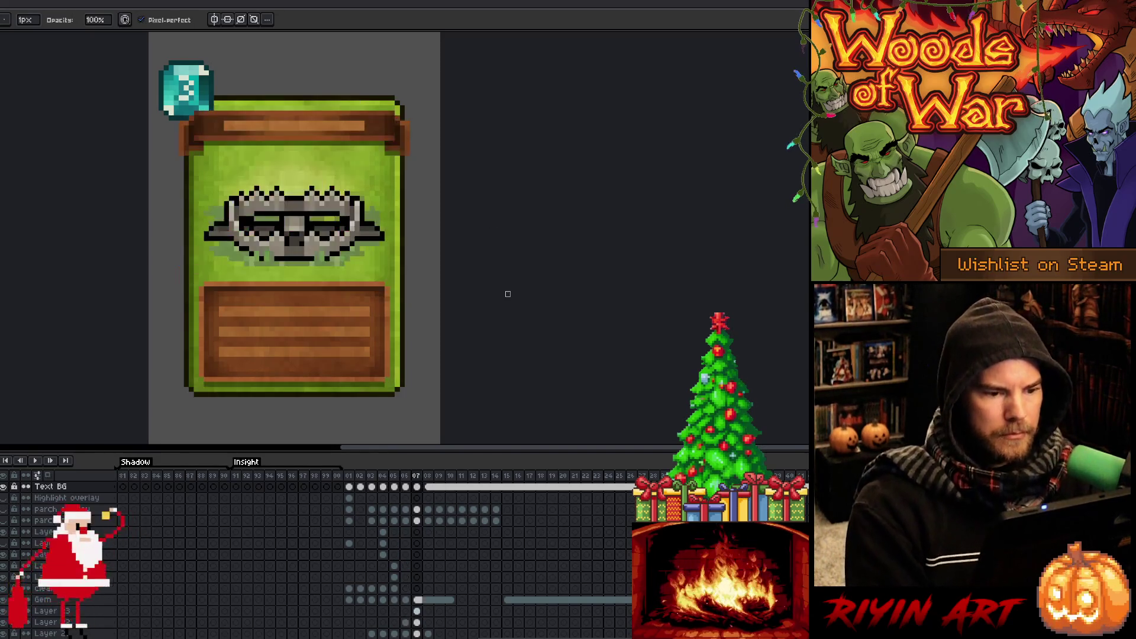
key("Right")
key("Left")
key("Right")
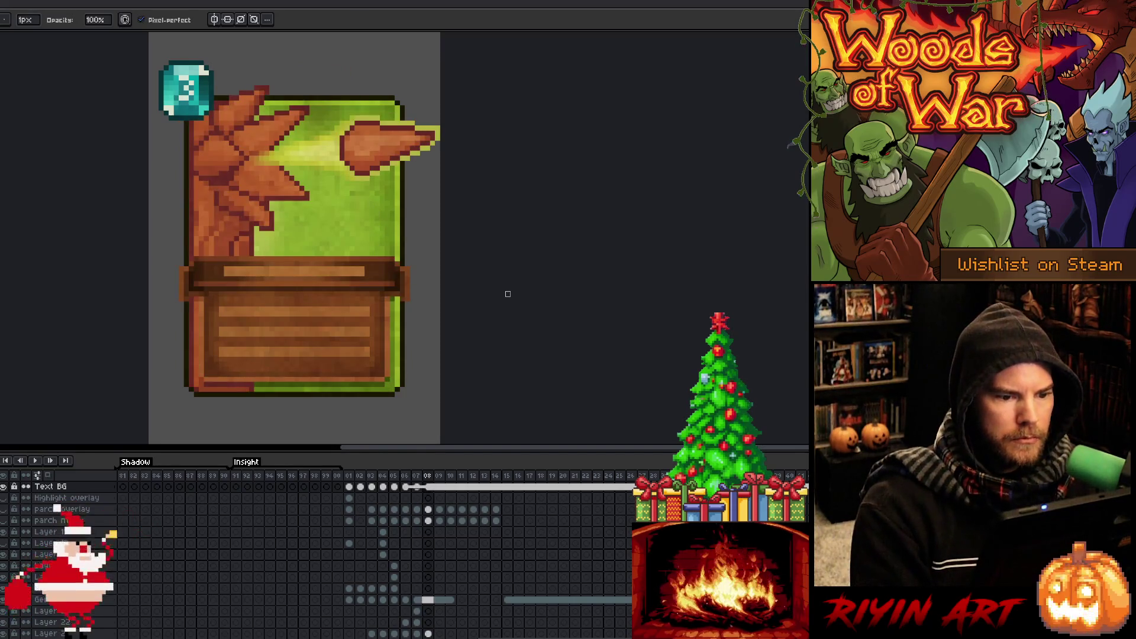
key("Left")
key("Right")
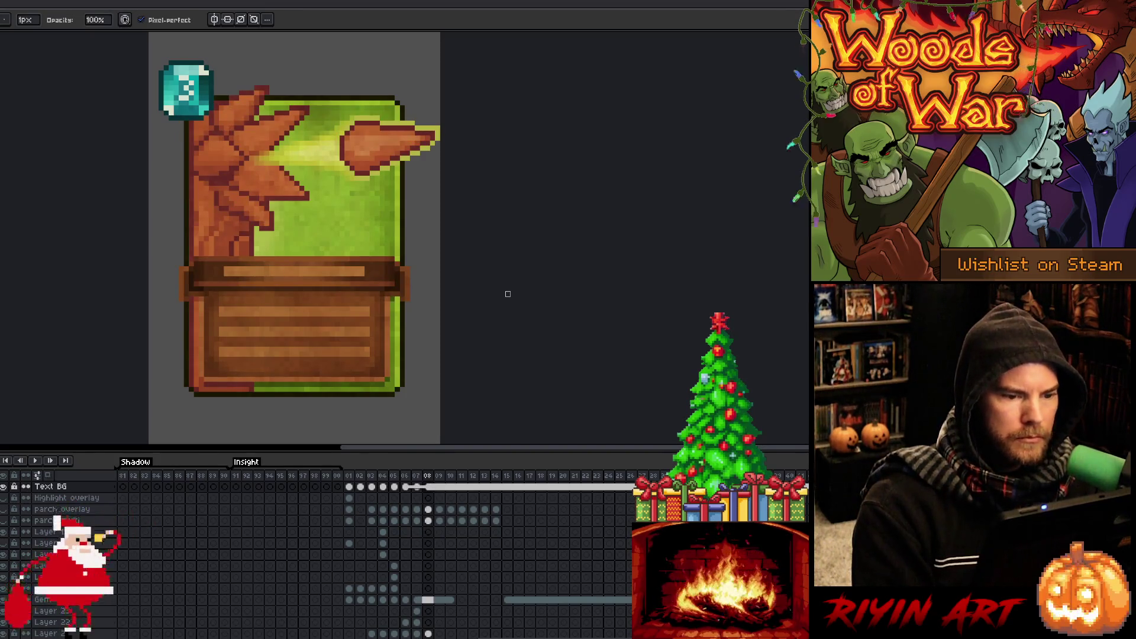
On the Text BG layer, paint a dark brown stroke down the text panel's left edge.
key("m")
key("v")
left_click(401, 315)
key("b")
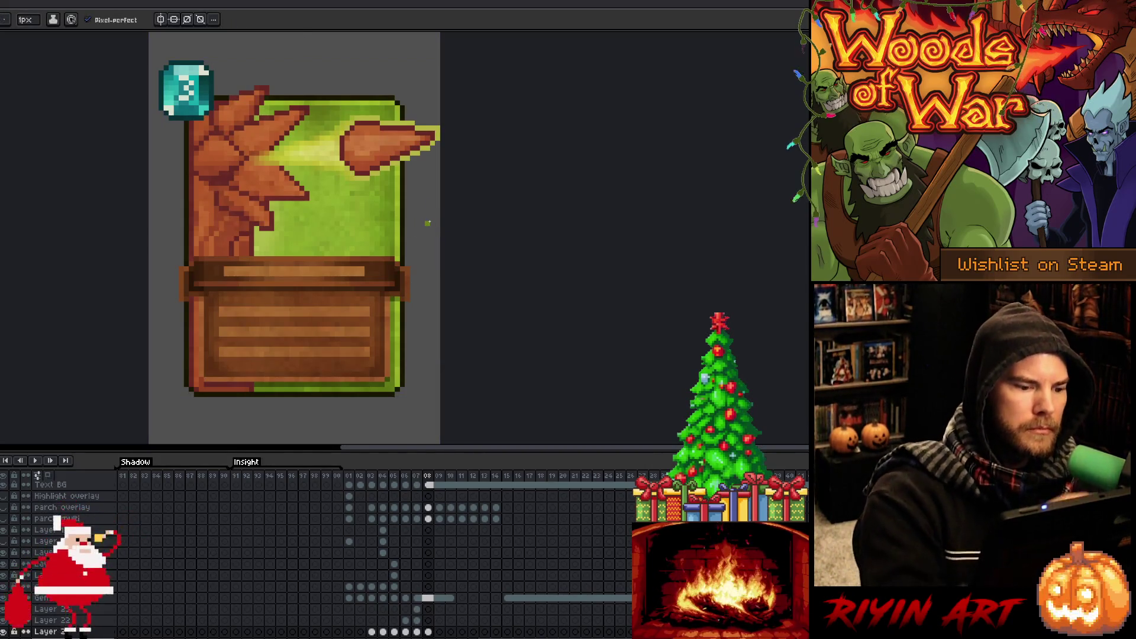
key("i")
key("b")
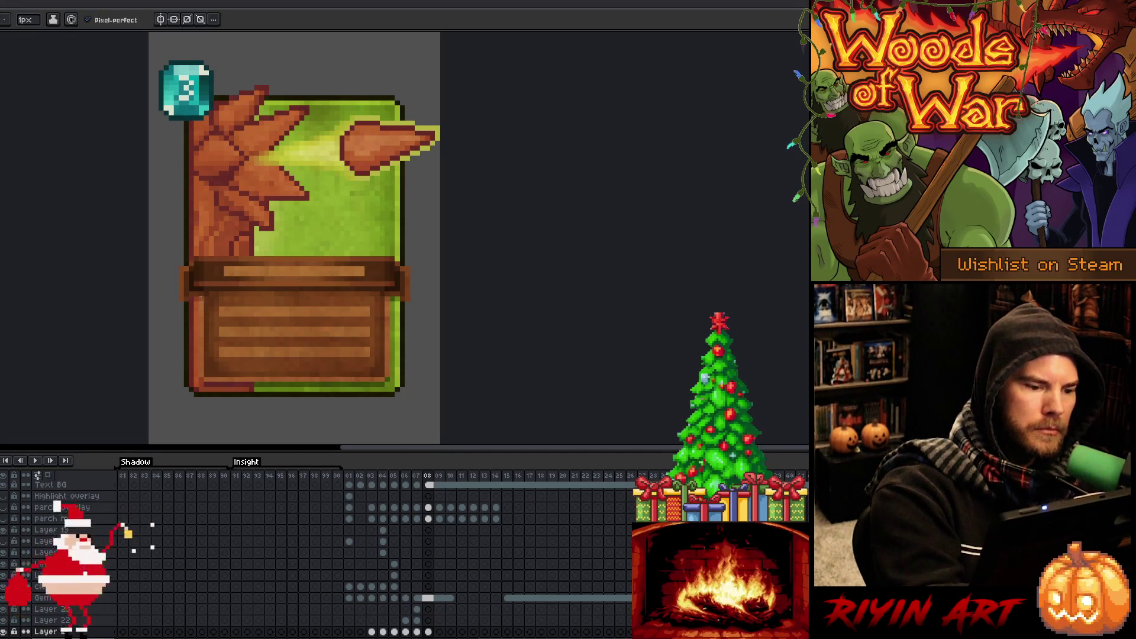
left_click(202, 300, "ctrl")
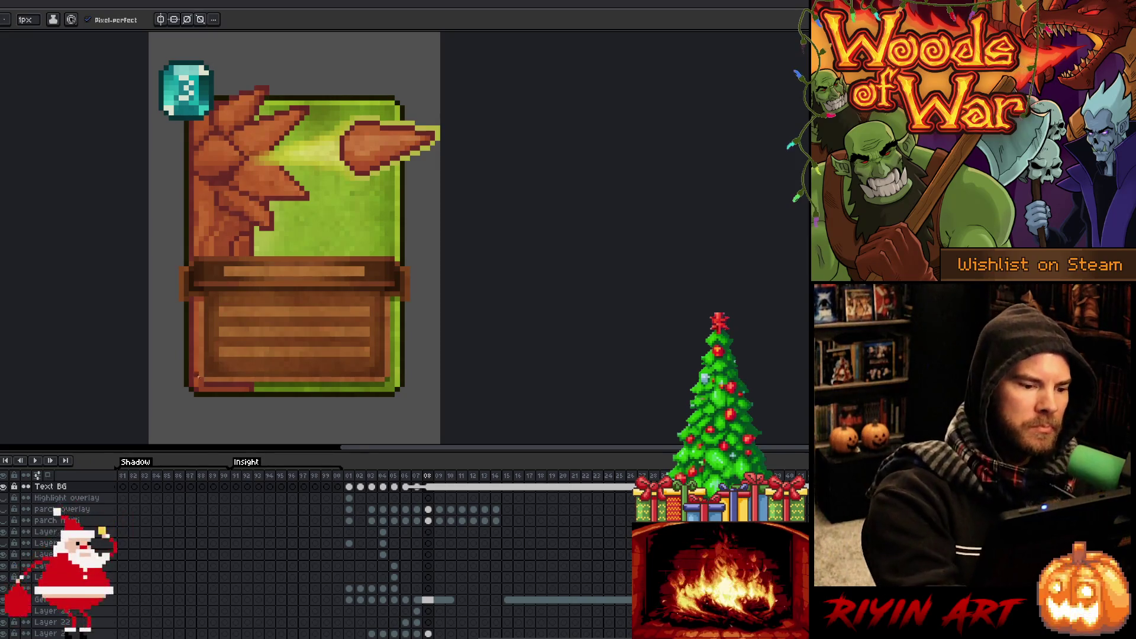
left_click_drag(196, 308, 196, 378)
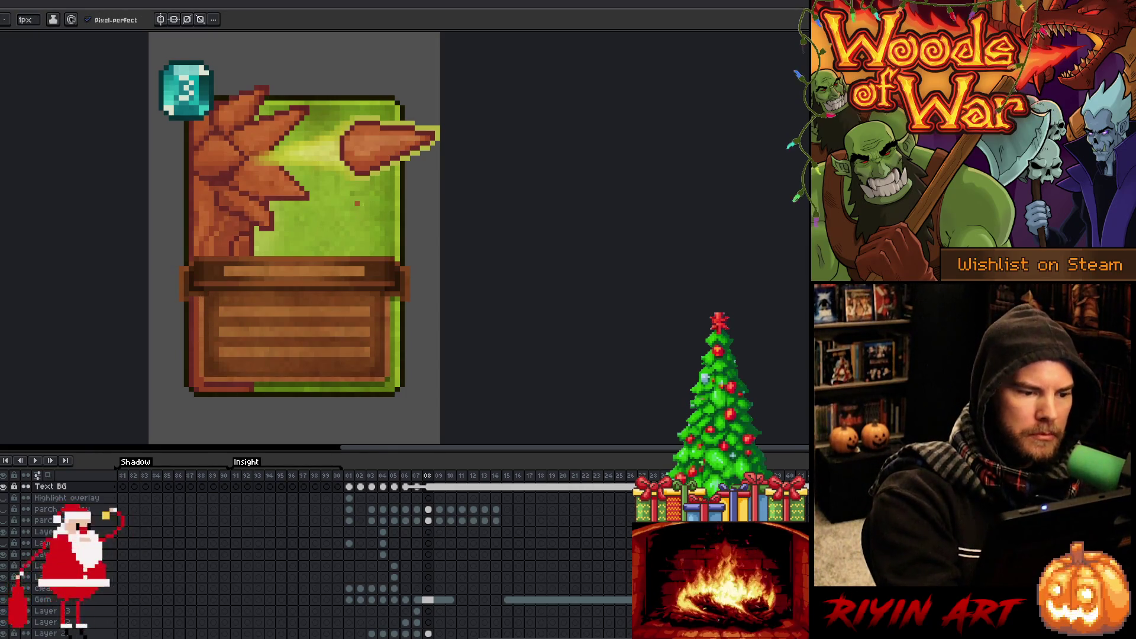
key("ctrl+a")
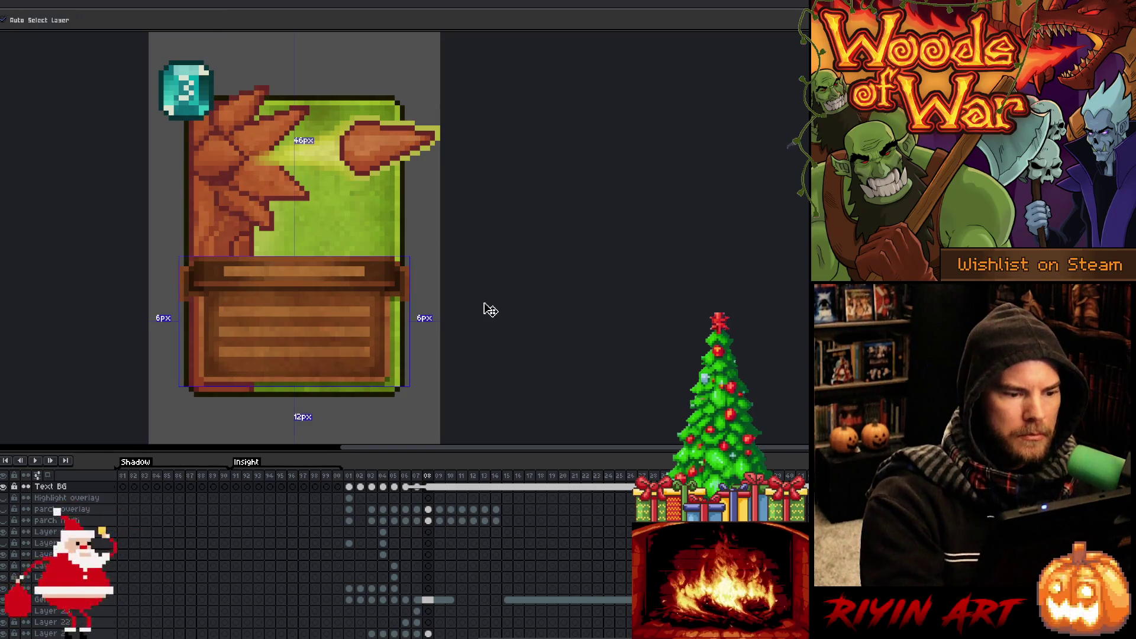
Cancel the accidental transform and centre the whole card in view.
right_click(487, 299)
key("Escape")
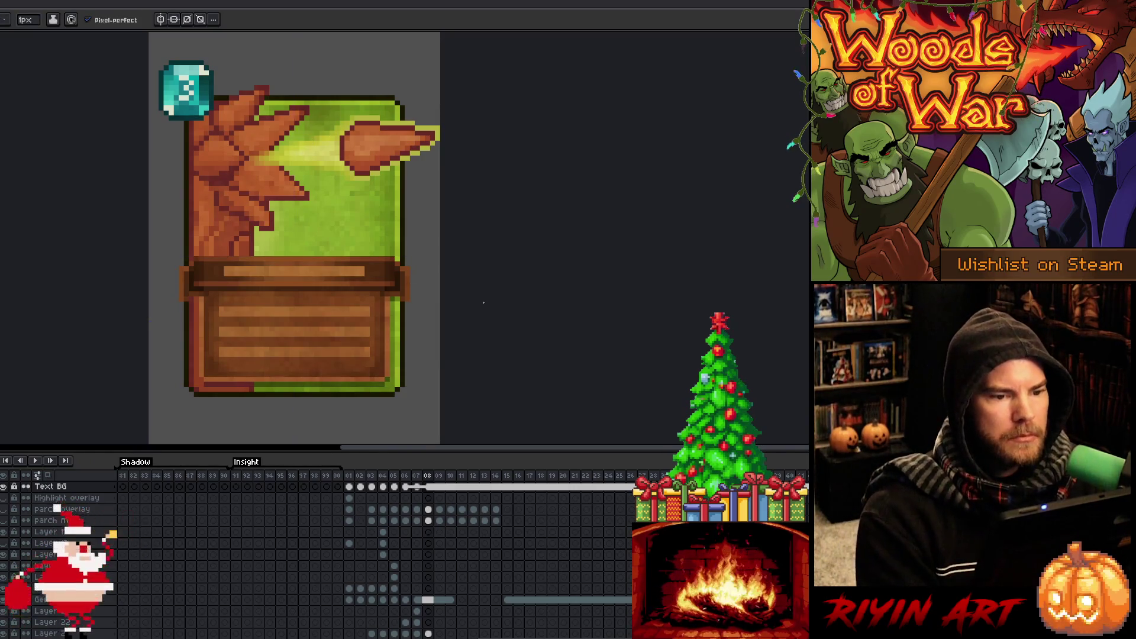
scroll(484, 302, "down", 2)
left_click_drag(459, 284, 357, 289)
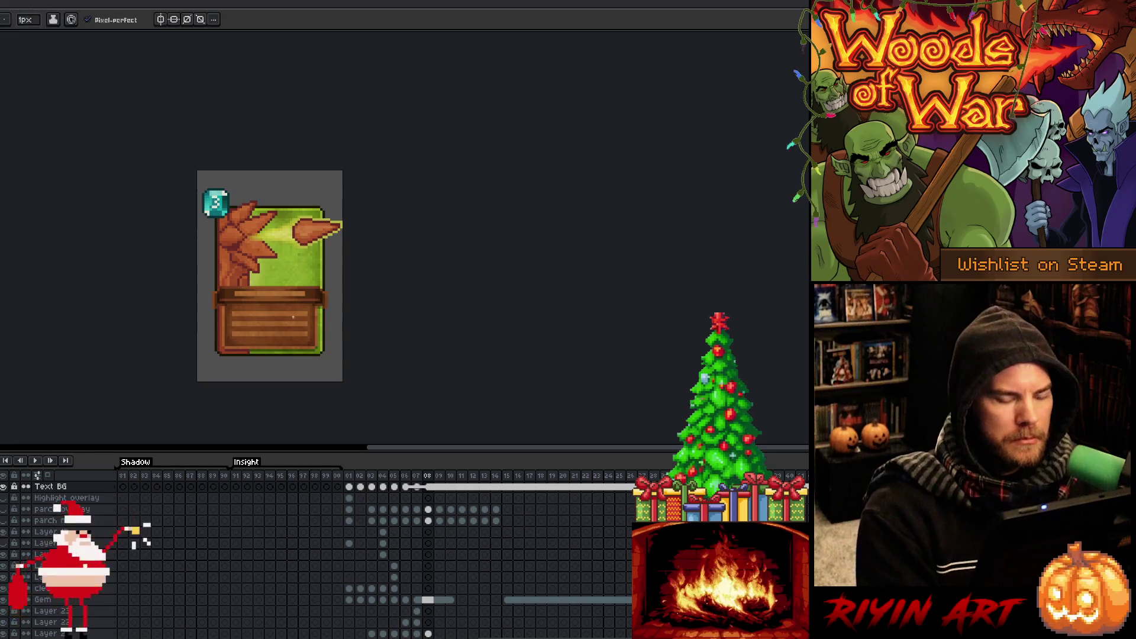
scroll(299, 303, "up", 1)
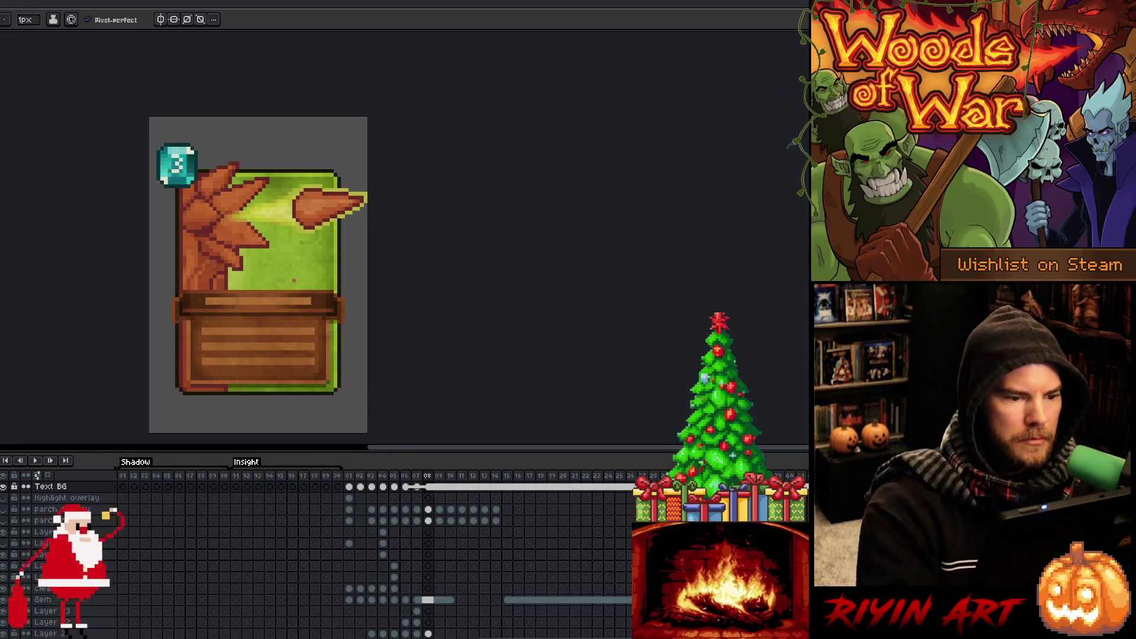
Select the leaf-art layer, reframe the card, and advance to frame 09.
left_click(307, 243, "ctrl")
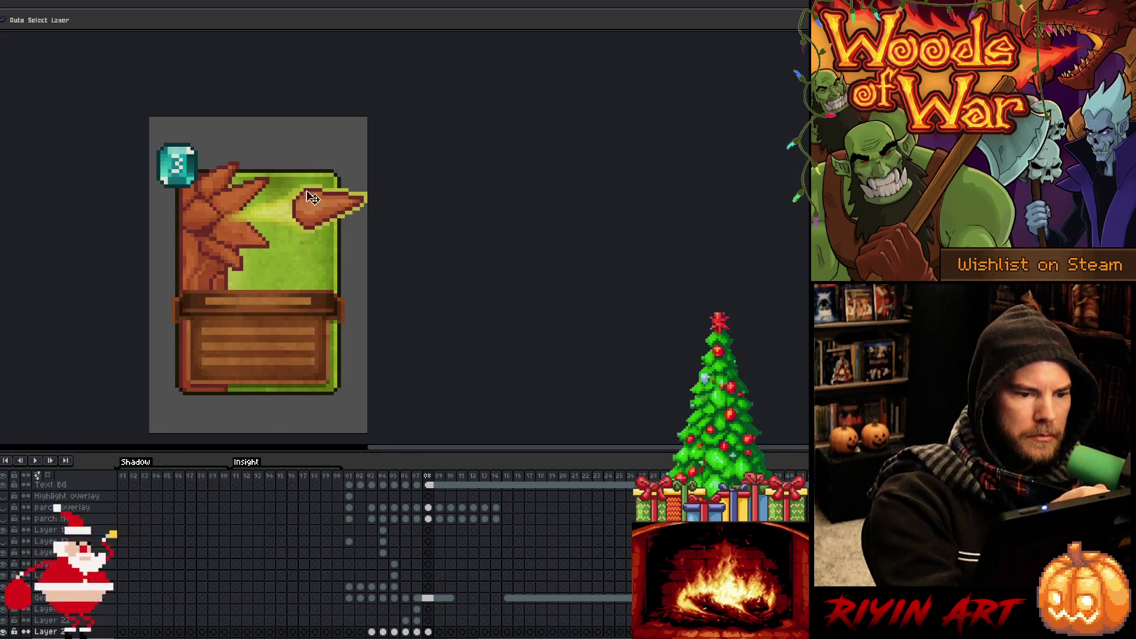
key("b")
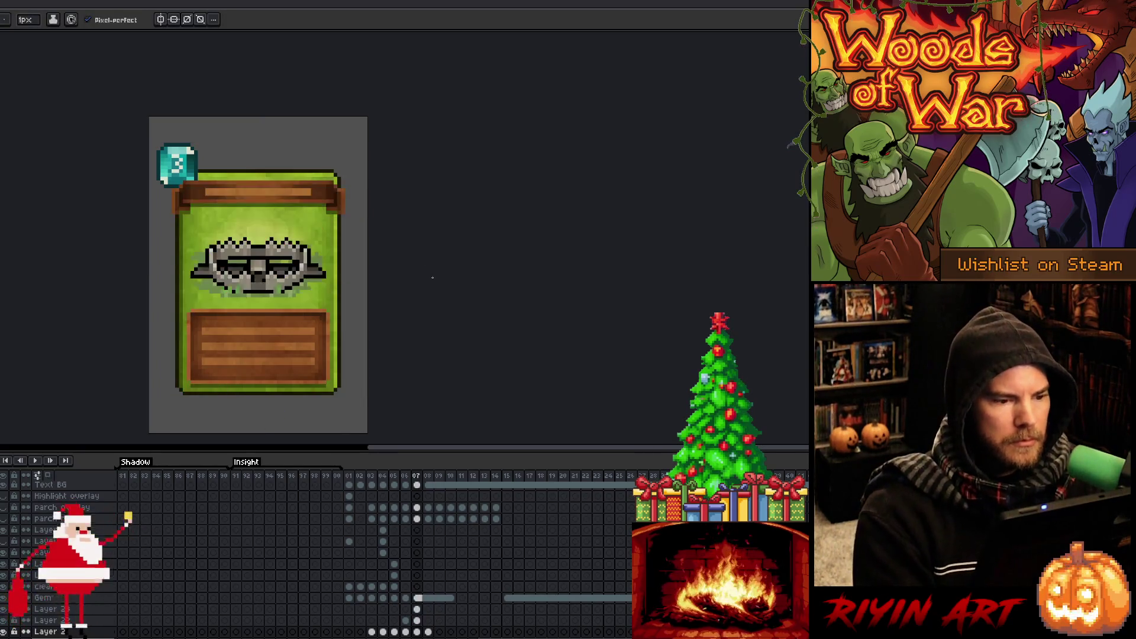
scroll(379, 242, "down", 2)
scroll(375, 240, "up", 1)
scroll(374, 240, "up", 2)
mouse_move(355, 292)
left_mouse_down()
mouse_move(357, 203)
mouse_move(359, 215)
left_mouse_up()
scroll(357, 203, "down", 1)
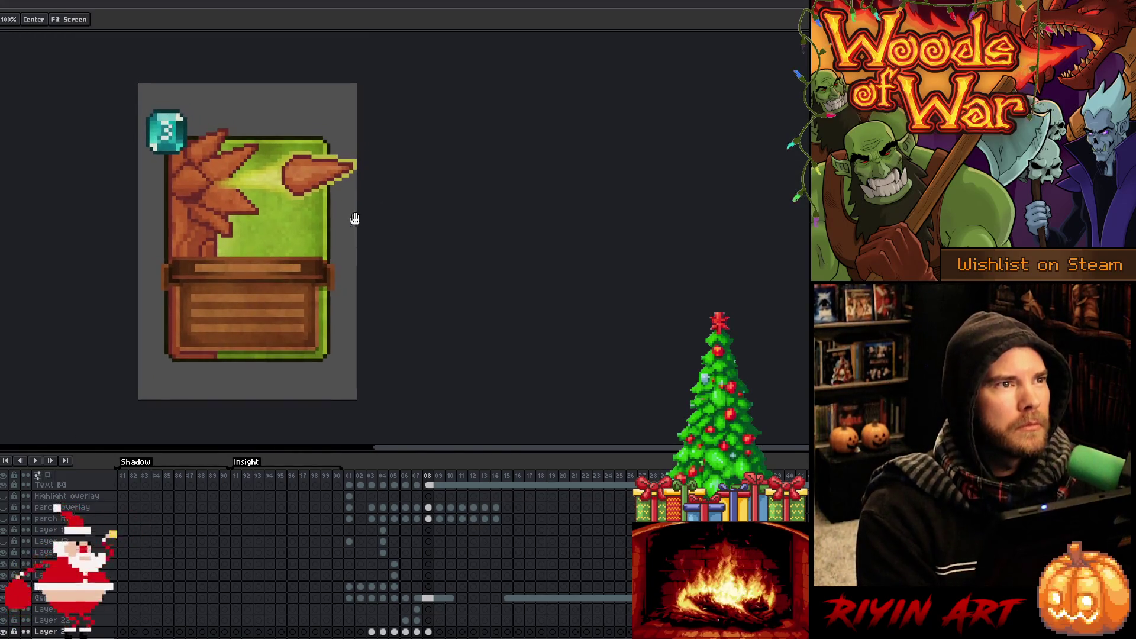
scroll(207, 202, "up", 1)
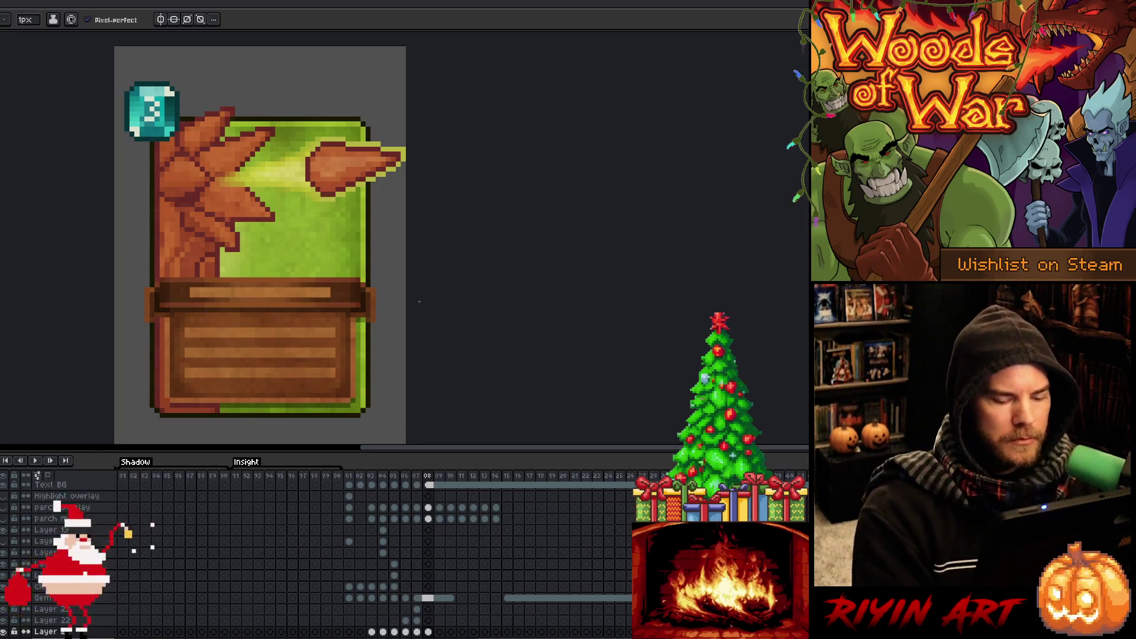
key("Right")
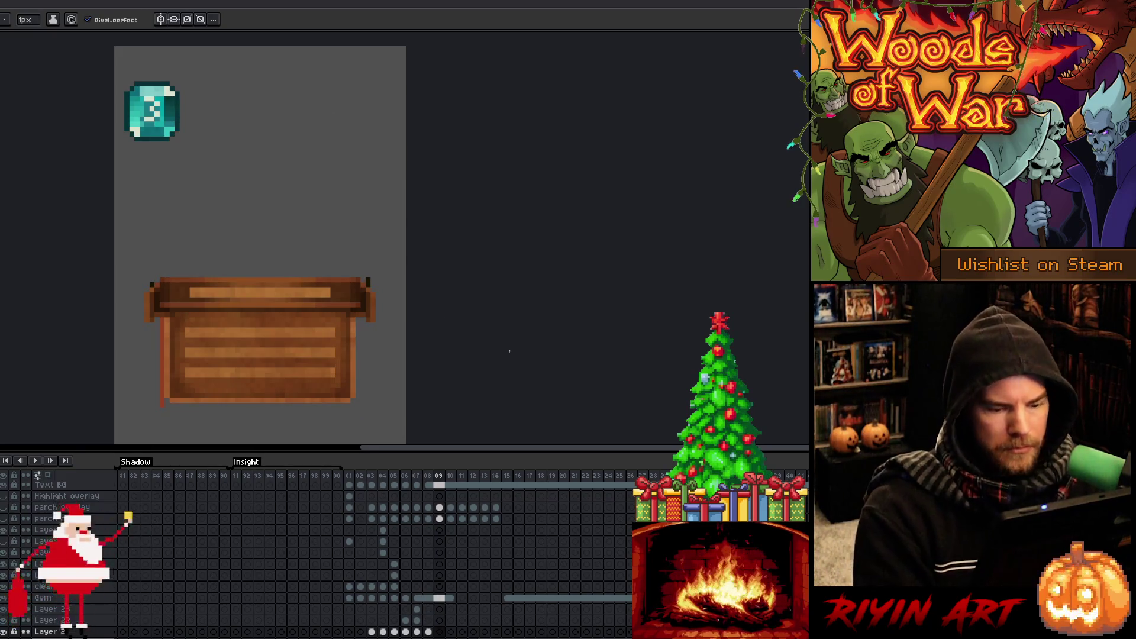
Compare the card artwork layers and hide the green and filtered saw-blade versions.
scroll(127, 627, "down", 3)
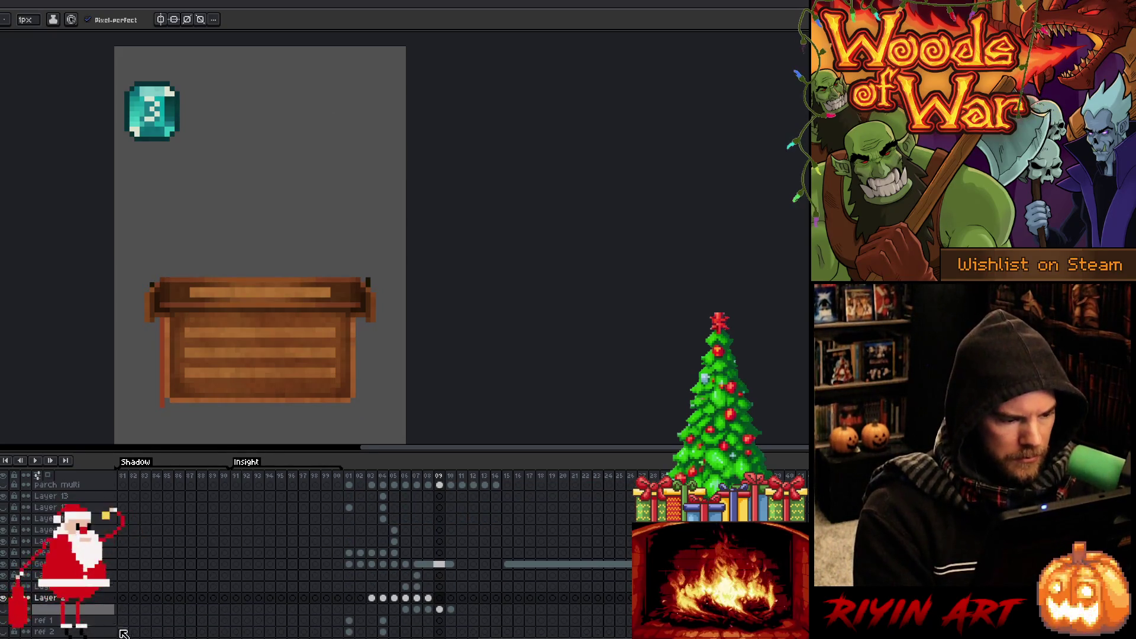
left_click(5, 609)
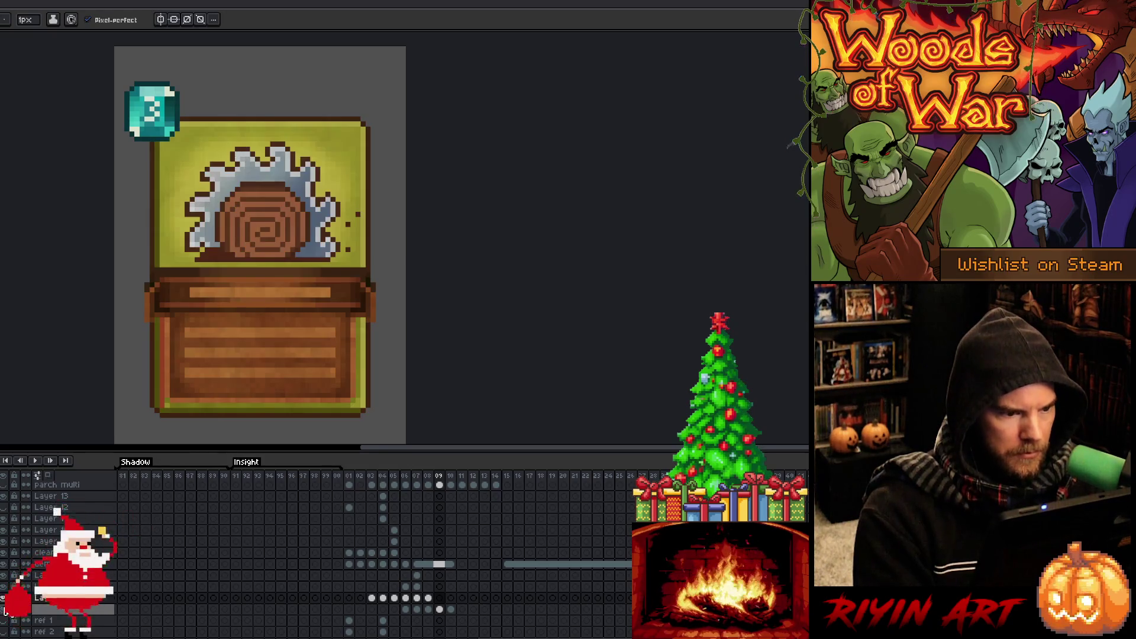
left_click(5, 609)
left_click(5, 611)
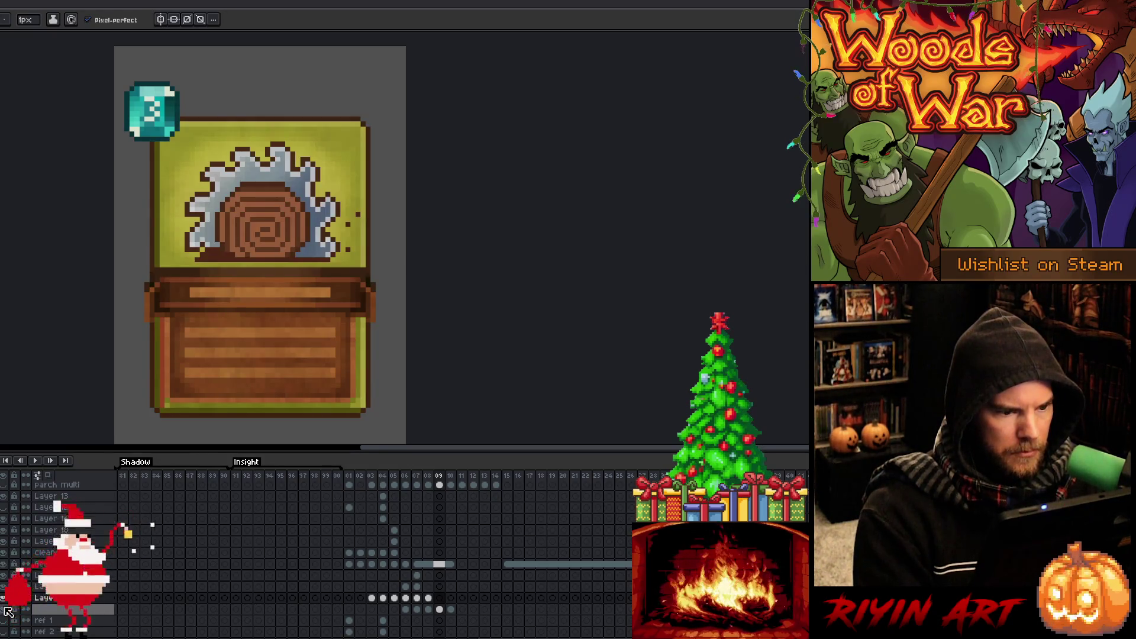
left_click(5, 609)
scroll(6, 611, "down", 3)
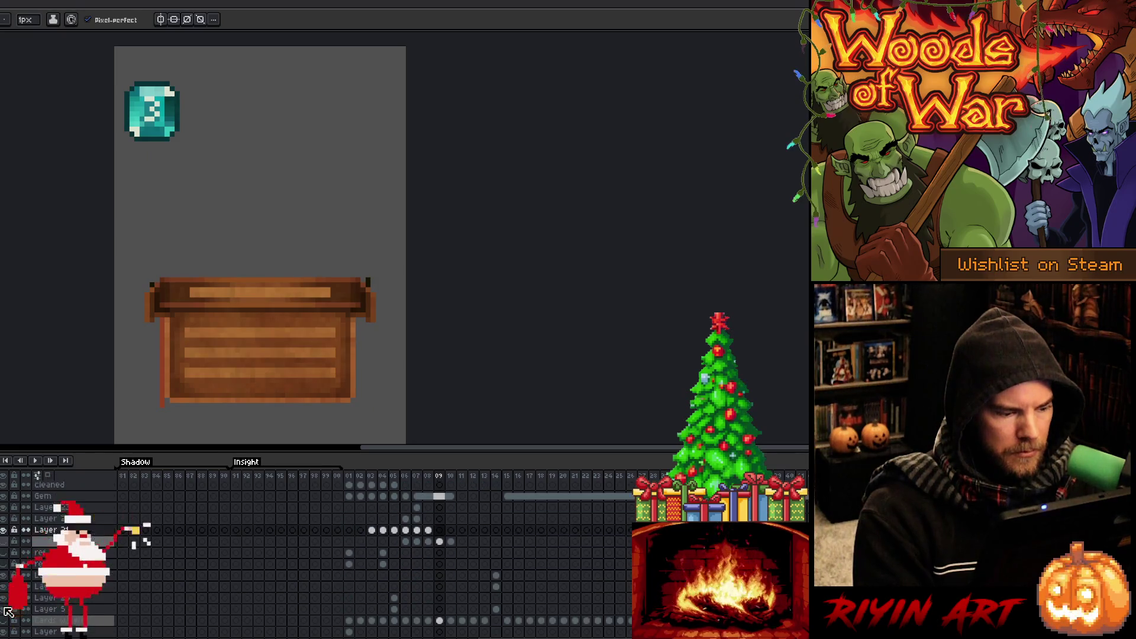
left_click(5, 622)
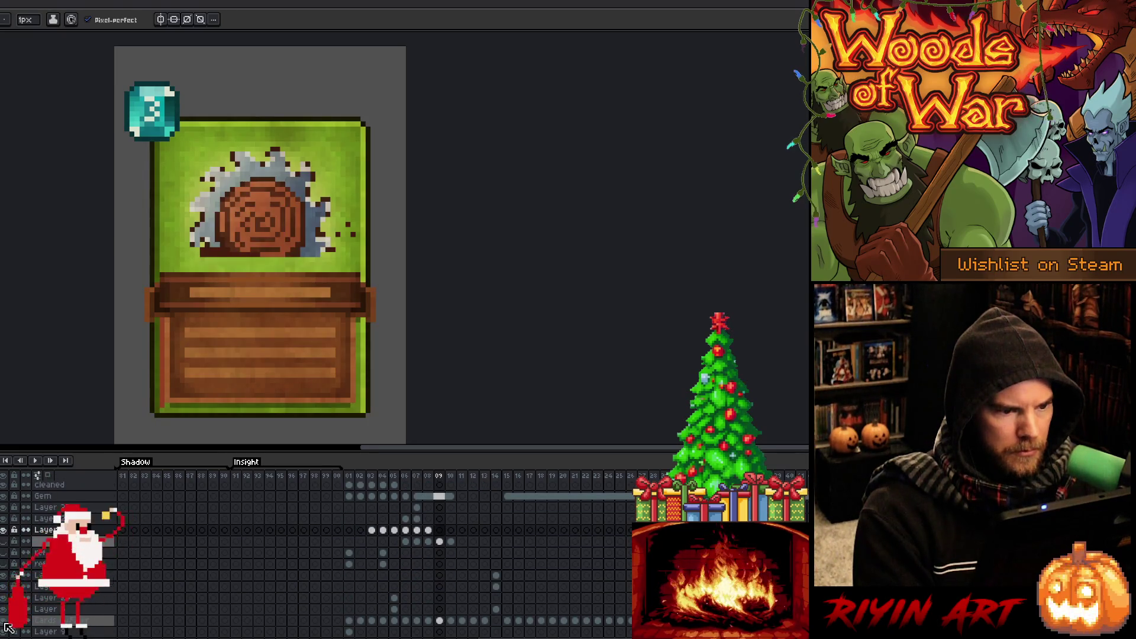
left_click(5, 622)
left_click(439, 620)
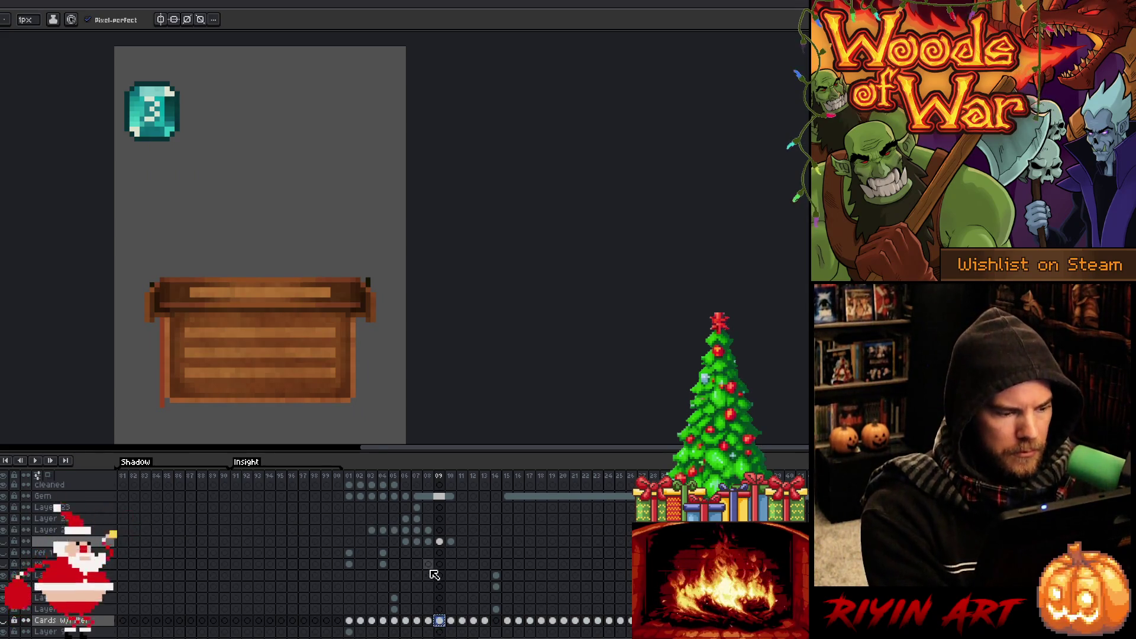
Select the frame 09 cels and turn on the smooth reference layer.
scroll(435, 576, "up", 1)
left_click(439, 553)
left_click(440, 565)
scroll(445, 569, "up", 1)
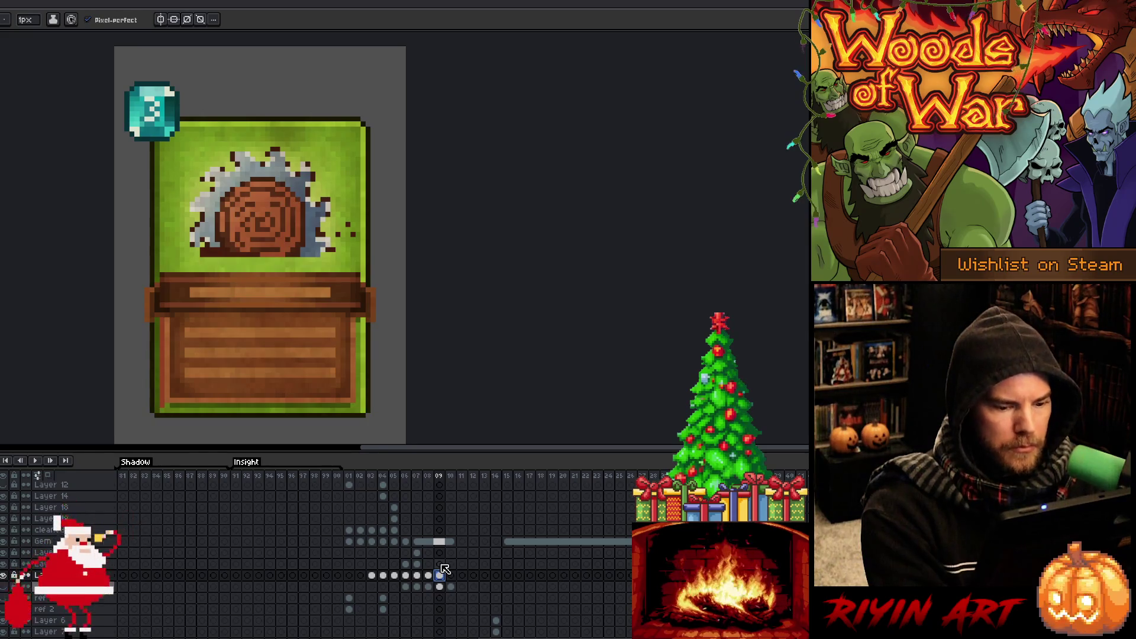
left_click(439, 586)
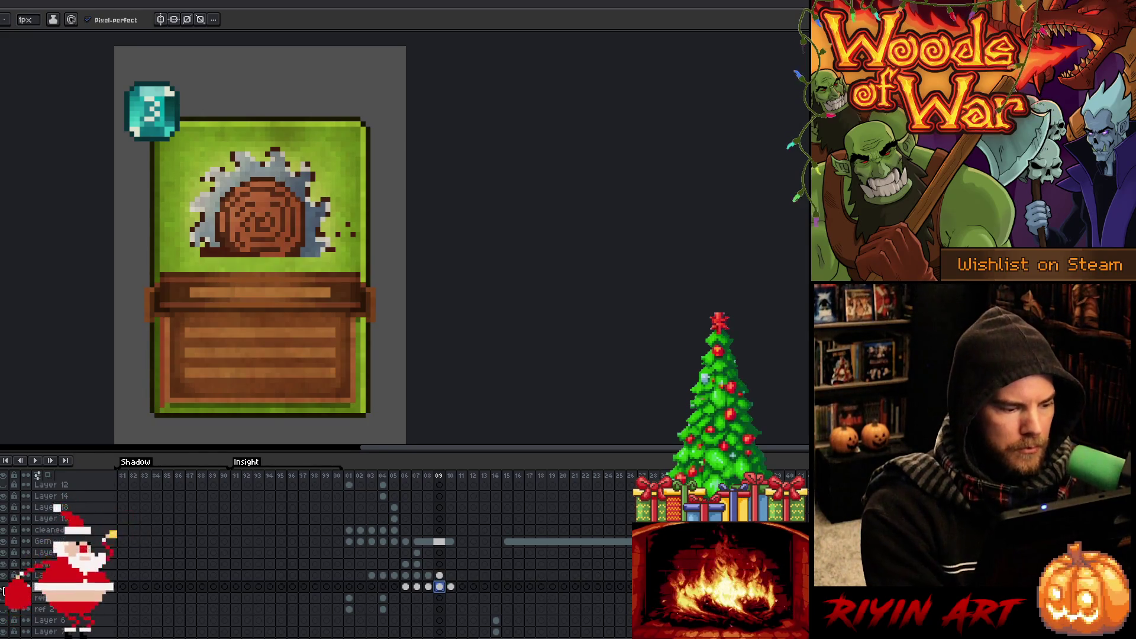
left_click(5, 588)
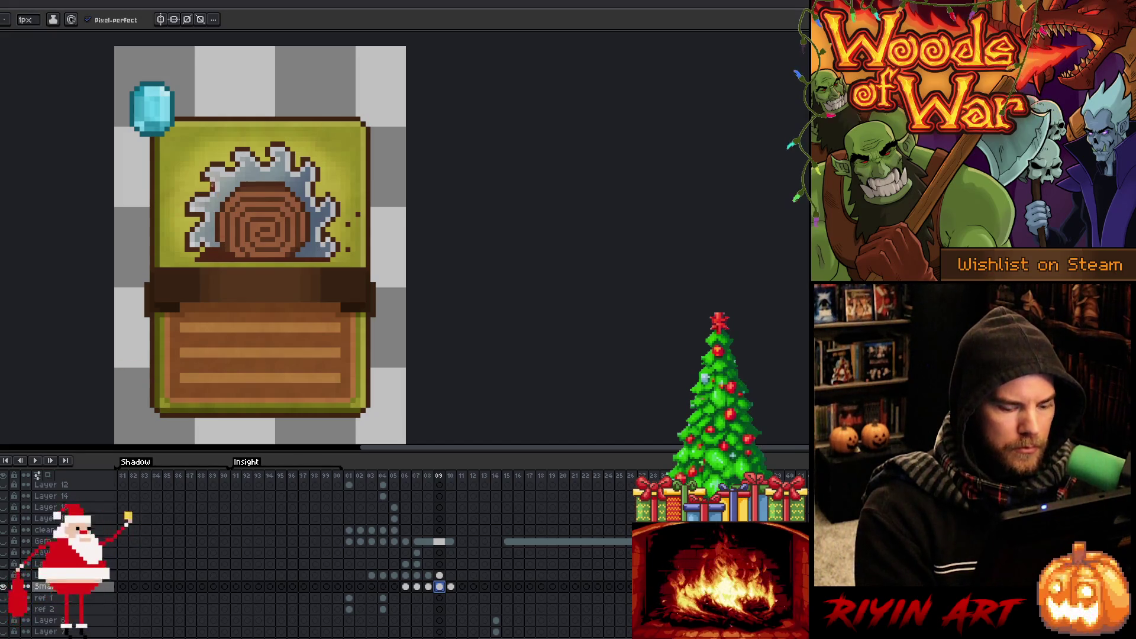
Marquee-select the area around the saw-blade art on frame 09's pixel layer.
key("m")
mouse_move(181, 133)
left_mouse_down()
mouse_move(242, 218)
mouse_move(362, 264)
left_mouse_up()
mouse_move(387, 95)
left_mouse_down()
mouse_move(115, 131)
mouse_move(183, 329)
left_mouse_up()
mouse_move(408, 112)
left_mouse_down()
mouse_move(363, 132)
mouse_move(322, 191)
left_mouse_up()
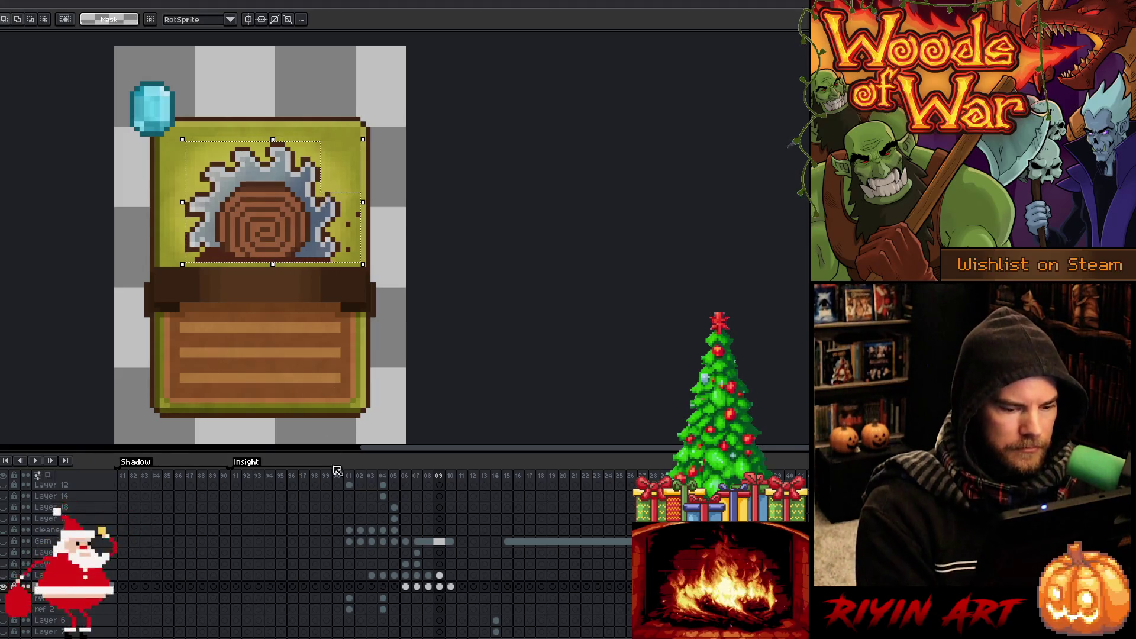
left_click(4, 596)
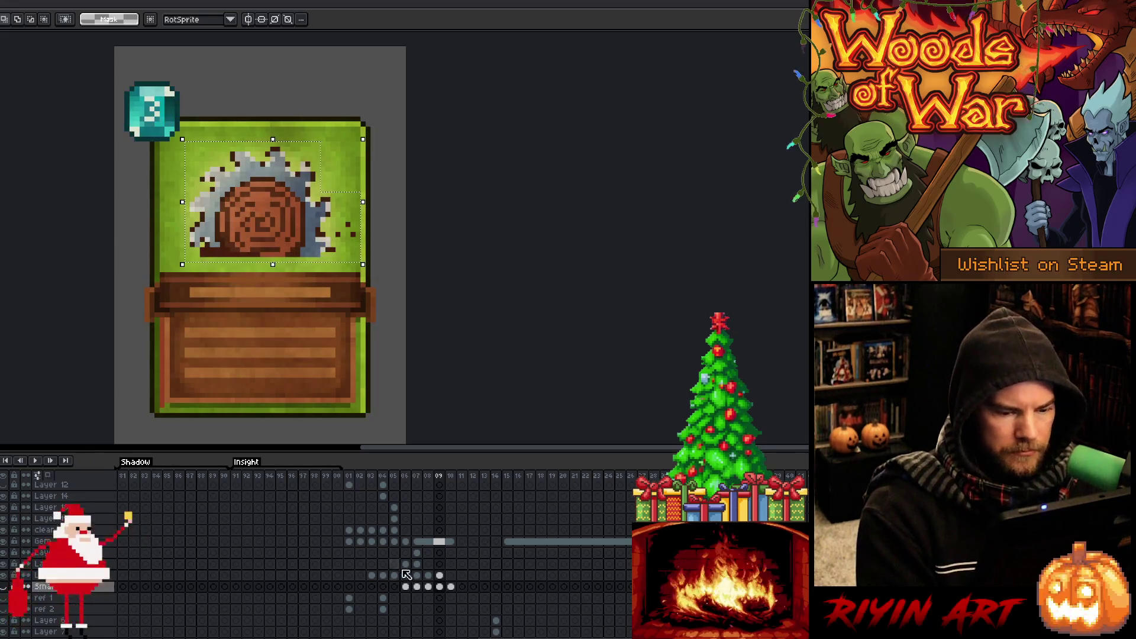
left_click(440, 564)
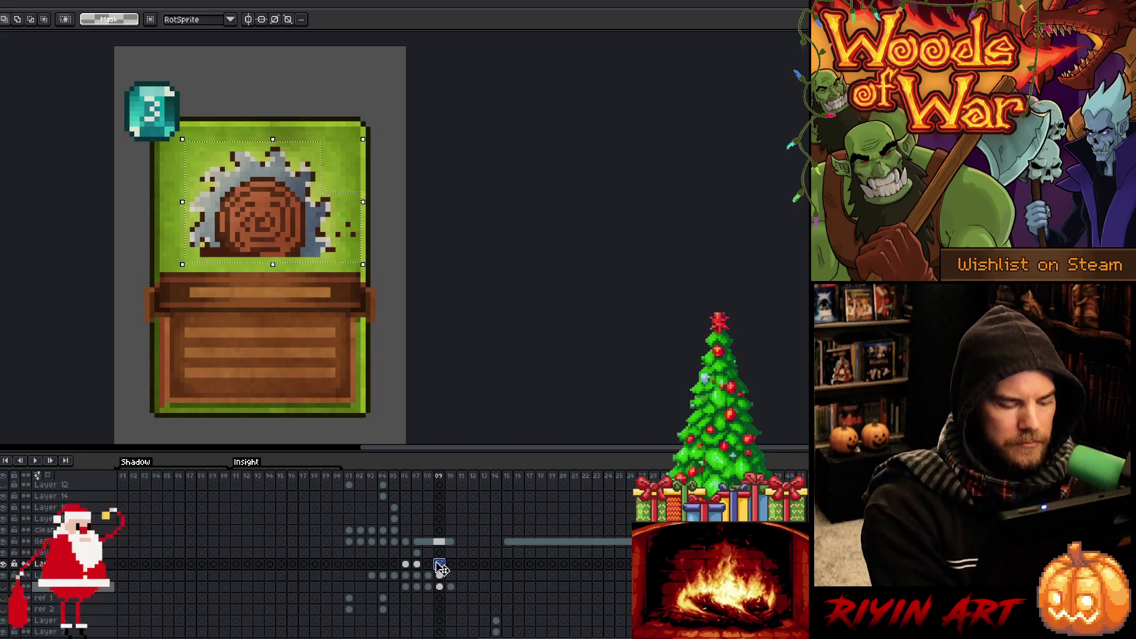
key("ctrl+t")
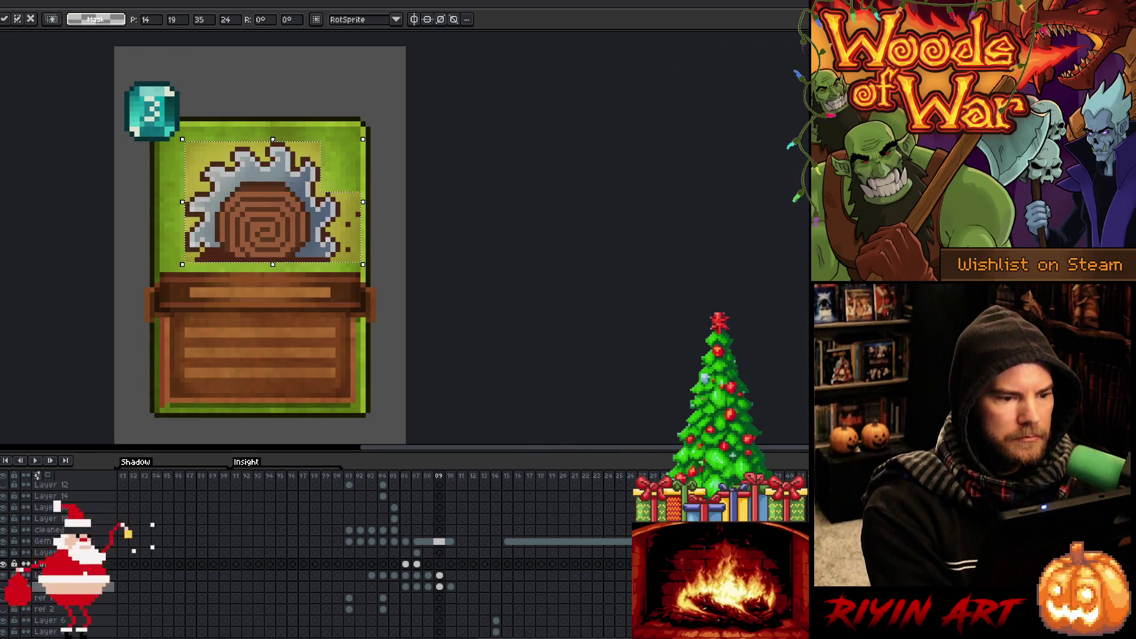
key("Return")
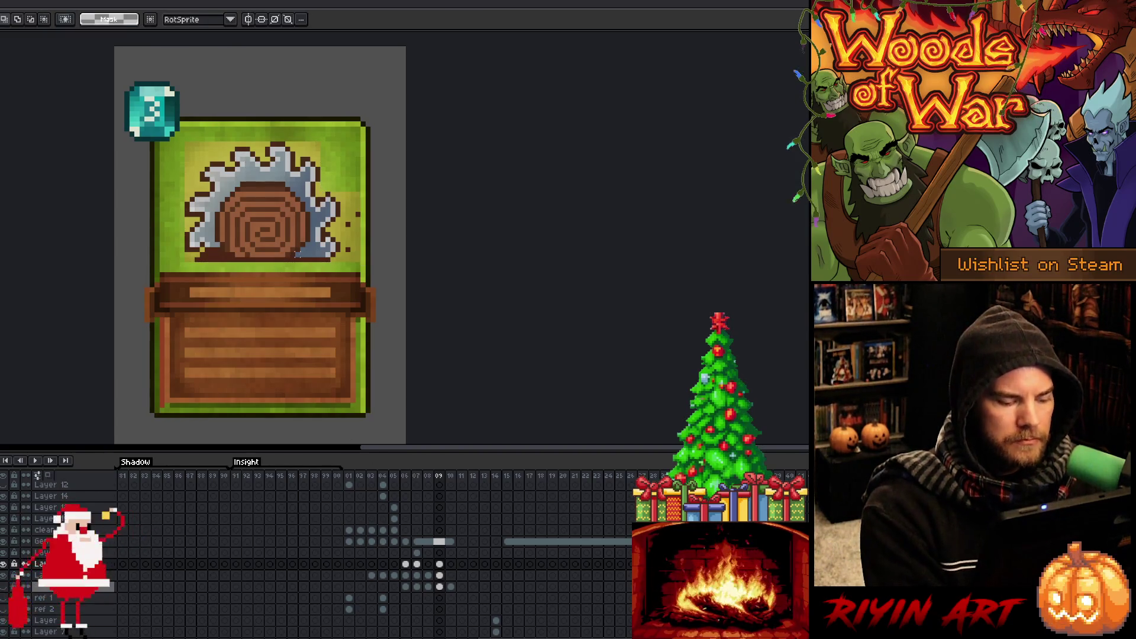
Select the yellowish #b4ab3a backdrop by colour range and clear it.
key("ctrl+shift+c")
left_click(228, 145)
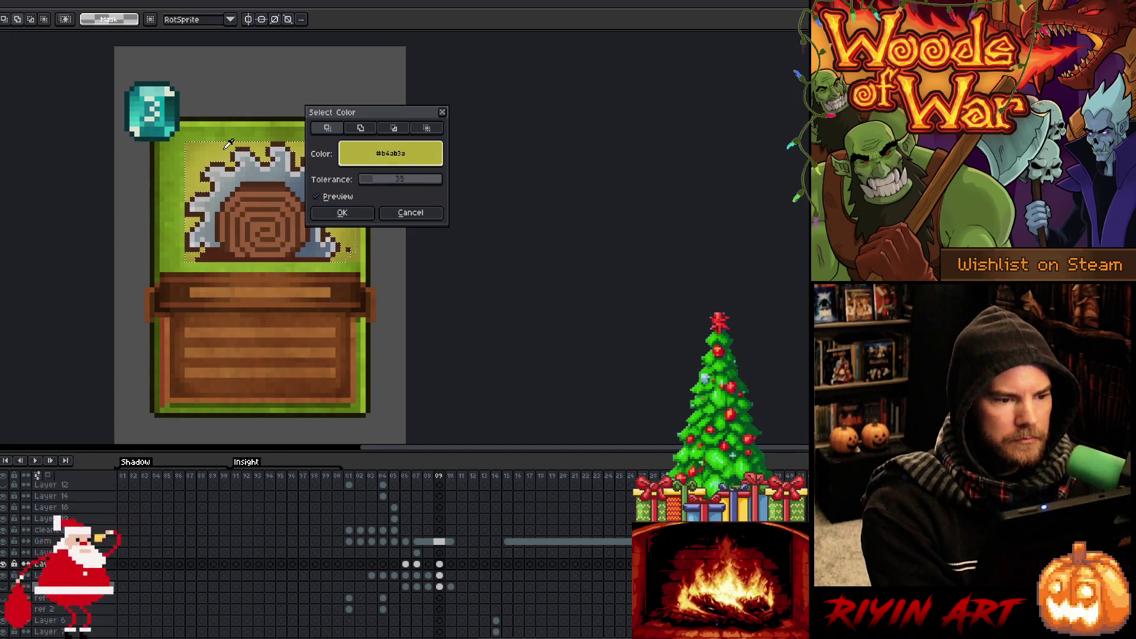
left_click(342, 213)
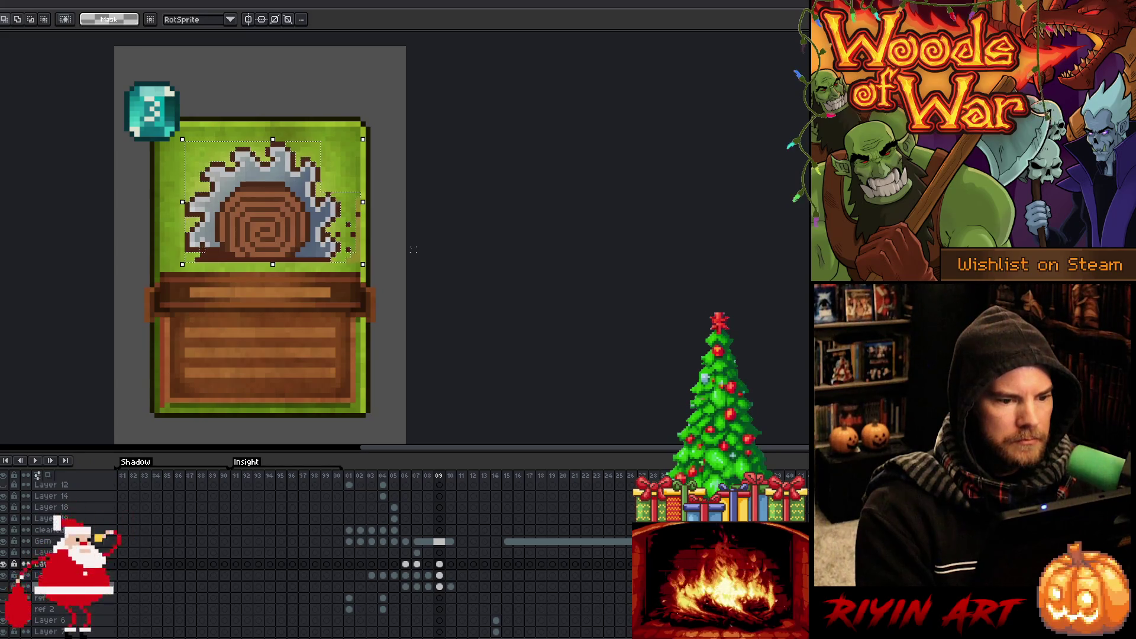
key("ctrl+d")
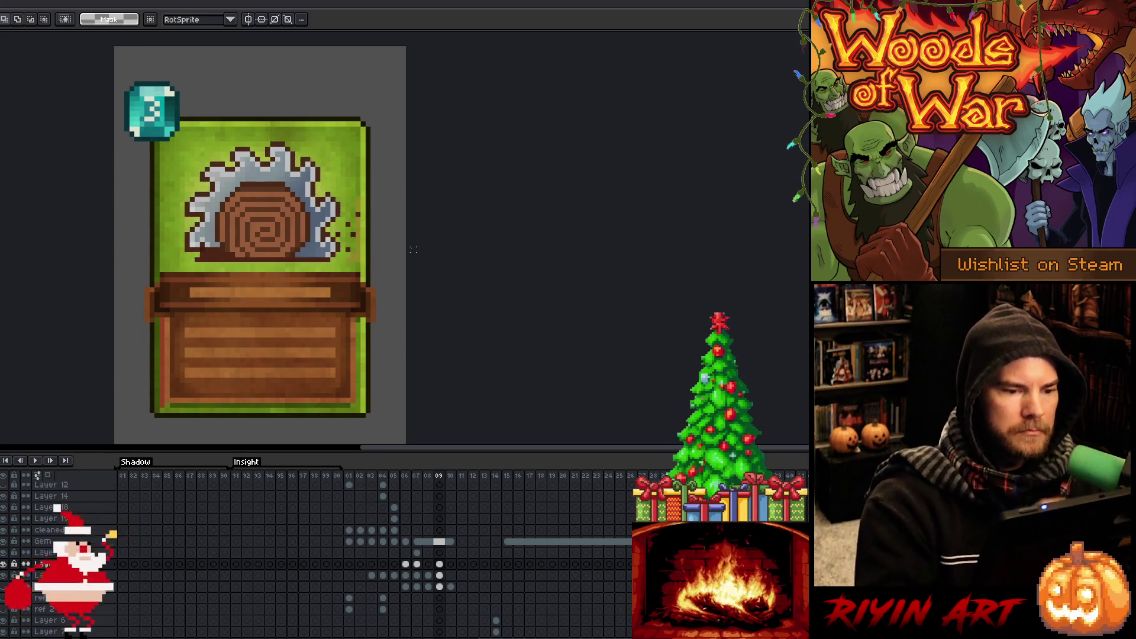
Sample the saw's dark edge colour and paint dark pixels along its right edge.
key("i")
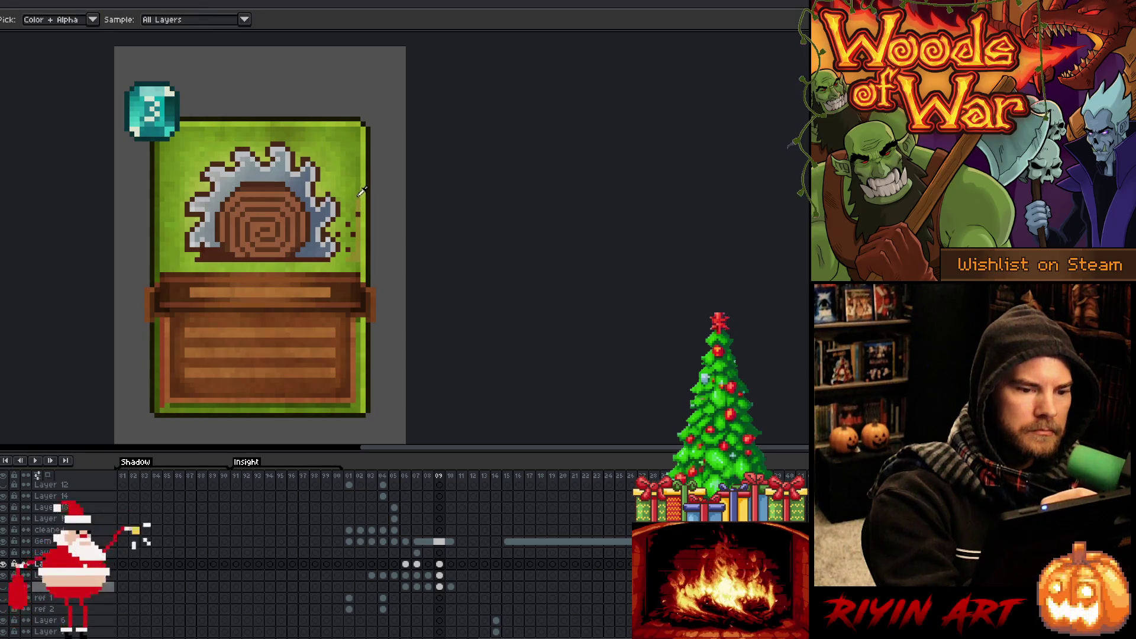
key("b")
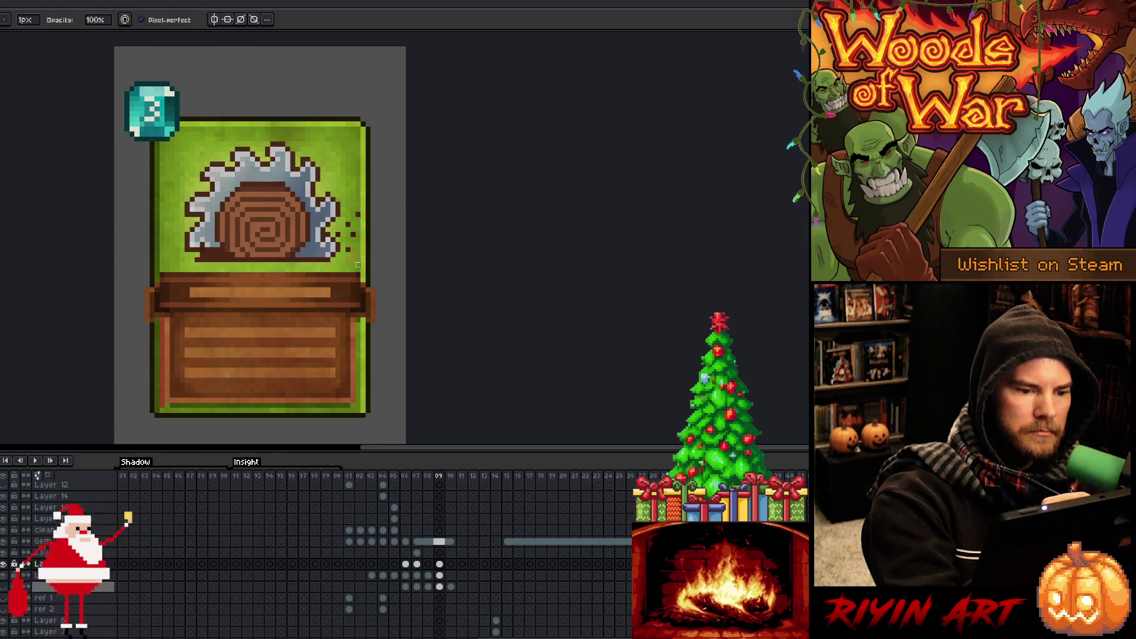
key("Down")
key("e")
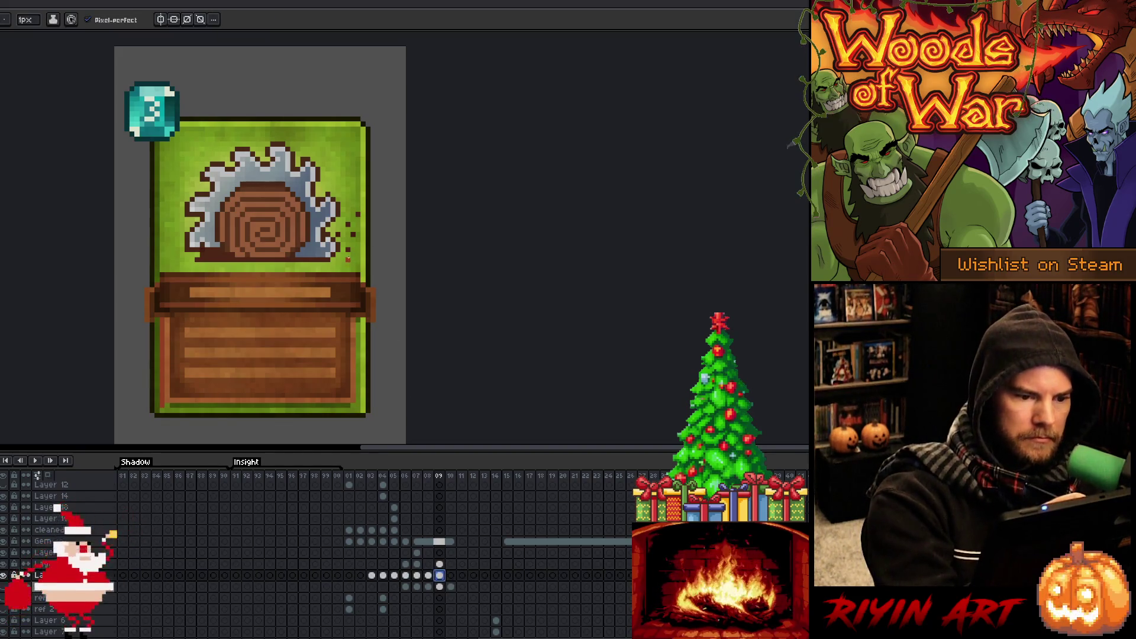
key("Down")
key("alt")
left_click(354, 229, "alt")
left_click(348, 225, "alt")
left_click(348, 230, "alt")
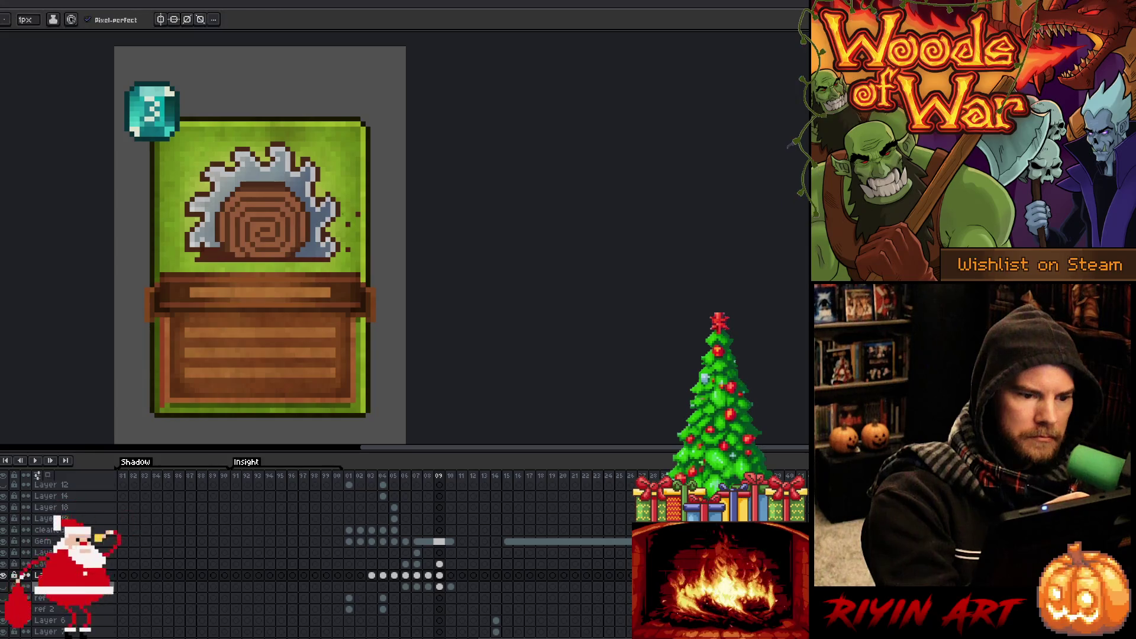
left_click(348, 249)
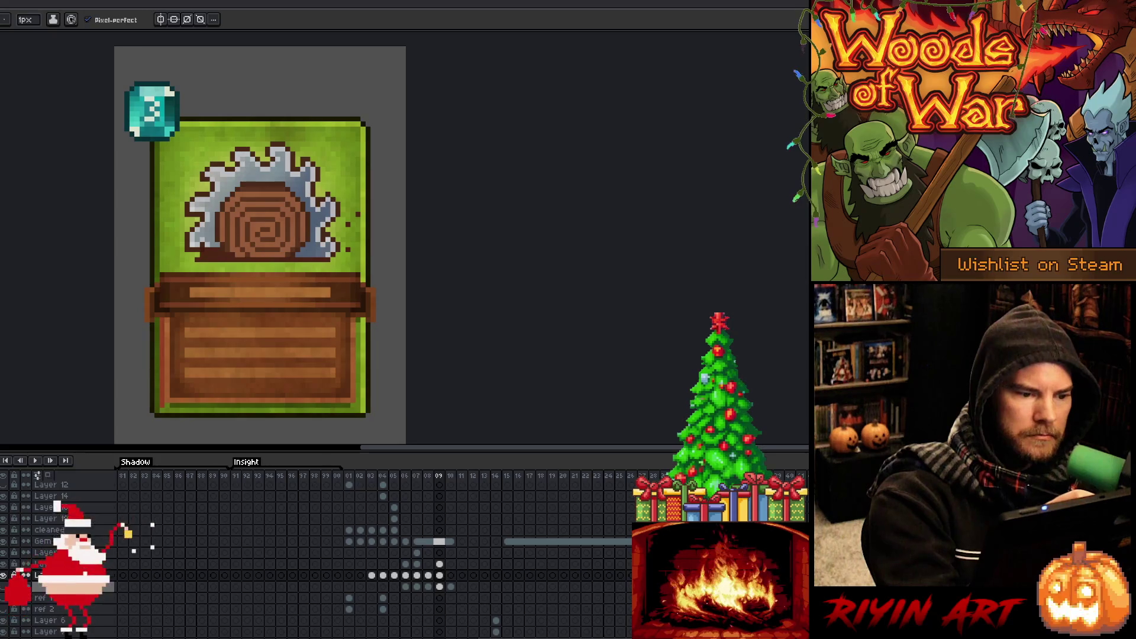
Toggle the green card background on and off to check the saw edge touch-up.
left_click(3, 575)
left_click(4, 575)
left_click(4, 575)
left_click(4, 576)
key("alt")
left_click(197, 252, "alt")
left_click(4, 575)
left_click(3, 576)
left_click(3, 575)
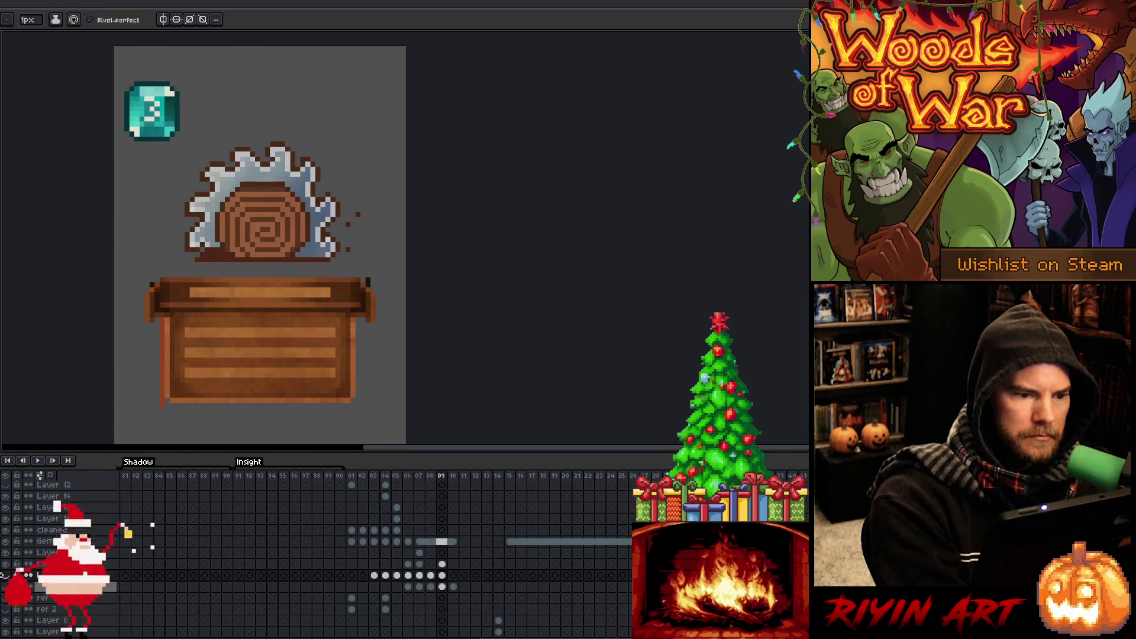
left_click(5, 575)
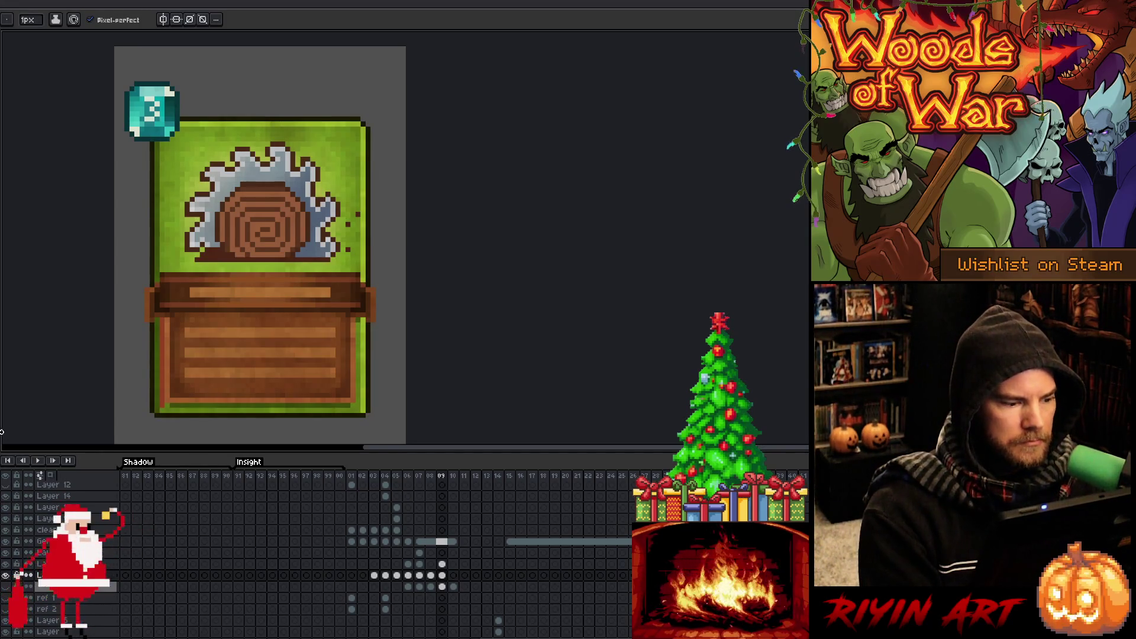
Widen the timeline's layer name area.
left_click_drag(3, 399, 0, 398)
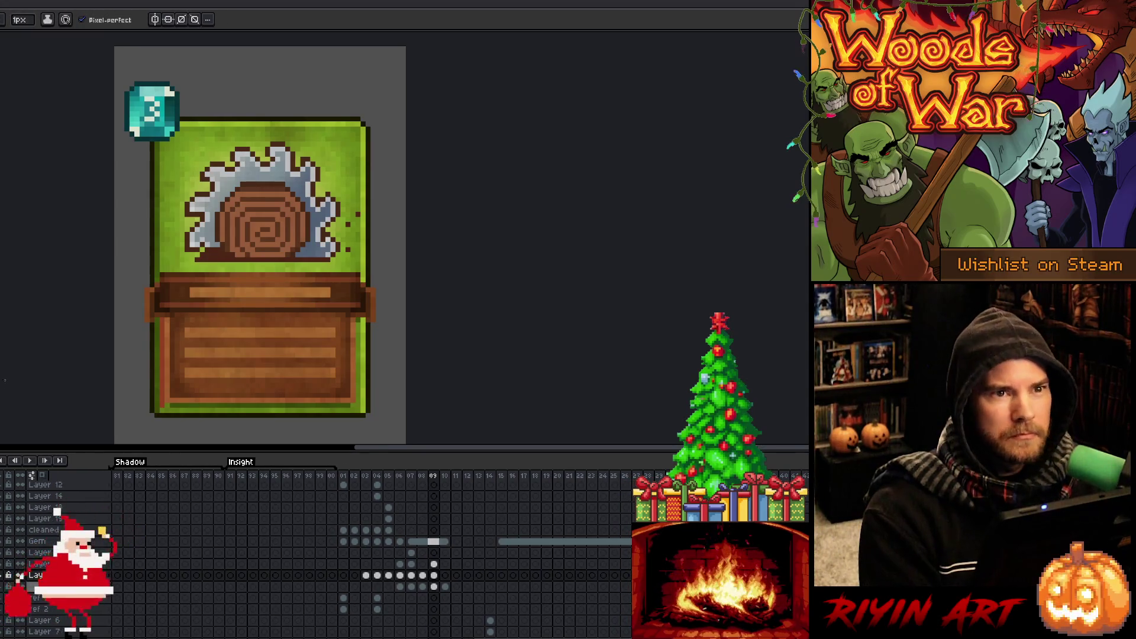
scroll(276, 222, "down", 3)
scroll(292, 214, "up", 2)
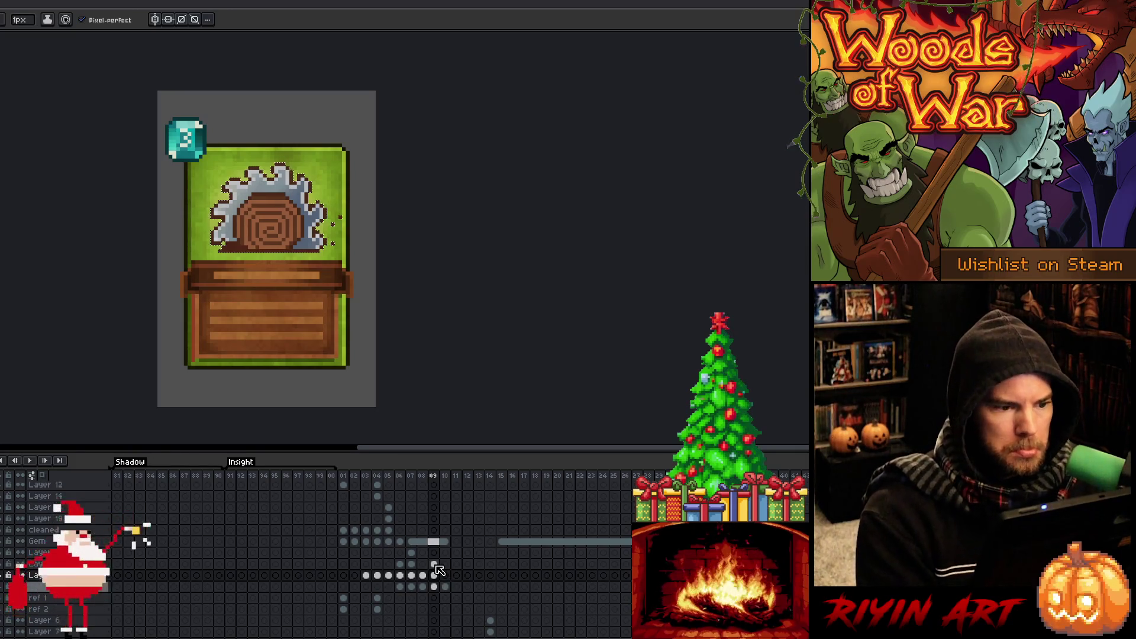
scroll(438, 570, "up", 3)
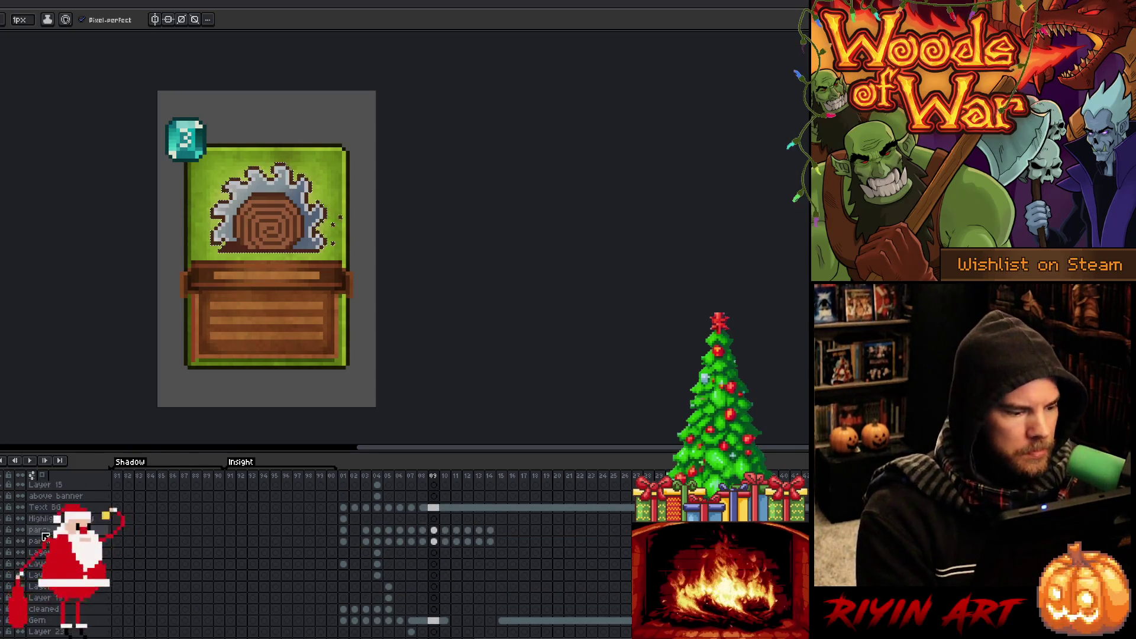
Hide the dark border overlay and undo an accidental green background deletion.
left_click(3, 543)
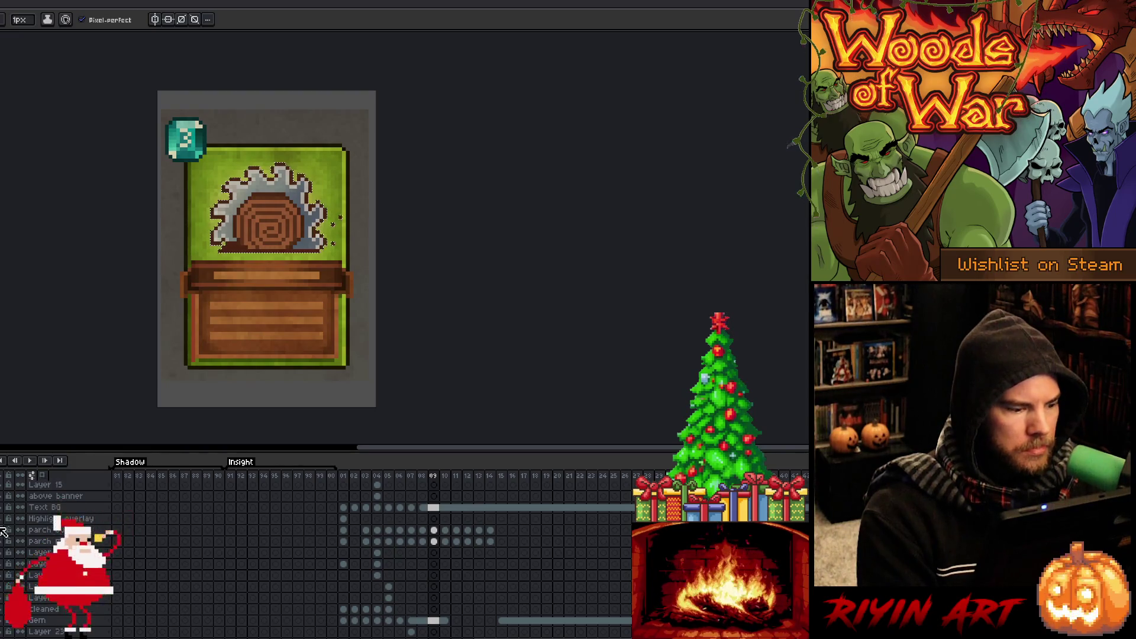
left_click(3, 532)
key("ctrl+a")
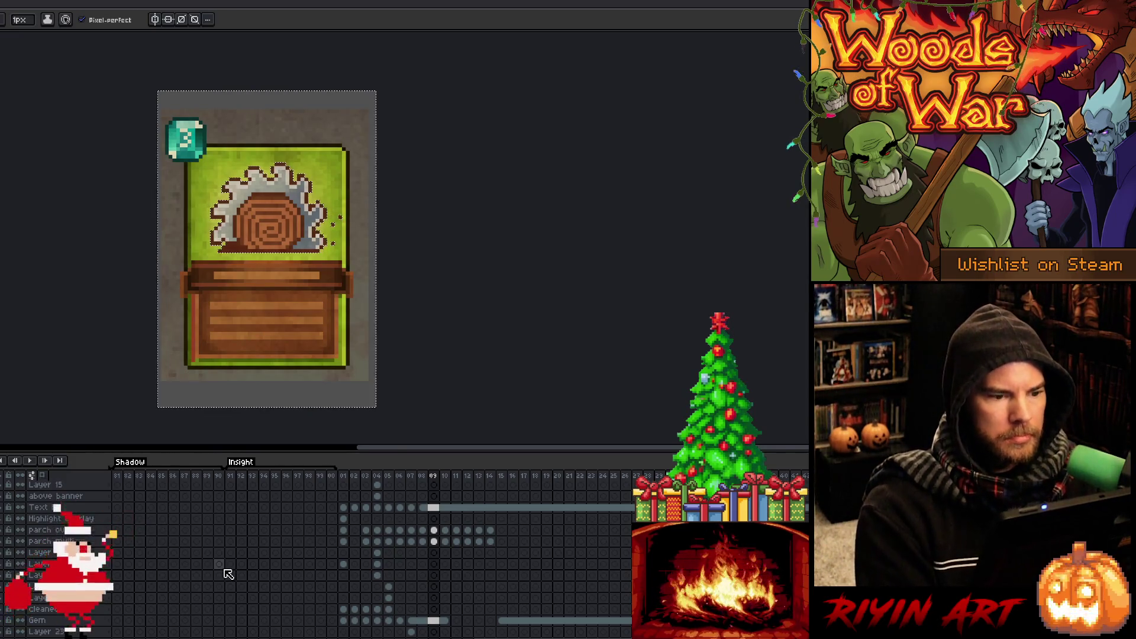
key("Delete")
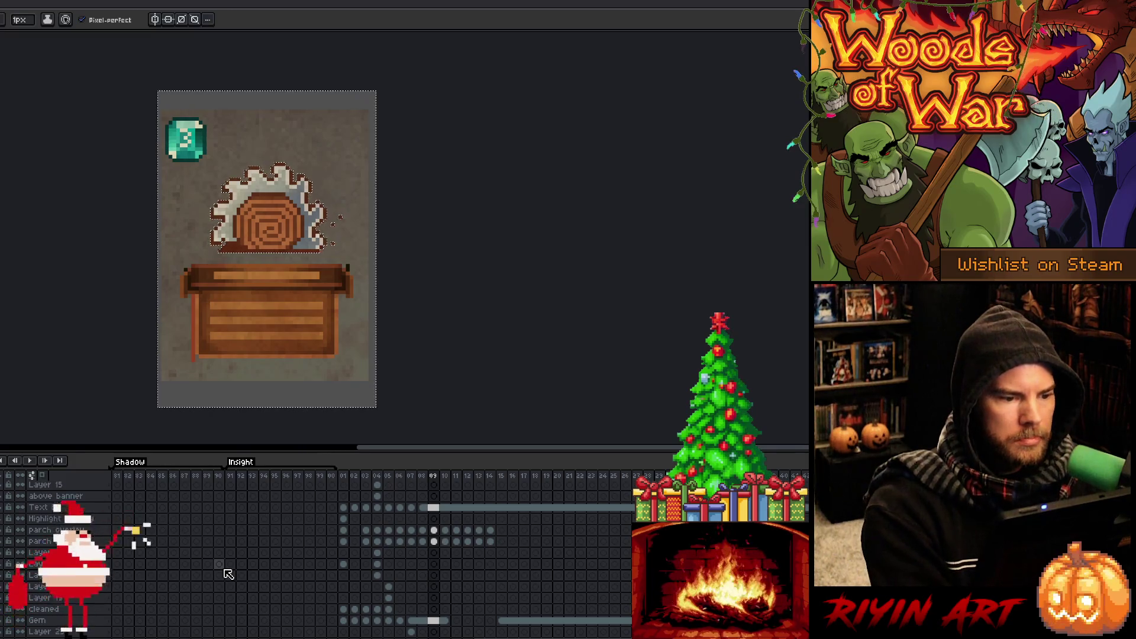
key("ctrl+z")
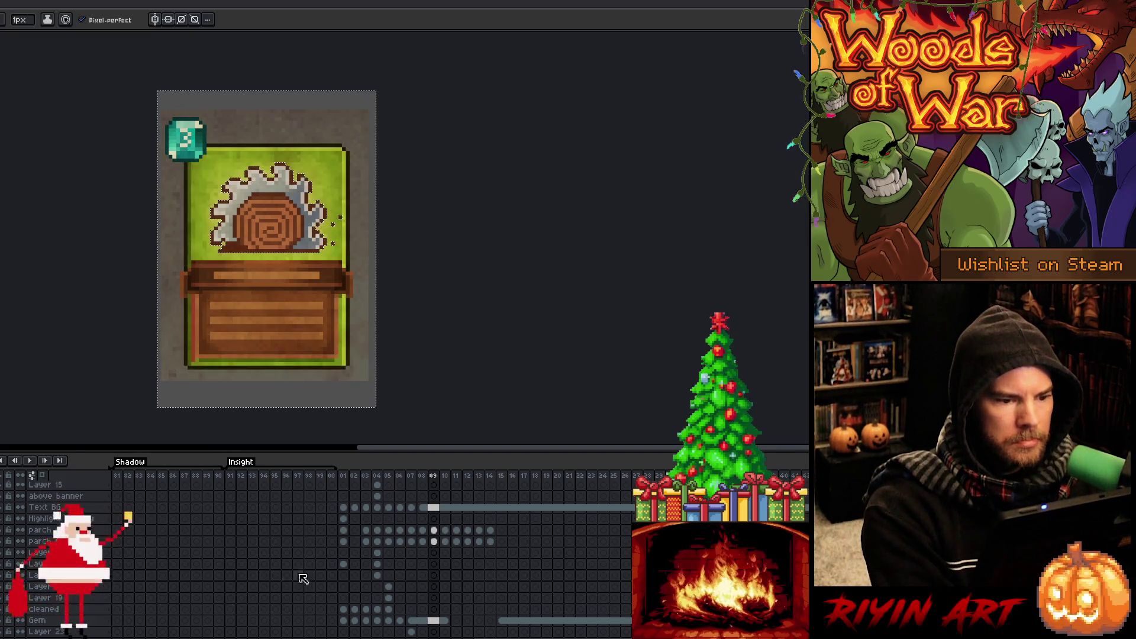
Delete the frame 09 cels on both parch layers and deselect.
left_click_drag(434, 541, 441, 533)
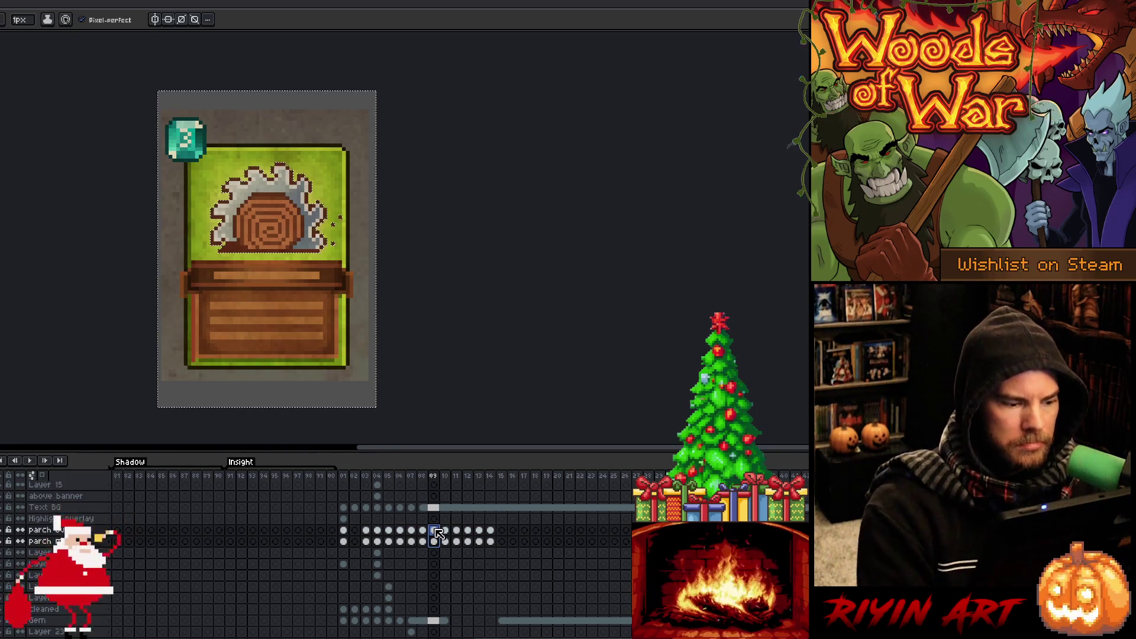
key("Delete")
key("ctrl+d")
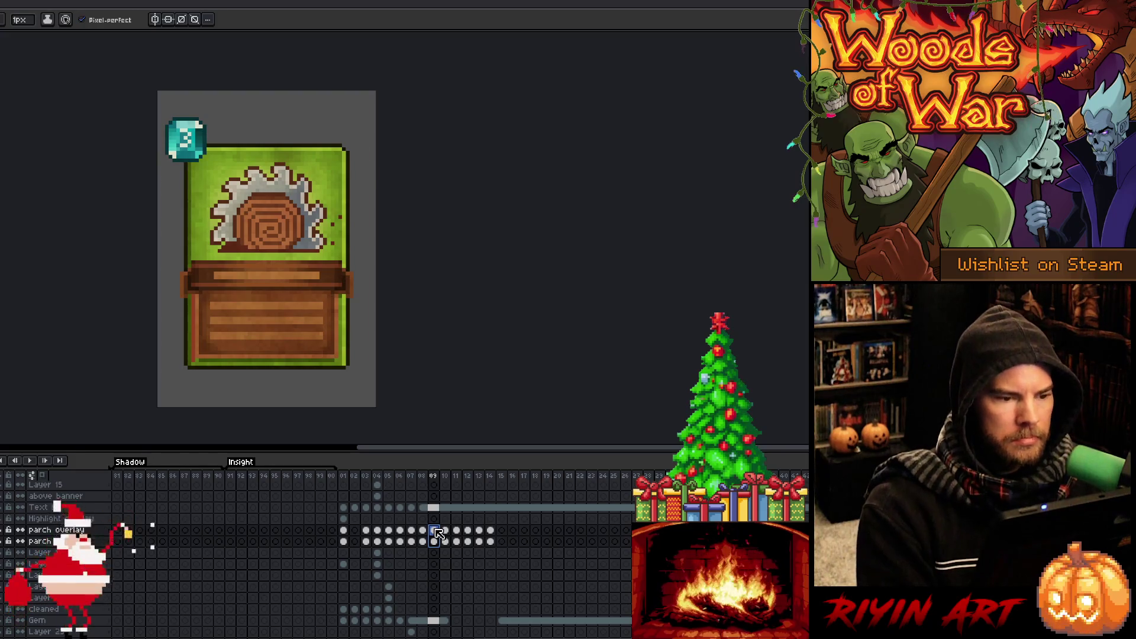
key("Left")
Clear the parchment texture cels from frame 08's parch layer.
scroll(431, 551, "down", 2)
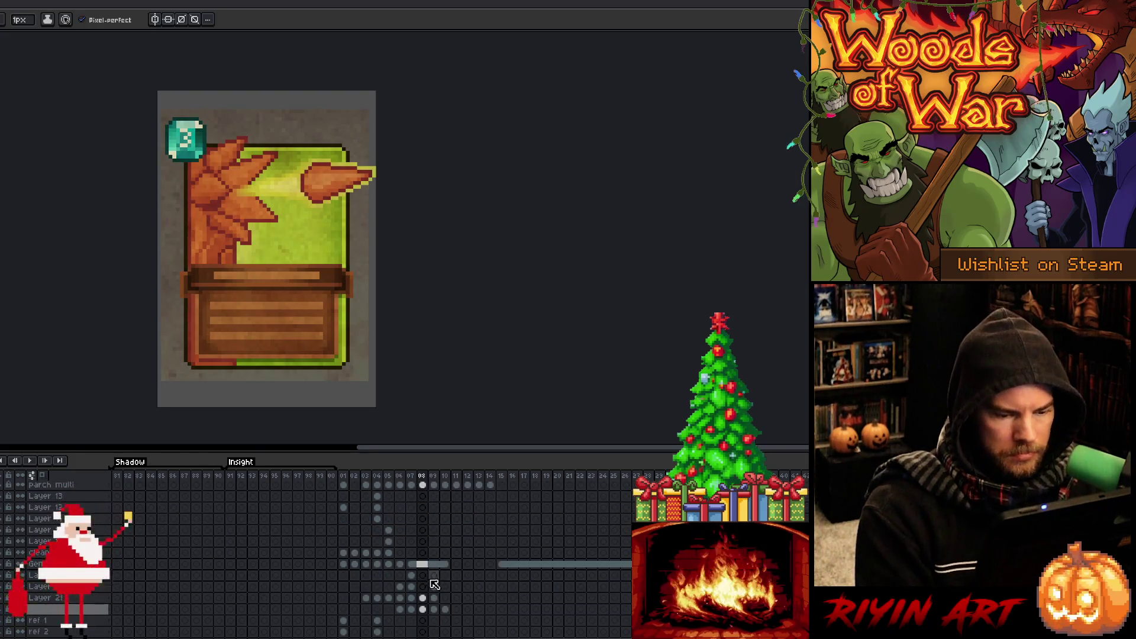
key("ctrl+shift+d")
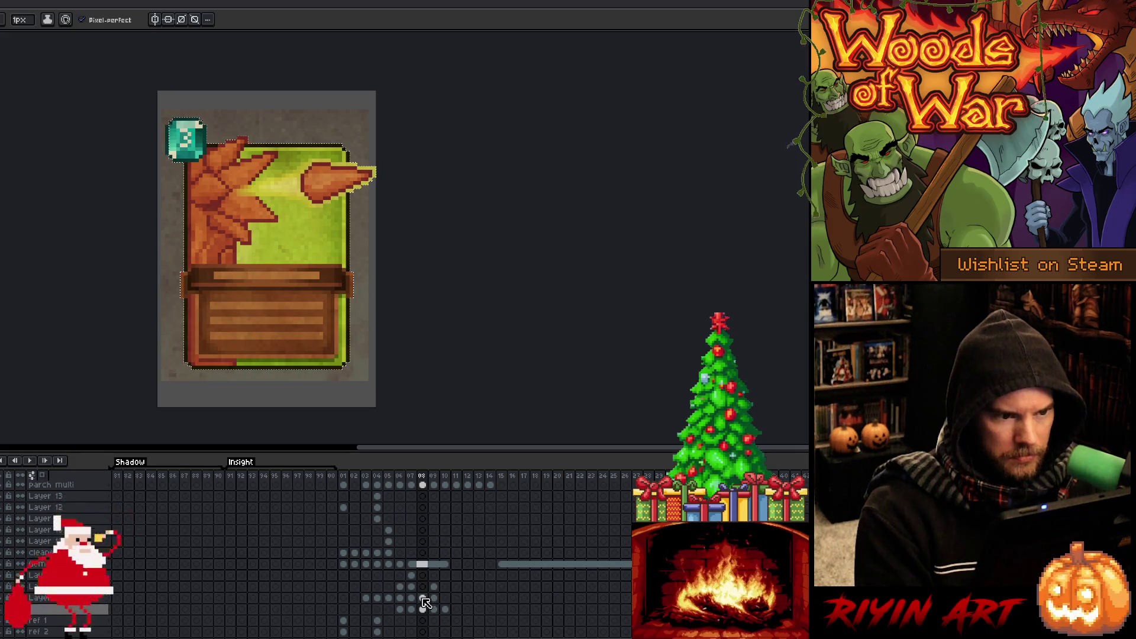
scroll(427, 603, "up", 3)
left_click_drag(422, 542, 425, 554)
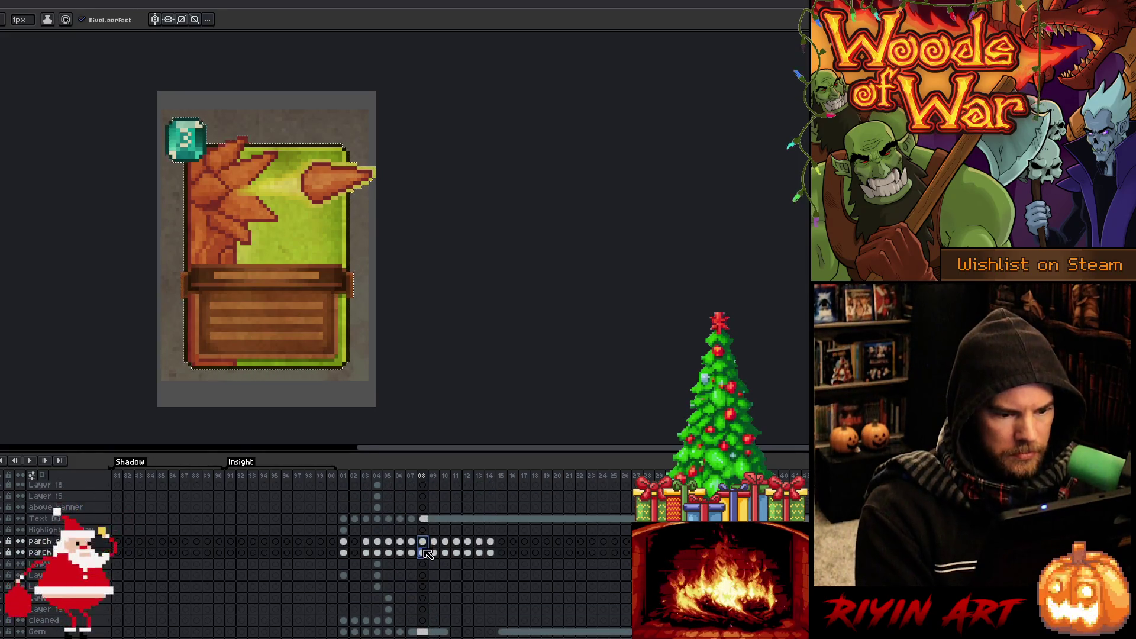
key("ctrl+d")
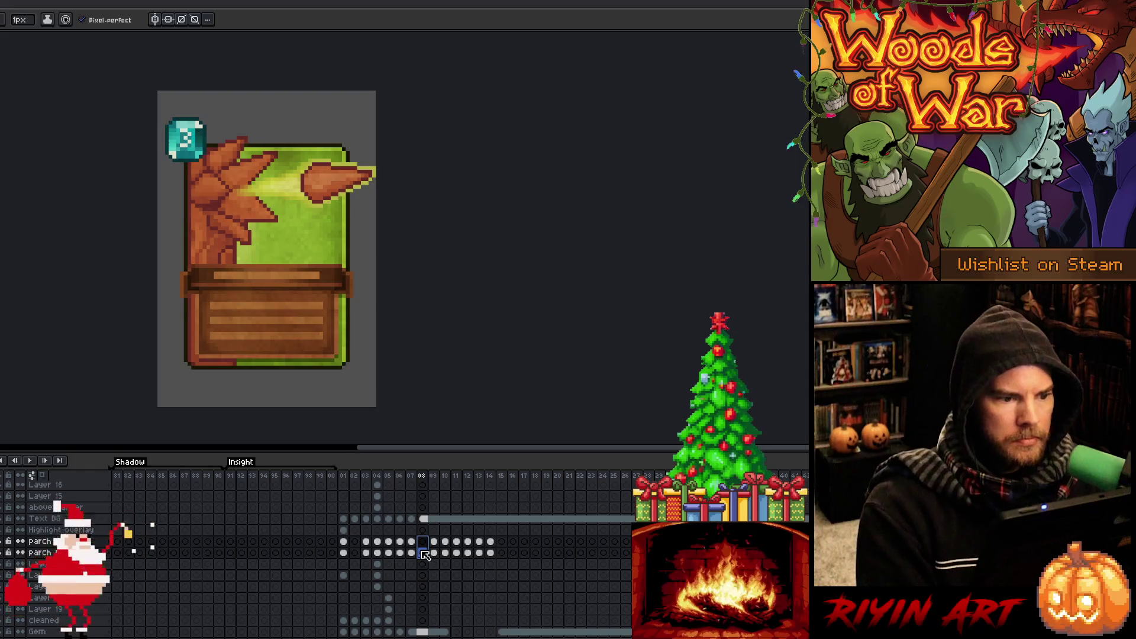
Check frames 07 and 06, then return to the frame 08 leaf card.
key("Left")
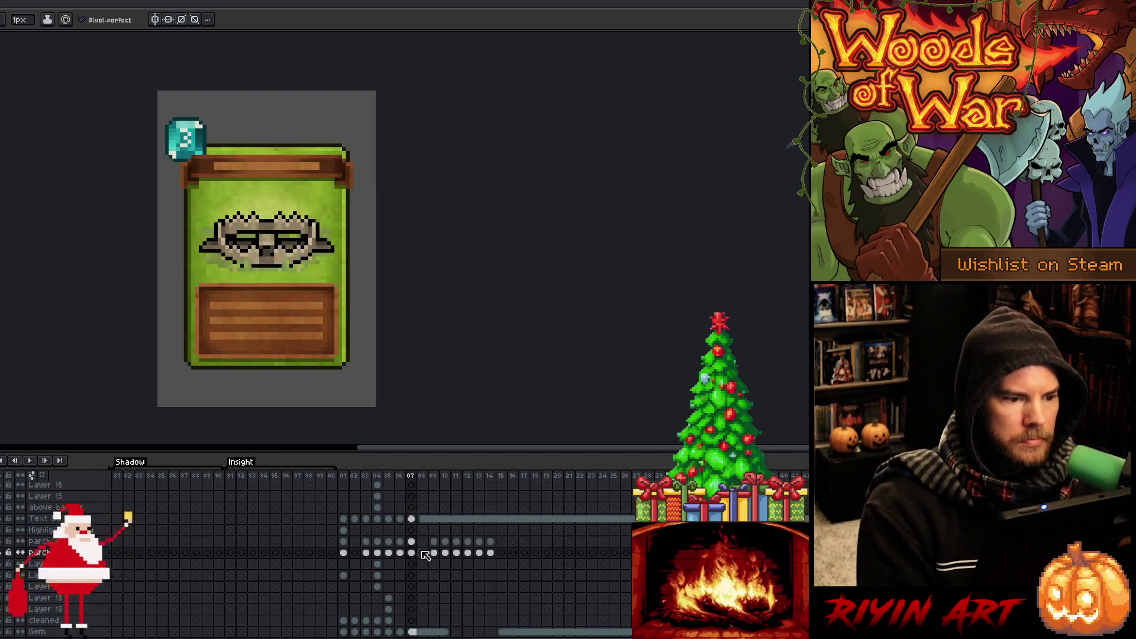
key("Left")
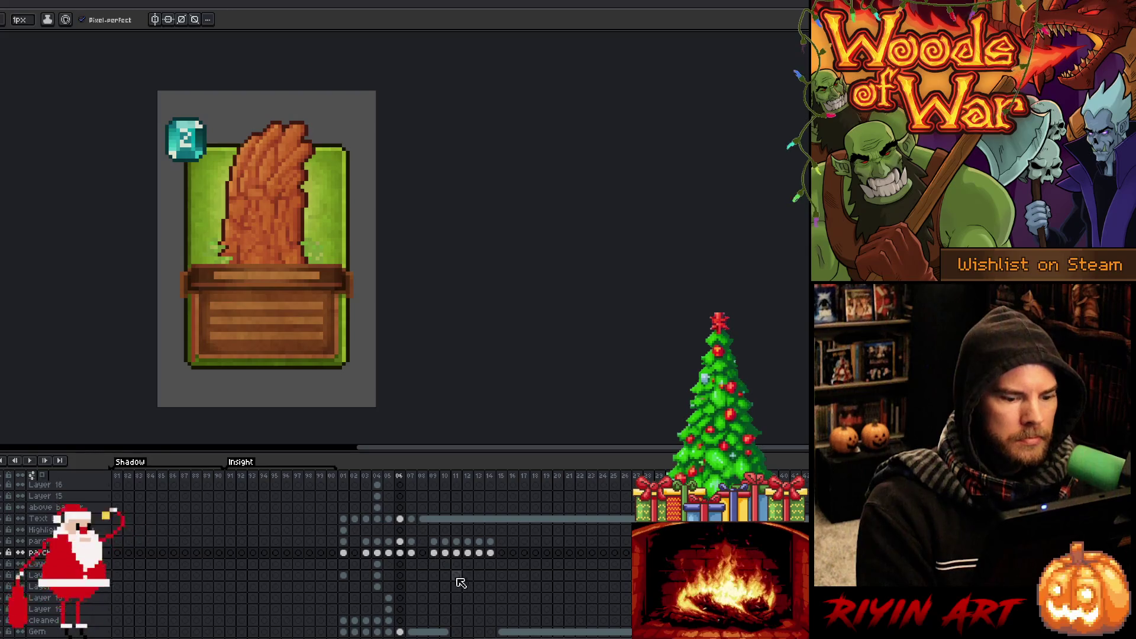
left_click(423, 477)
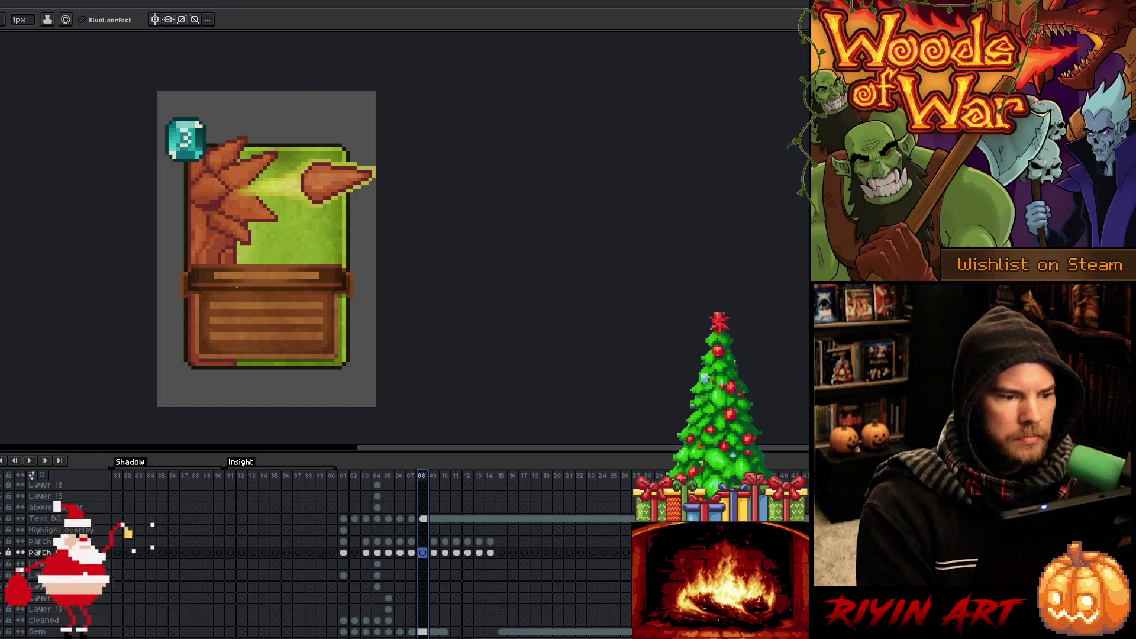
scroll(207, 222, "up", 1)
scroll(435, 616, "down", 1)
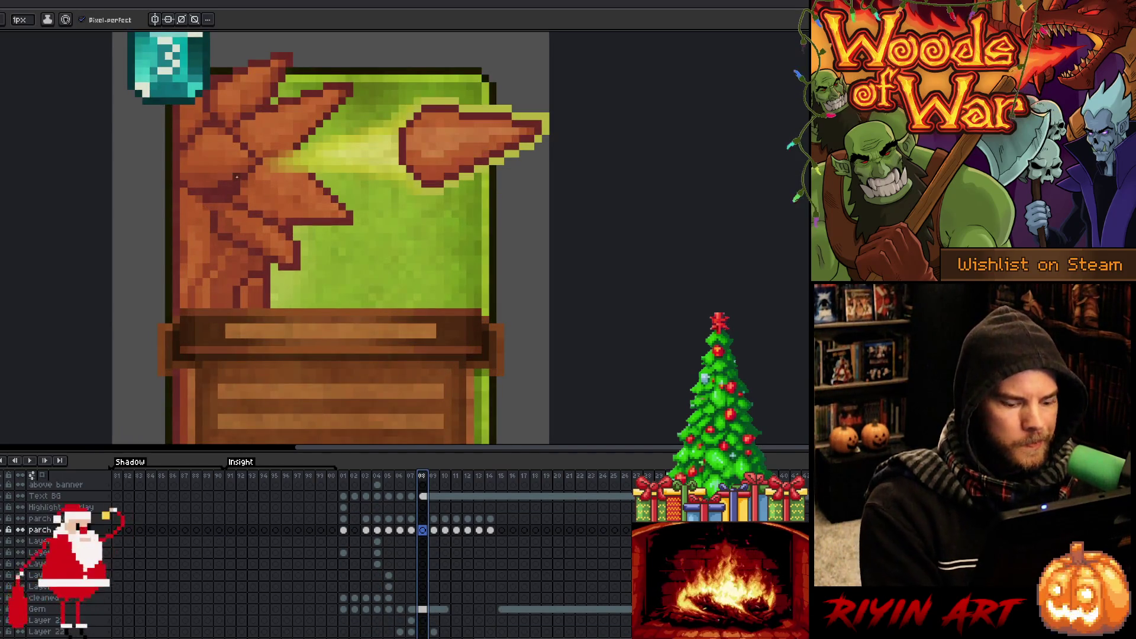
Make Layer 21 active on the leaf card and save the file.
key("v")
left_click(234, 193)
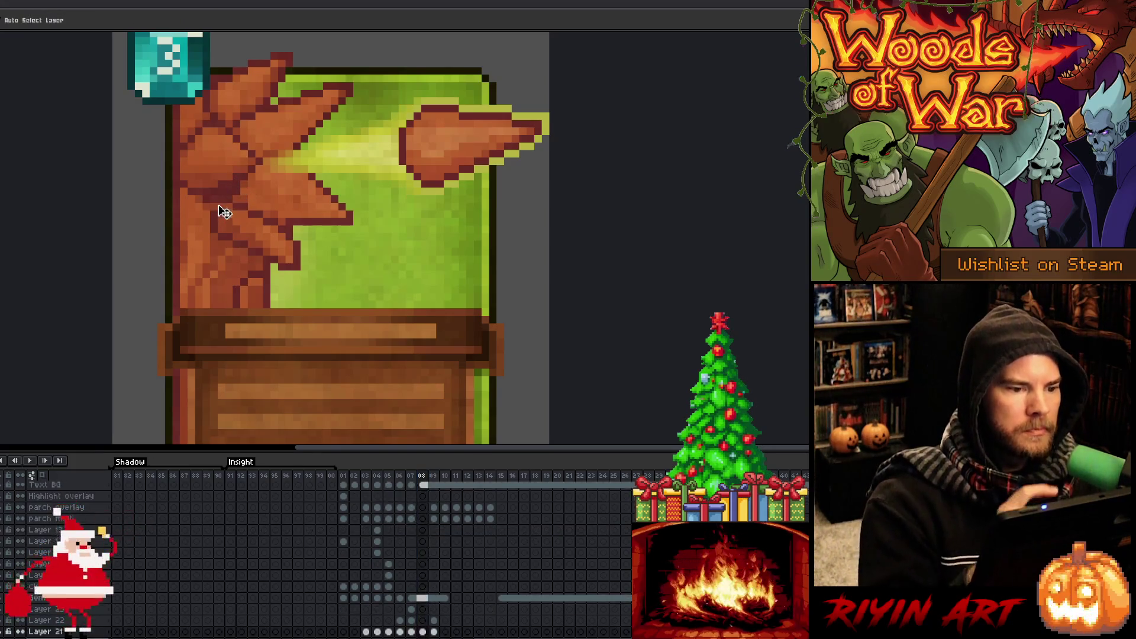
key("i")
key("b")
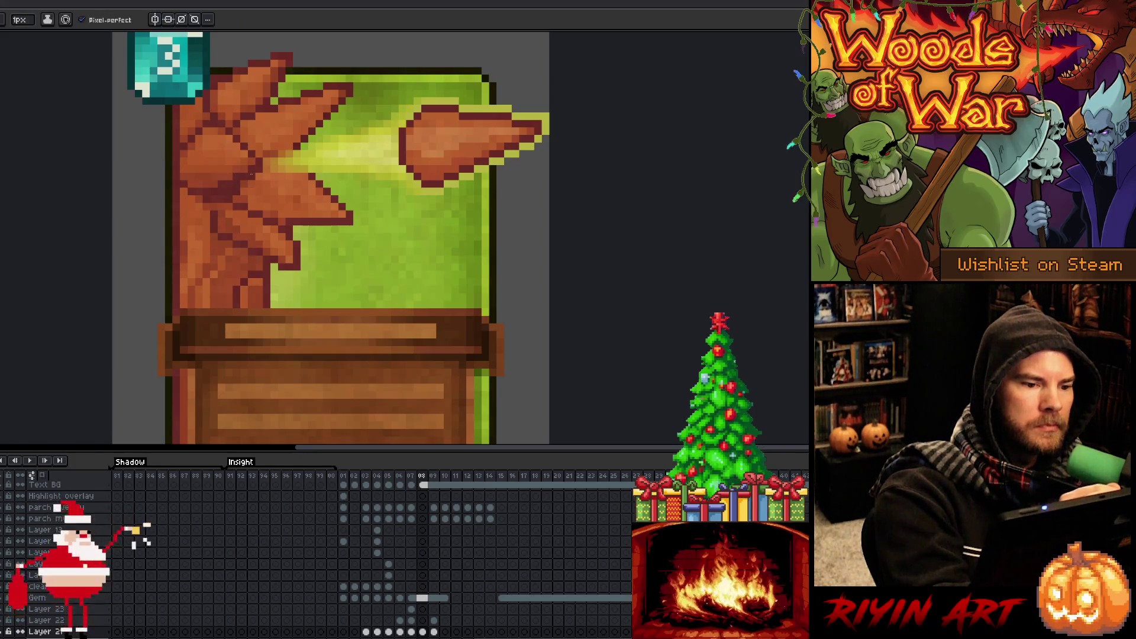
scroll(308, 190, "down", 4)
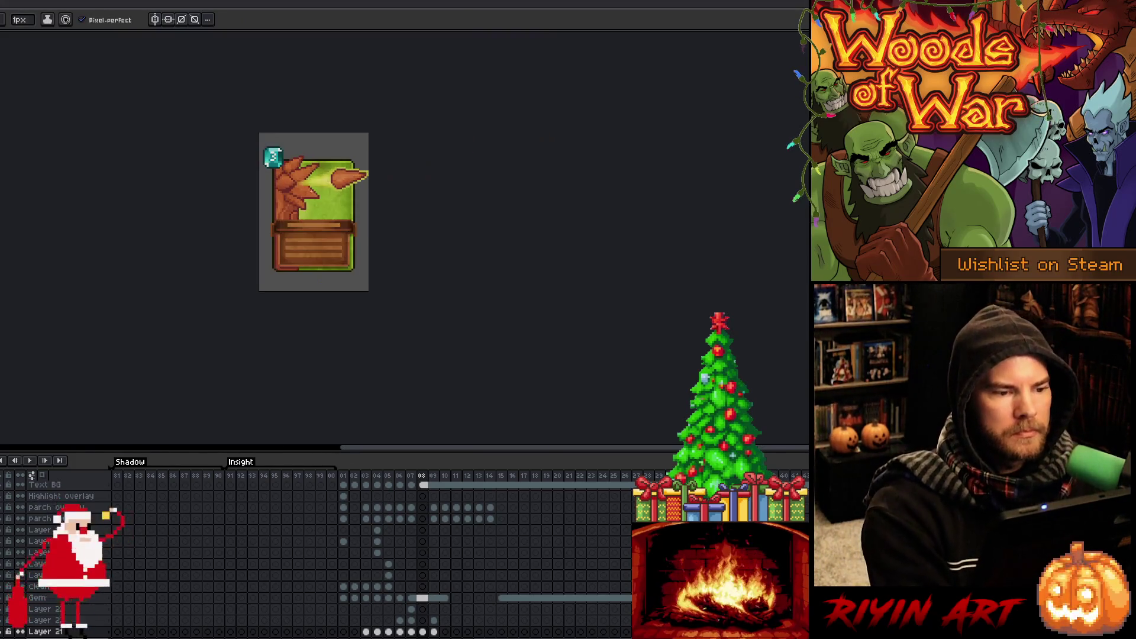
key("ctrl+s")
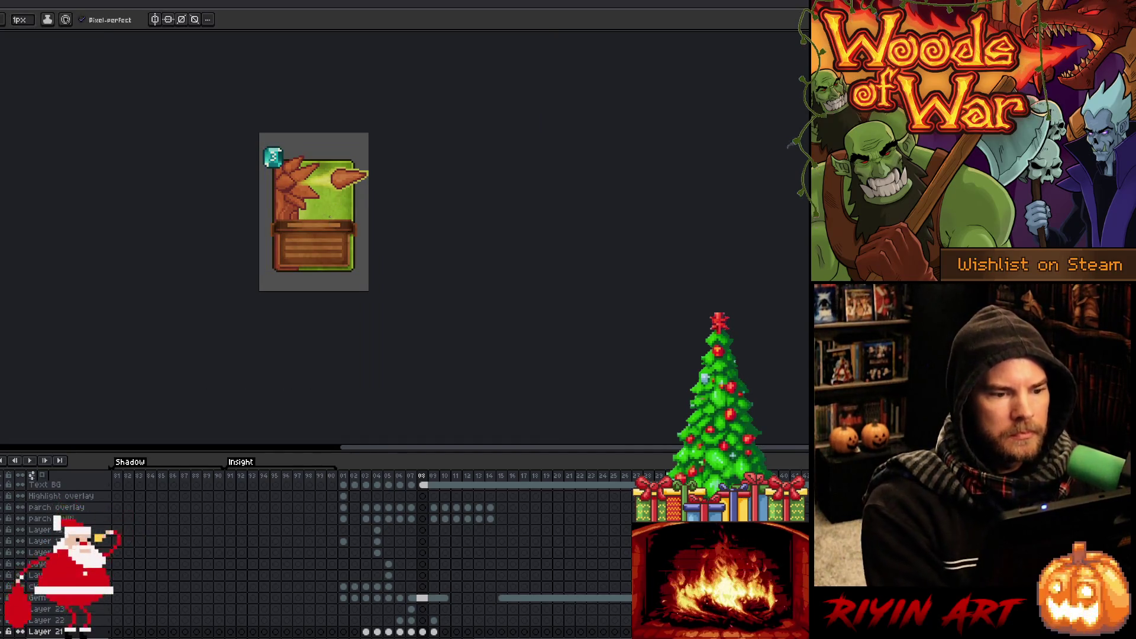
key("Right")
Zoom in on frame 09's saw blade and repaint its grey body pale blue.
scroll(331, 226, "up", 2)
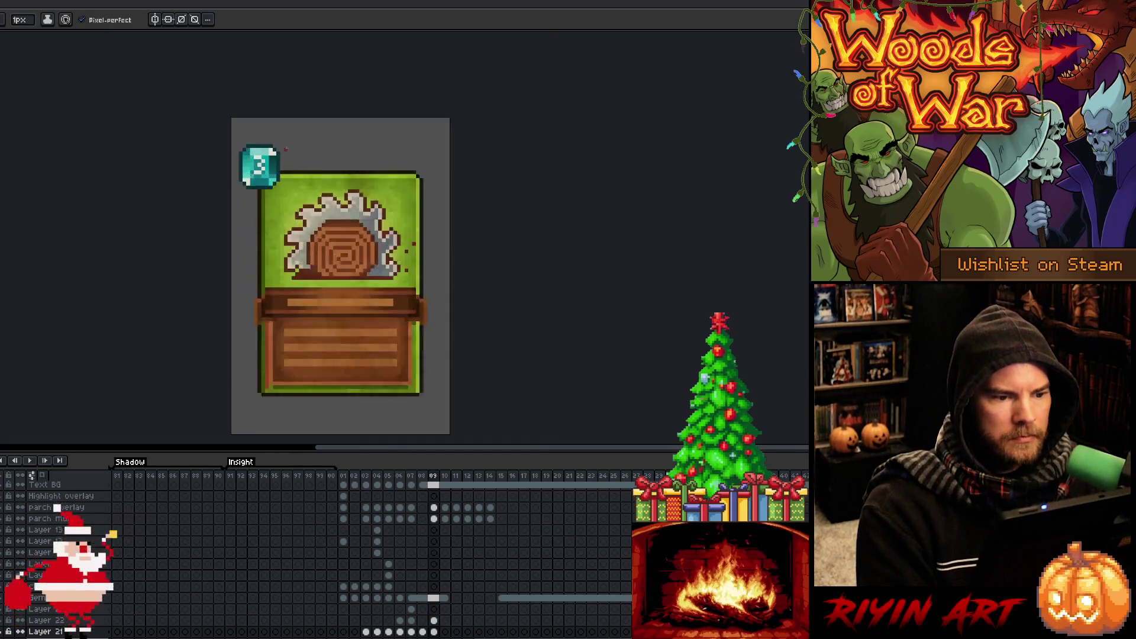
mouse_move(417, 311)
left_mouse_down()
mouse_move(386, 272)
mouse_move(342, 245)
left_mouse_up()
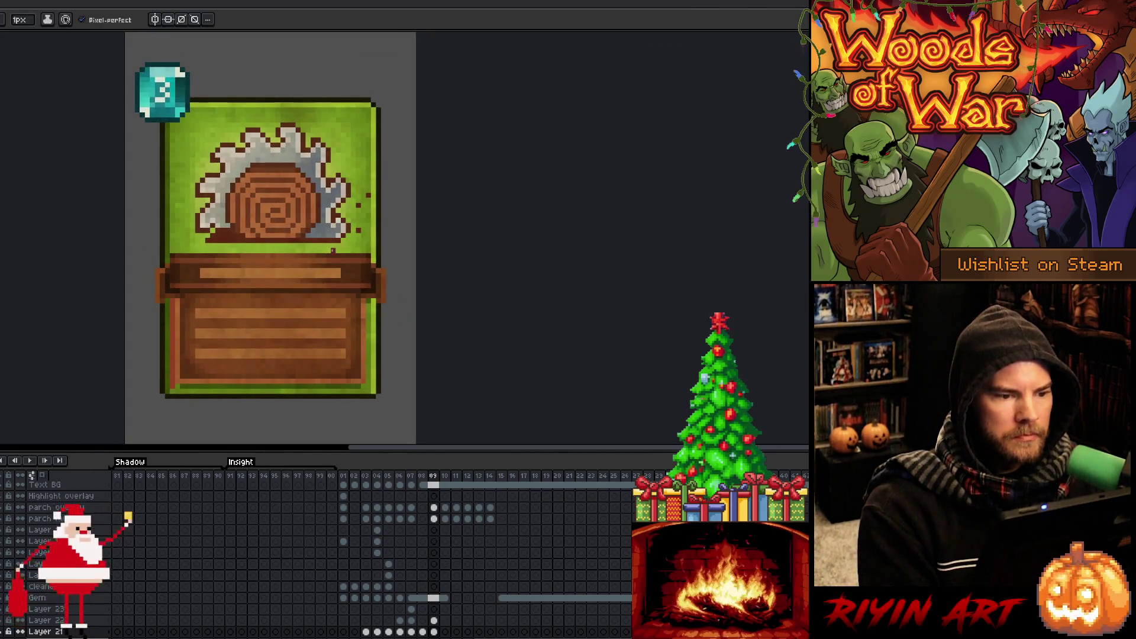
scroll(289, 265, "down", 2)
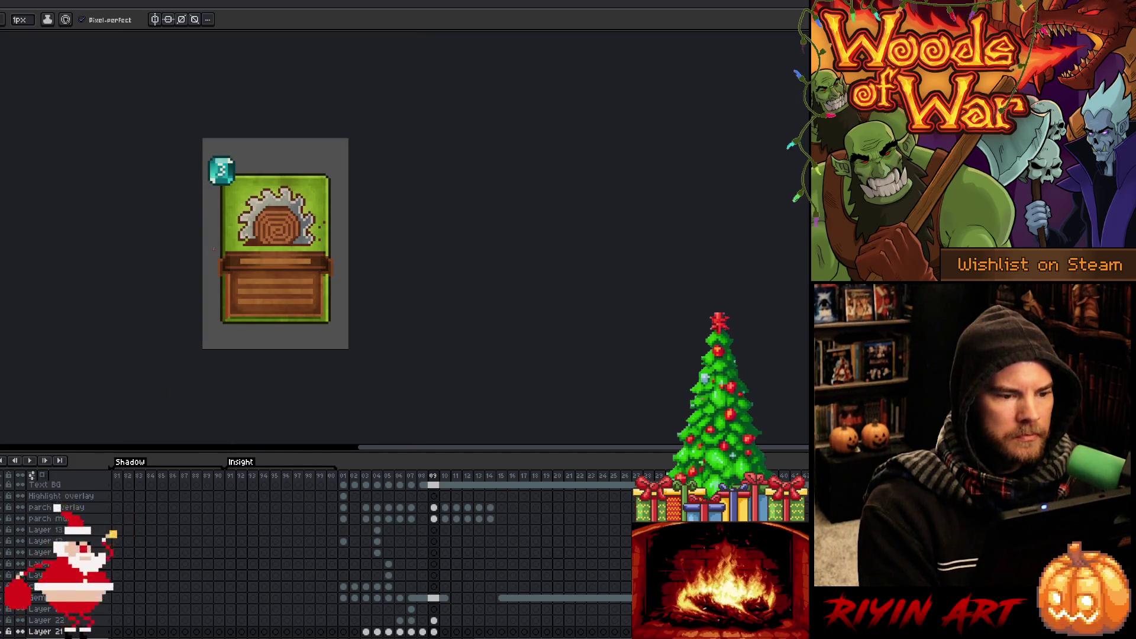
scroll(283, 242, "up", 3)
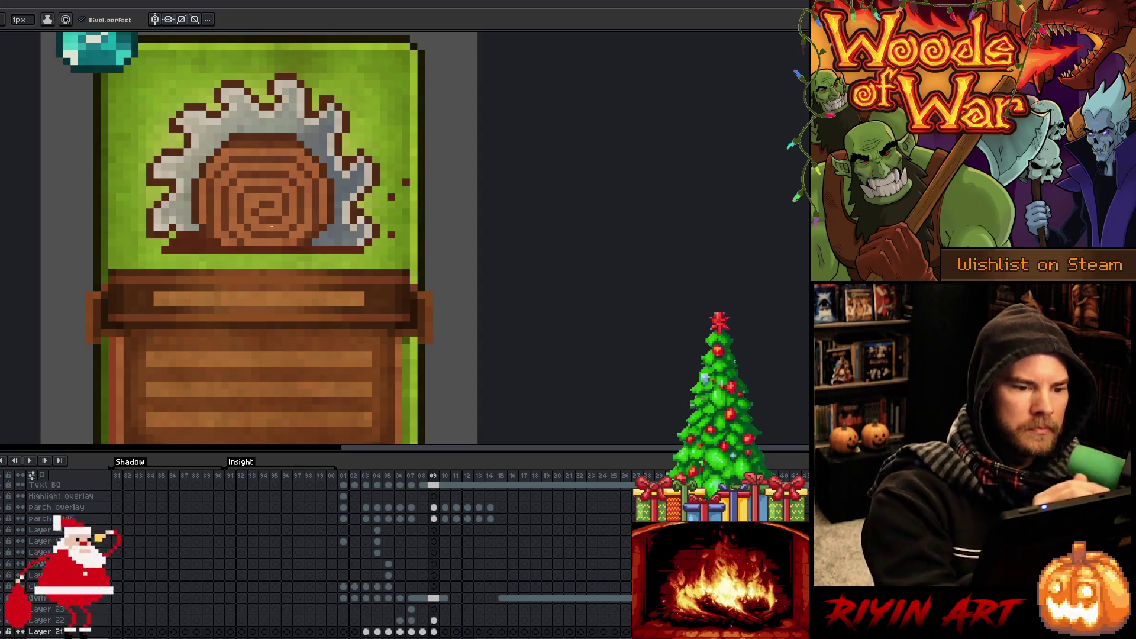
key("i")
key("b")
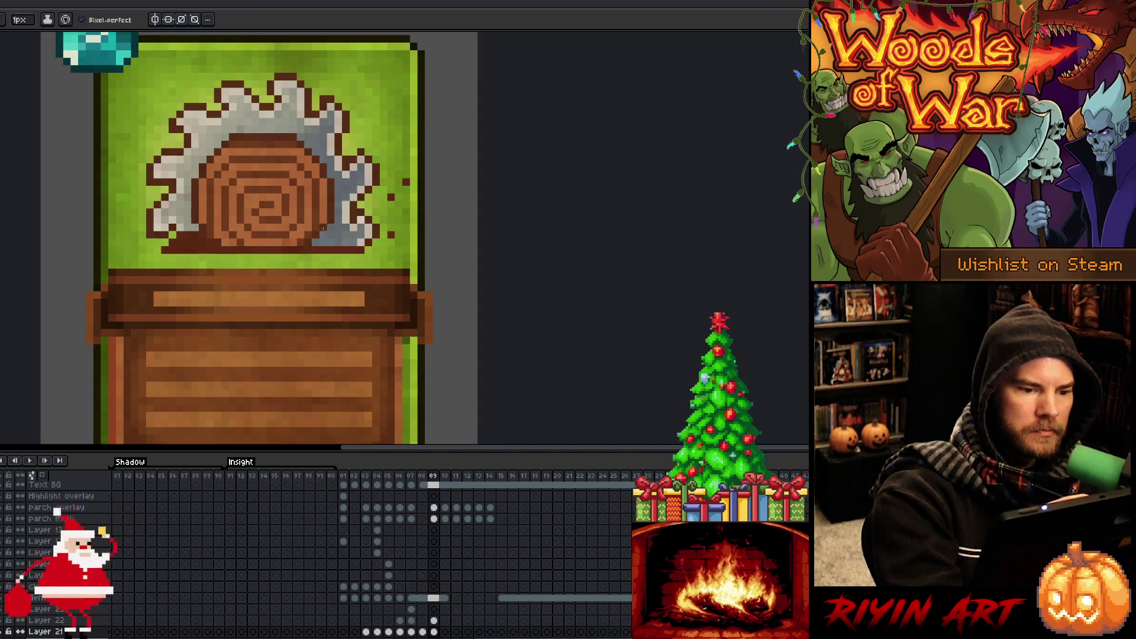
left_click(324, 227, "alt")
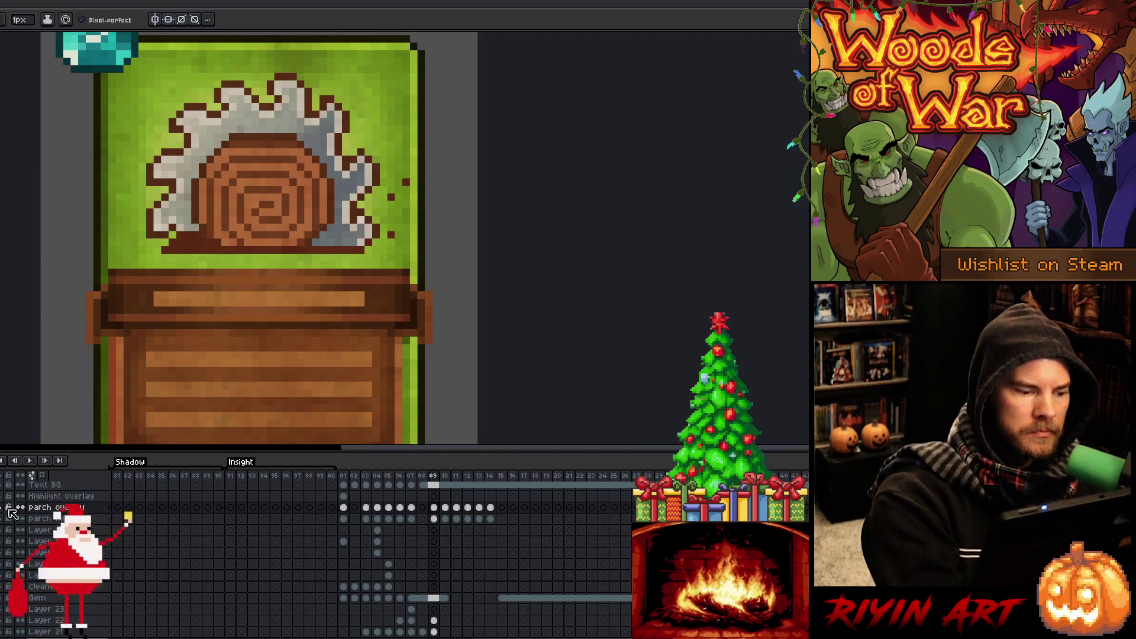
key("ctrl+z")
left_click(329, 237, "alt")
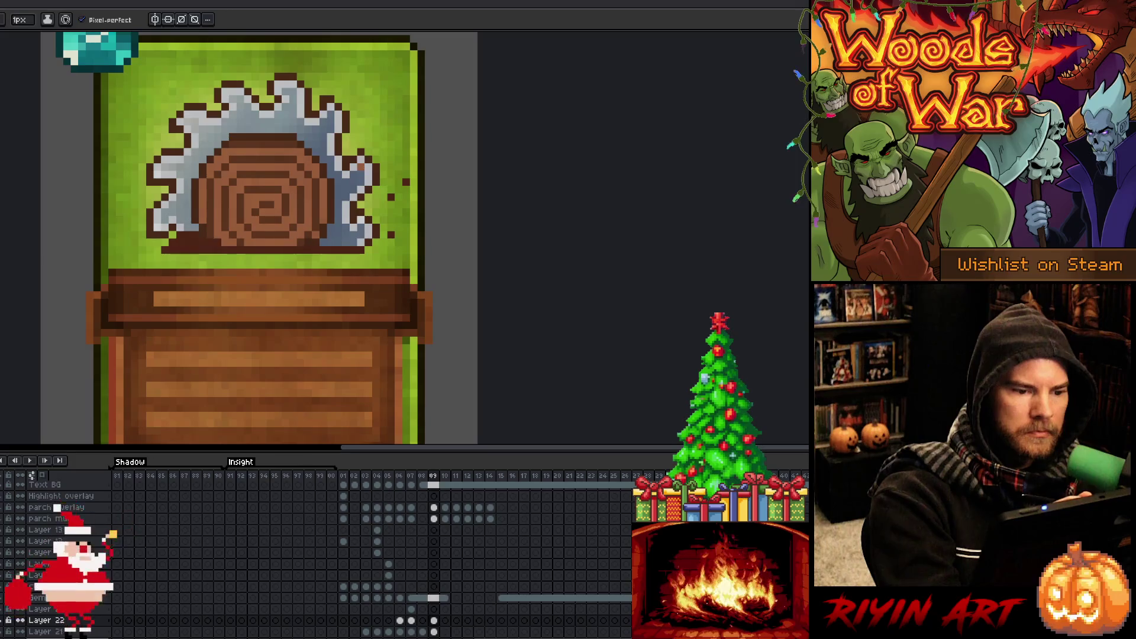
scroll(375, 204, "down", 5)
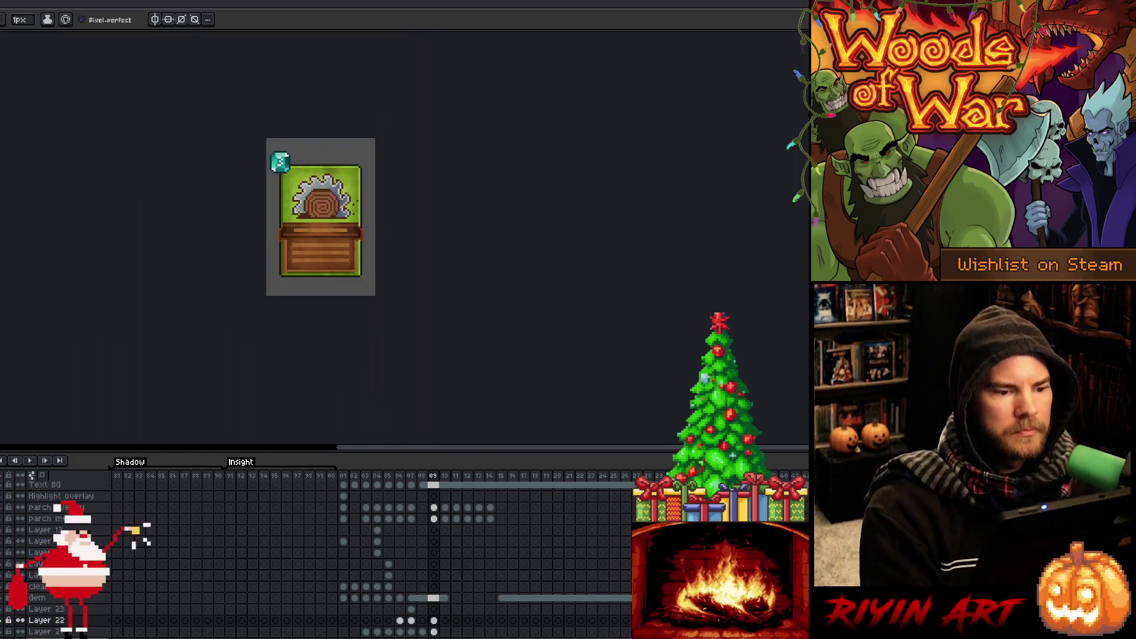
scroll(336, 244, "up", 5)
scroll(337, 244, "up", 1)
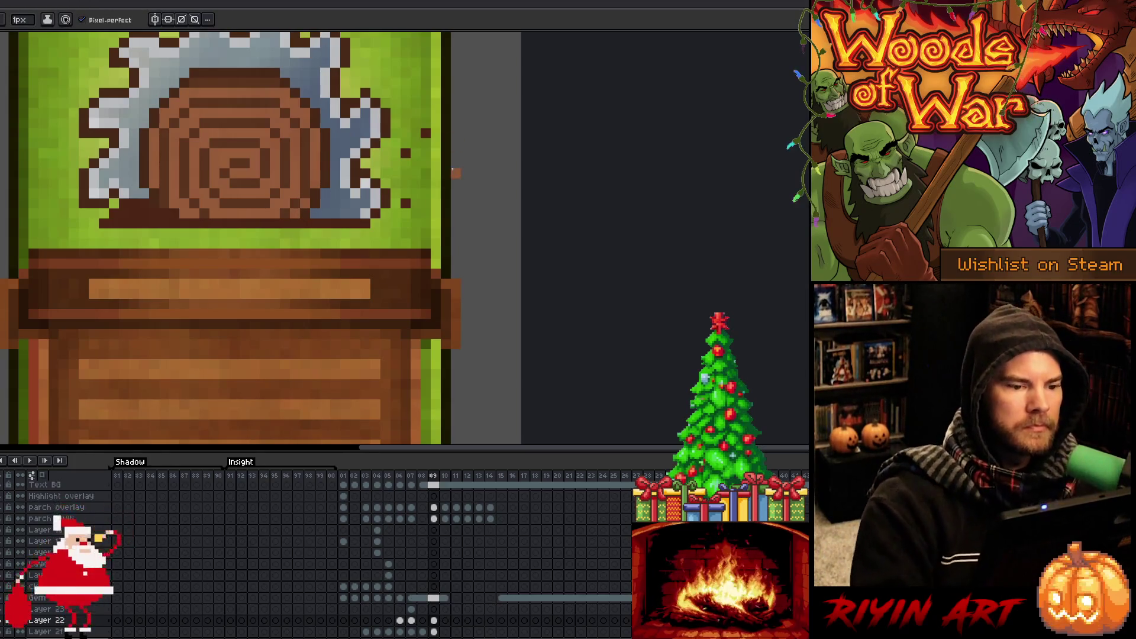
scroll(469, 188, "down", 4)
scroll(484, 211, "up", 2)
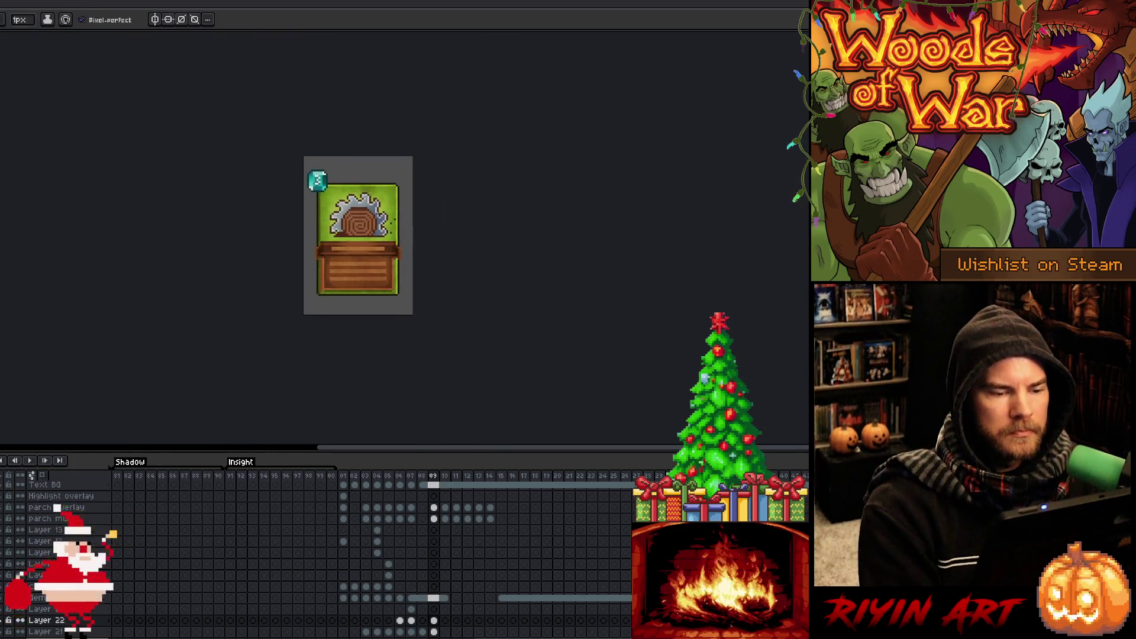
scroll(345, 208, "up", 3)
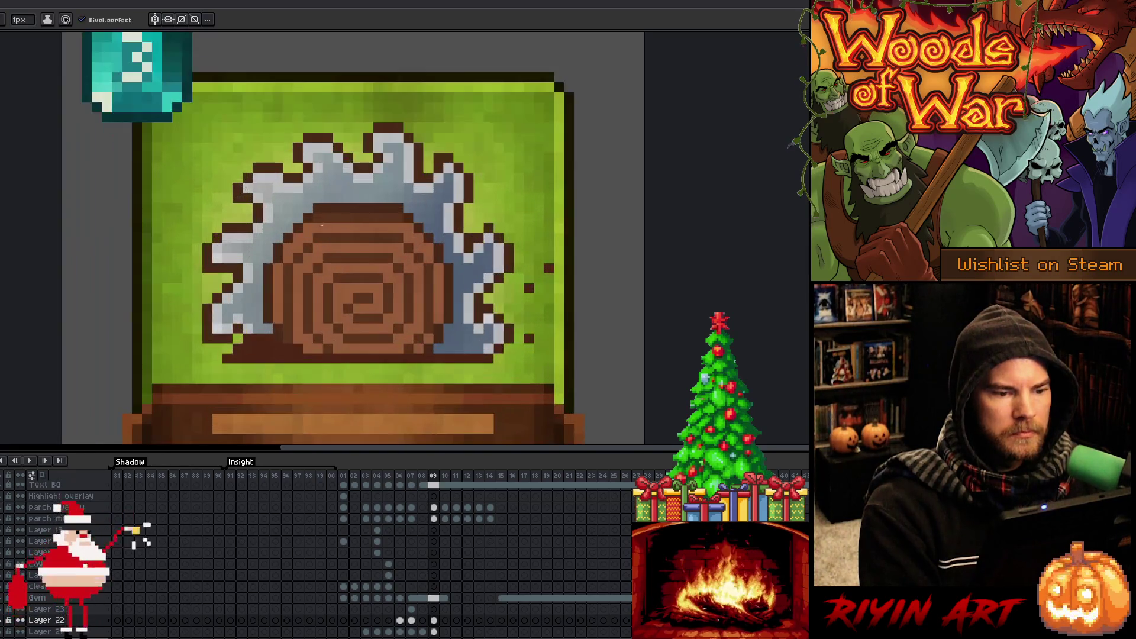
left_click(379, 222, "alt")
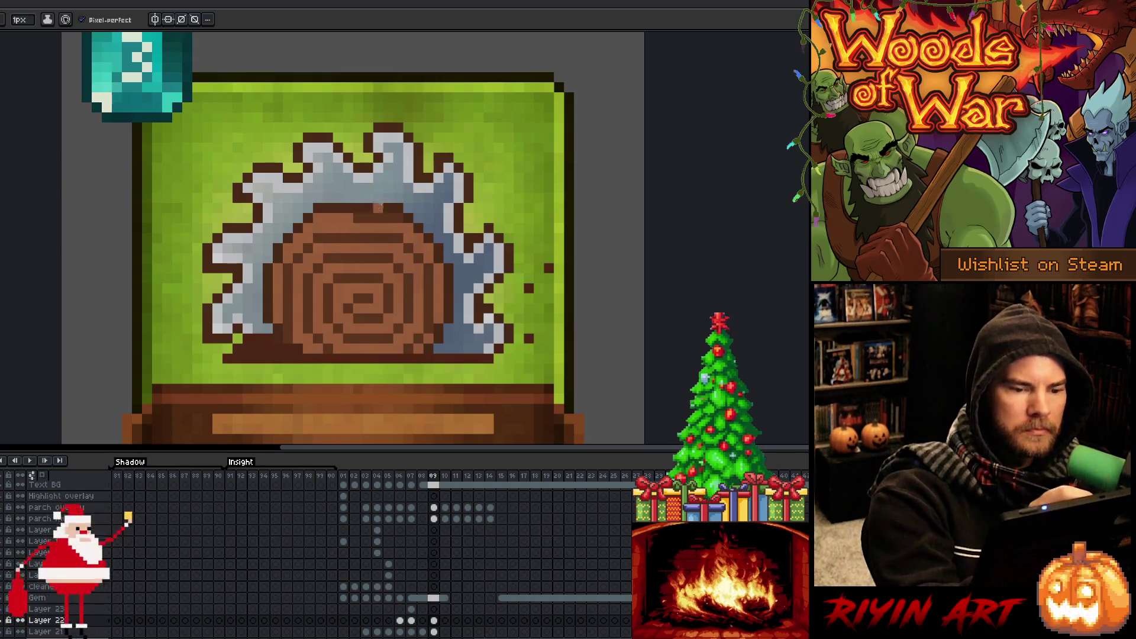
scroll(408, 192, "down", 5)
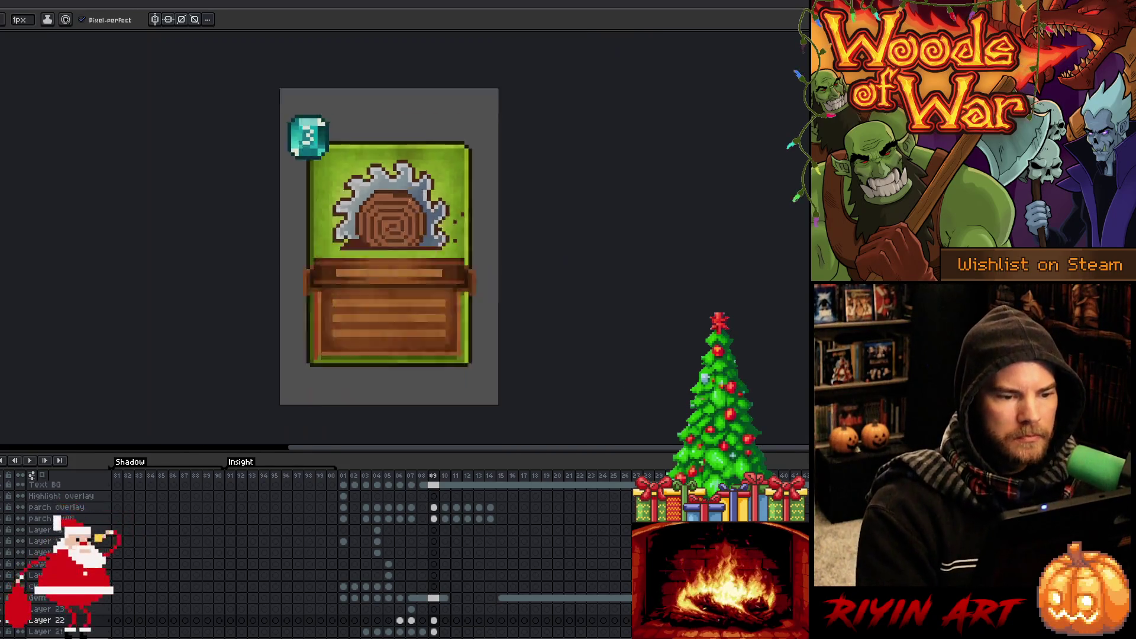
scroll(409, 195, "down", 1)
scroll(405, 204, "up", 5)
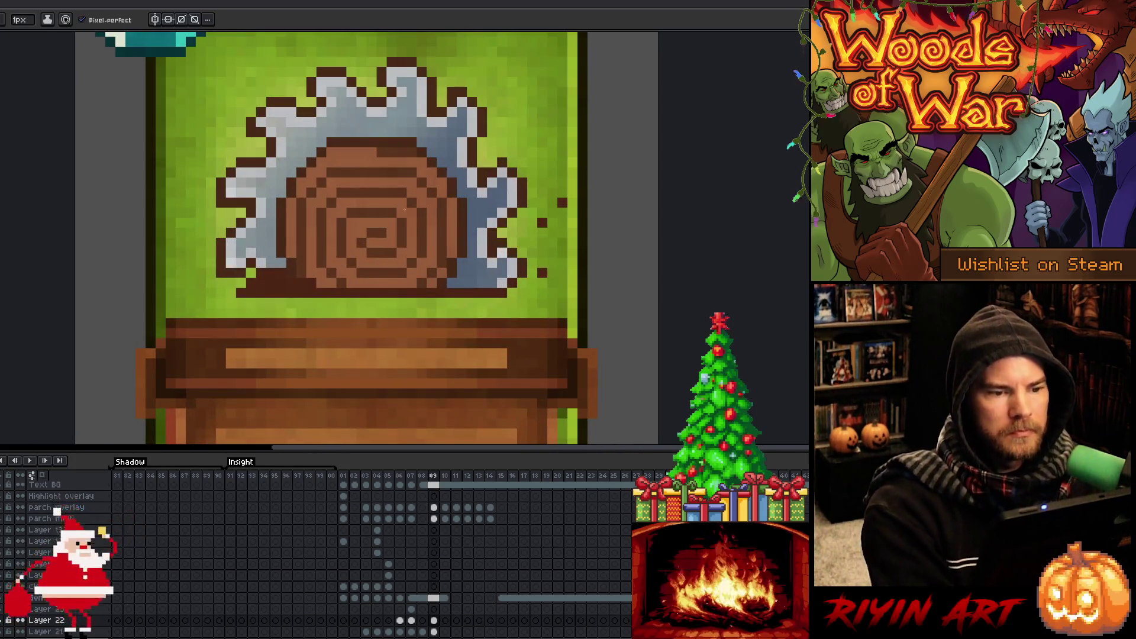
scroll(404, 211, "down", 5)
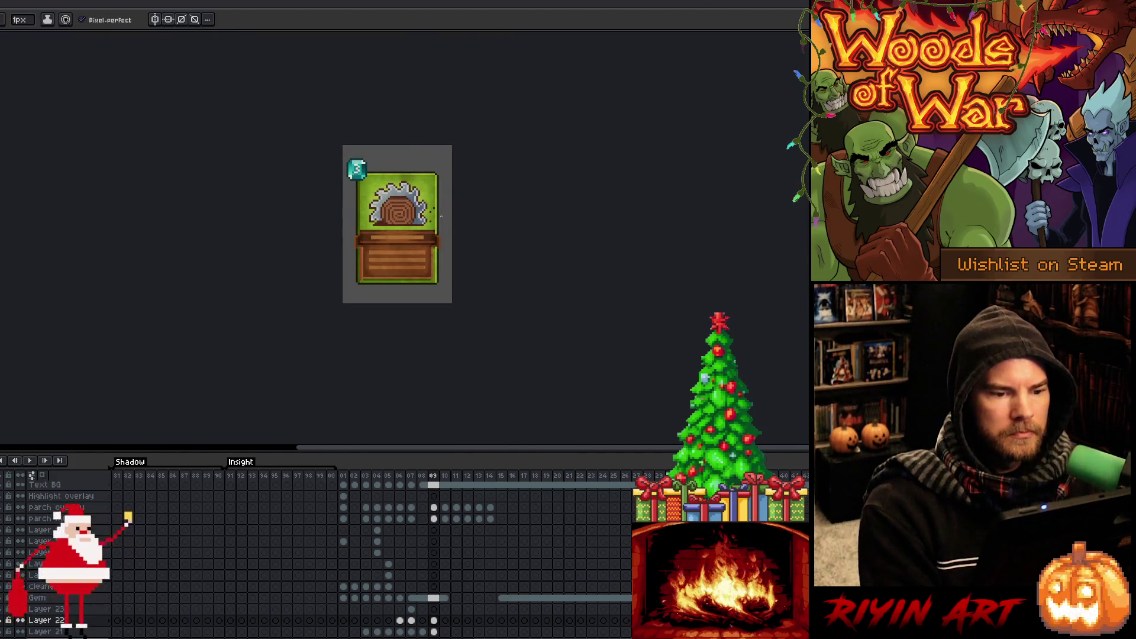
scroll(441, 216, "up", 1)
scroll(440, 216, "down", 1)
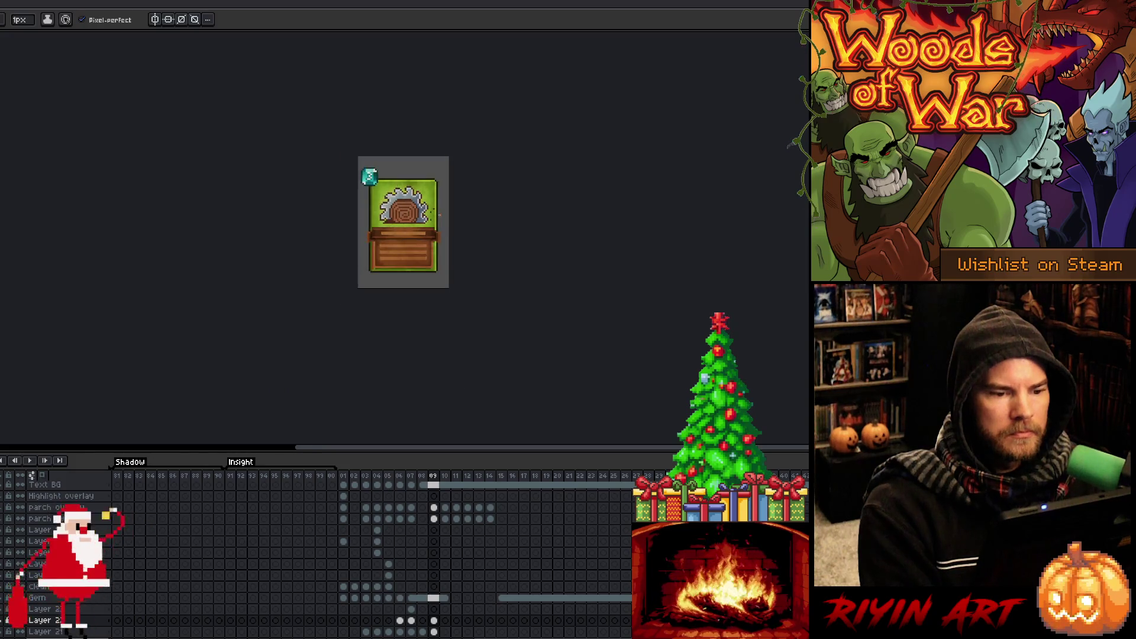
scroll(440, 215, "up", 1)
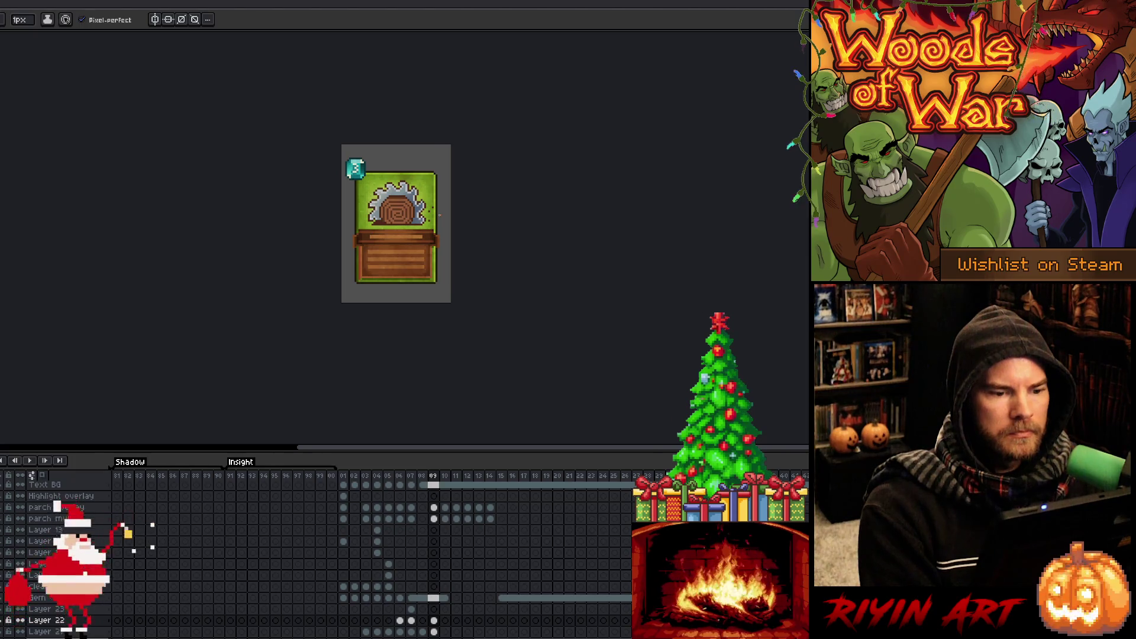
scroll(440, 215, "up", 1)
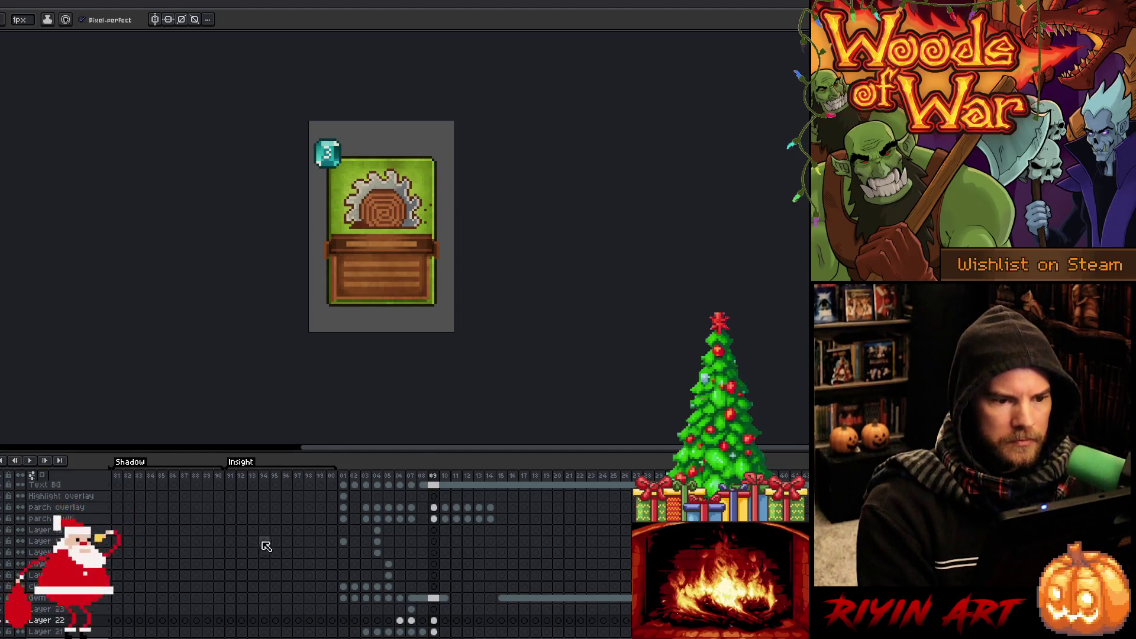
left_click(411, 477)
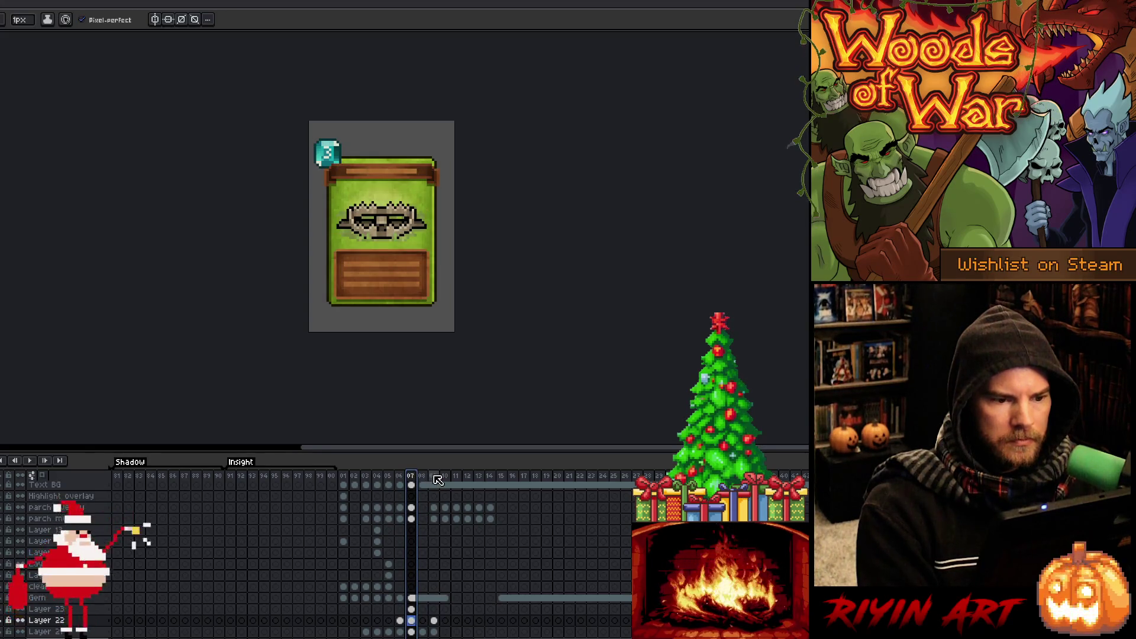
left_click(434, 477)
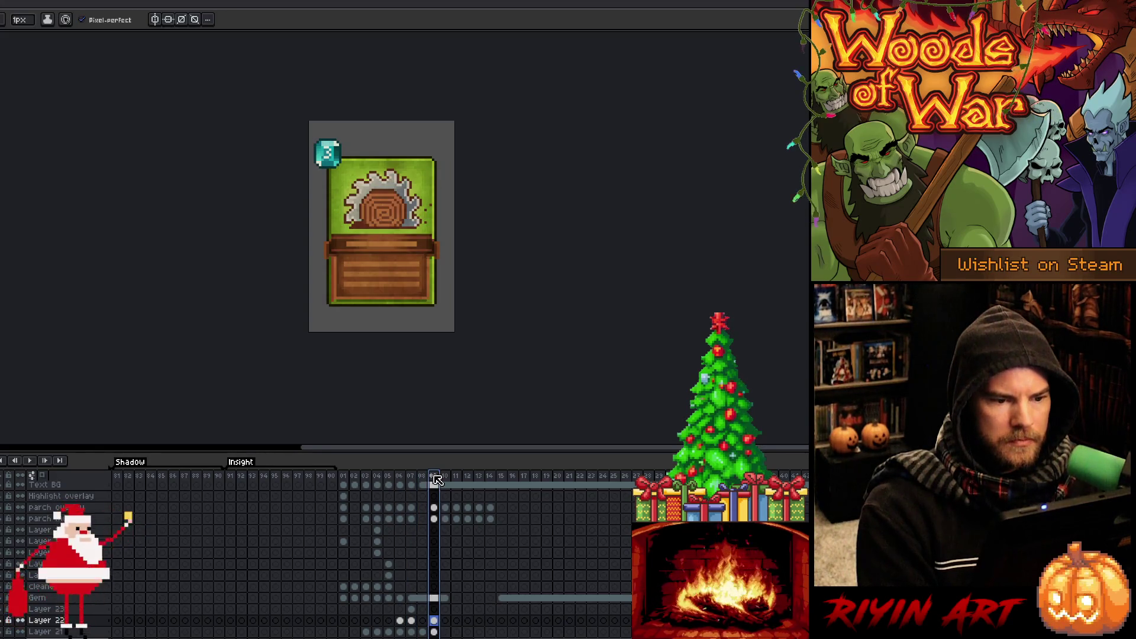
left_click(433, 609)
left_click(435, 621)
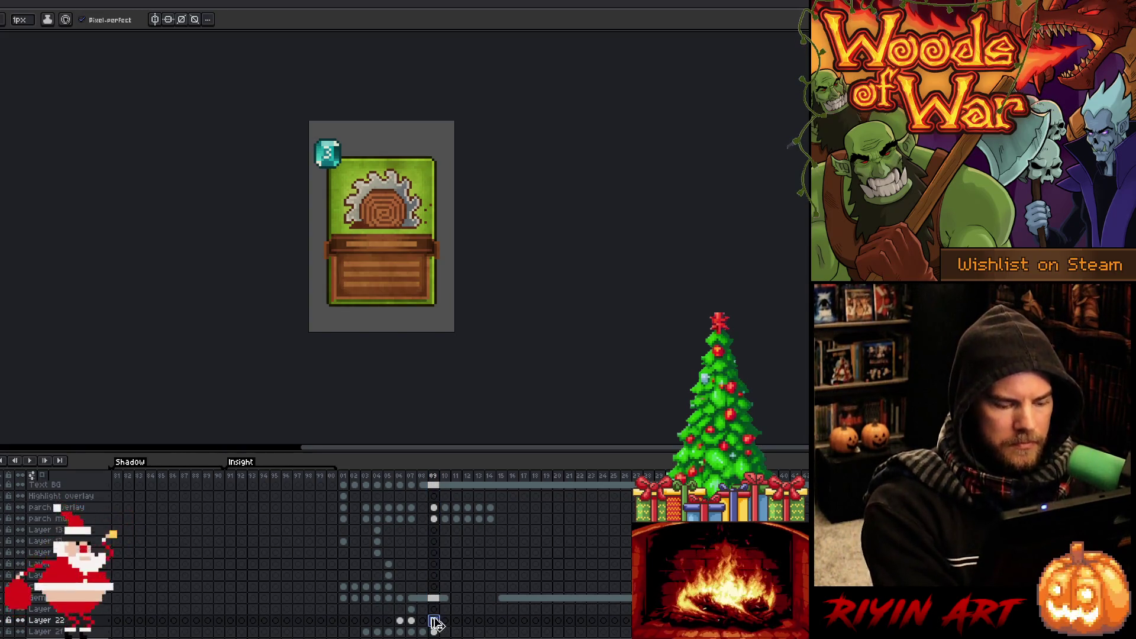
left_click(435, 610)
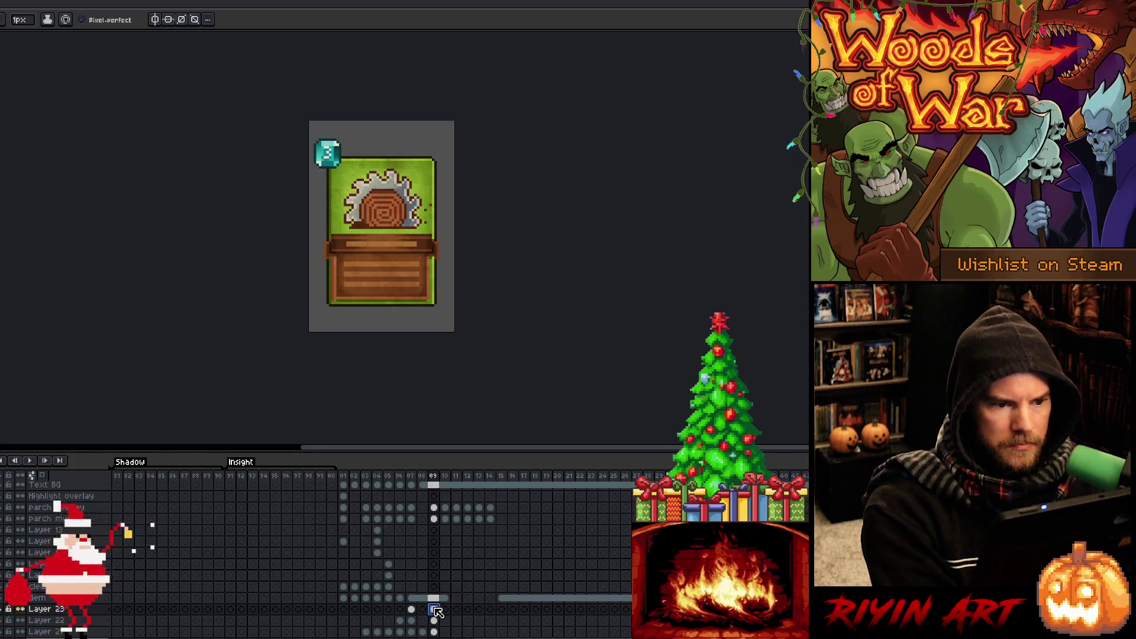
left_click(401, 479)
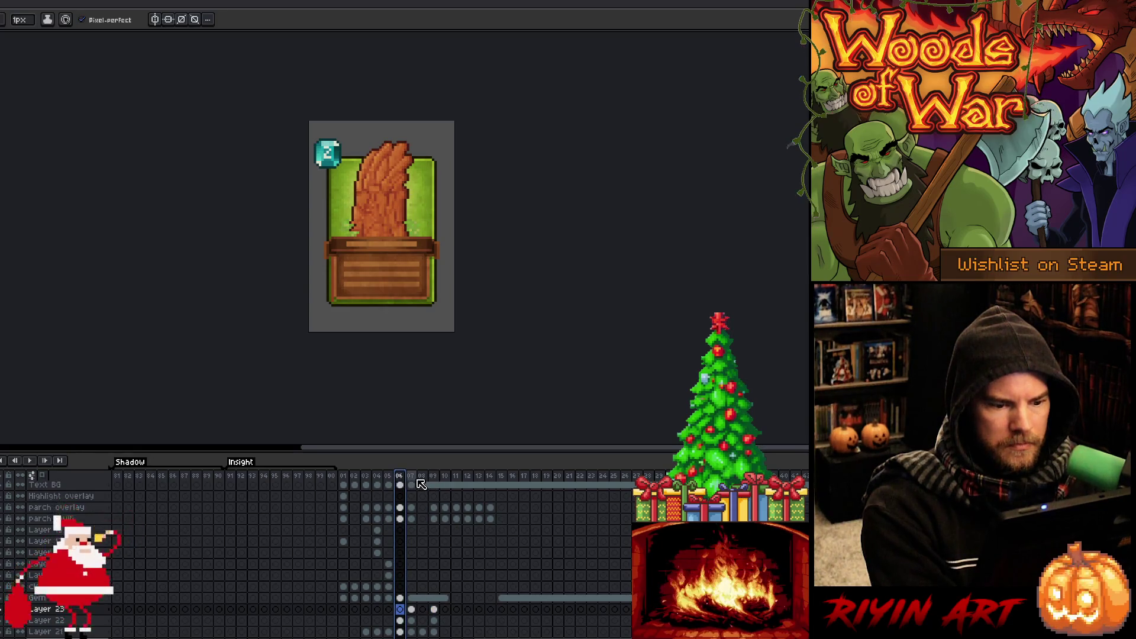
left_click(416, 479)
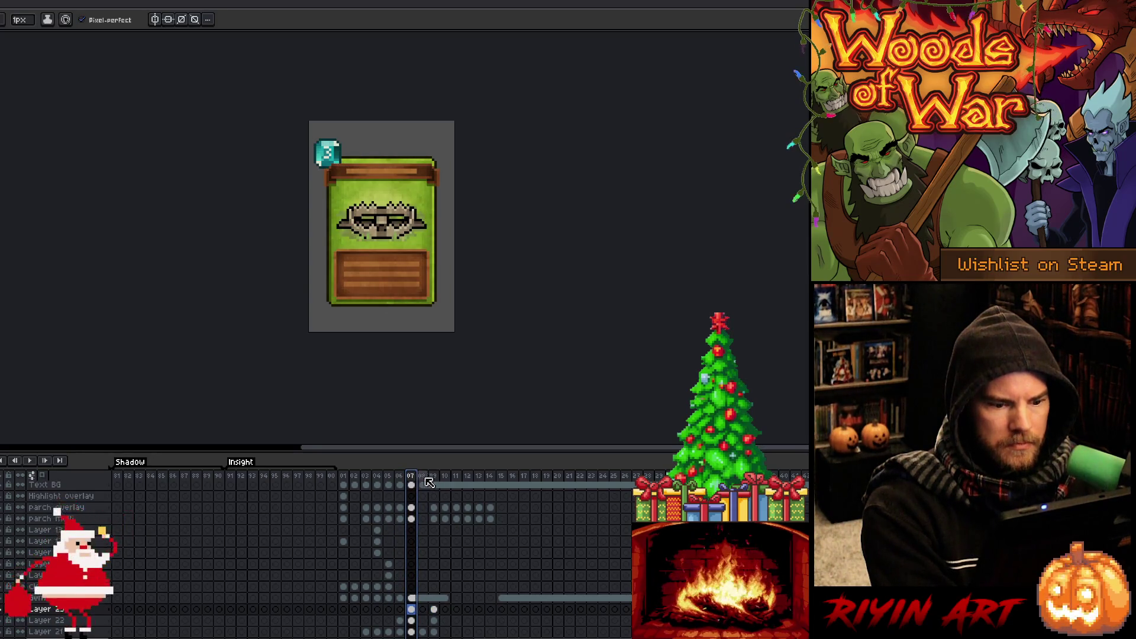
left_click(439, 478)
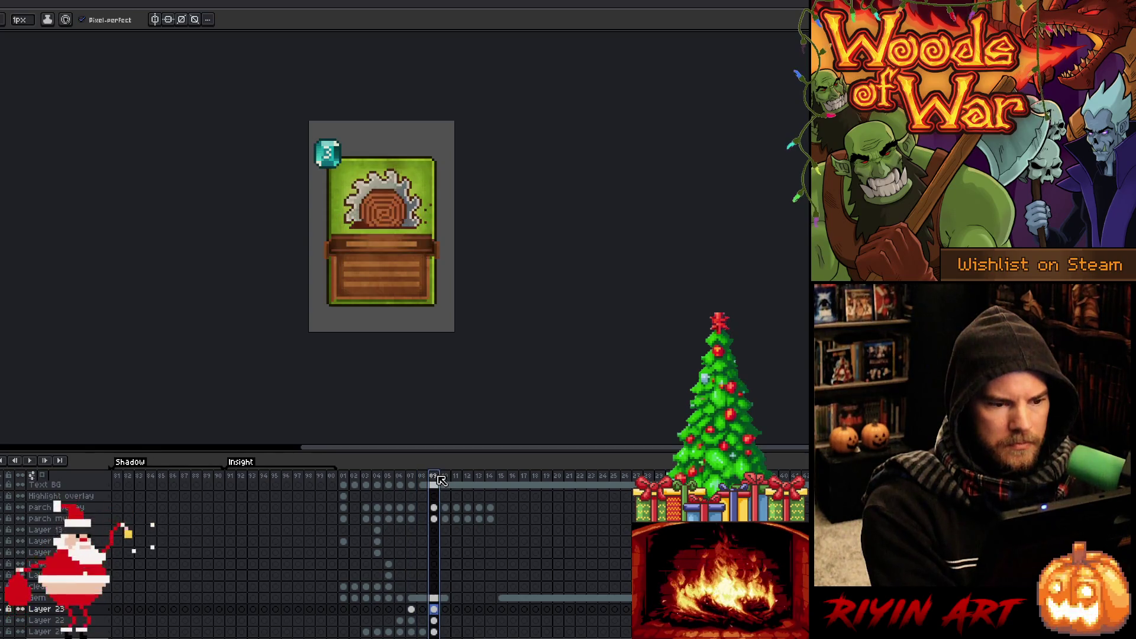
left_click(413, 479)
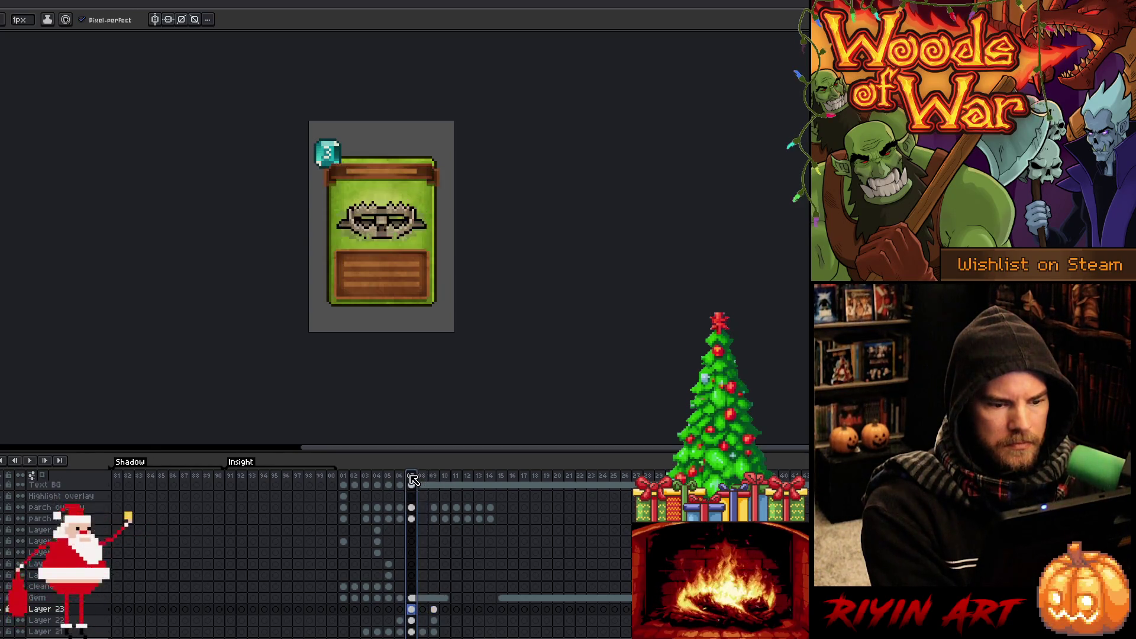
left_click(439, 478)
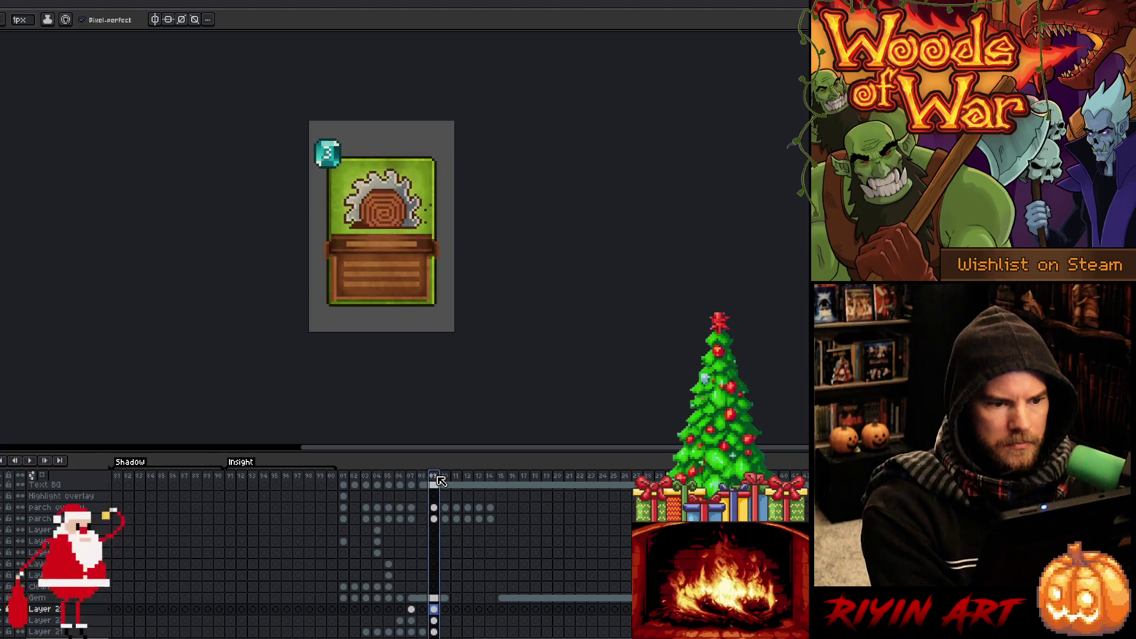
scroll(394, 195, "up", 1)
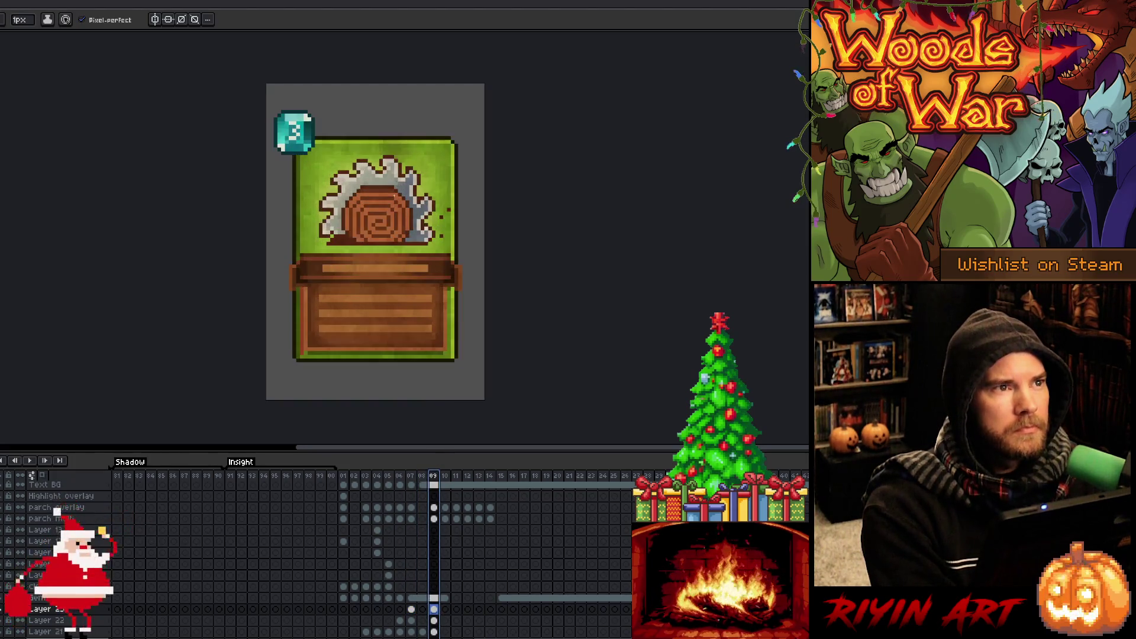
Advance to the next card on frame 10 and pan the view up and left.
right_click(410, 282)
key("Escape")
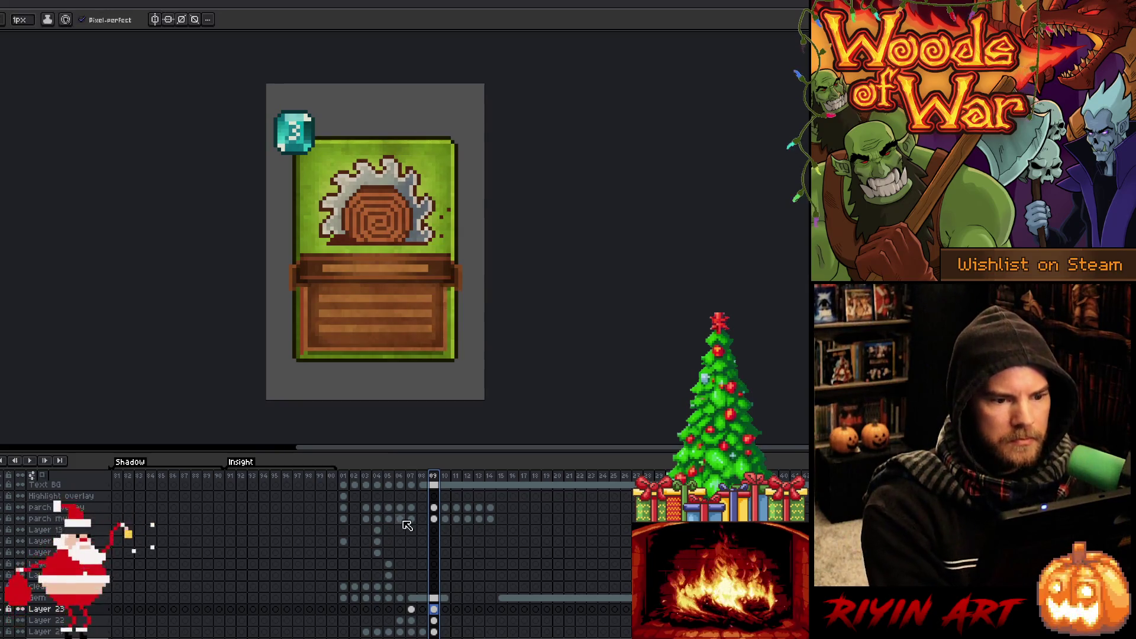
key("Right")
key("h")
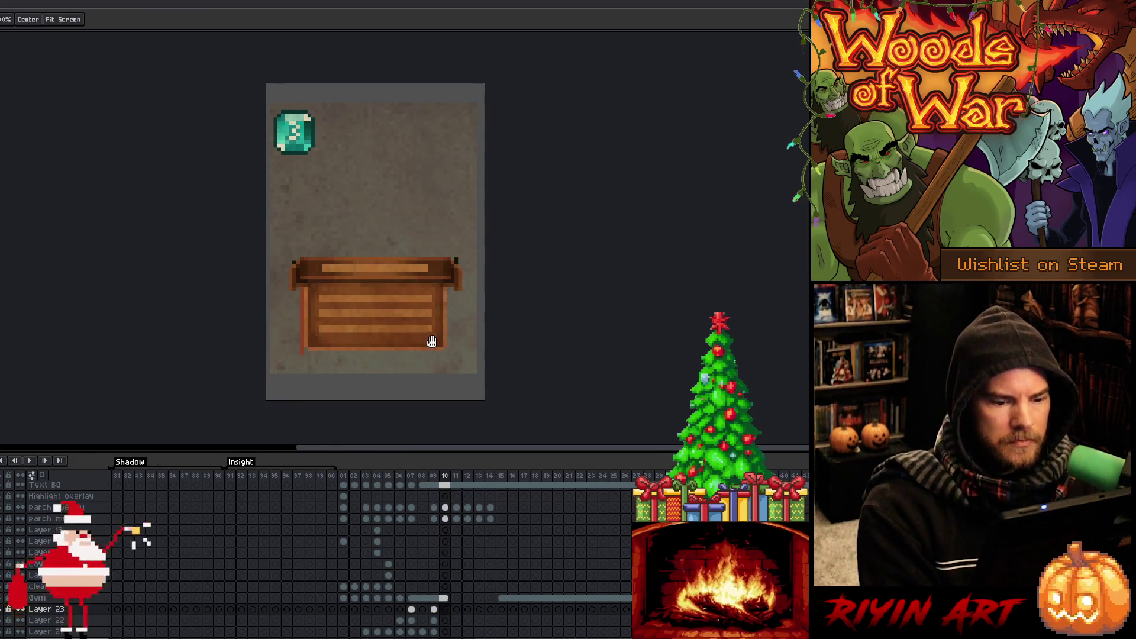
left_click_drag(431, 337, 355, 280)
scroll(432, 615, "down", 3)
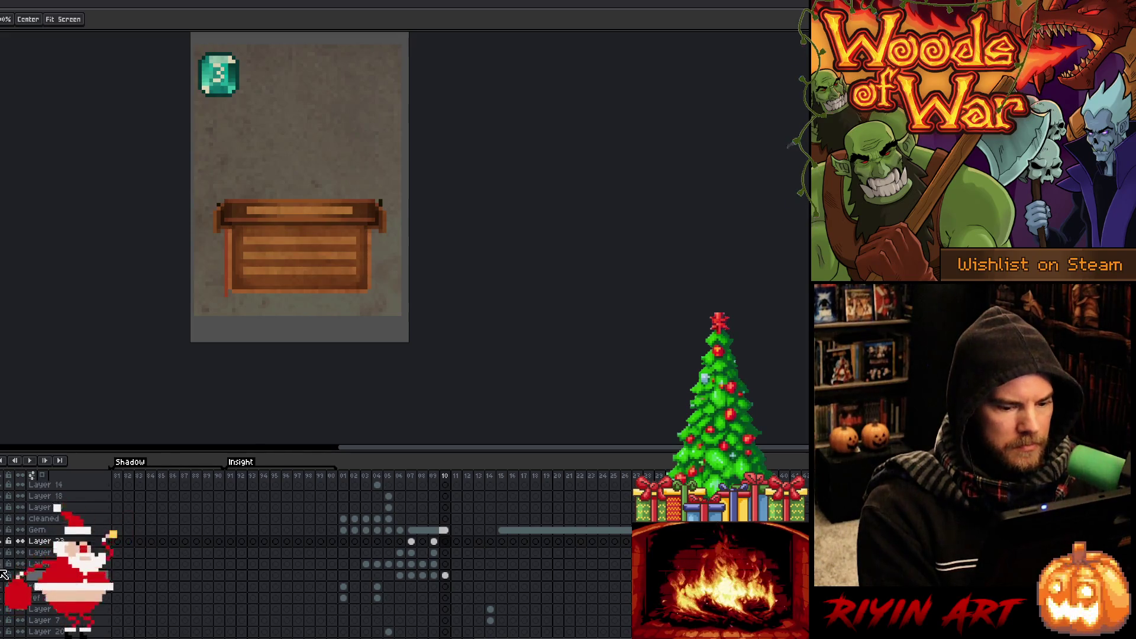
scroll(317, 578, "down", 1)
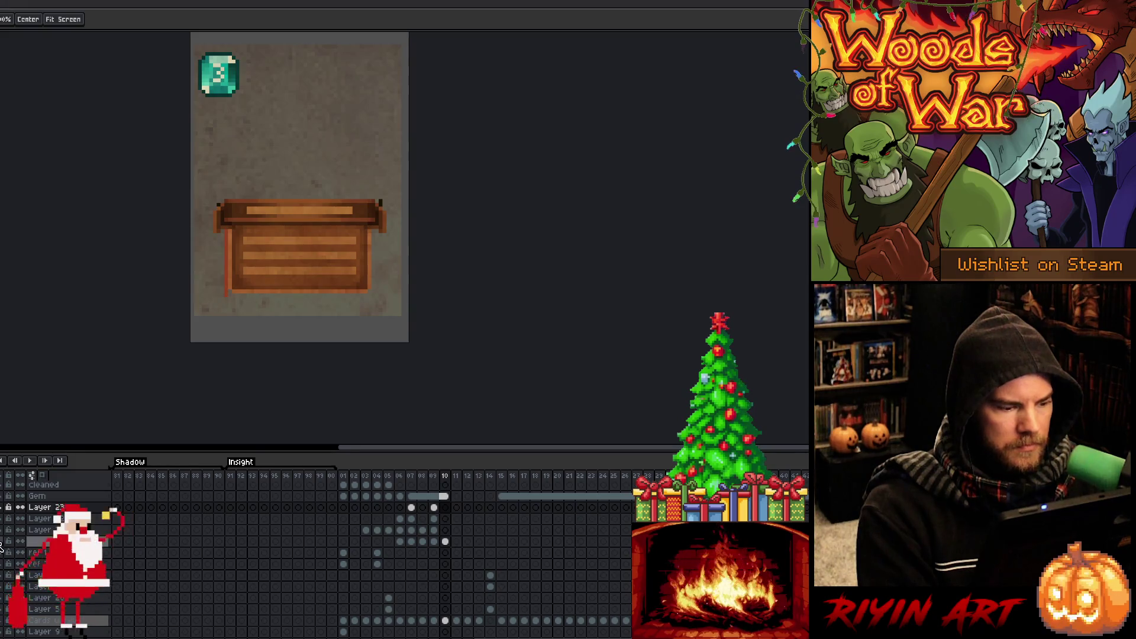
Compare the card with and without the plant art and yellow border, leave them removed, then select the frame-10 cels.
key("ctrl+z")
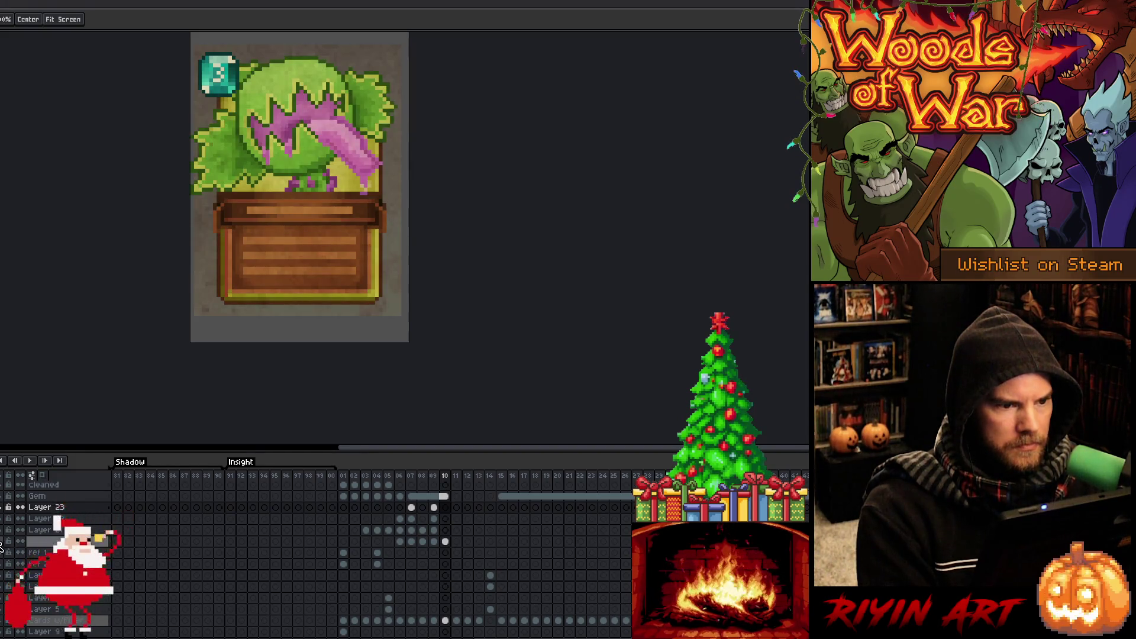
key("ctrl+y")
scroll(296, 603, "down", 1)
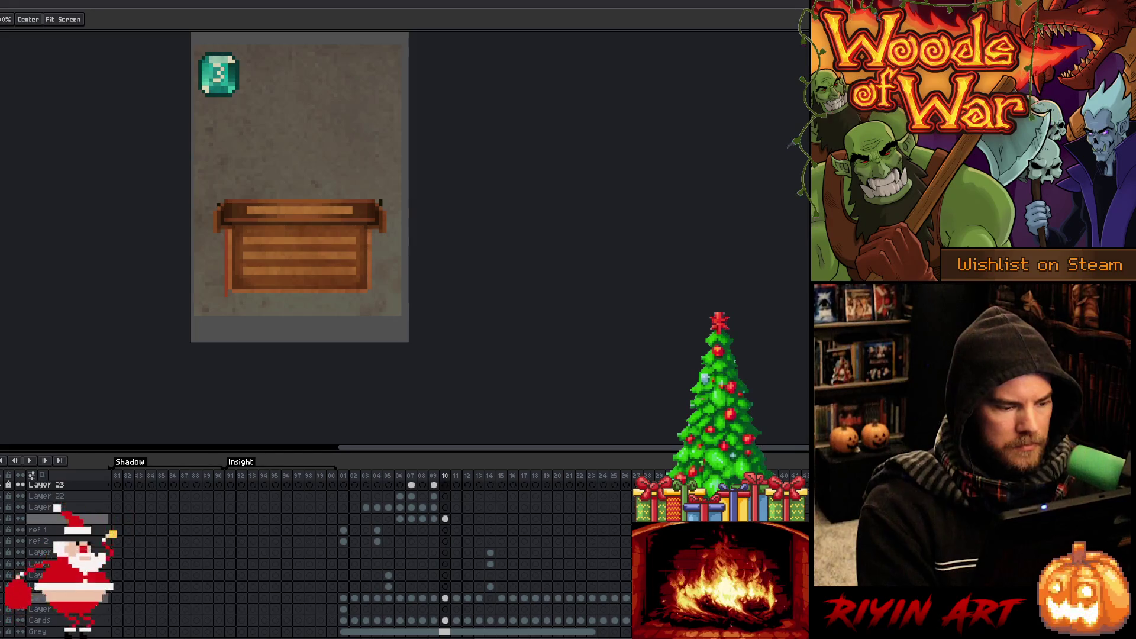
key("ctrl+z")
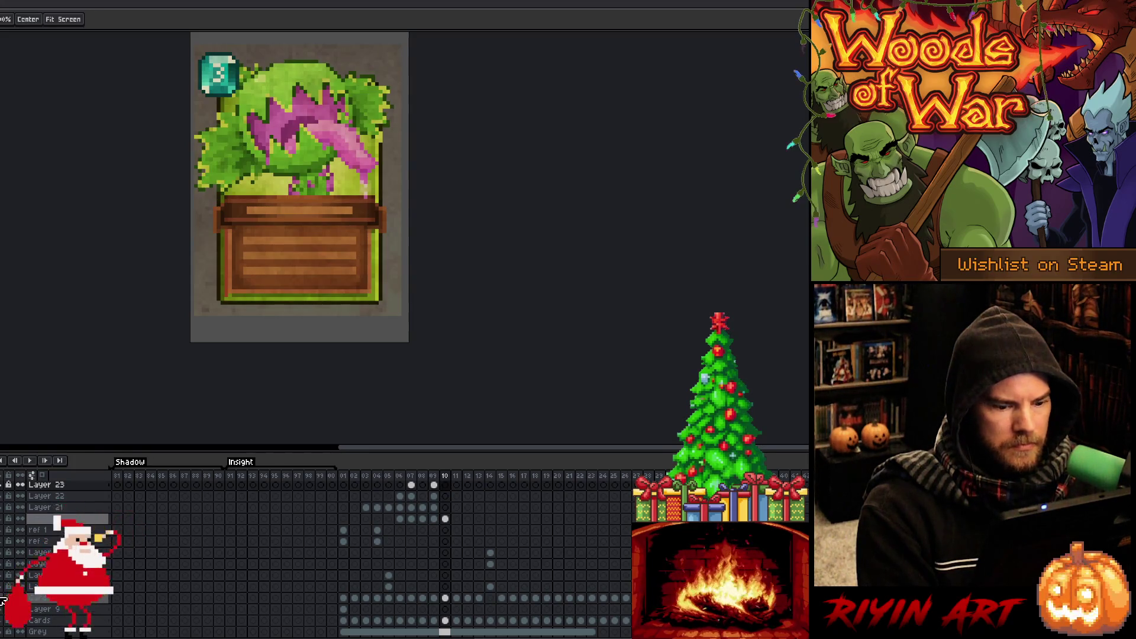
key("ctrl+y")
left_click(447, 598)
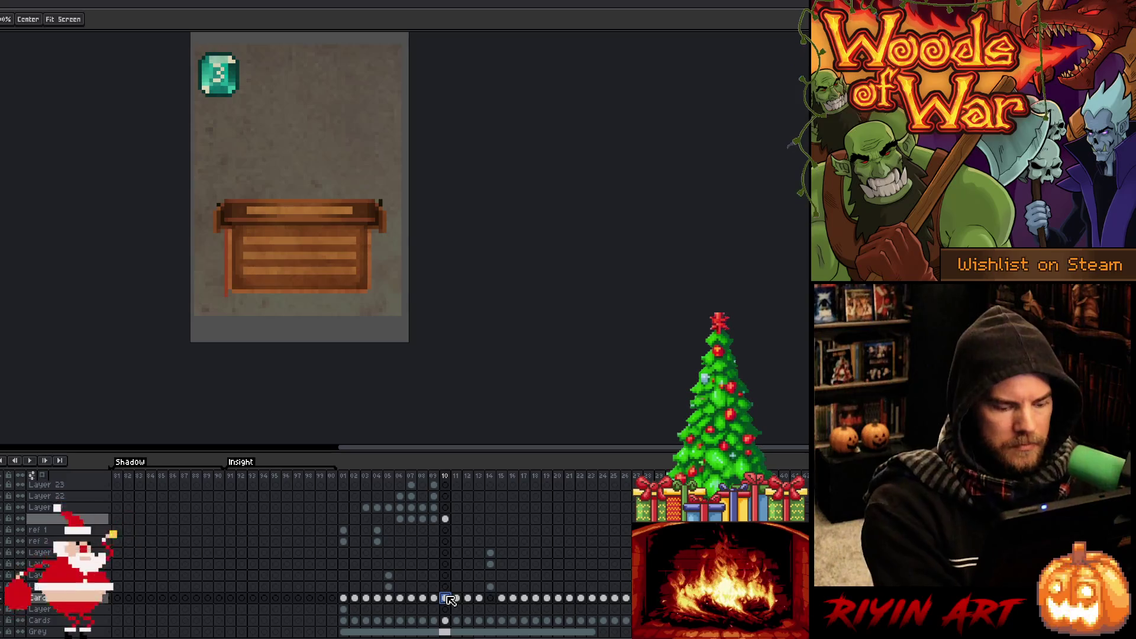
scroll(449, 561, "up", 4)
left_click(446, 555)
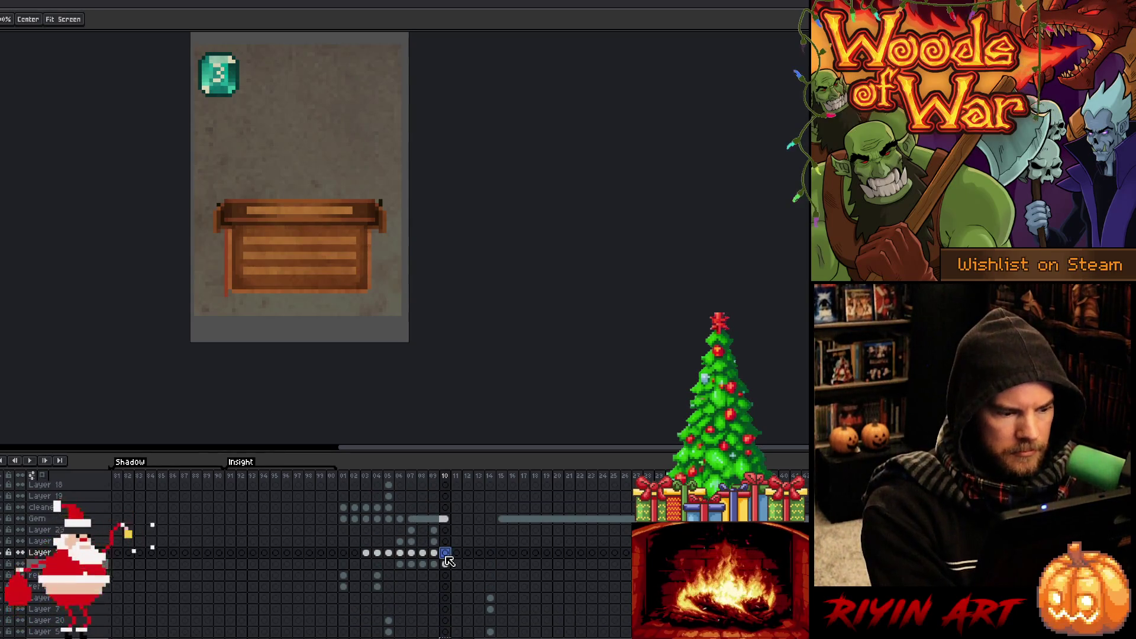
Open Layer 22's properties and select Layer 21's frame-10 cel holding the plant.
double_click(446, 540)
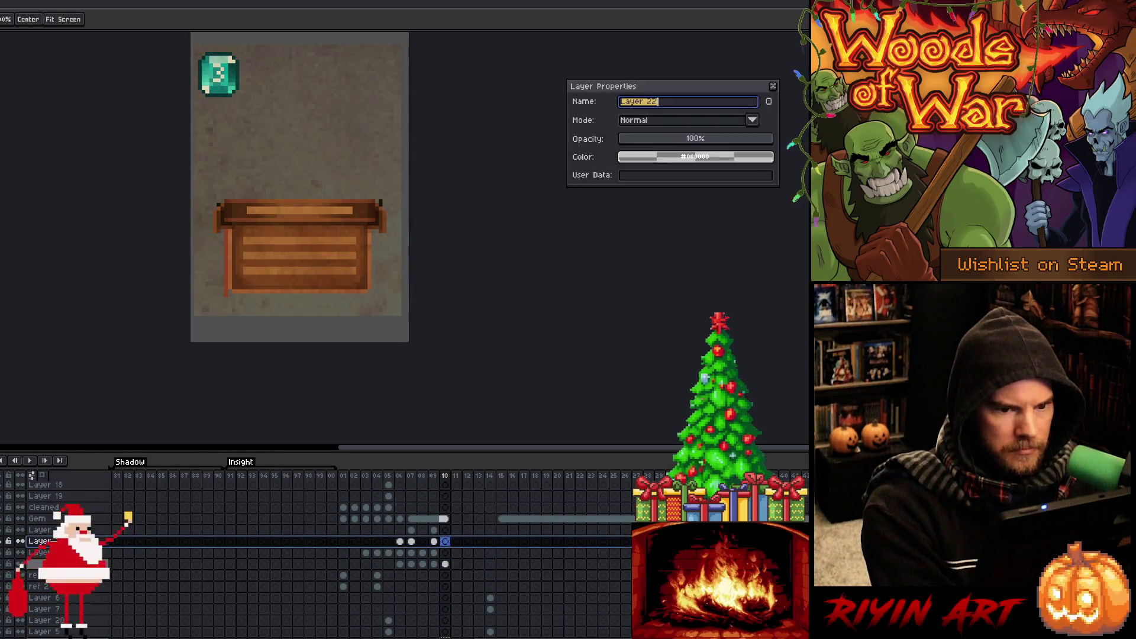
left_click(446, 553)
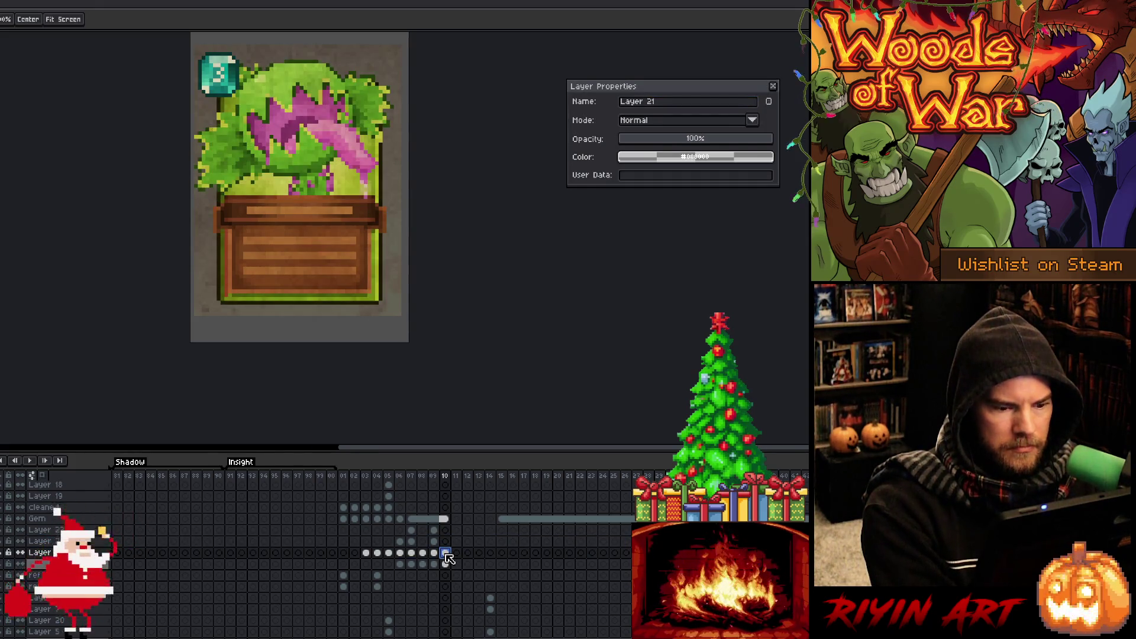
scroll(450, 559, "up", 5)
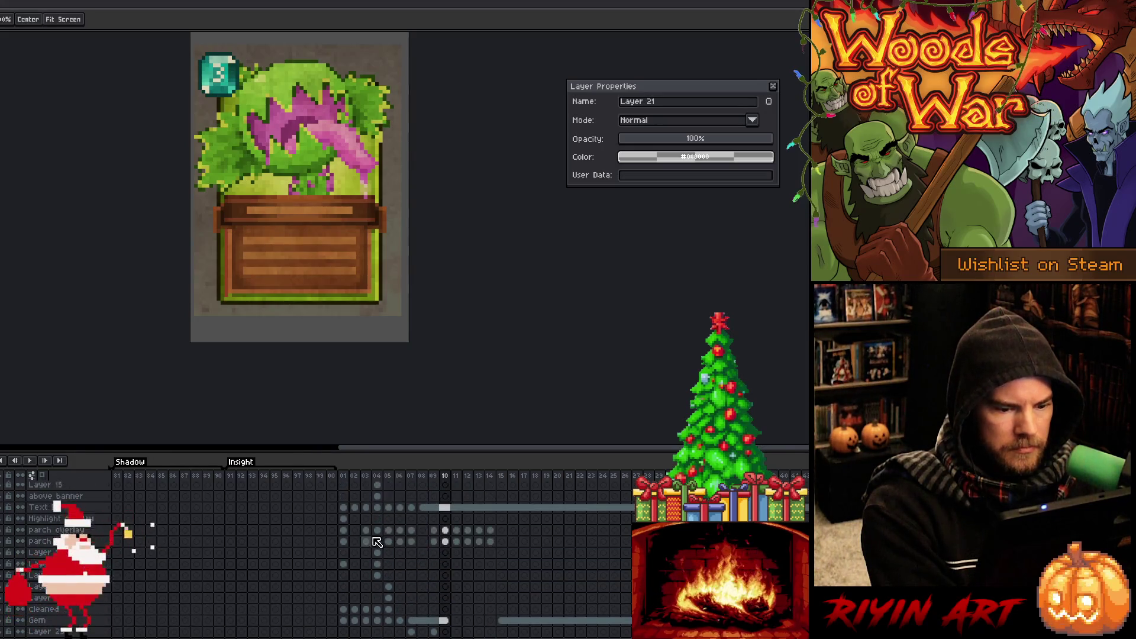
Hide the parchment texture and the card backdrop, selecting the Small layer.
left_click(3, 538)
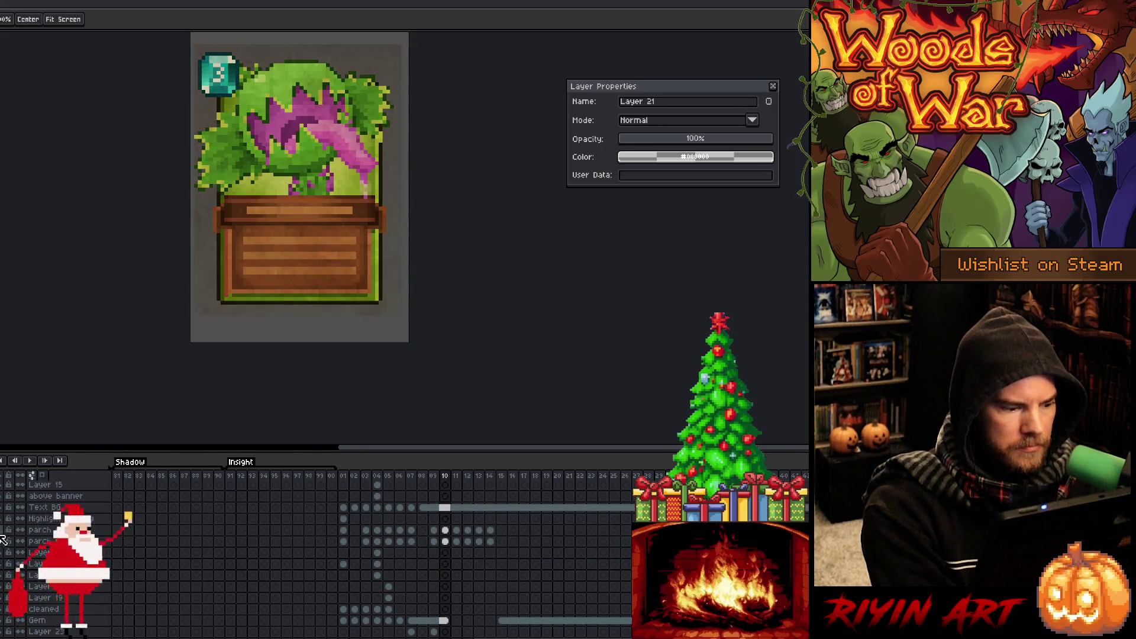
scroll(328, 541, "down", 4)
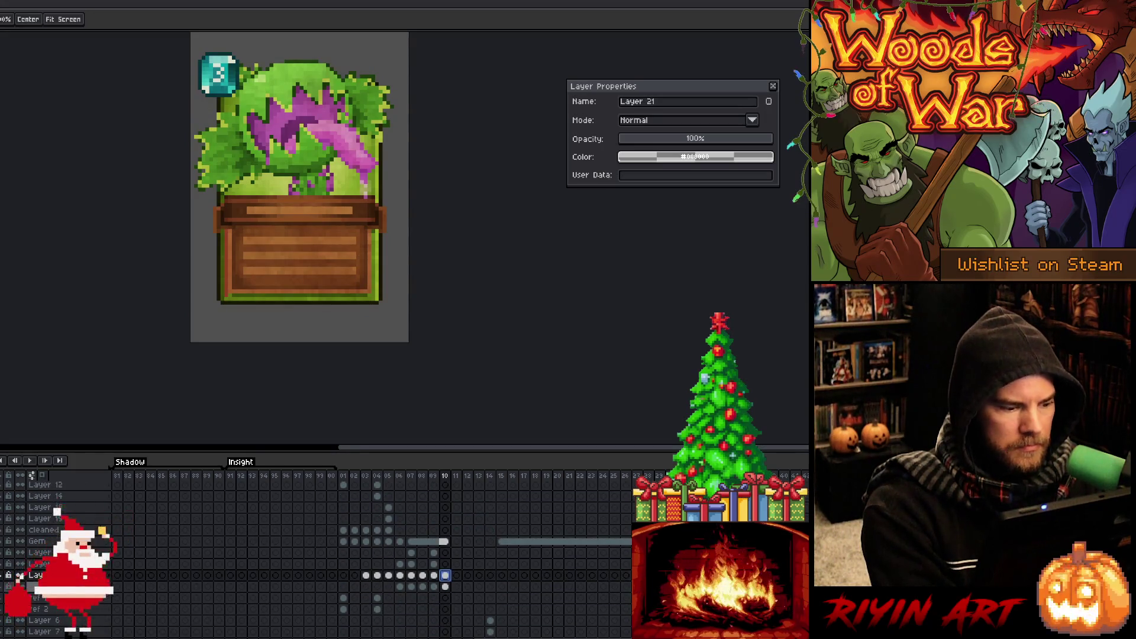
left_click(445, 586)
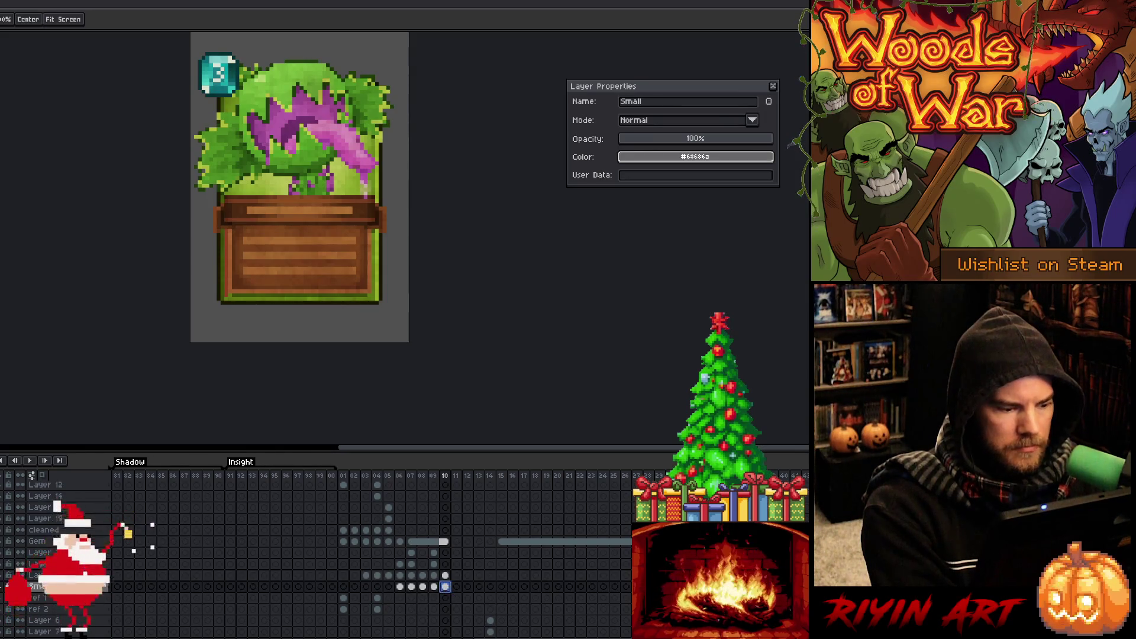
left_click(30, 577)
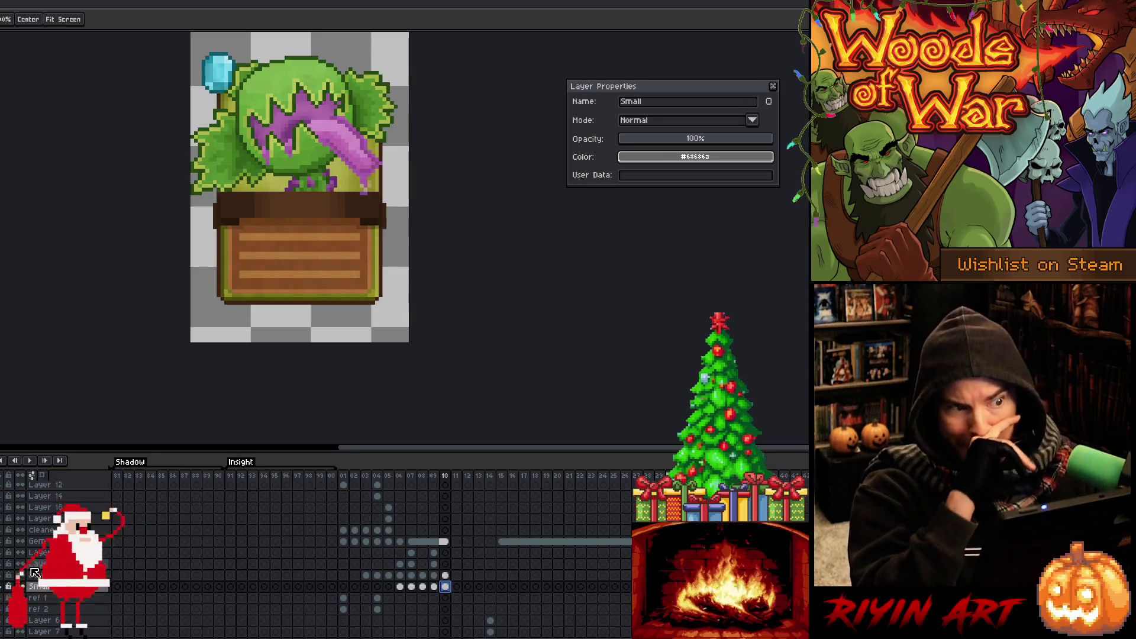
Marquee-select the plant illustration and paste it onto Layer 22's frame-10 cel.
key("b")
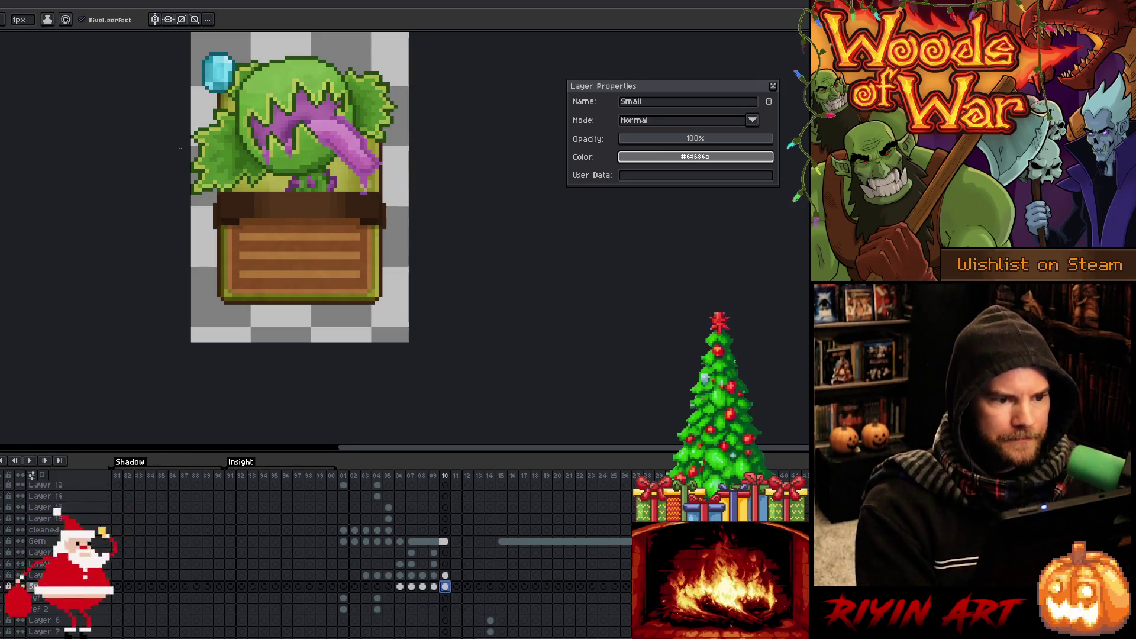
key("m")
left_click_drag(267, 112, 284, 196)
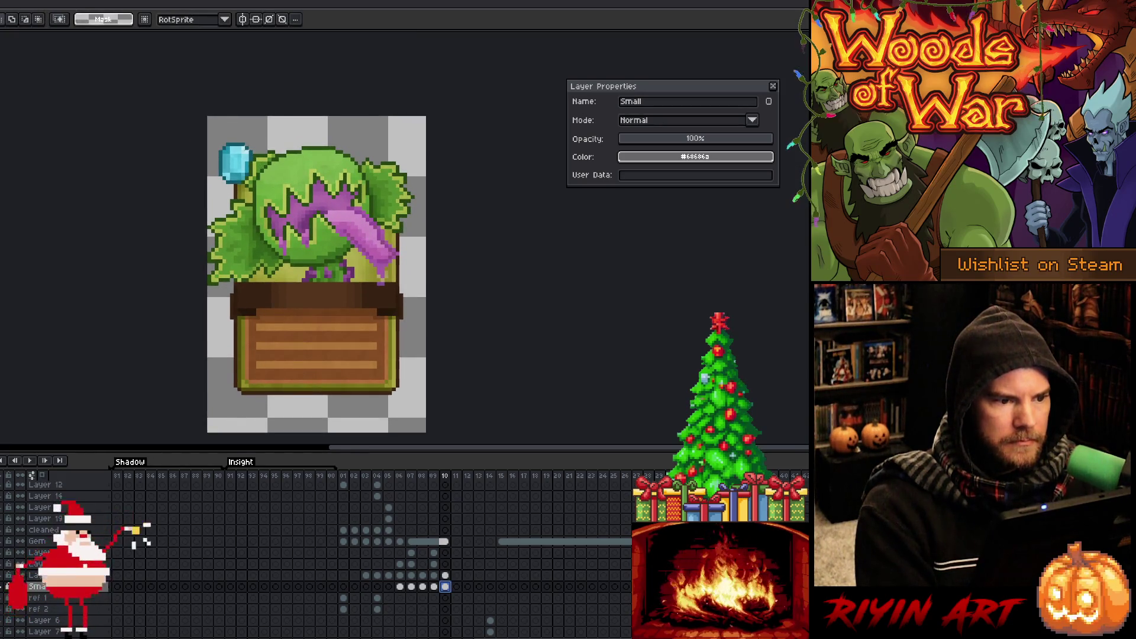
left_click_drag(208, 117, 427, 284)
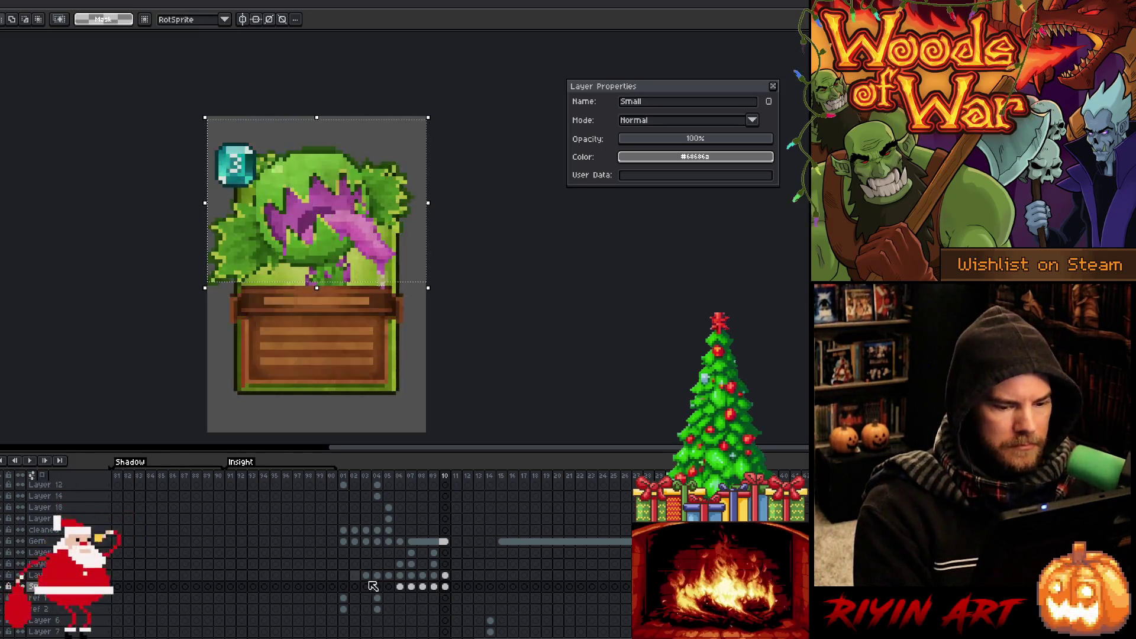
left_click(447, 566)
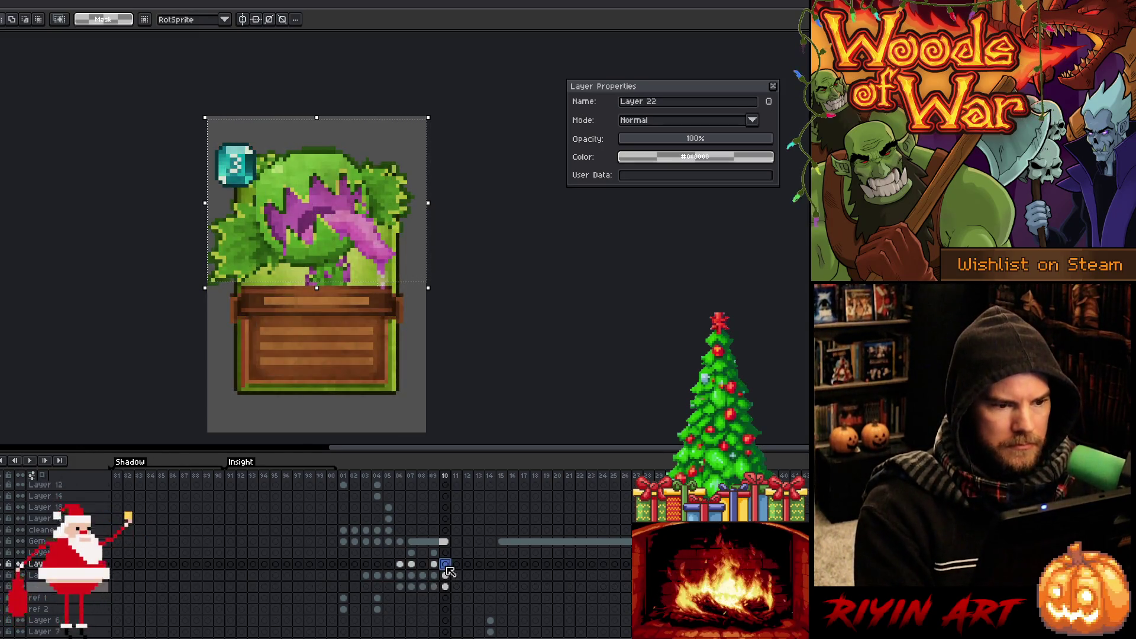
key("ctrl+v")
left_click(198, 363)
Toggle Layer 22's visibility repeatedly to compare the two plant versions, ending with it shown.
left_click(5, 566)
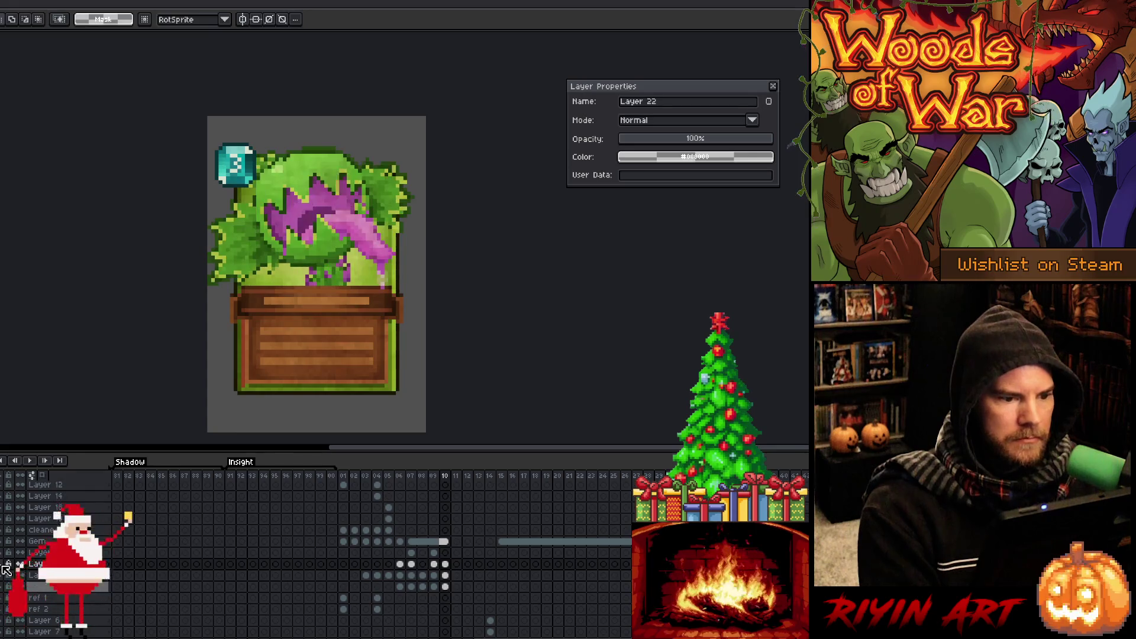
left_click(5, 566)
left_click(5, 567)
left_click(5, 566)
left_click(5, 567)
left_click(5, 567)
left_click(5, 567)
left_click(4, 566)
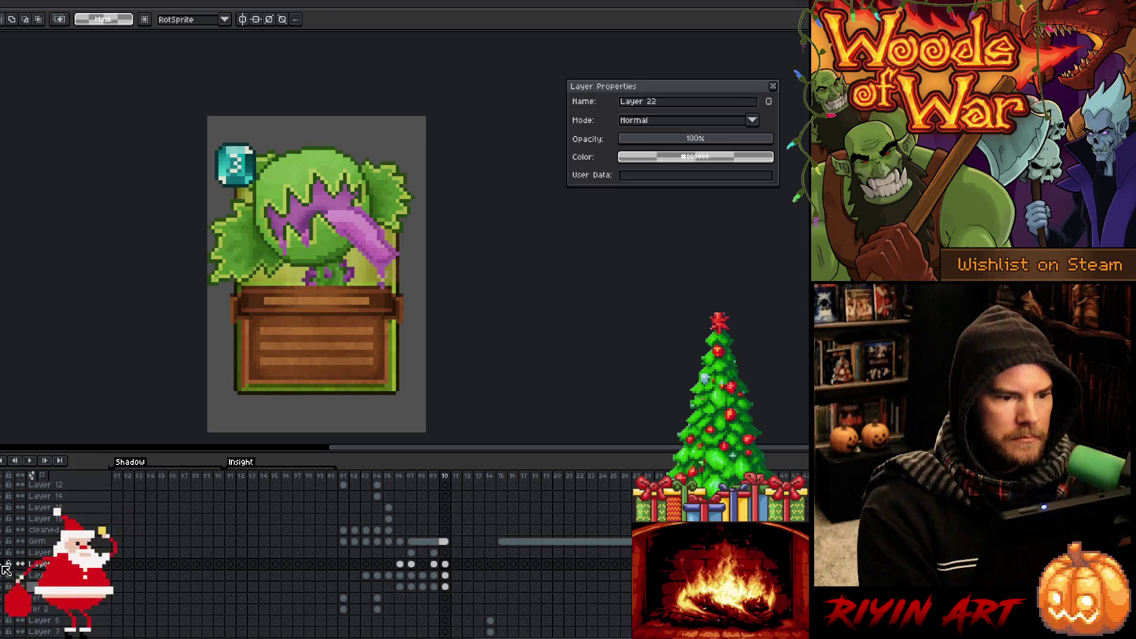
left_click(5, 566)
left_click(5, 567)
left_click(5, 566)
left_click(5, 566)
left_click(5, 567)
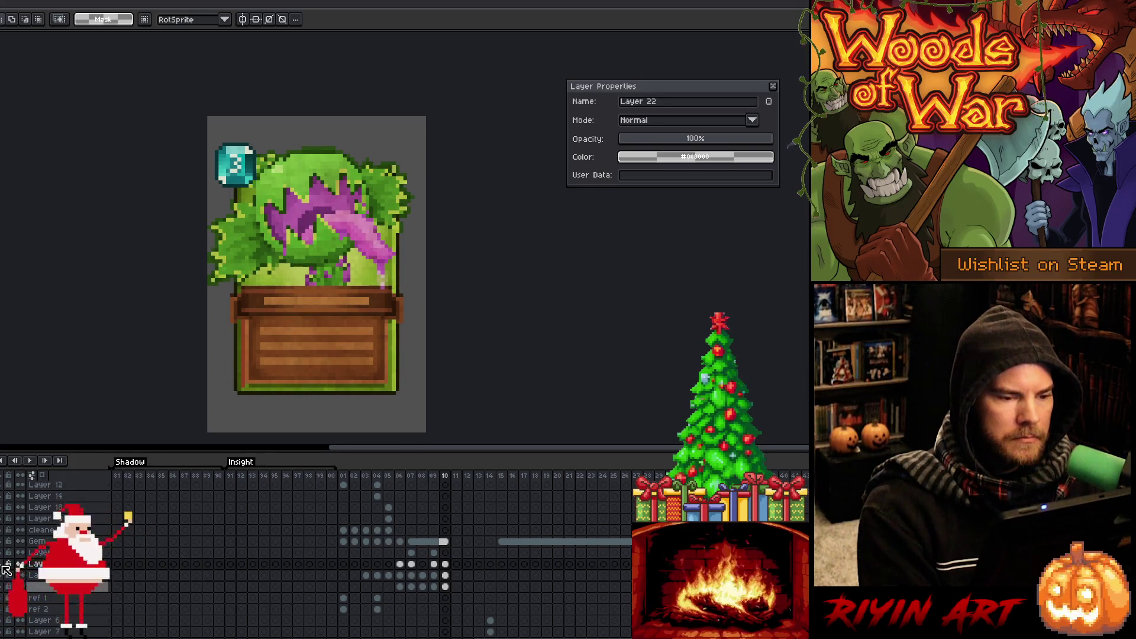
left_click(4, 566)
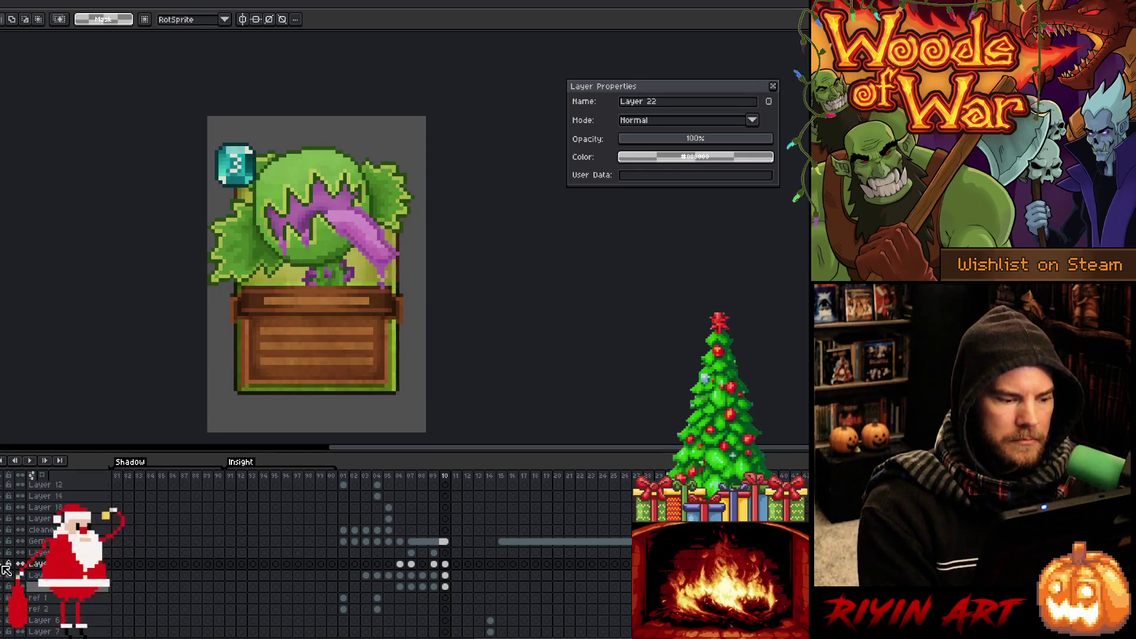
left_click(445, 564)
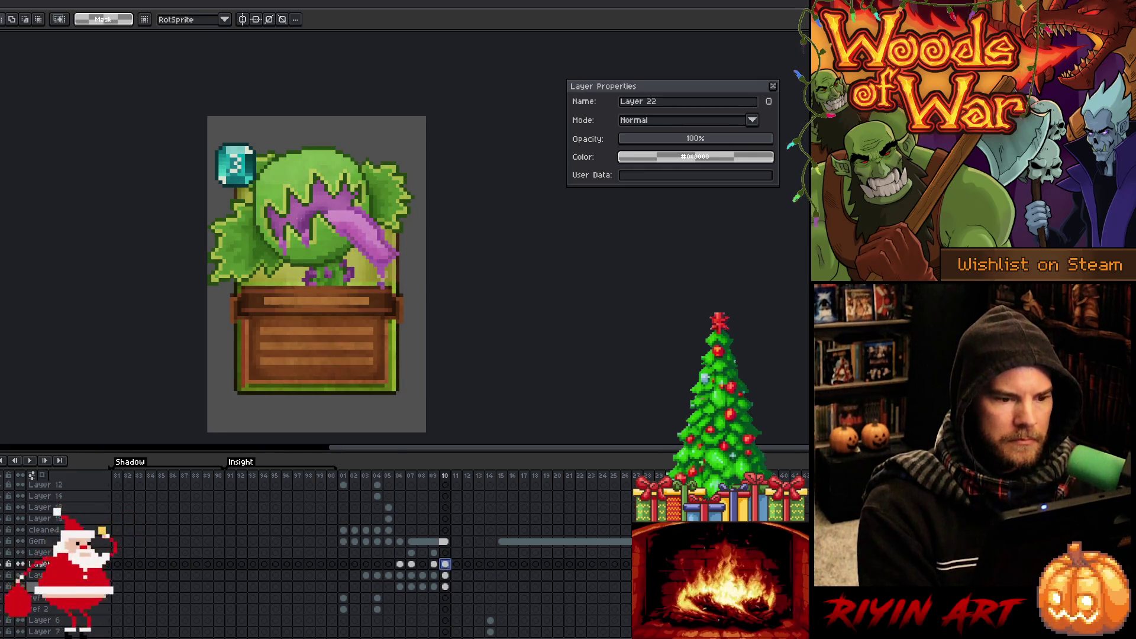
scroll(303, 223, "up", 2)
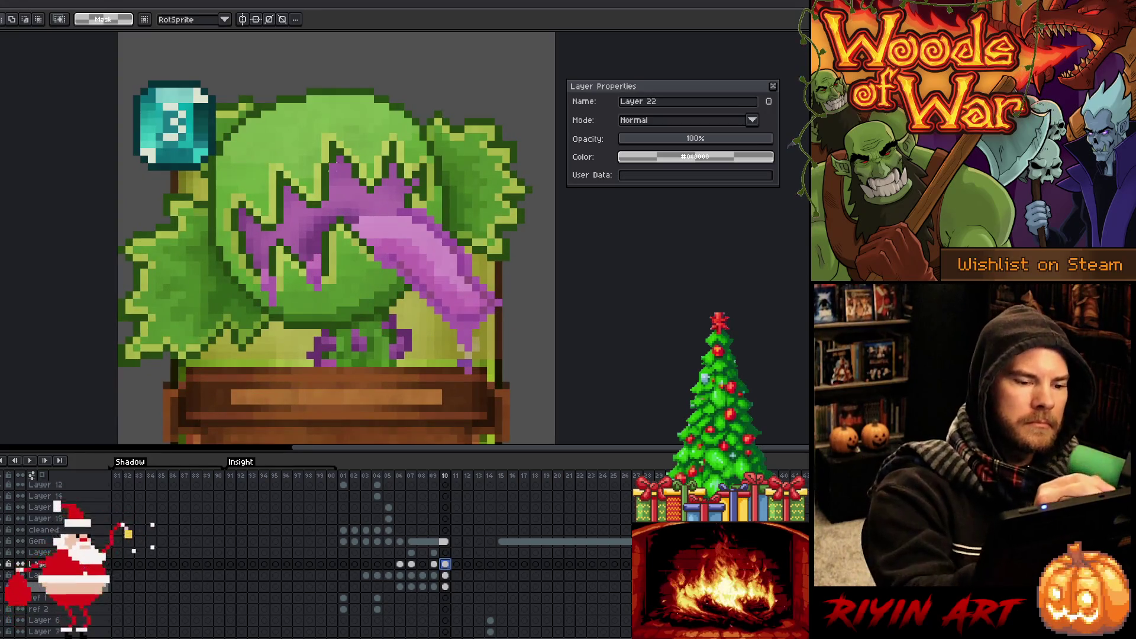
Hide the background, pot and frame layers, clear the selection, and erase the mouth's leftmost magenta pixels.
key("b")
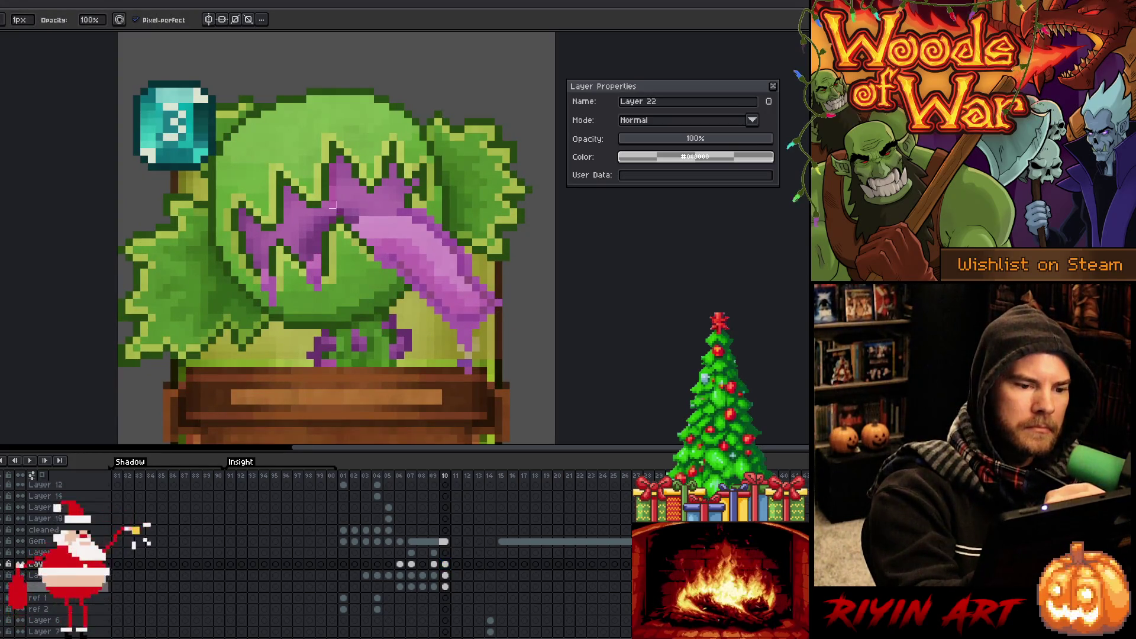
left_click(20, 572)
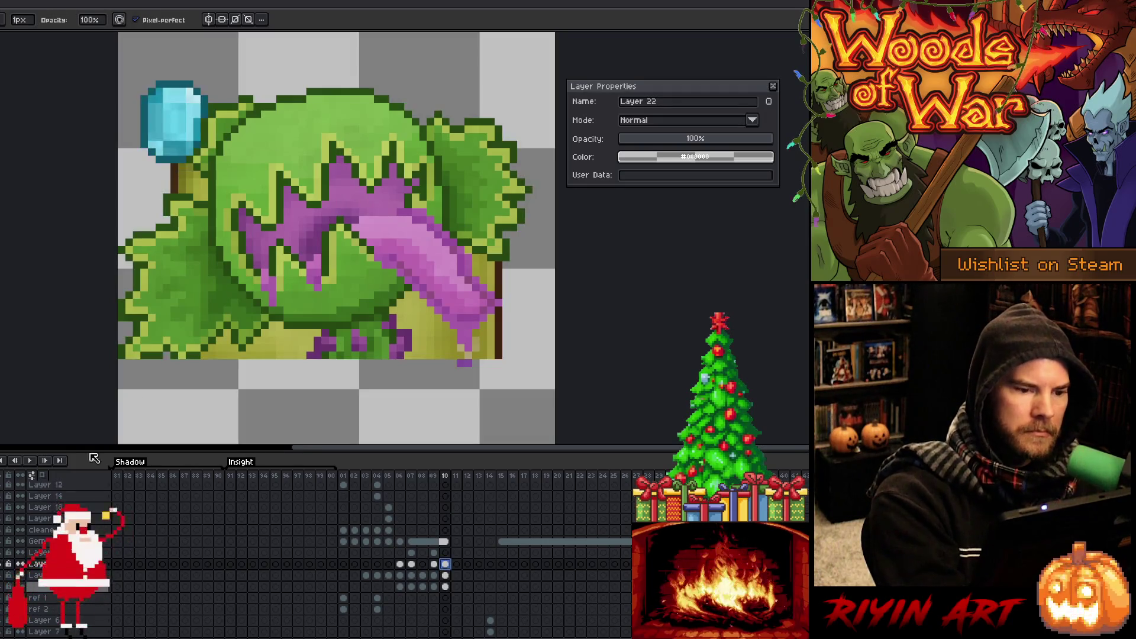
left_click(335, 169)
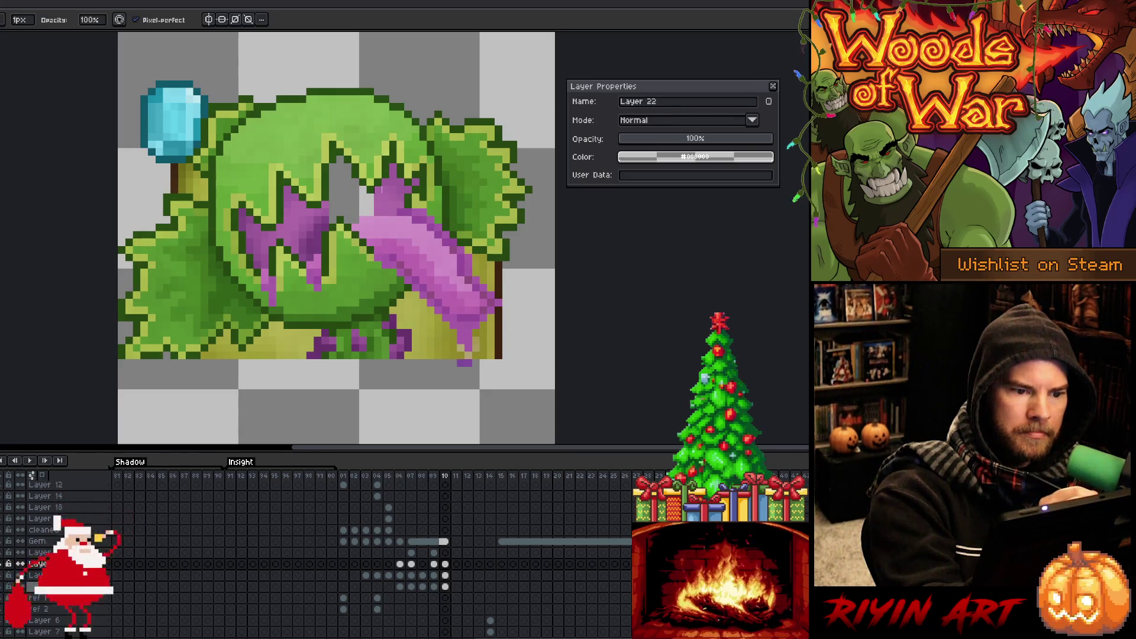
mouse_move(385, 212)
left_mouse_down()
mouse_move(385, 184)
mouse_move(393, 209)
mouse_move(400, 188)
mouse_move(400, 198)
left_mouse_up()
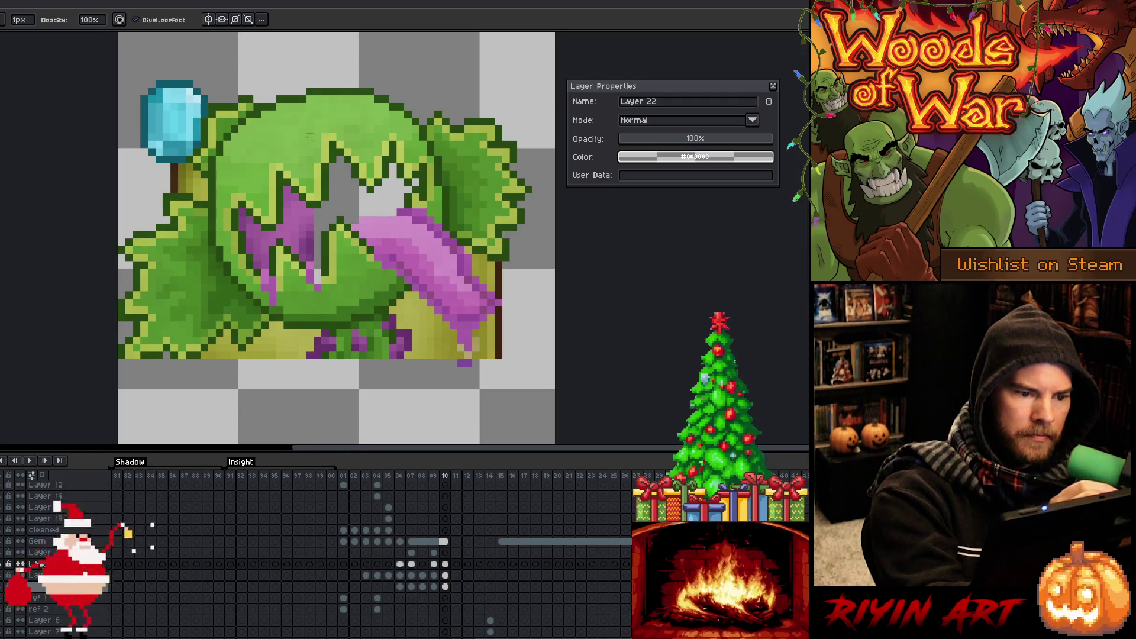
key("e")
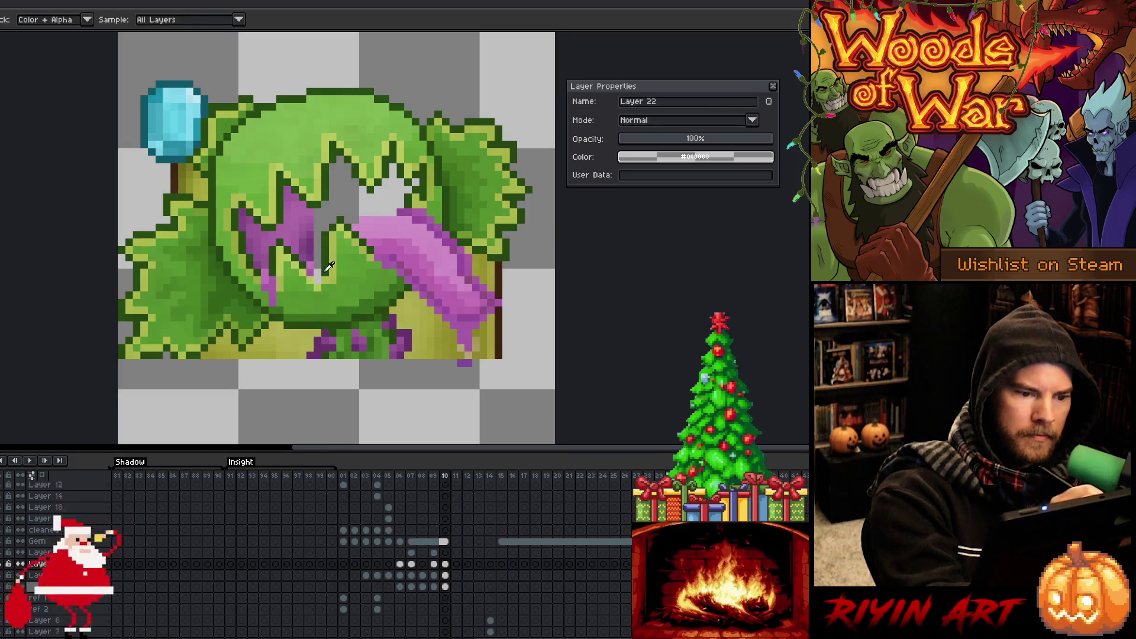
key("b")
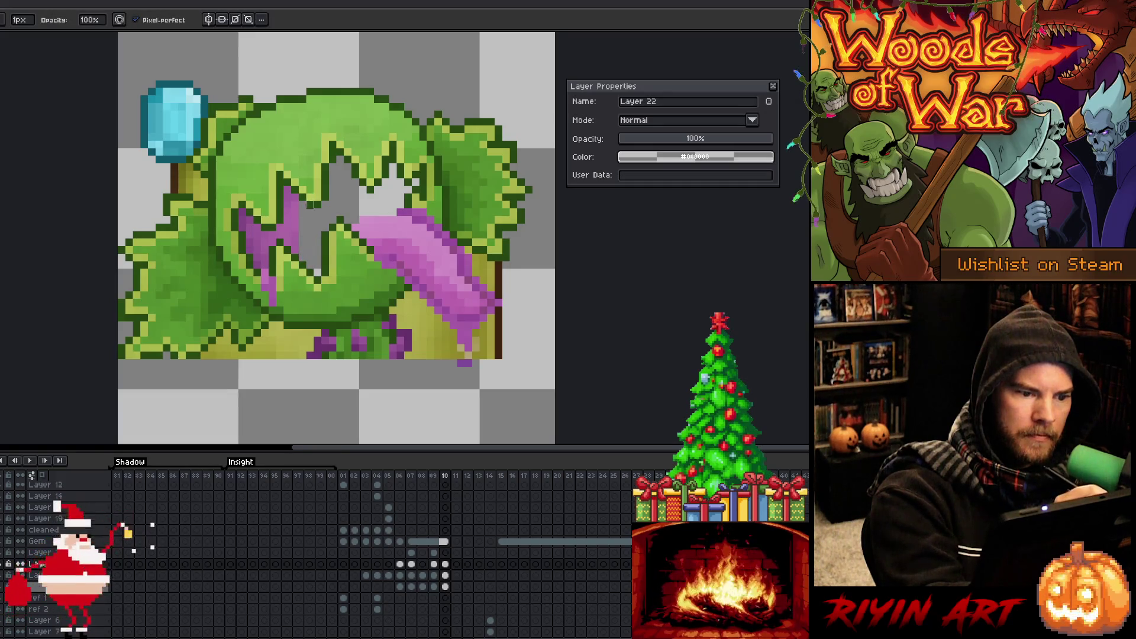
key("i")
key("b")
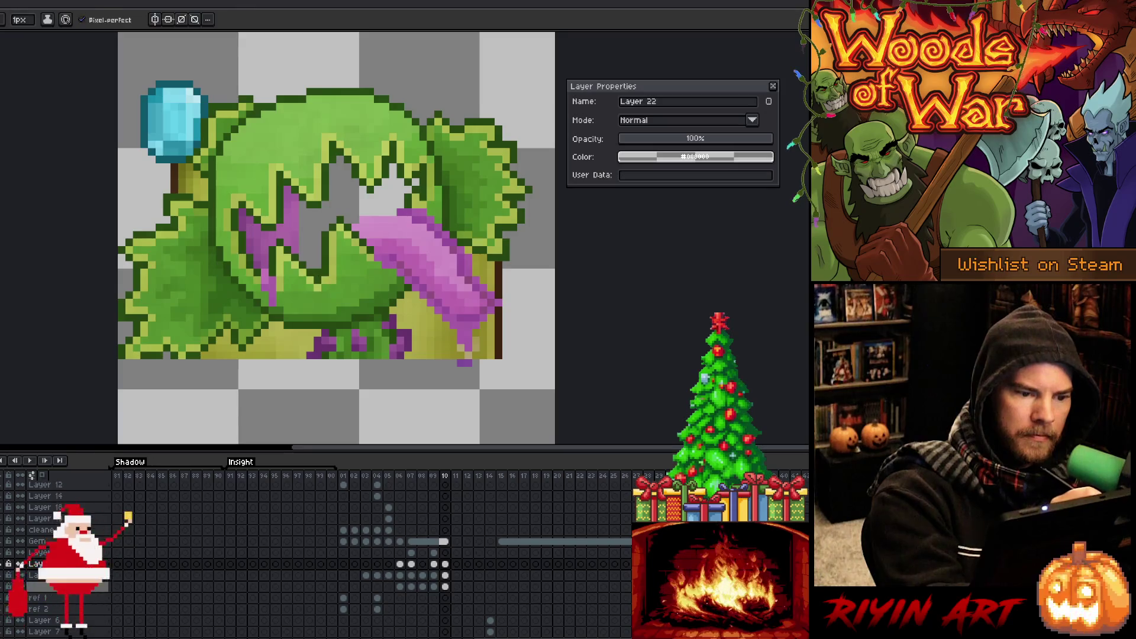
key("b")
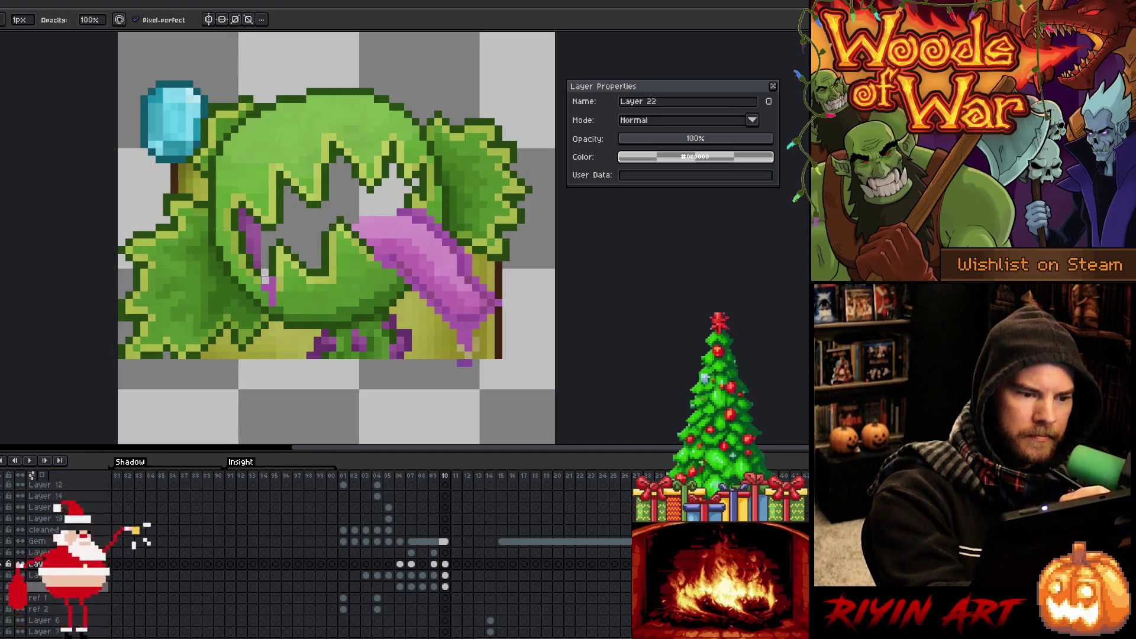
Erase a stray pink pixel, lighten the mouth's left purple, and clear olive pixels beside the tongue.
key("e")
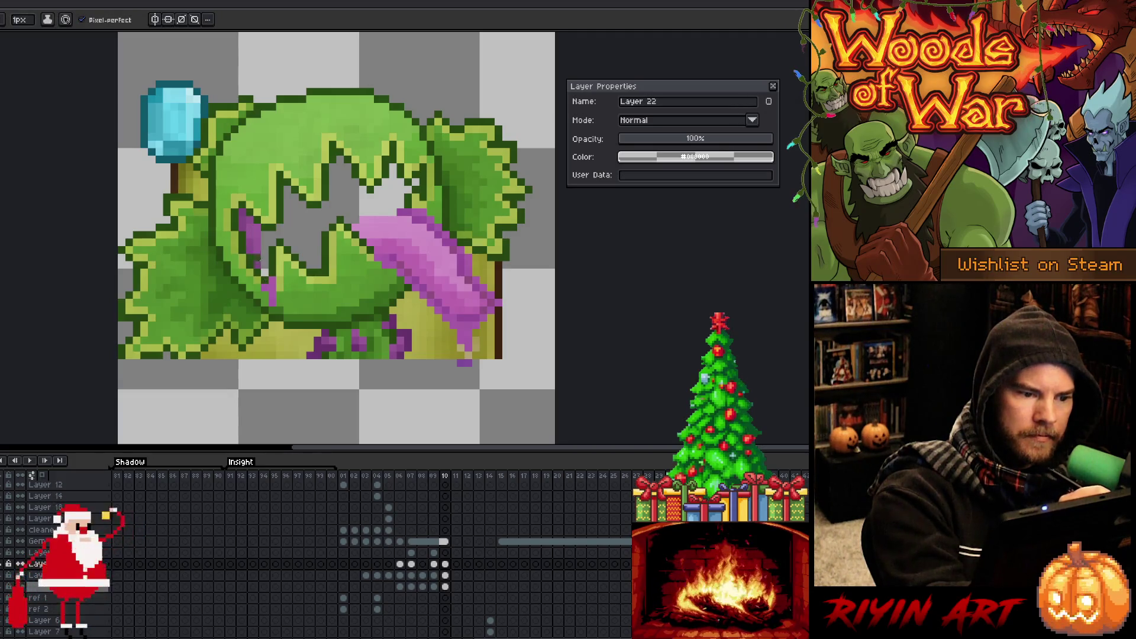
left_click(265, 285)
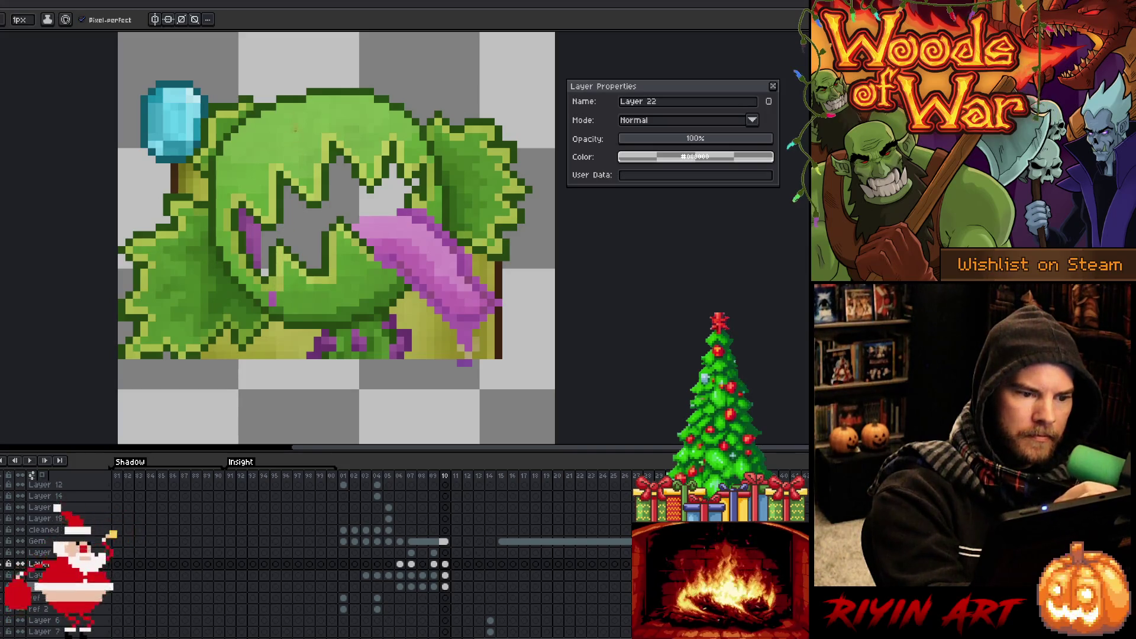
key("b")
left_click_drag(250, 254, 243, 209)
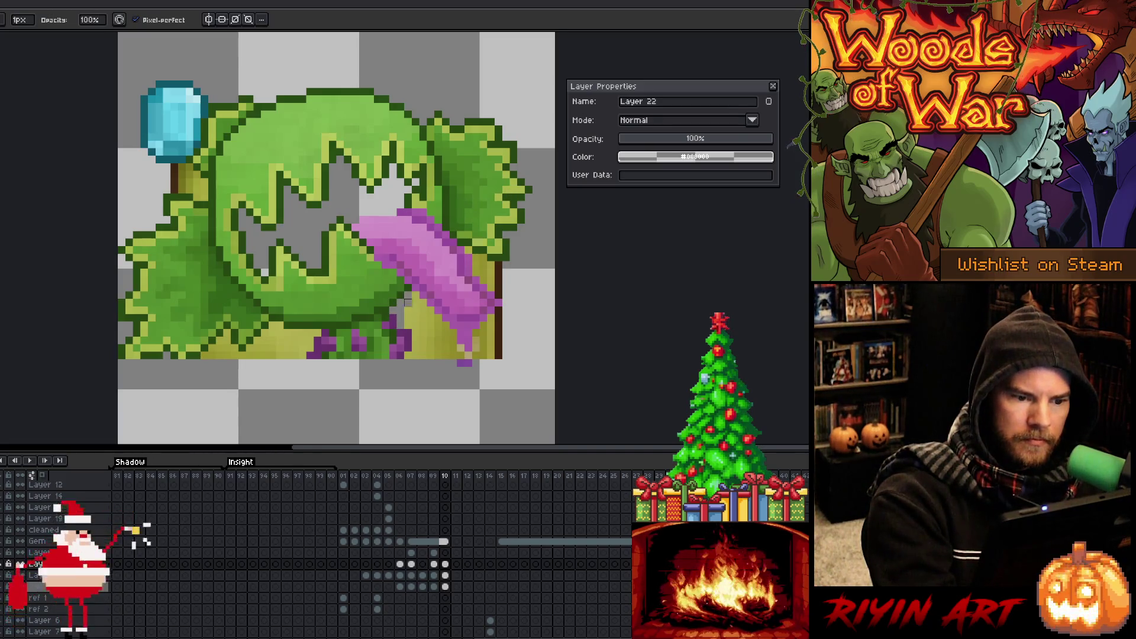
left_click_drag(416, 296, 417, 359)
mouse_move(423, 300)
left_mouse_down()
mouse_move(423, 358)
mouse_move(438, 363)
left_mouse_up()
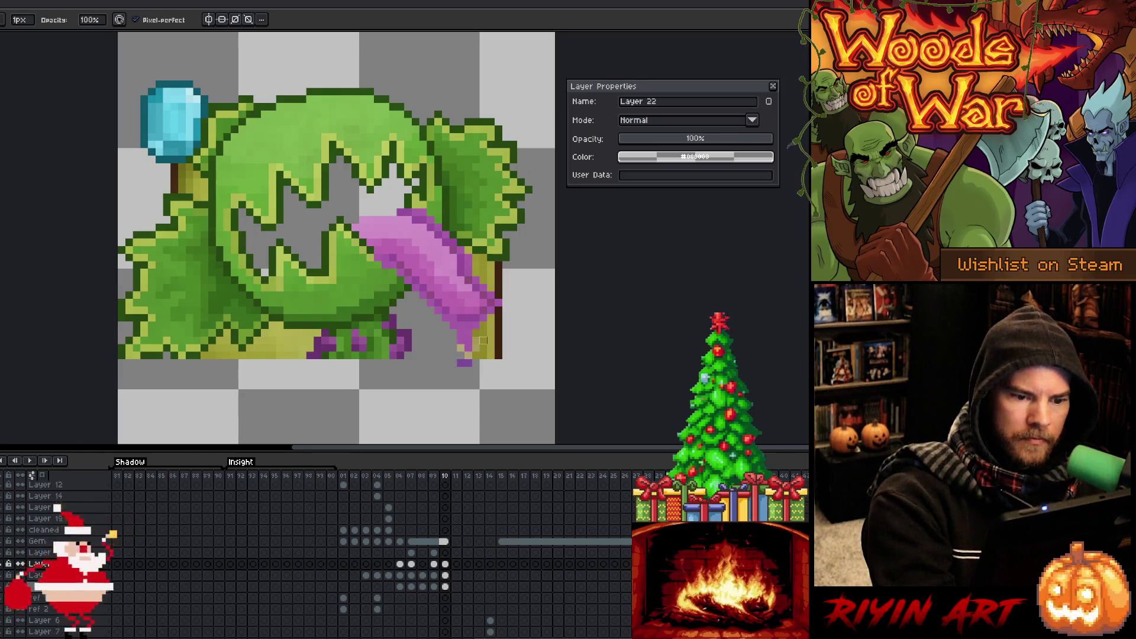
mouse_move(484, 333)
left_mouse_down()
mouse_move(475, 355)
mouse_move(498, 349)
left_mouse_up()
Erase the dark stem, bottom row, old gem and olive patch, then show the gem, mouth and panel layers.
mouse_move(498, 310)
left_mouse_down()
mouse_move(498, 355)
mouse_move(498, 267)
mouse_move(498, 295)
mouse_move(476, 261)
left_mouse_up()
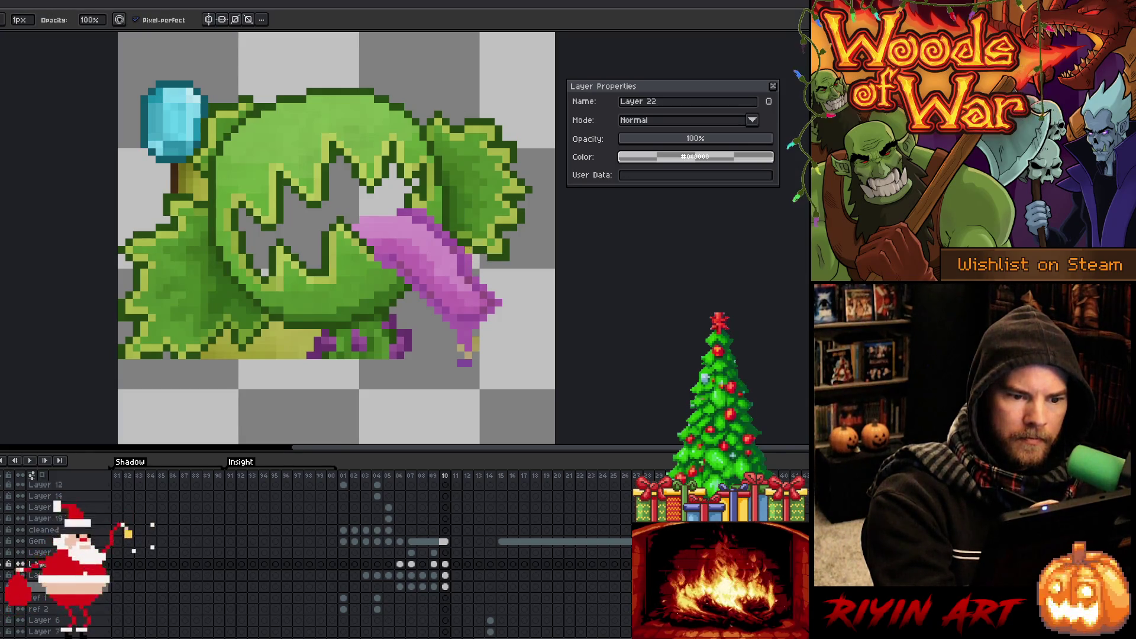
mouse_move(314, 333)
left_mouse_down()
mouse_move(271, 333)
mouse_move(301, 349)
mouse_move(265, 342)
mouse_move(212, 355)
left_mouse_up()
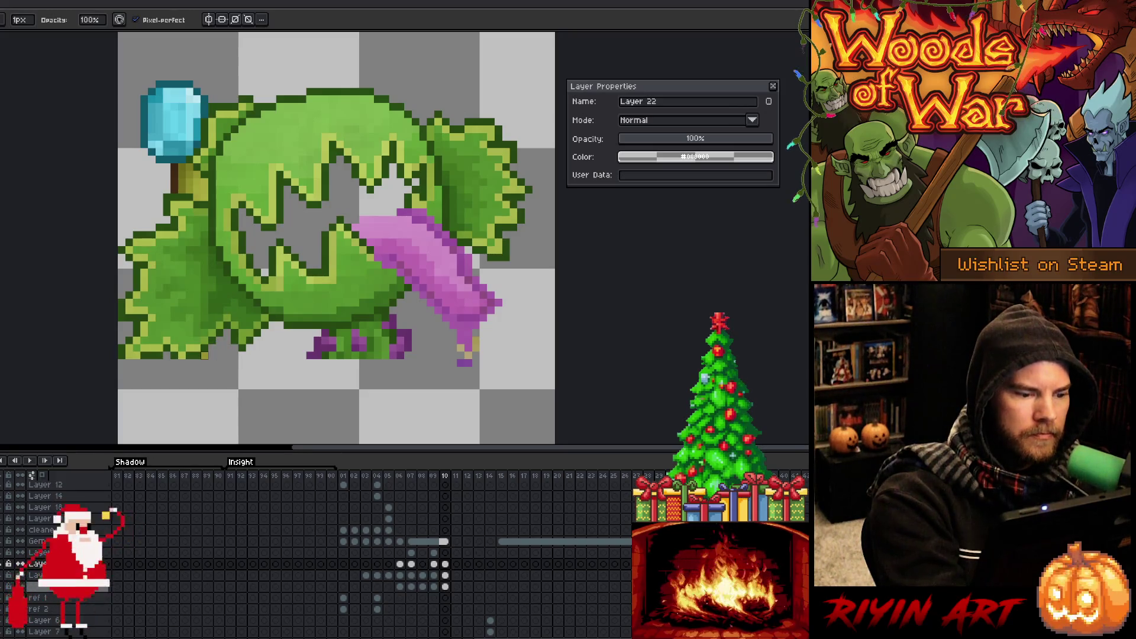
mouse_move(174, 188)
left_mouse_down()
mouse_move(158, 103)
mouse_move(151, 150)
mouse_move(167, 114)
mouse_move(196, 145)
mouse_move(196, 97)
mouse_move(190, 151)
mouse_move(182, 83)
mouse_move(175, 88)
left_mouse_up()
left_click(151, 141)
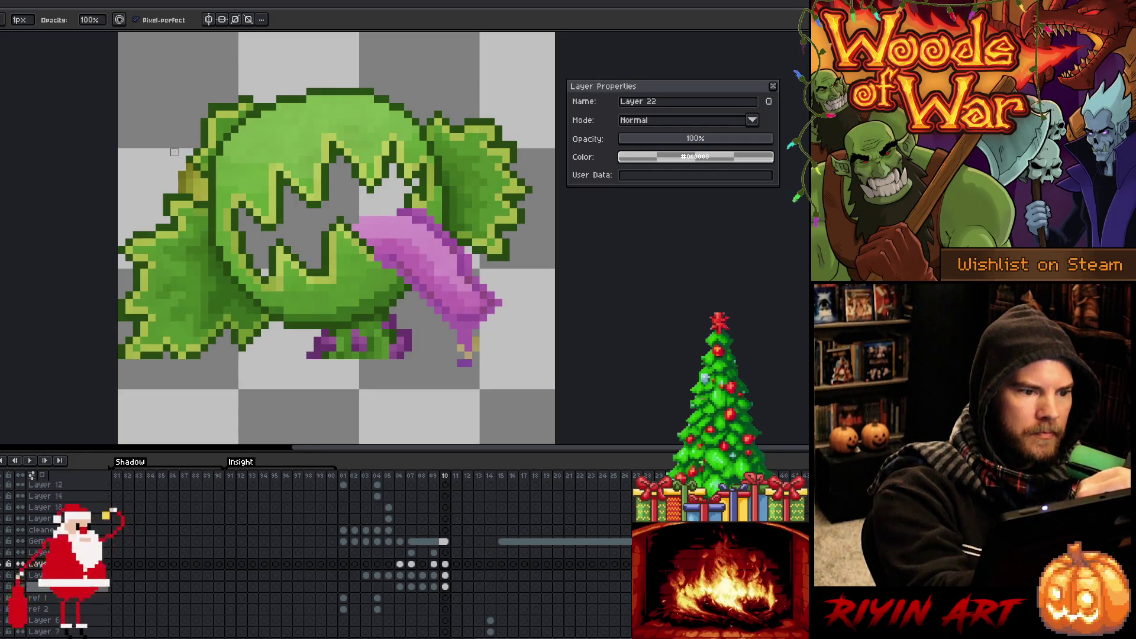
mouse_move(189, 165)
left_mouse_down()
mouse_move(189, 193)
mouse_move(183, 172)
mouse_move(204, 185)
mouse_move(201, 197)
left_mouse_up()
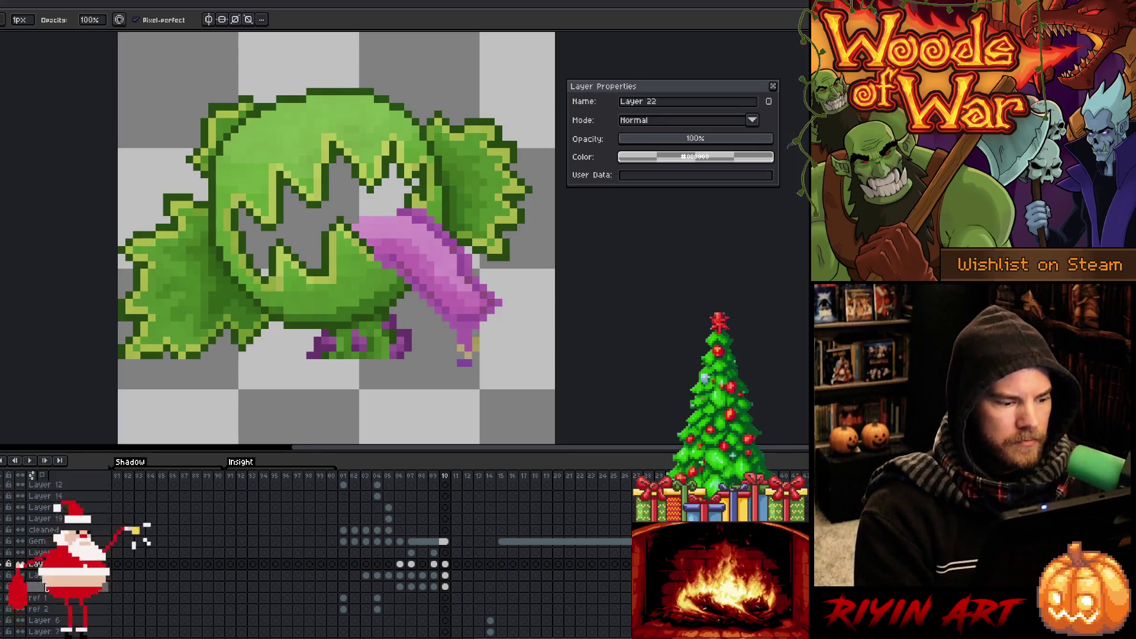
left_click(6, 565, "alt")
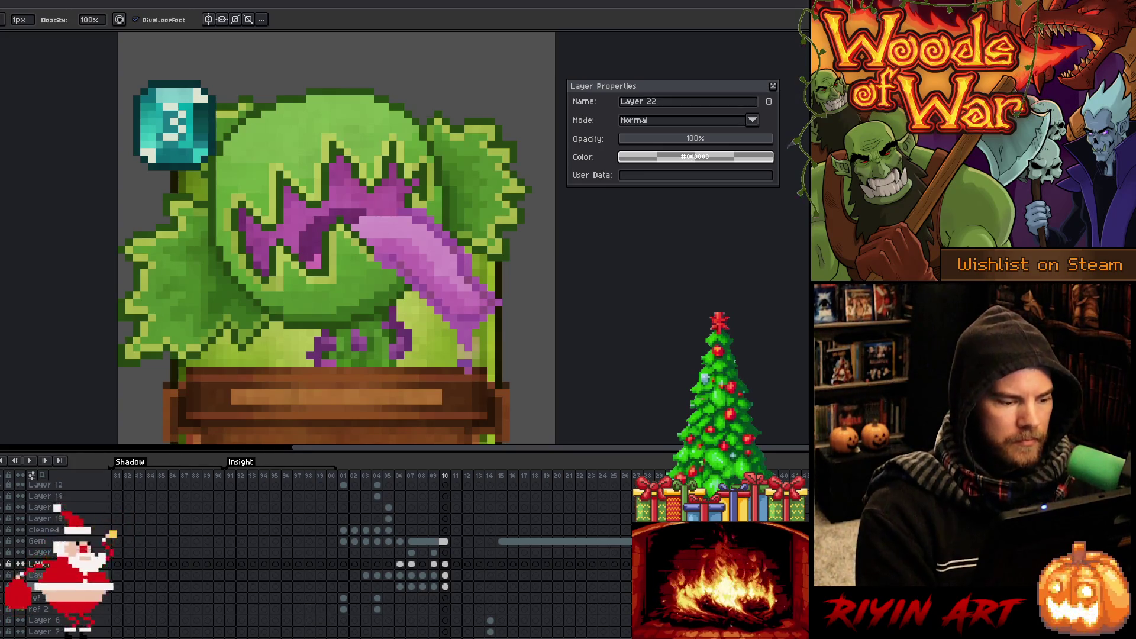
Select the empty background by colour and unlink the Gem cel on frame 10.
key("w")
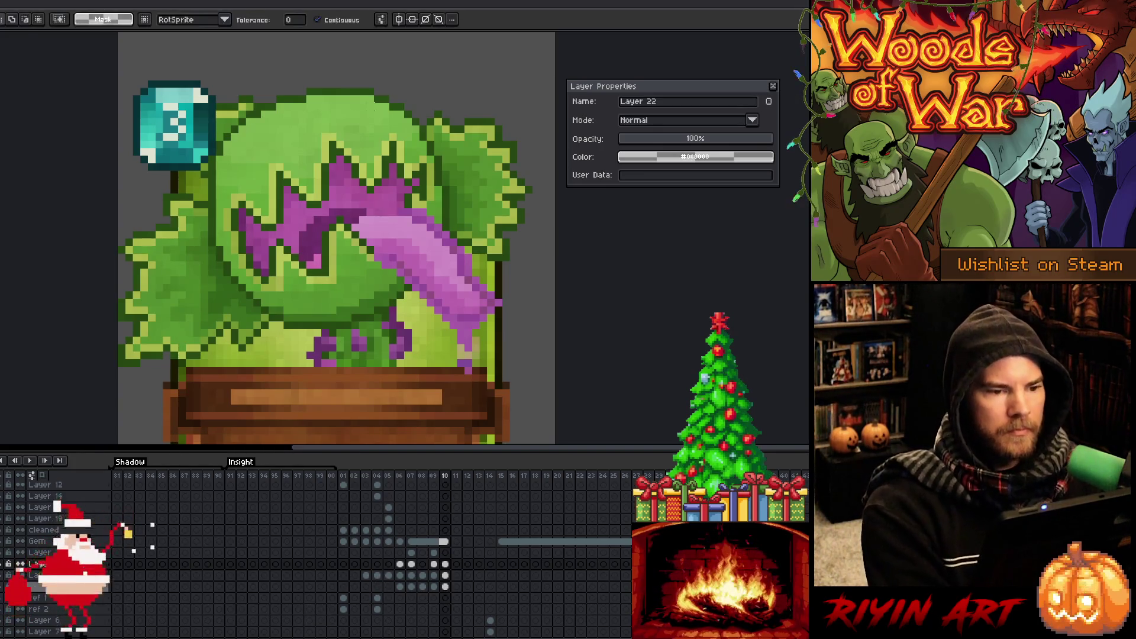
left_click(449, 80)
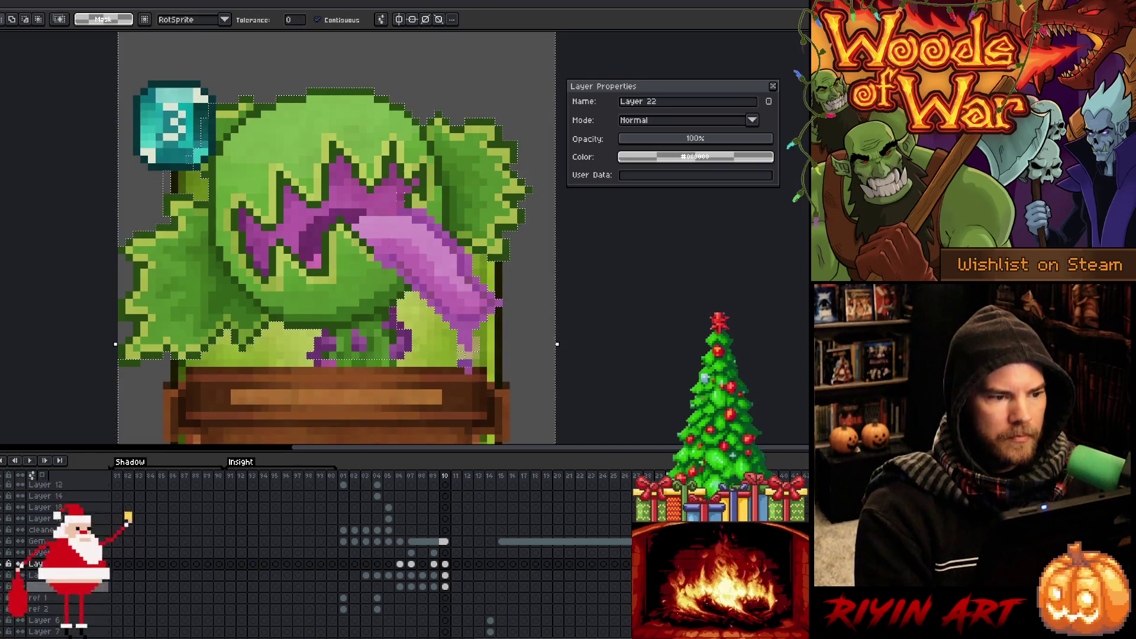
left_click(446, 541)
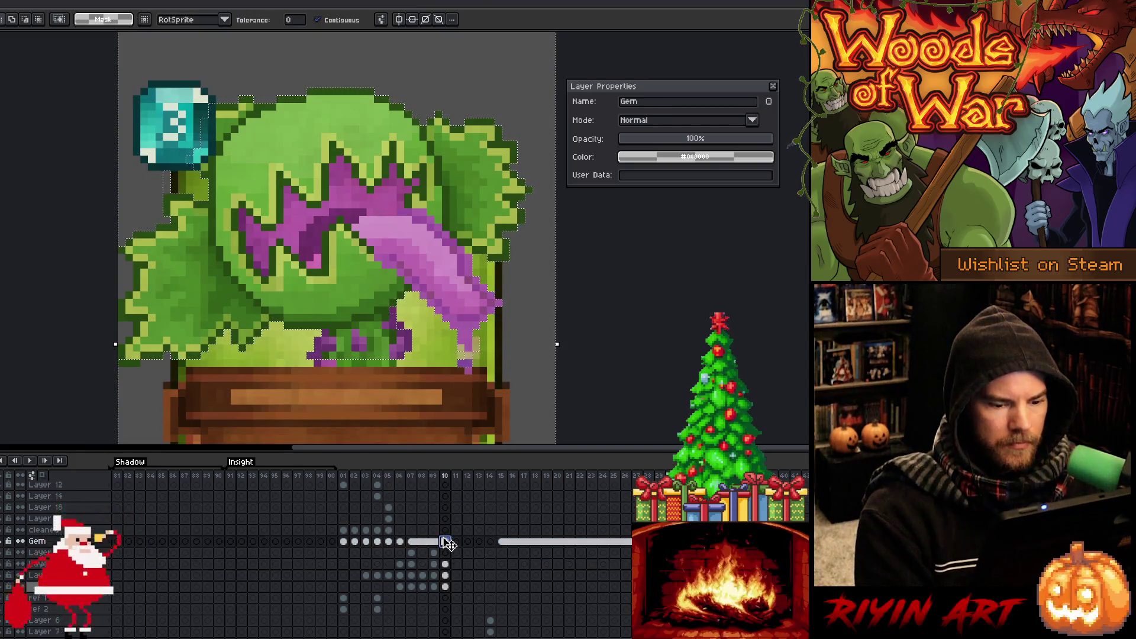
right_click(447, 543)
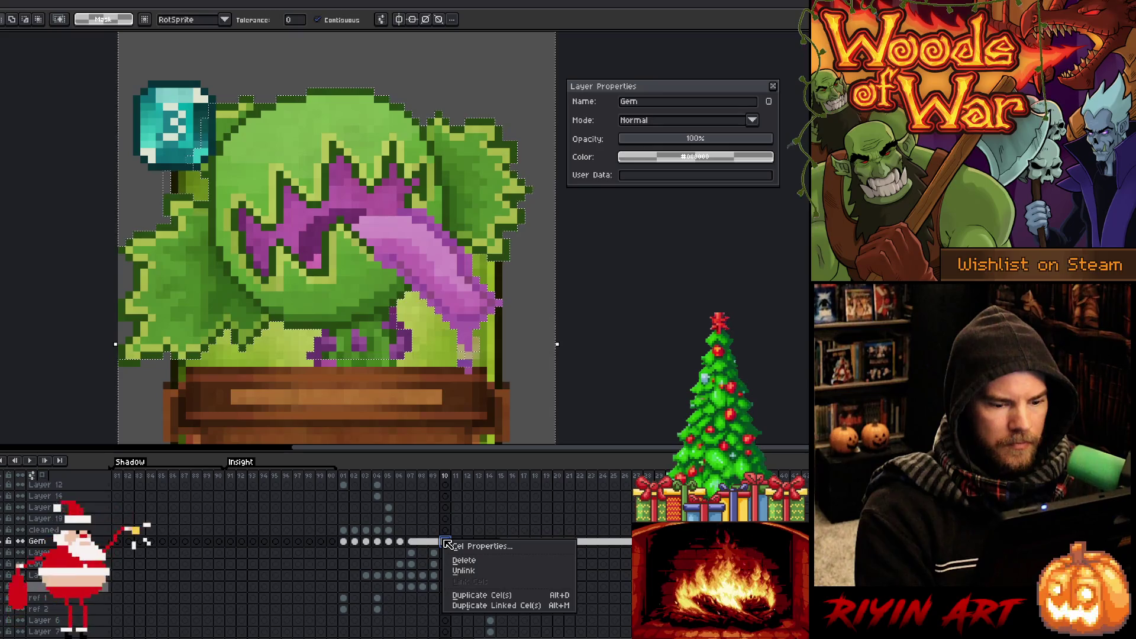
left_click(464, 572)
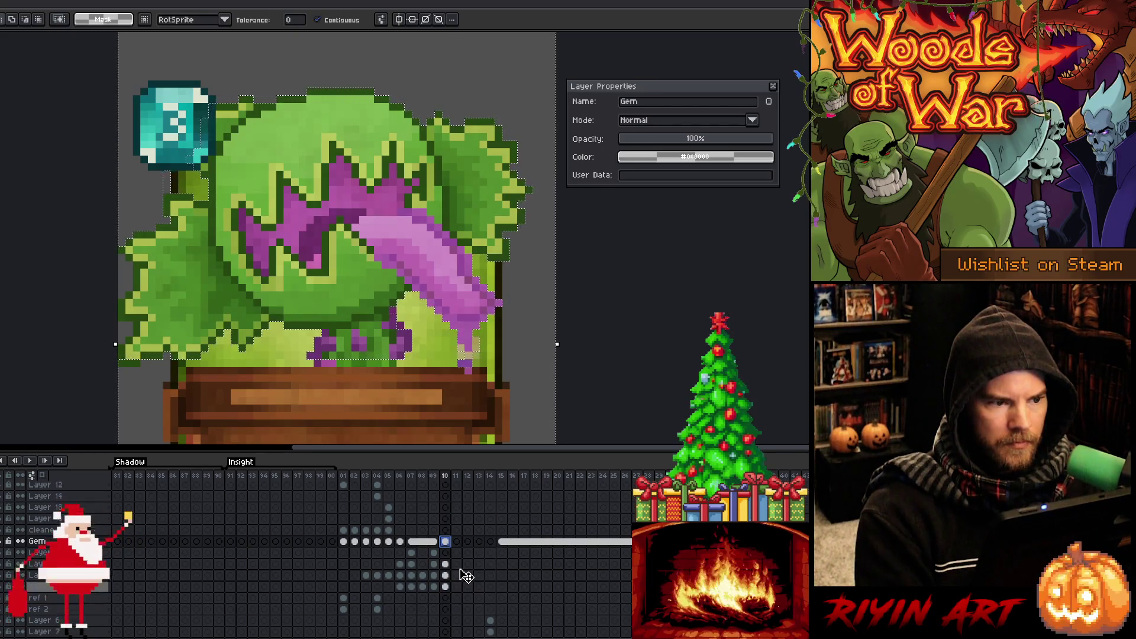
Check the log card on frame 09 and tree card on frame 06, then return to frame 10.
left_click(434, 542)
key("Left")
key("Left")
key("Left")
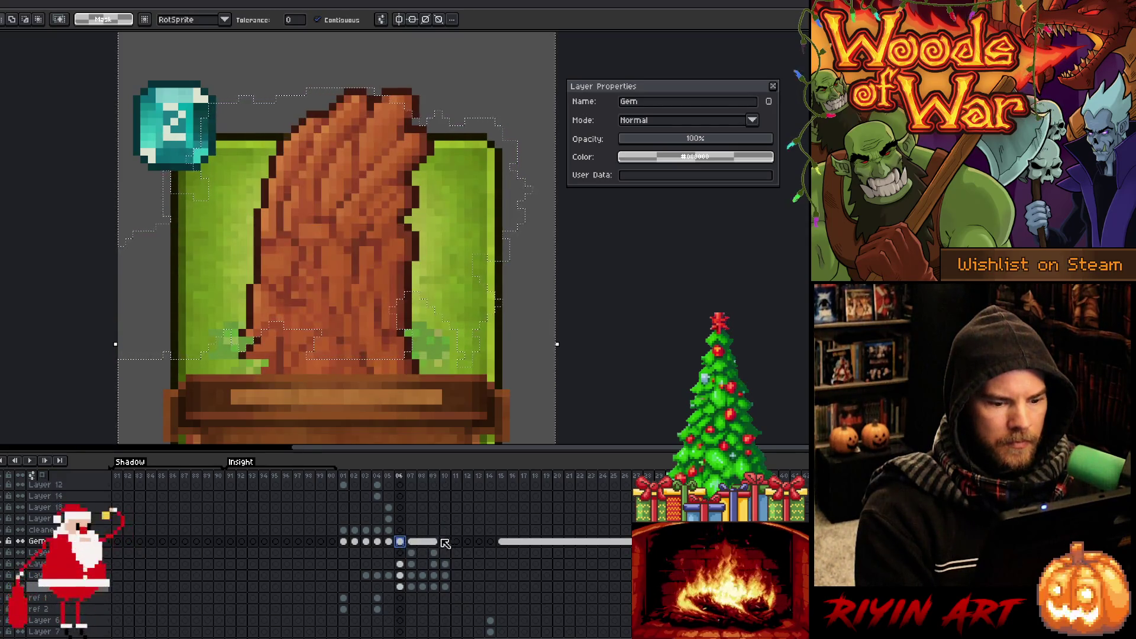
left_click(446, 542)
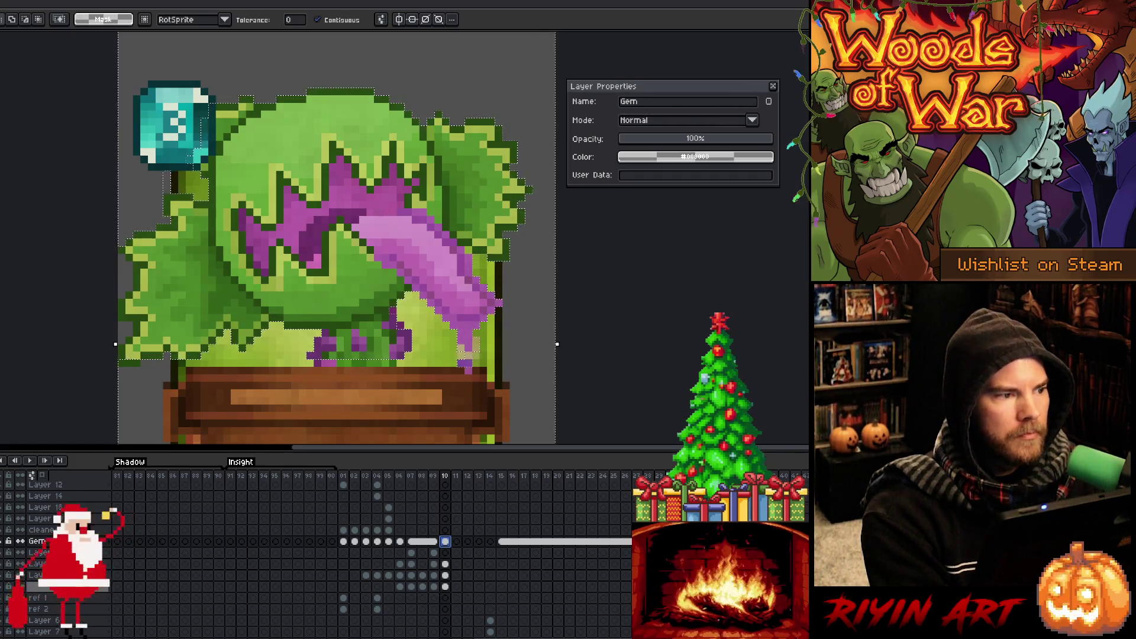
mouse_move(0, 26)
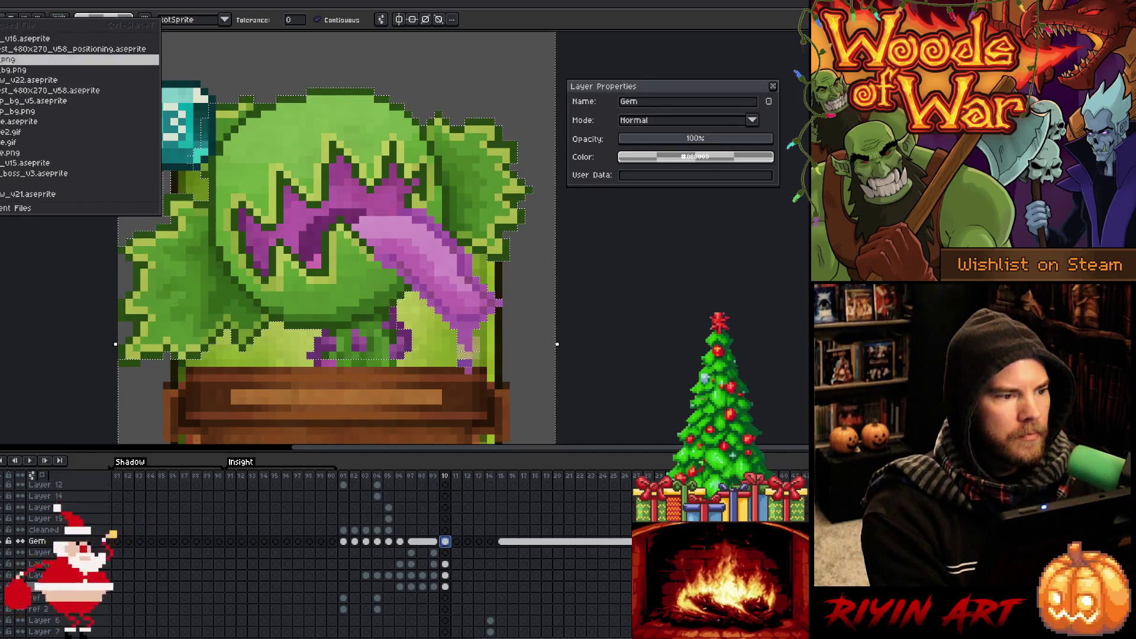
key("Escape")
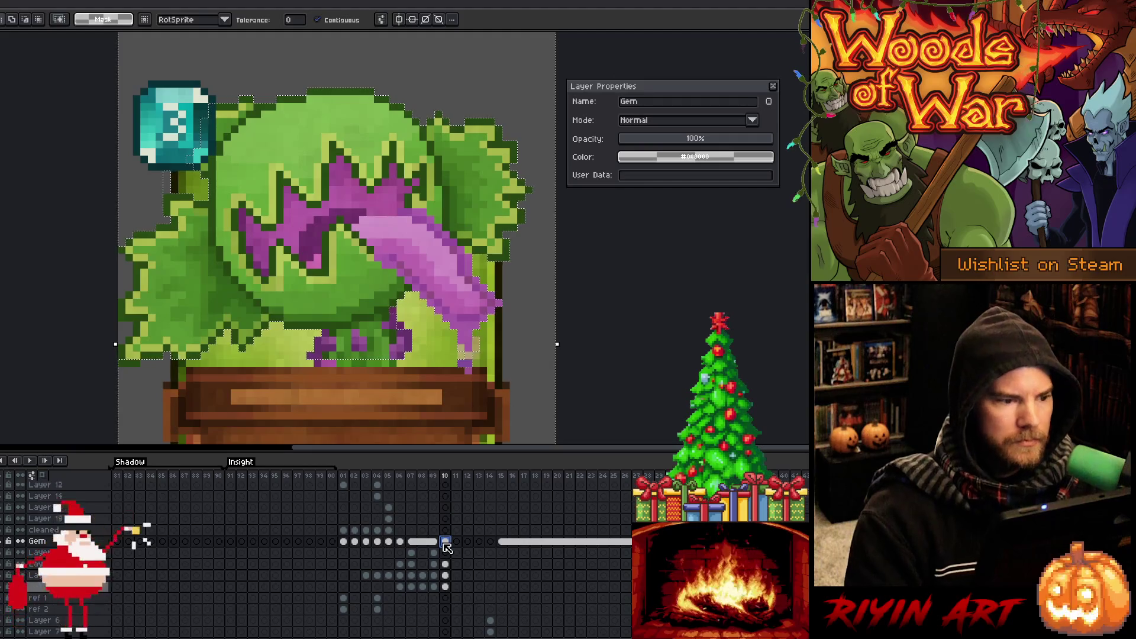
Switch to the Pencil and paste a copy of the plant artwork just below the original.
key("b")
key("minus")
key("ctrl+v")
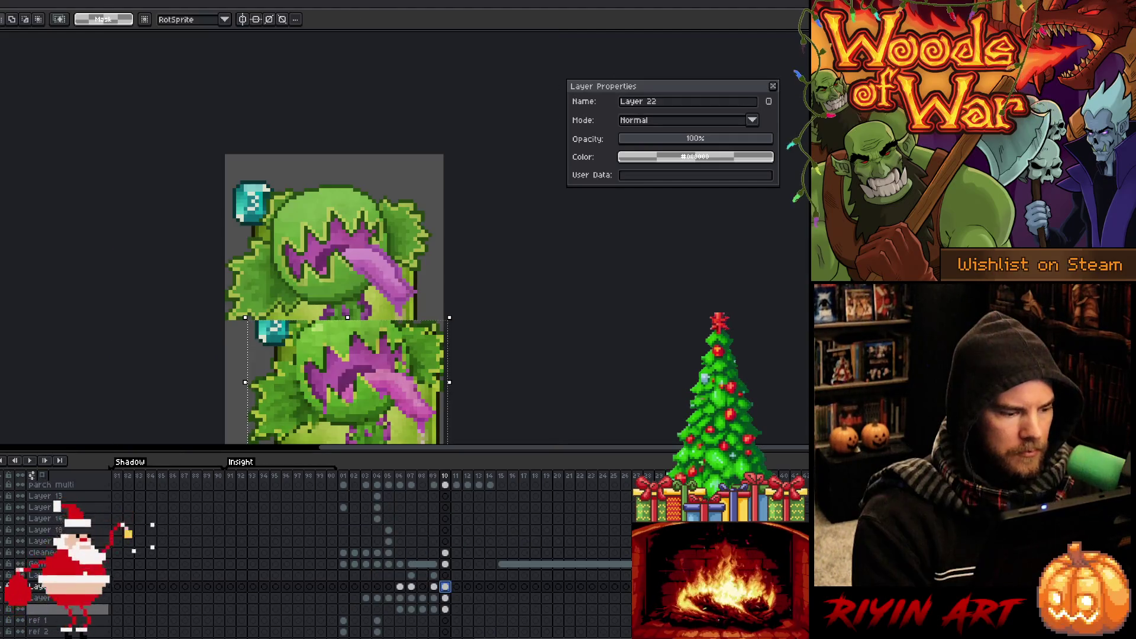
Drop the pasted plant copy in place and cancel a trial green replacement.
key("ctrl+d")
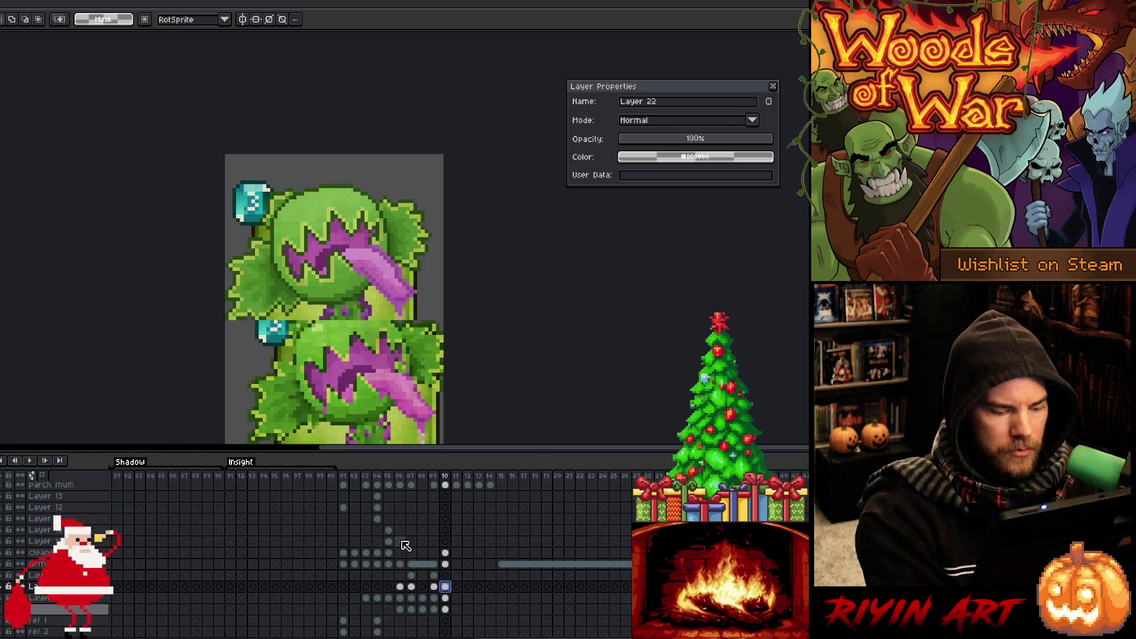
key("shift+r")
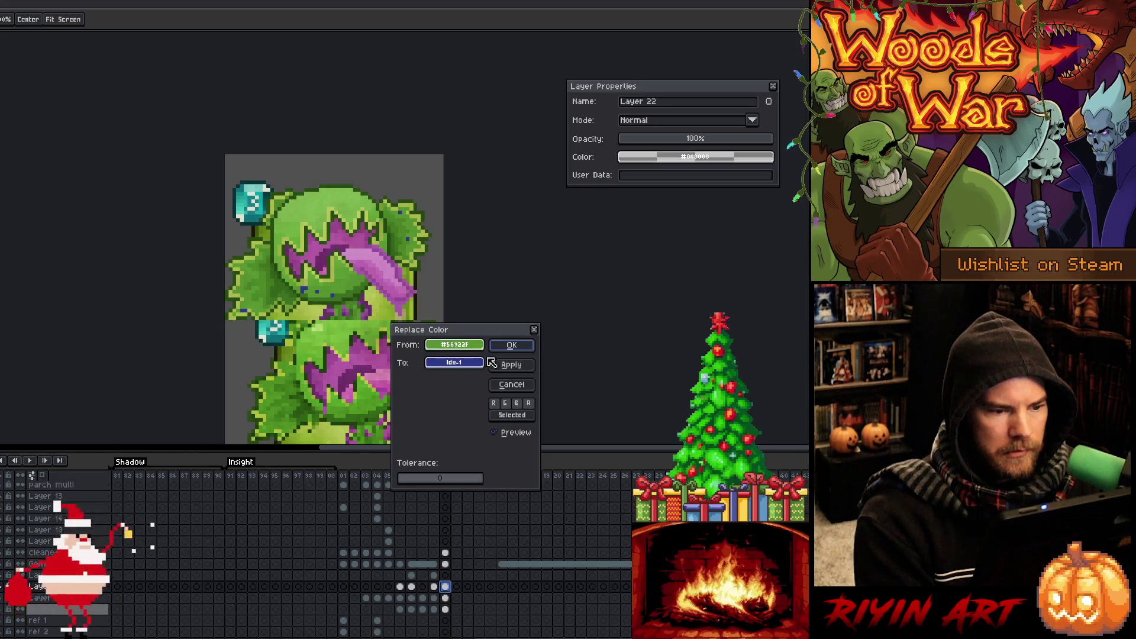
left_click(508, 365)
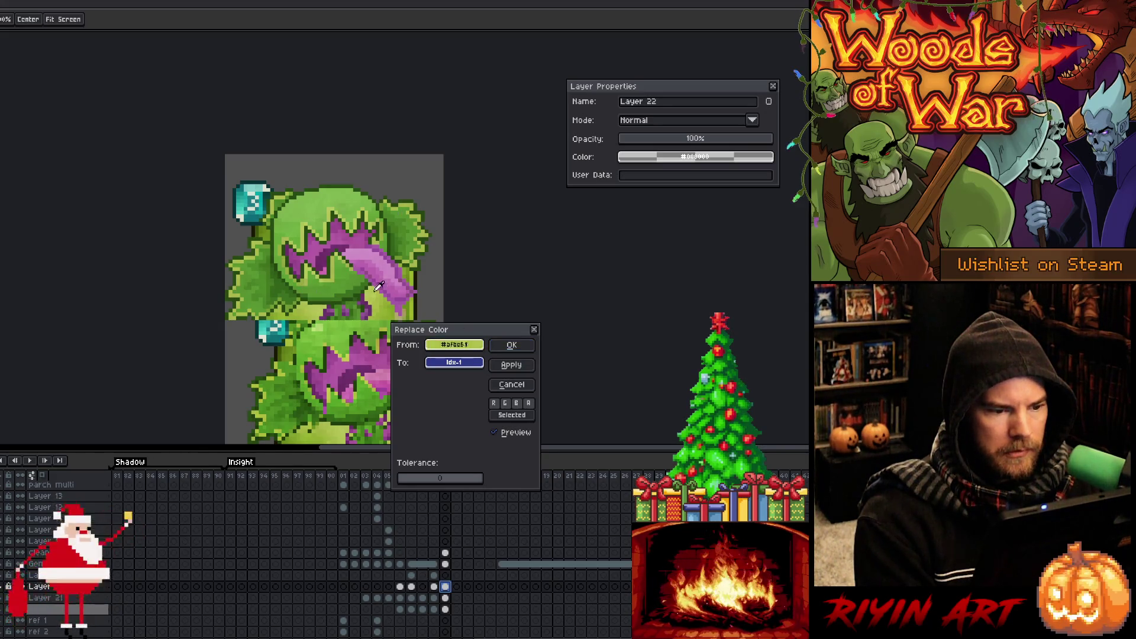
left_click(511, 385)
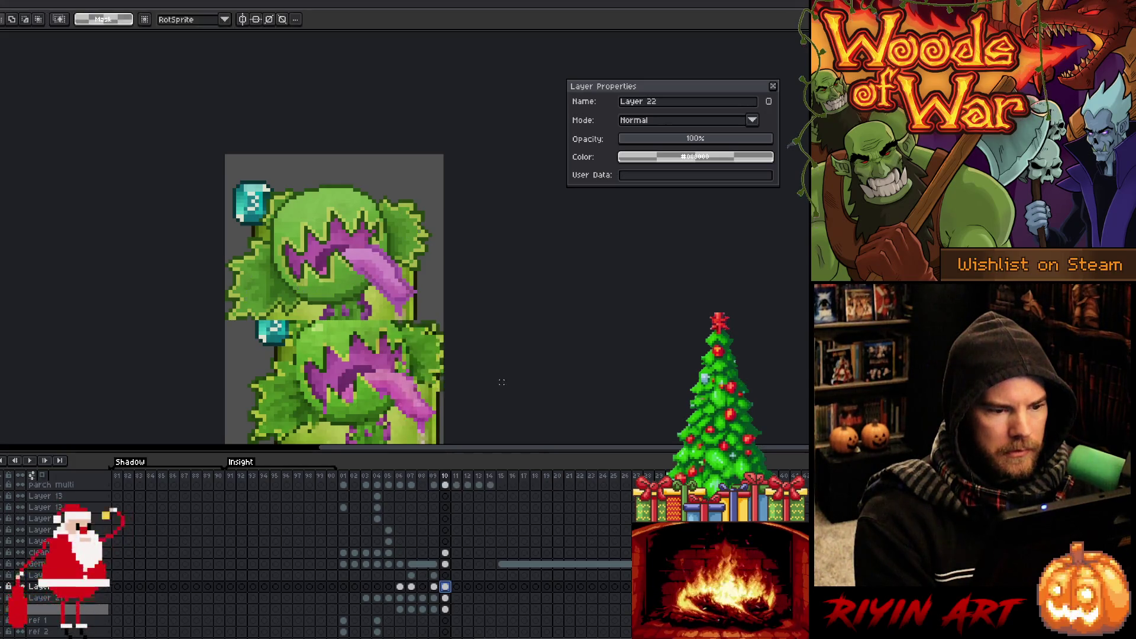
Check the neighbouring Layer 23 cels, ending on Layer 22's frame-10 cel.
left_click(421, 592)
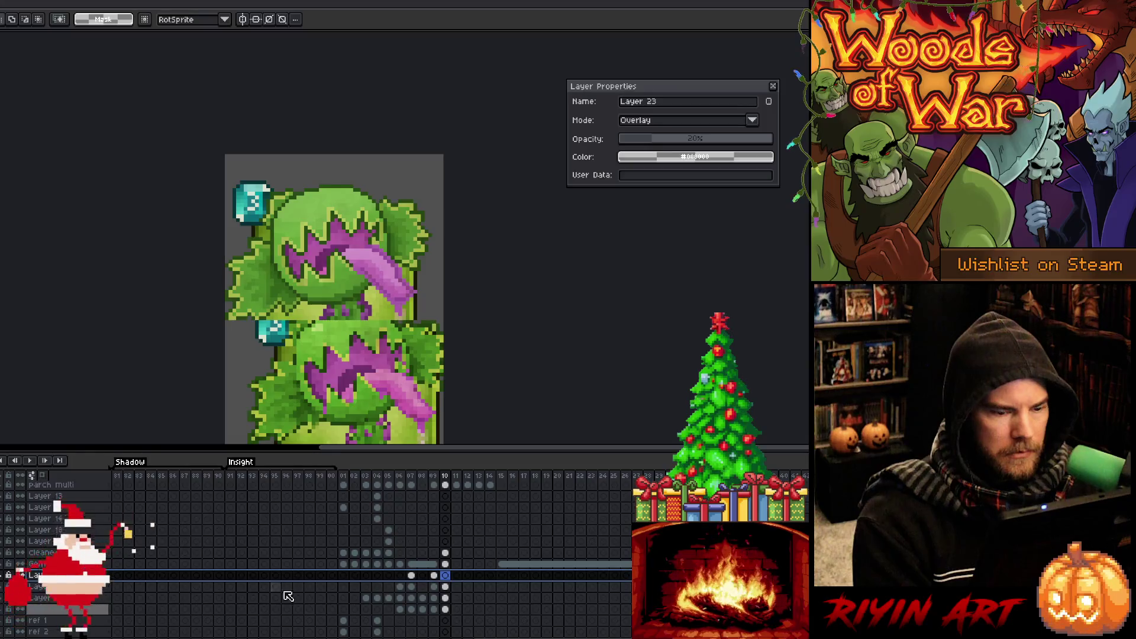
left_click(445, 586)
left_click(447, 576)
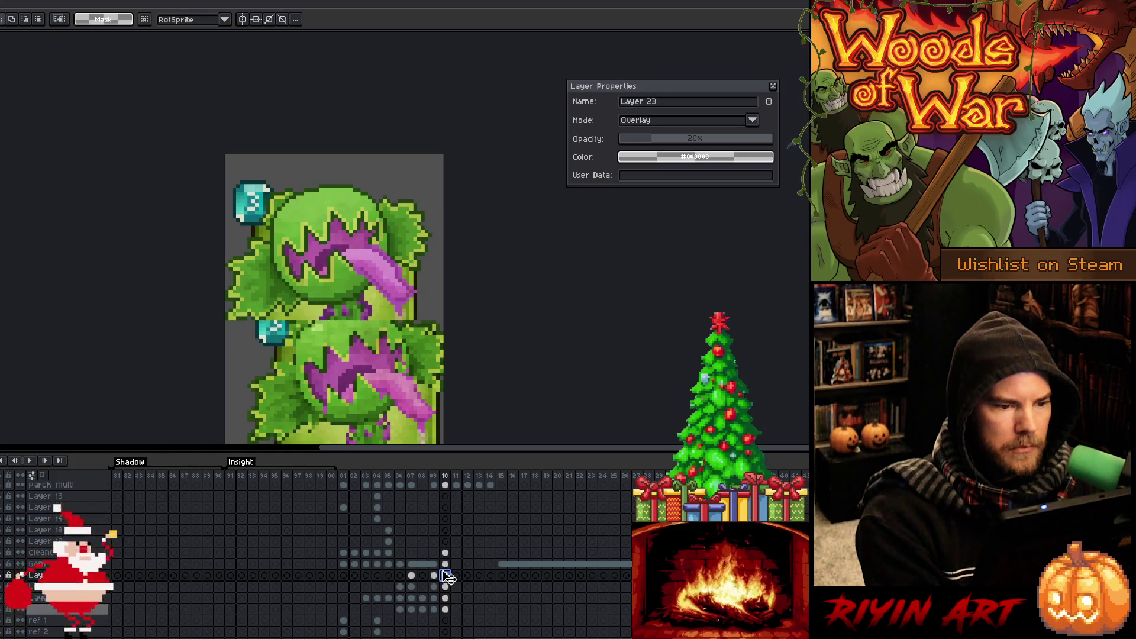
left_click_drag(448, 578, 452, 592)
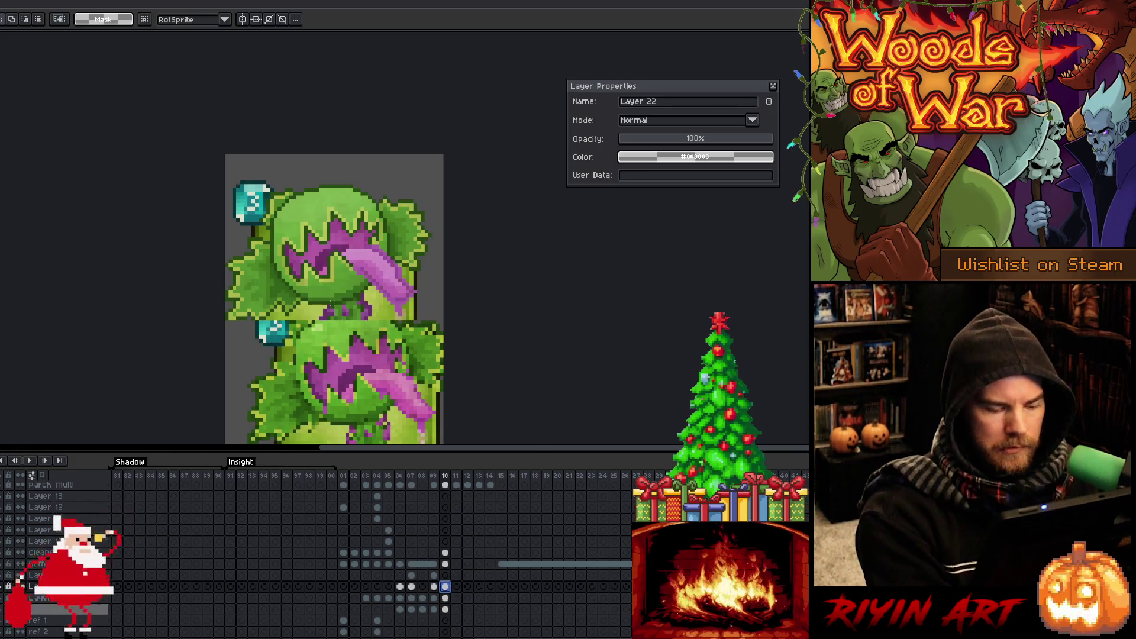
Replace the head's light green #70ac42 and similar shades with a new green using wider tolerance.
key("shift+r")
left_click(303, 230)
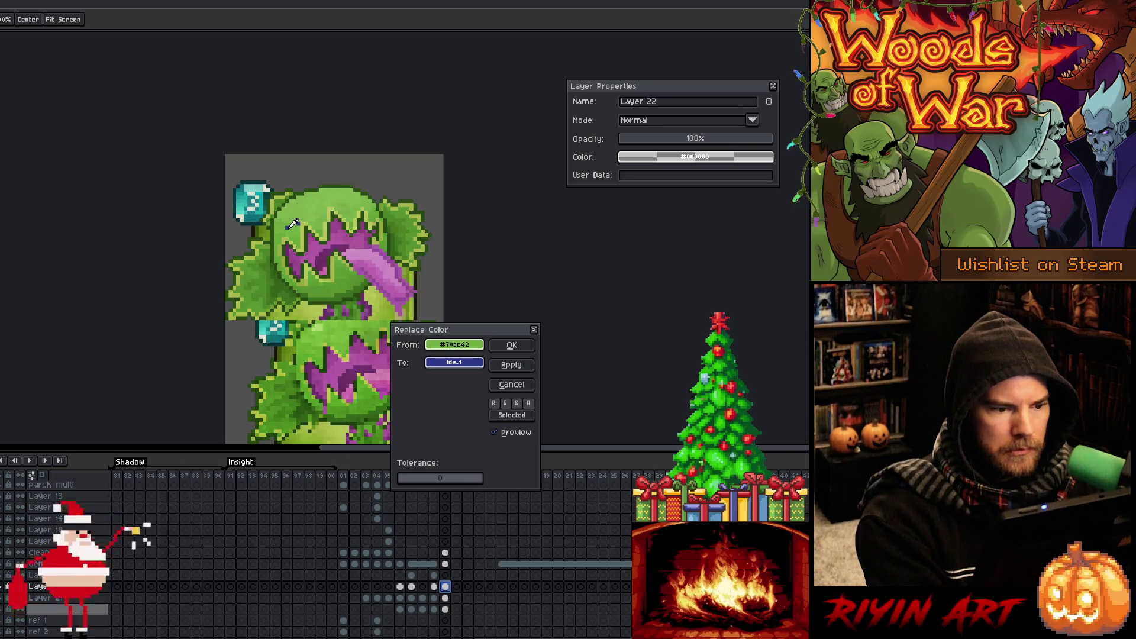
left_click_drag(407, 479, 409, 478)
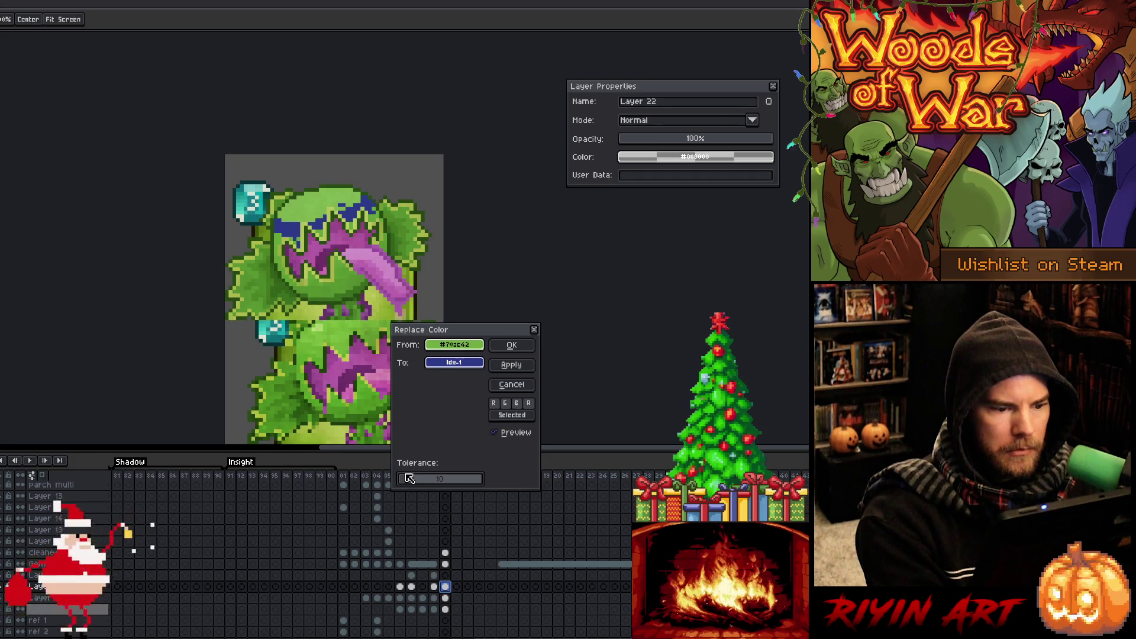
mouse_move(436, 363)
left_mouse_down()
mouse_move(324, 358)
mouse_move(321, 348)
left_mouse_up()
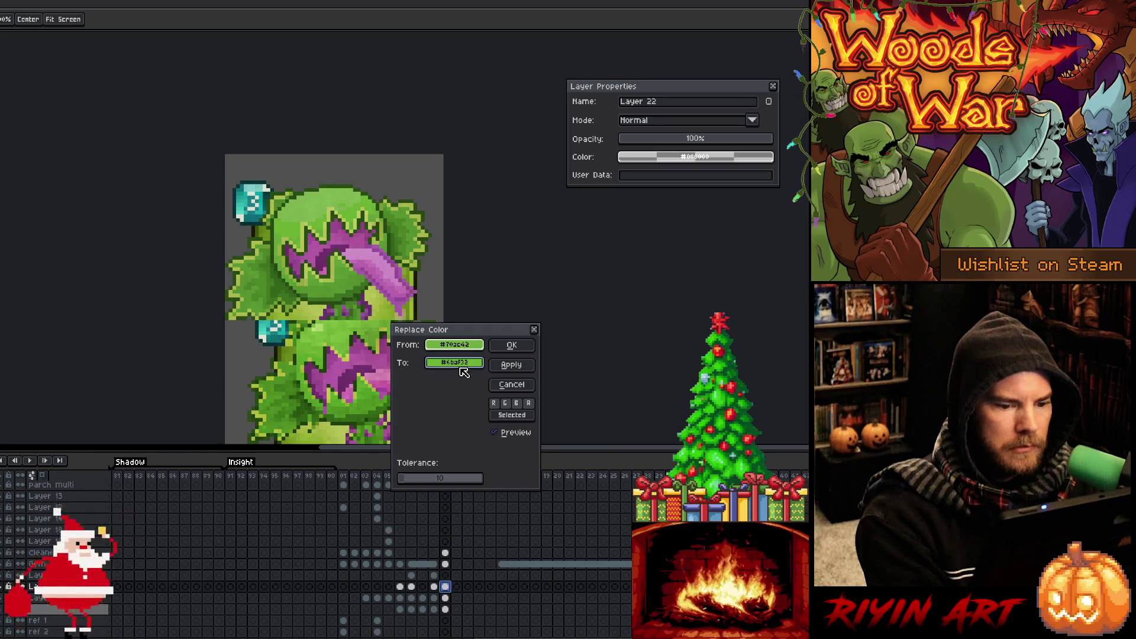
left_click(495, 433)
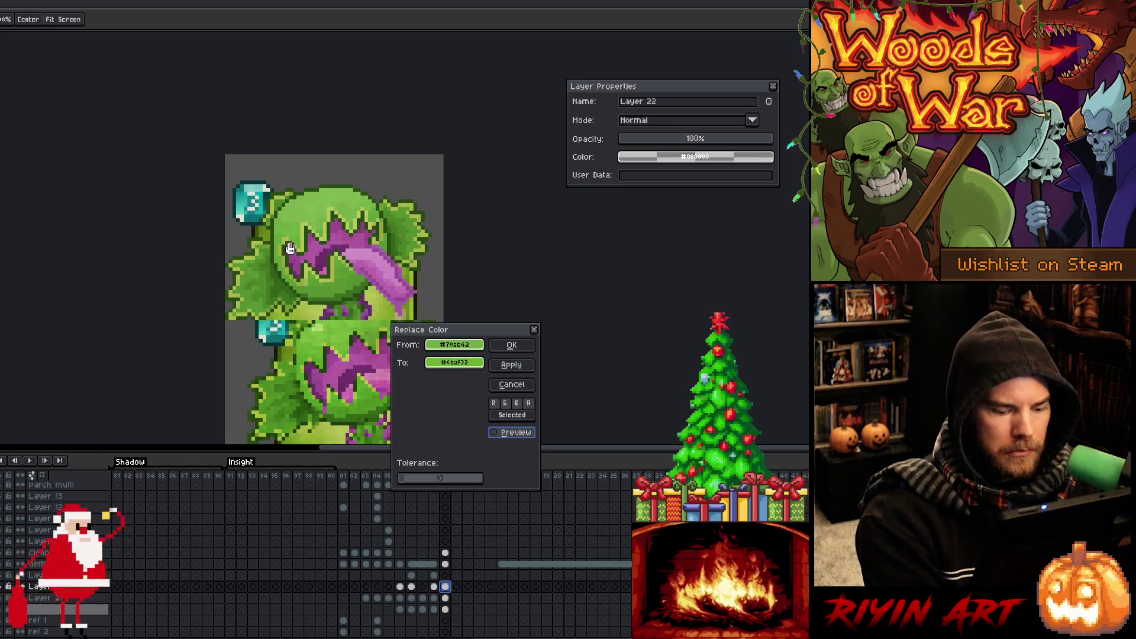
left_click(511, 385)
key("i")
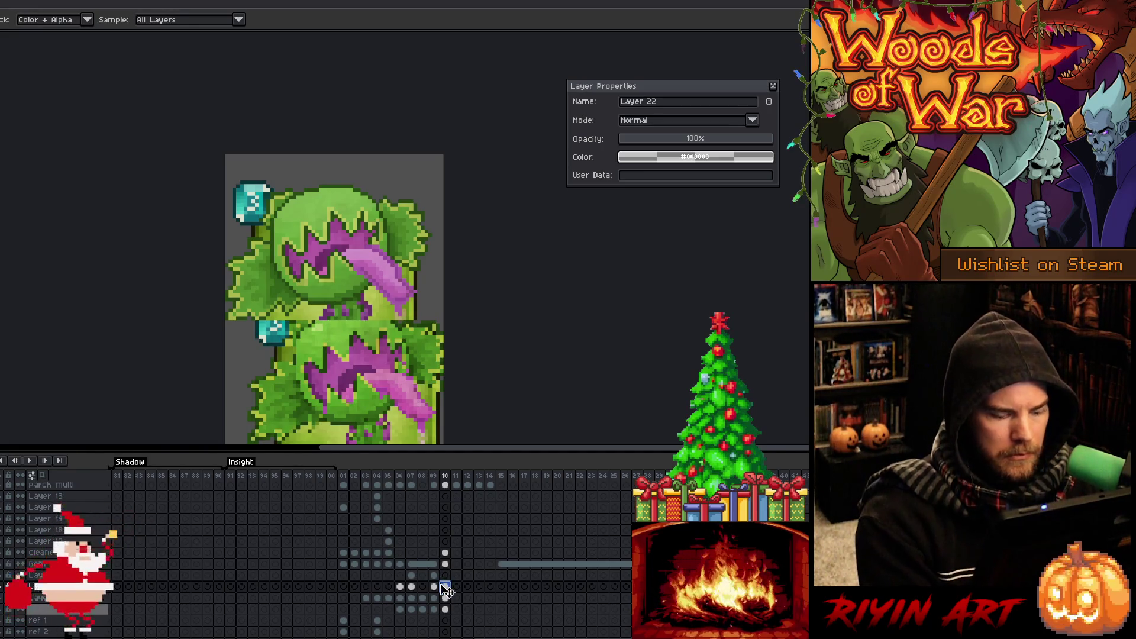
key("ctrl+u")
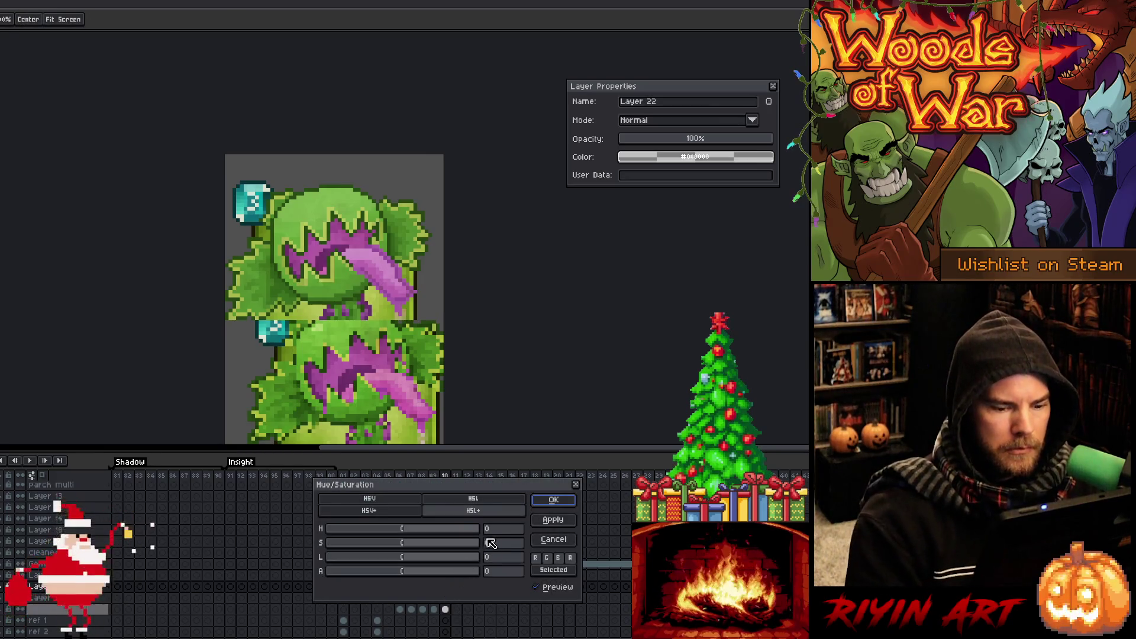
Apply Hue/Saturation to the lower plant copy with saturation 6 and lightness -2.
left_click(490, 529)
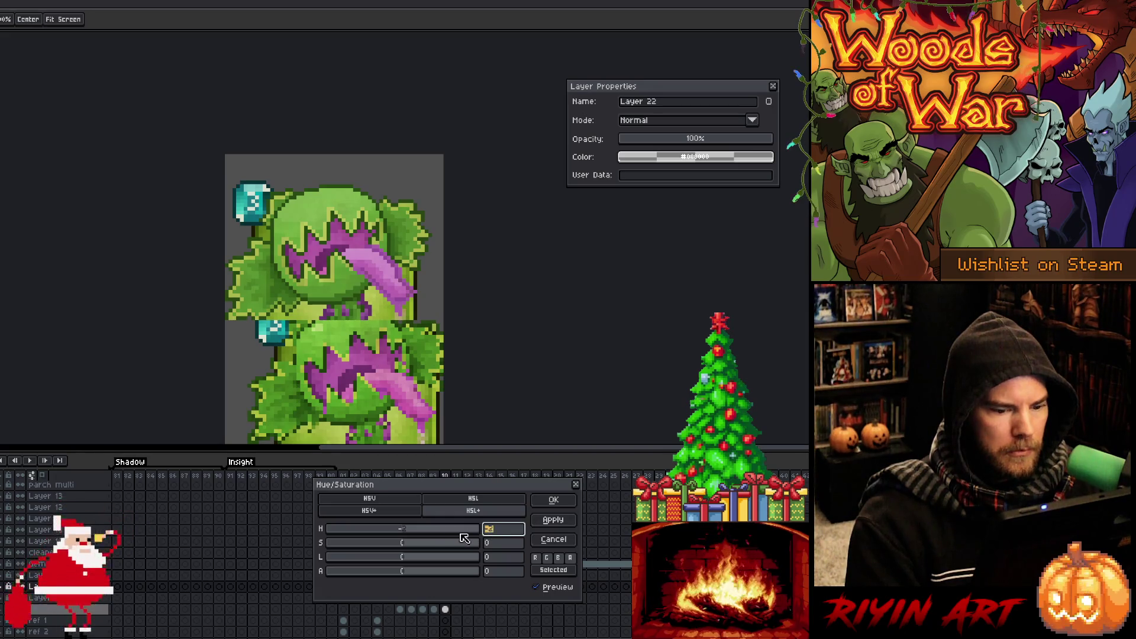
mouse_move(406, 528)
left_mouse_down()
mouse_move(382, 530)
mouse_move(473, 530)
mouse_move(405, 540)
left_mouse_up()
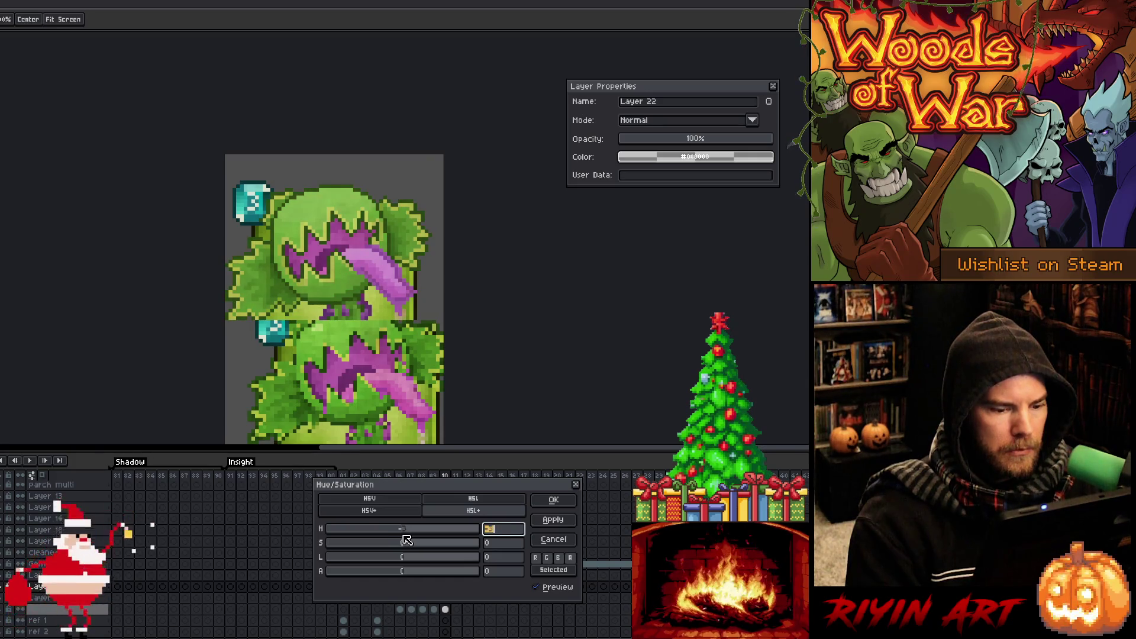
left_click(497, 545)
type("5")
left_click(502, 558)
type("-2")
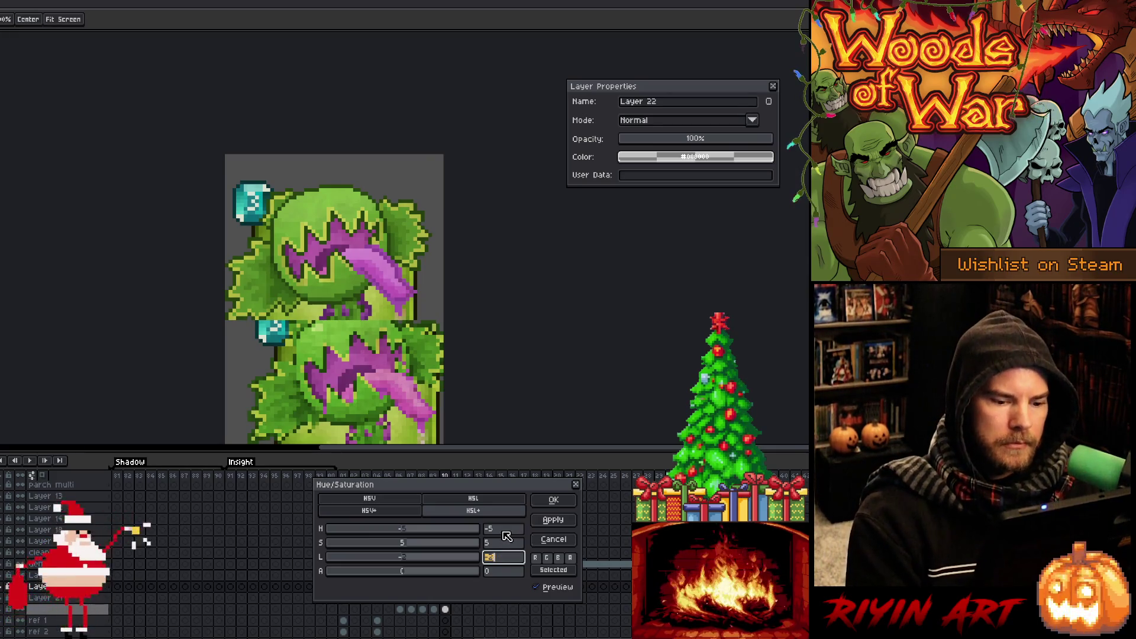
left_click(503, 530)
type("-1")
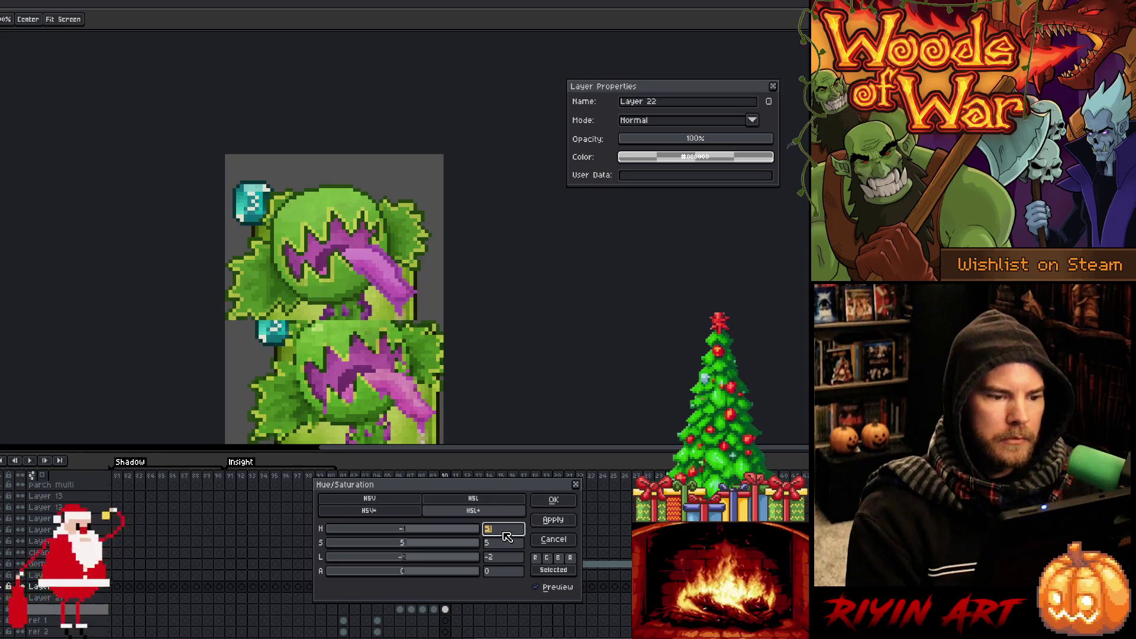
type("1")
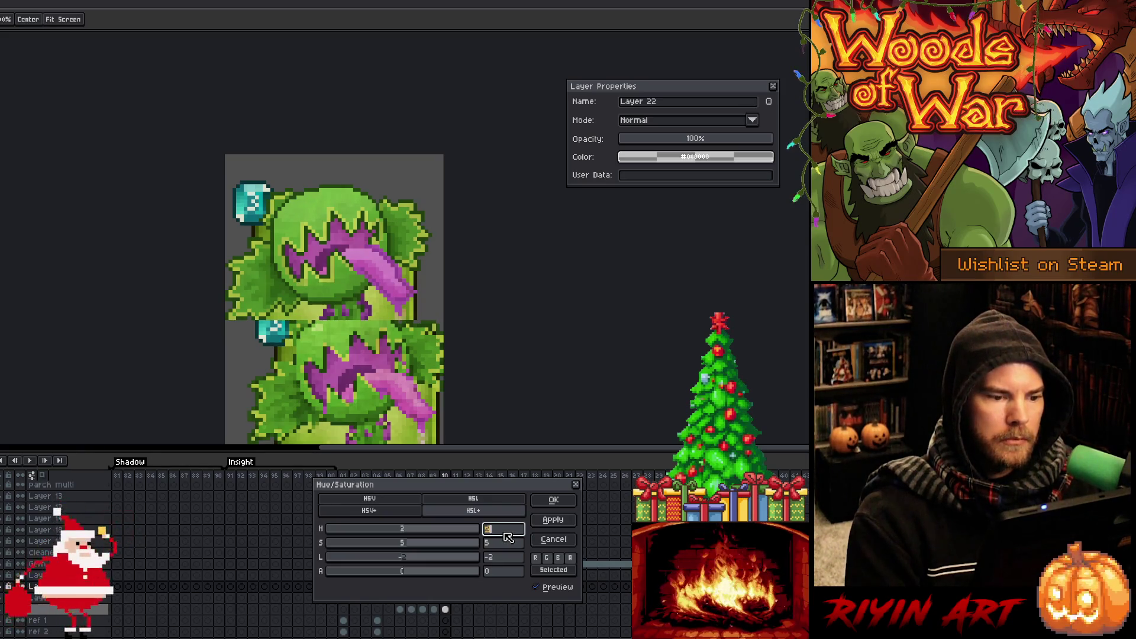
type("0")
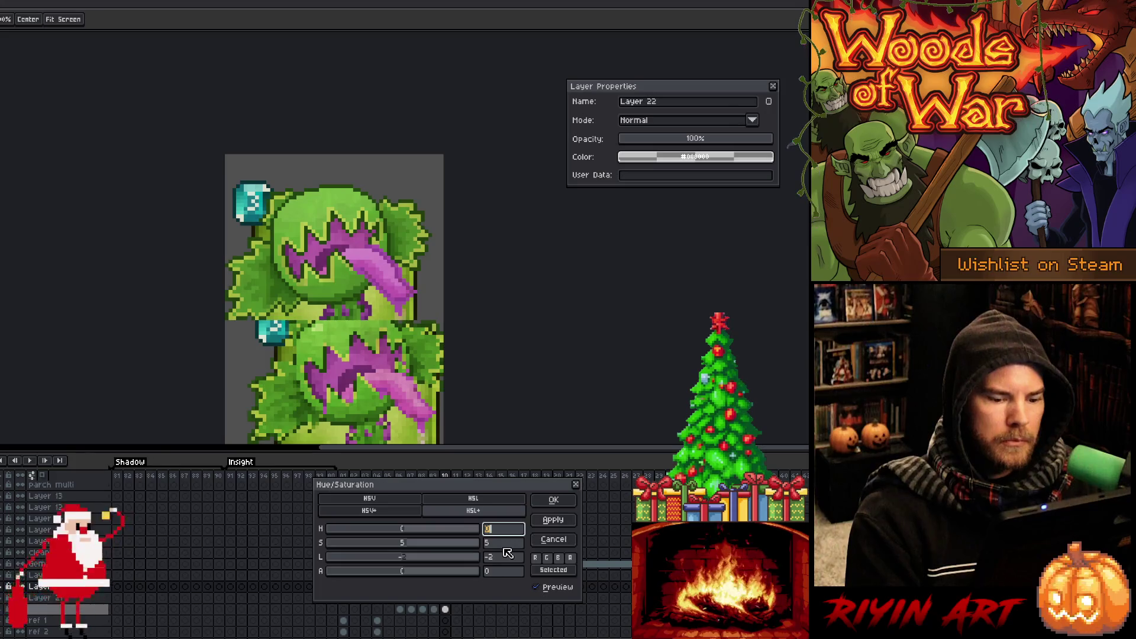
double_click(505, 543)
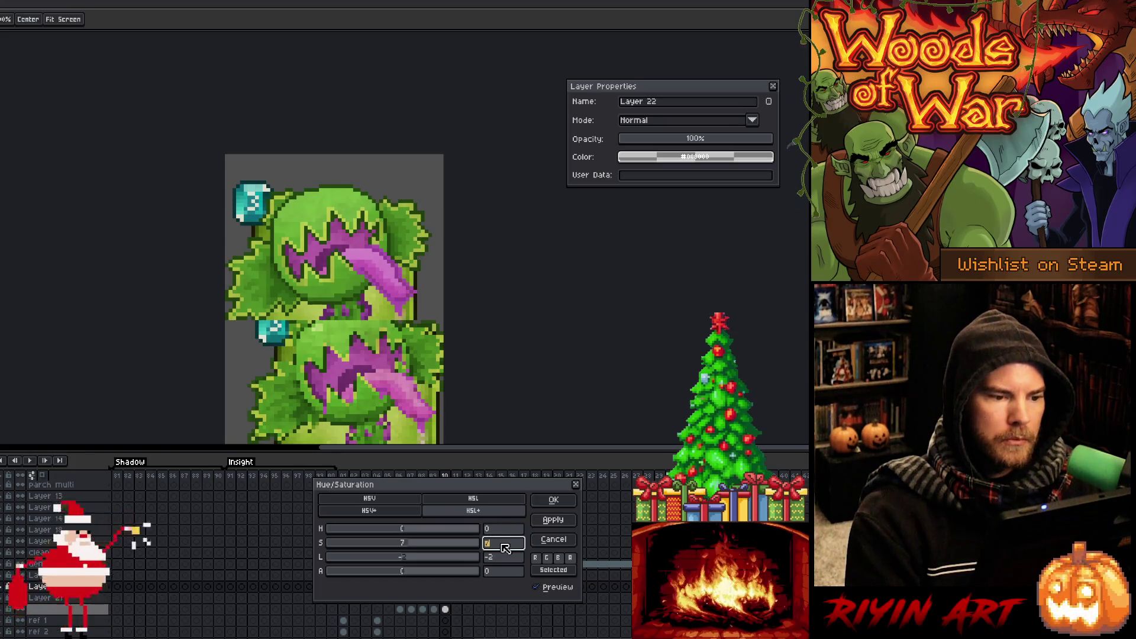
left_click(539, 589)
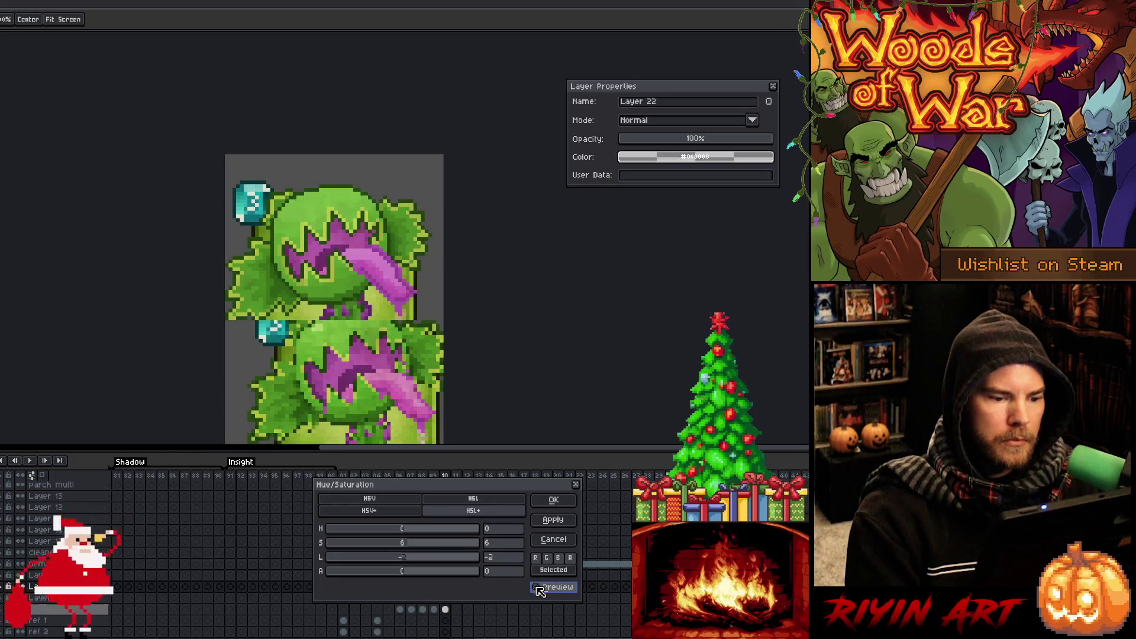
left_click(554, 500)
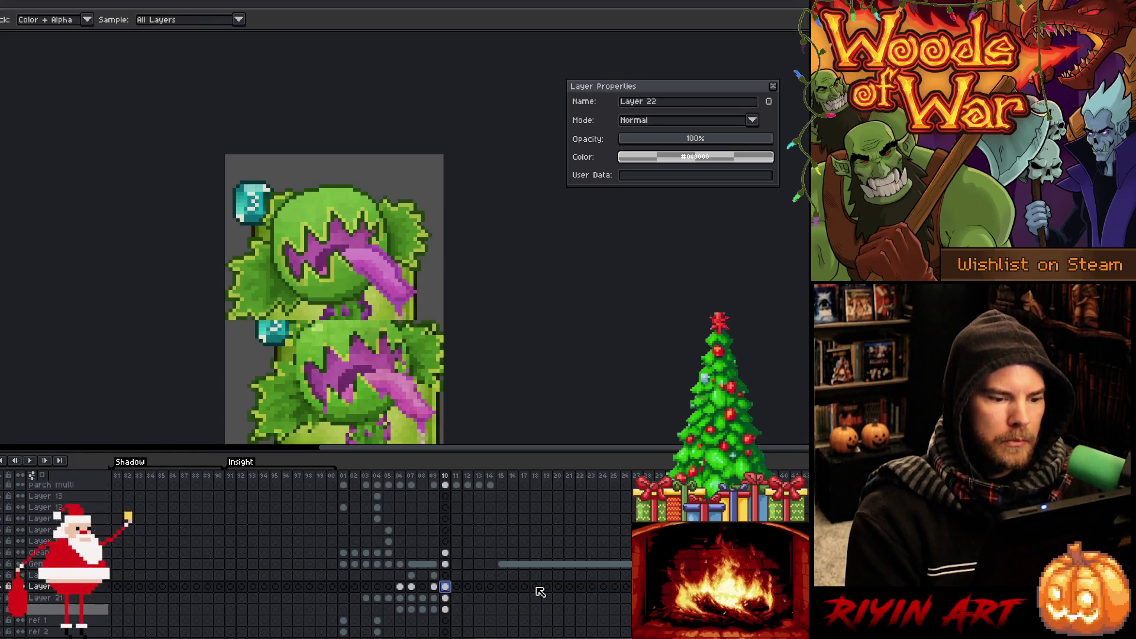
Show both parchment layers and delete all their frame-10 content.
left_click(445, 598)
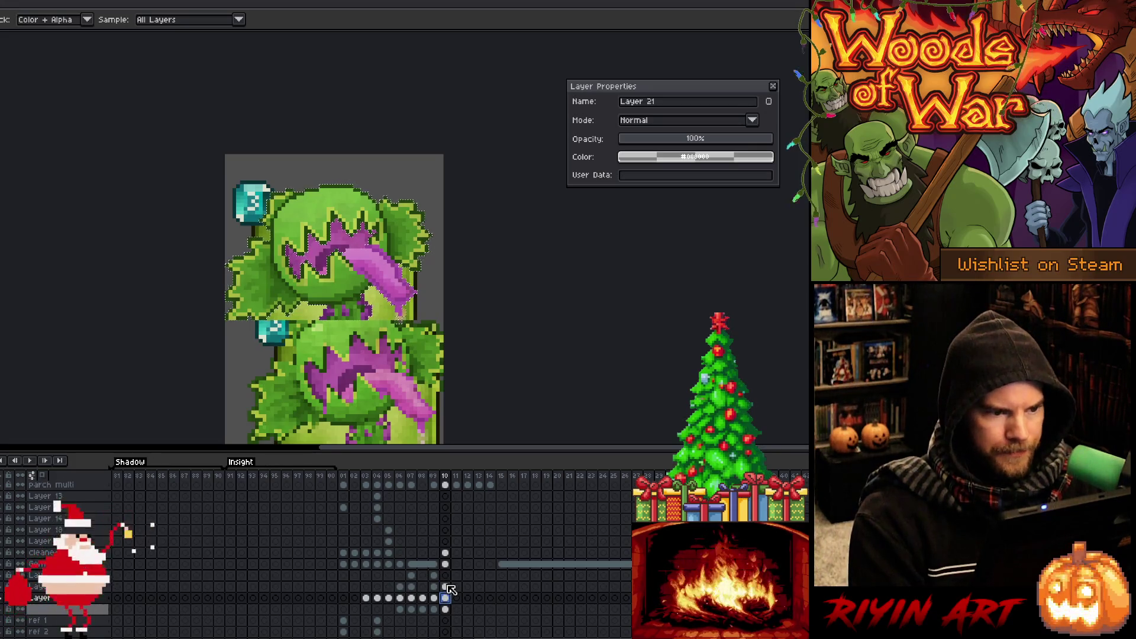
scroll(450, 589, "up", 5)
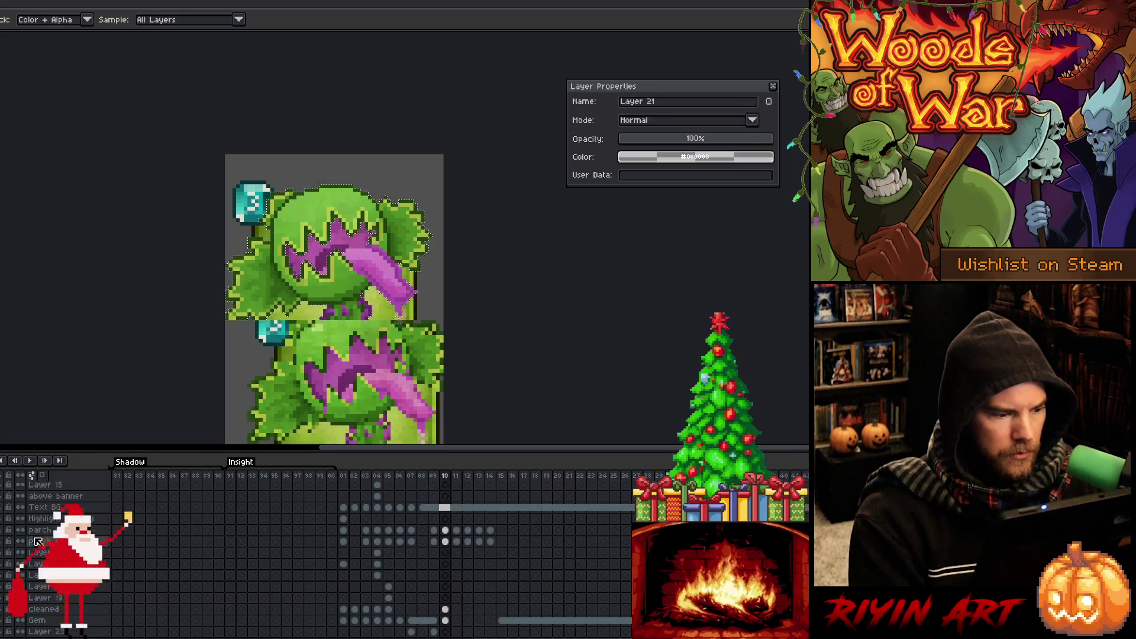
left_click(3, 540)
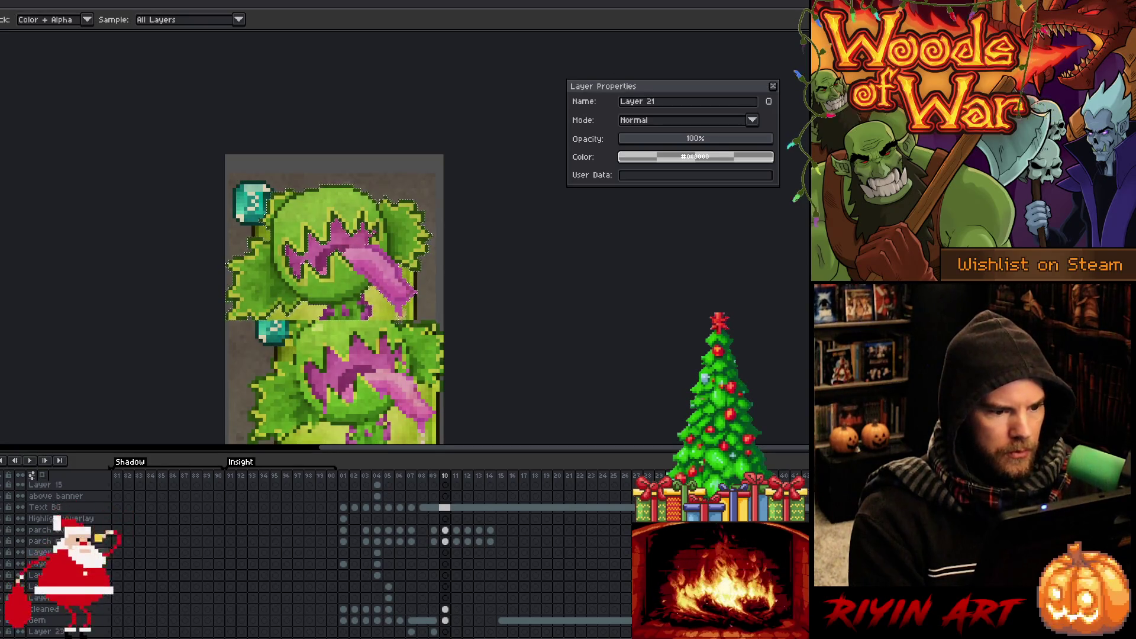
left_click_drag(445, 531, 446, 541)
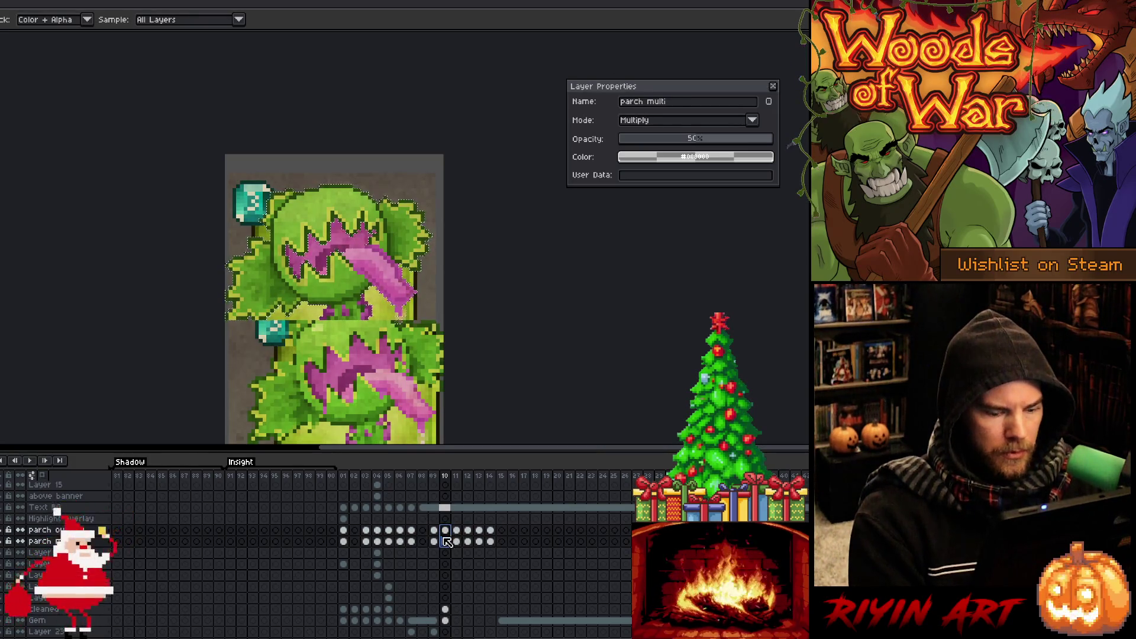
key("ctrl+a")
key("Delete")
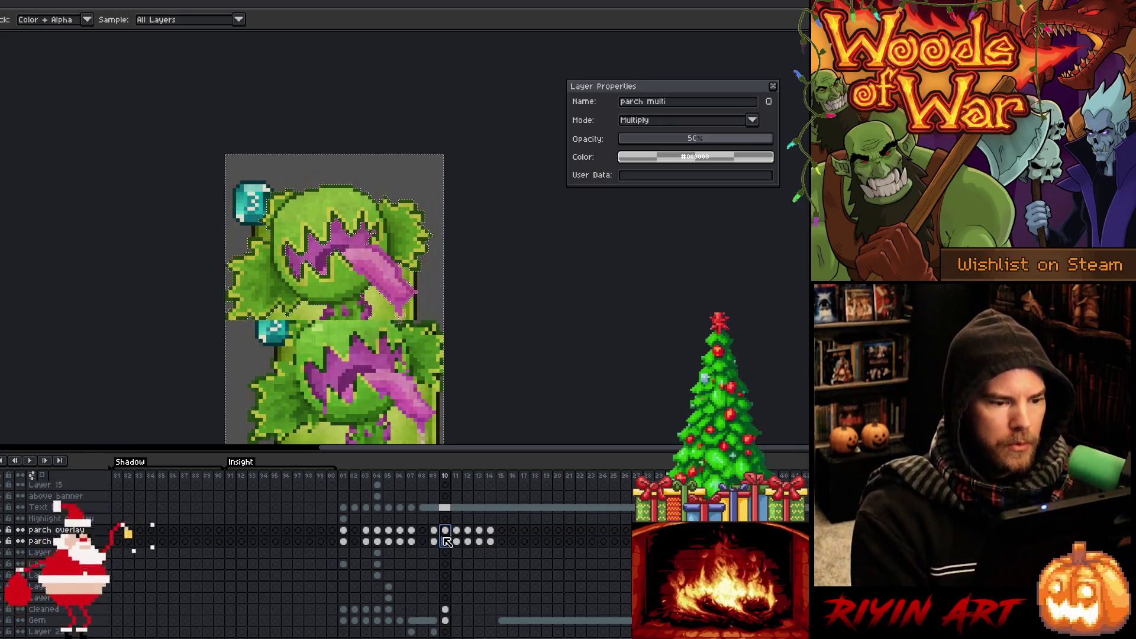
key("ctrl+d")
Select the cleaned layer's frame-10 cel, then Layer 21's frame-10 cel.
scroll(316, 393, "down", 2)
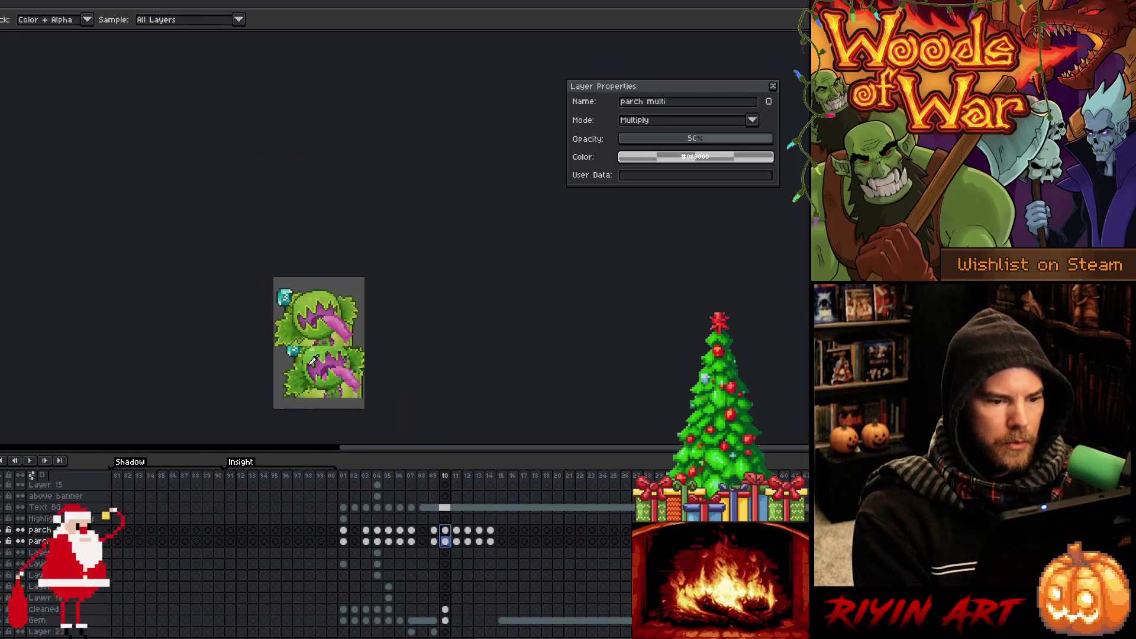
scroll(322, 382, "up", 1)
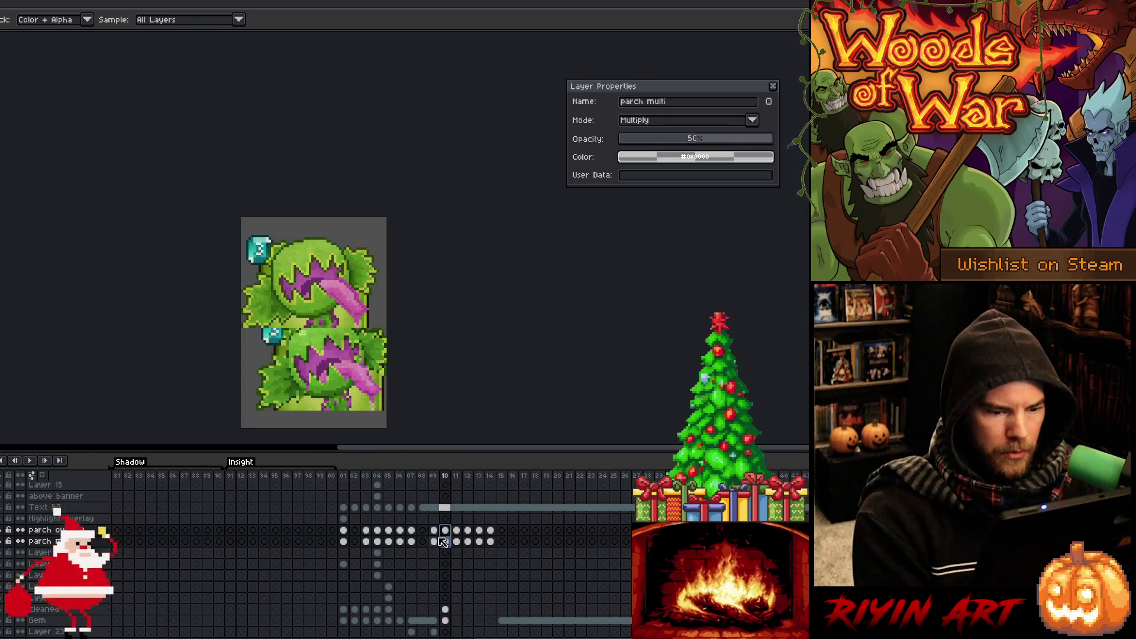
left_click(445, 610)
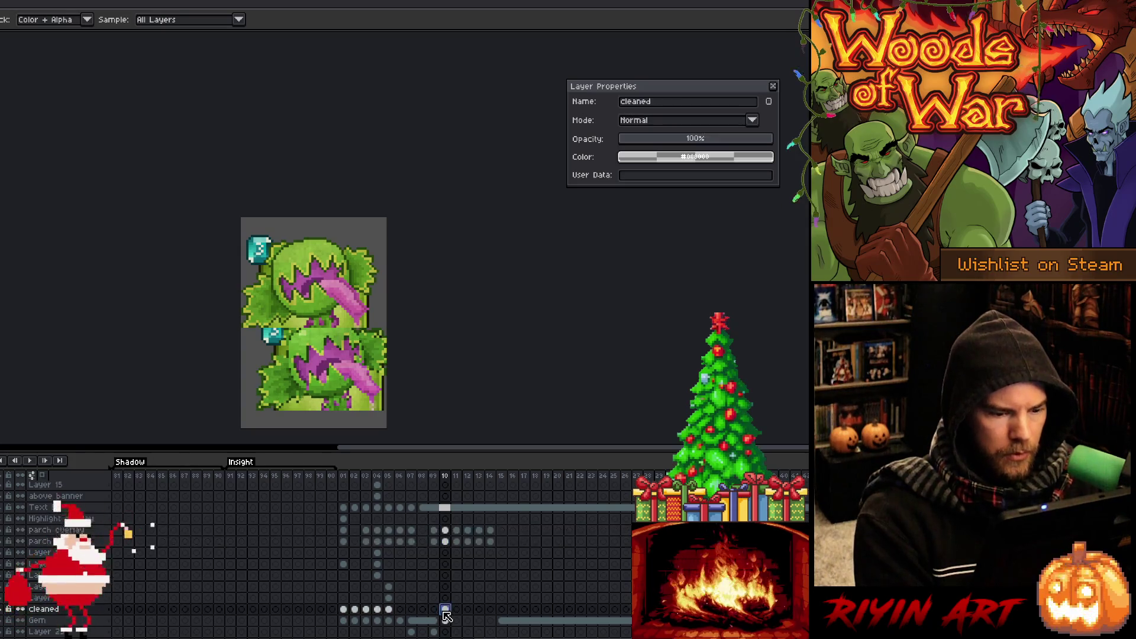
scroll(446, 618, "up", 3)
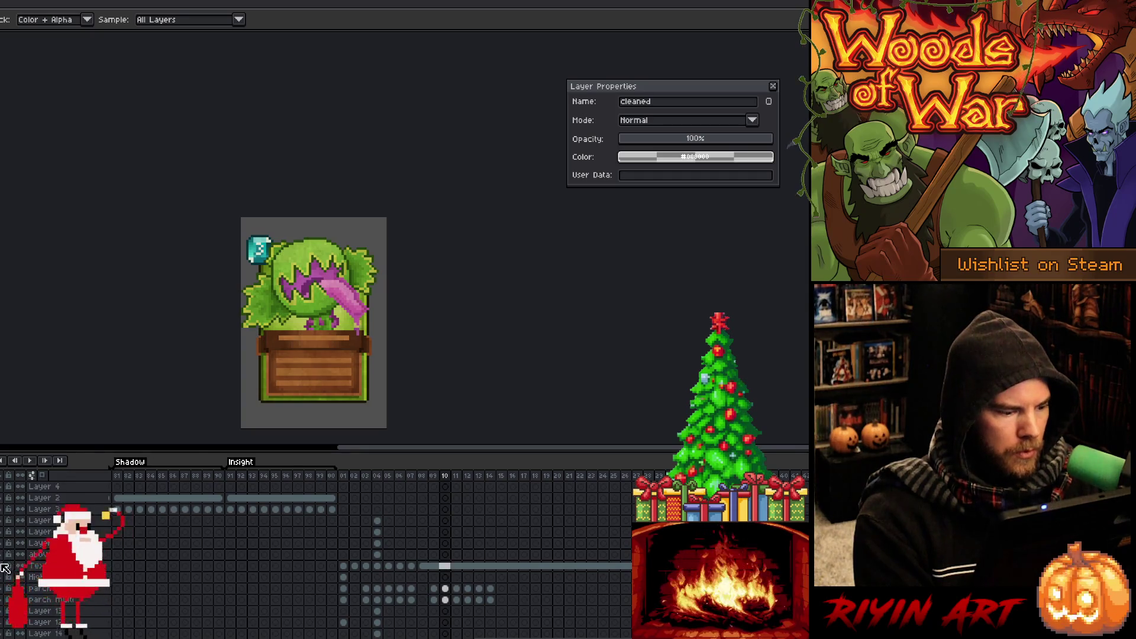
scroll(445, 586, "down", 3)
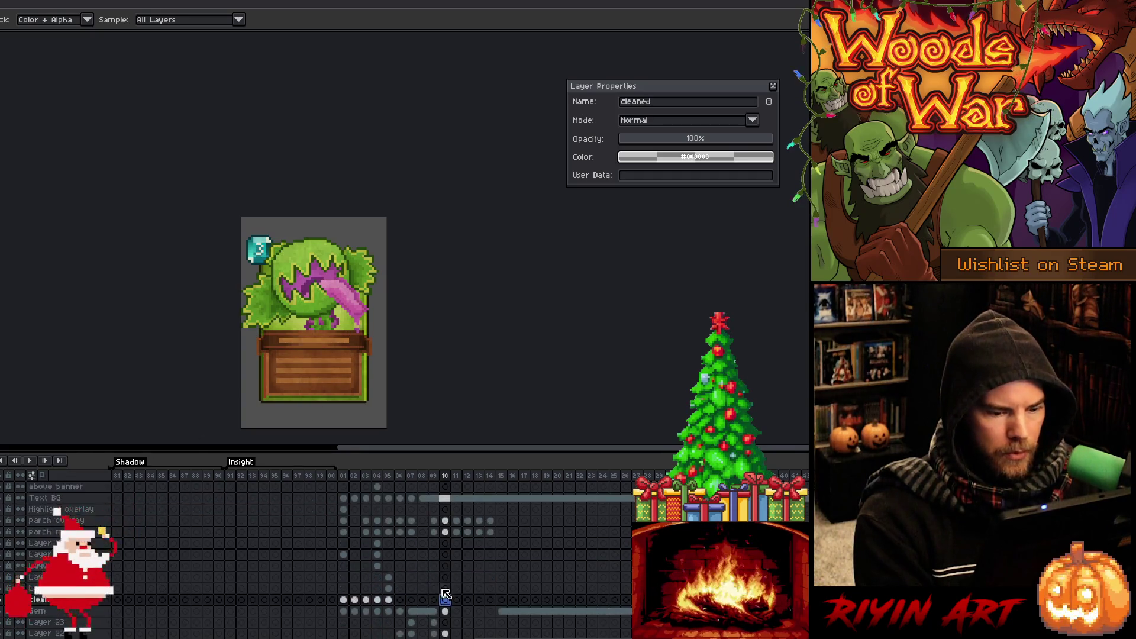
scroll(445, 588, "down", 3)
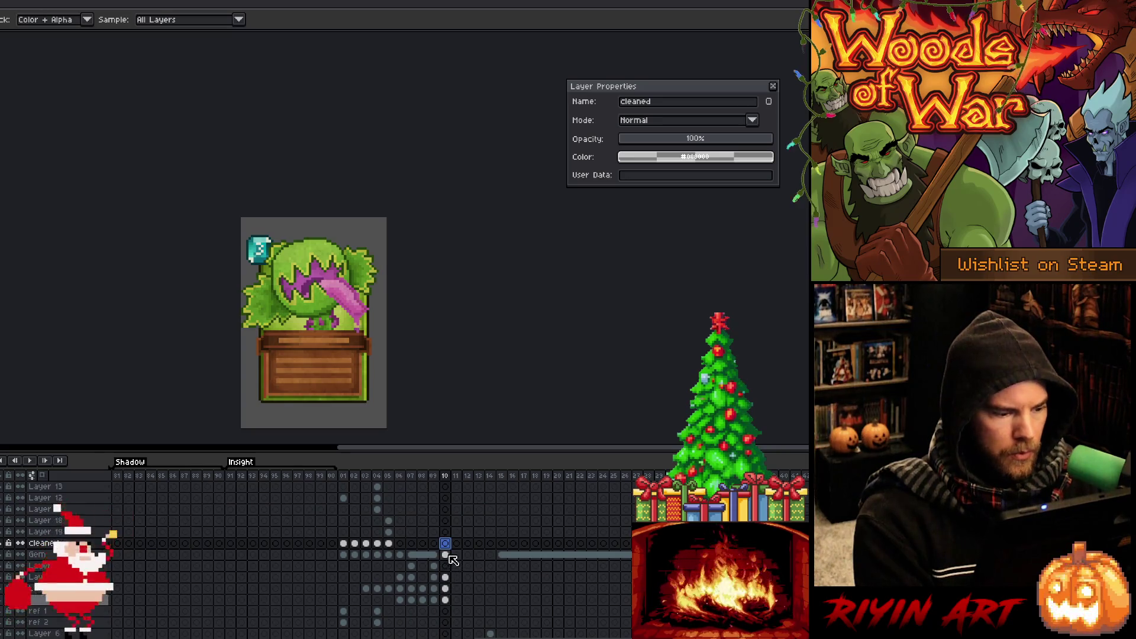
left_click(445, 588)
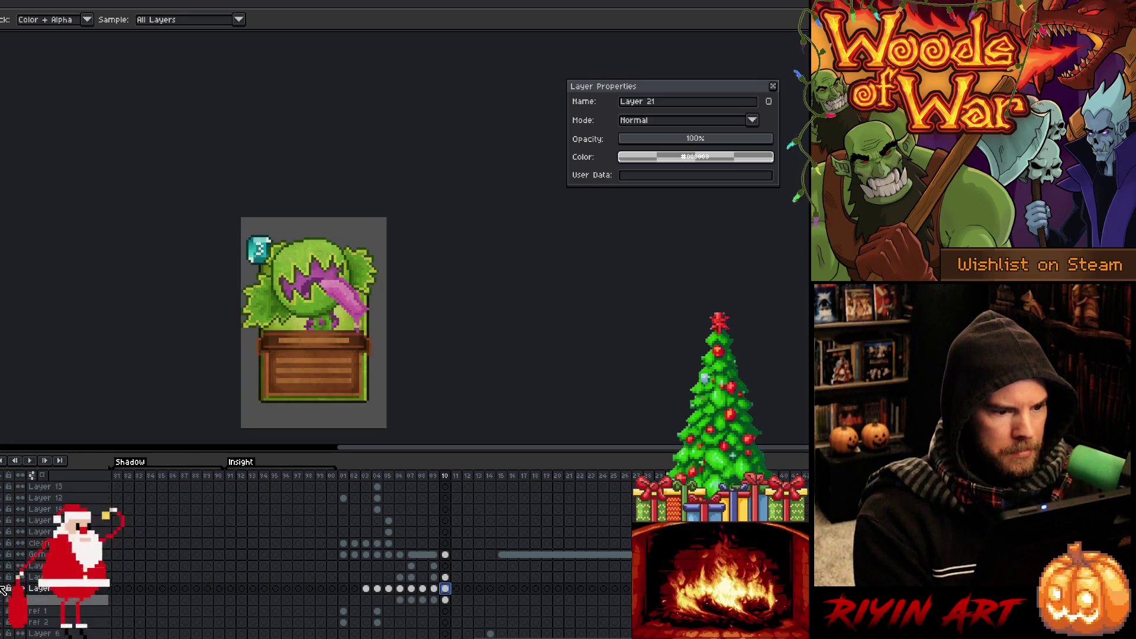
Repaint the stem pixels under the plant's head using purple and other colours sampled from the plant.
scroll(268, 318, "up", 3)
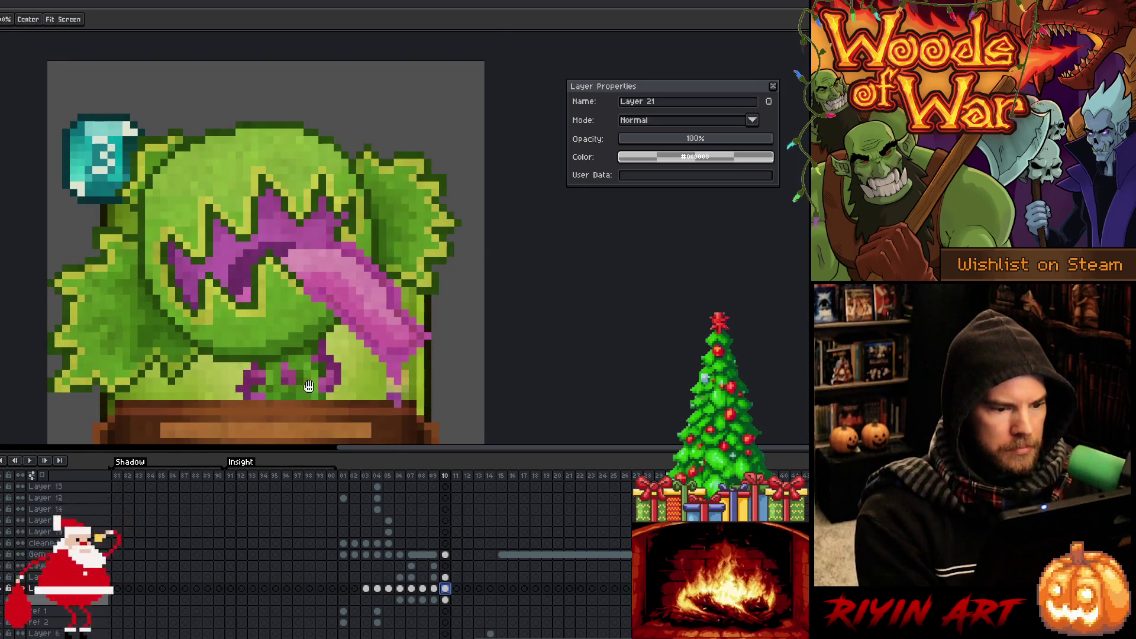
scroll(234, 371, "down", 1)
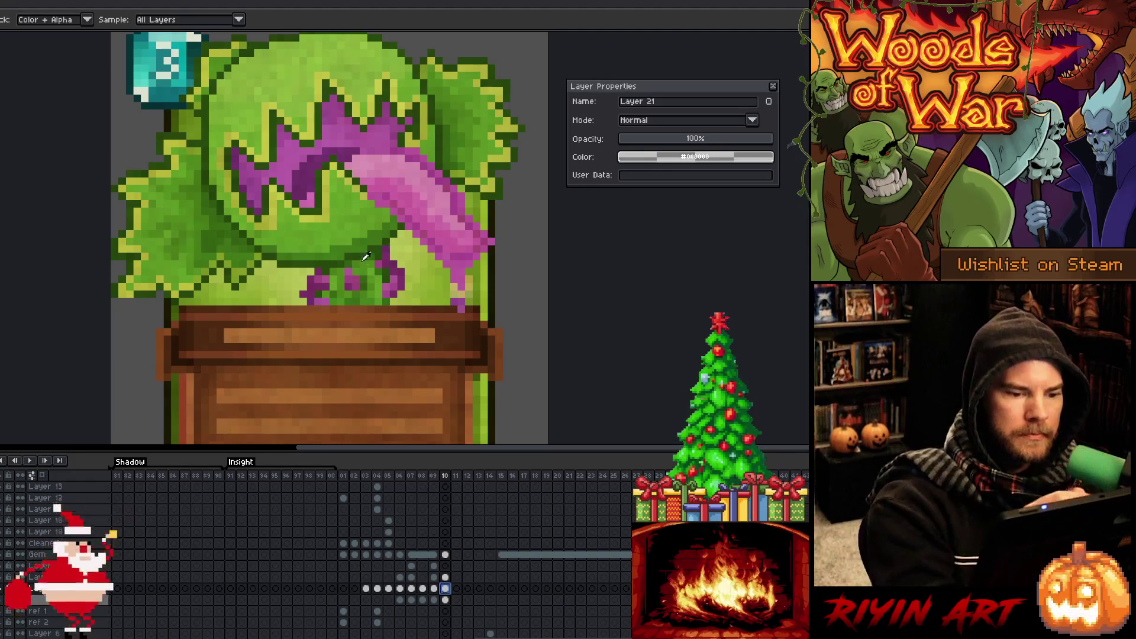
left_click(377, 310)
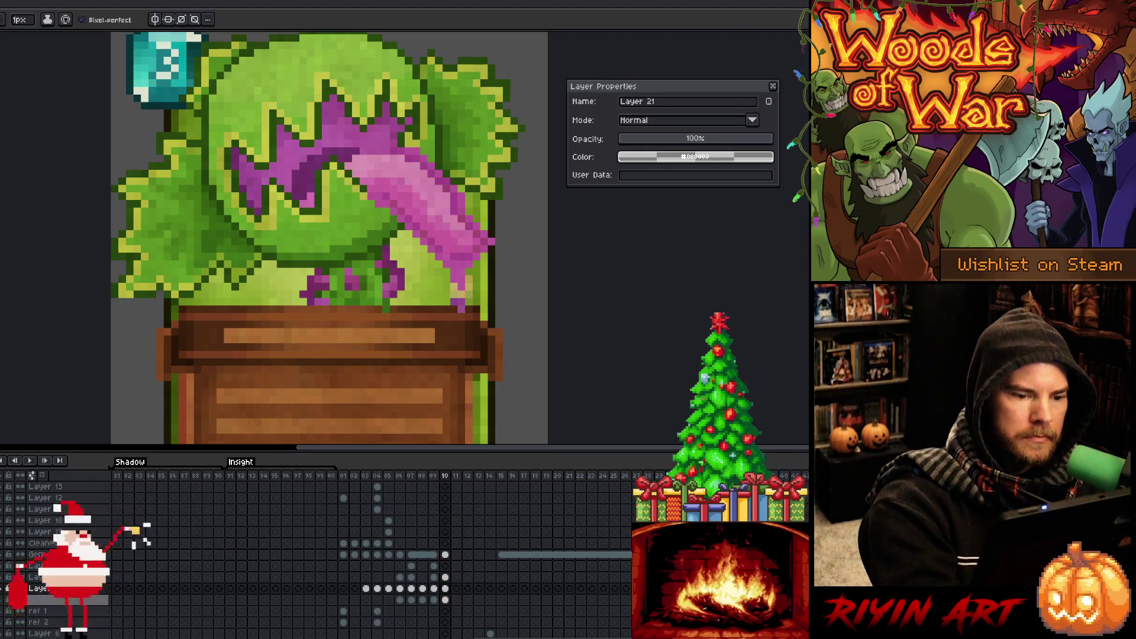
left_click(318, 308, "alt")
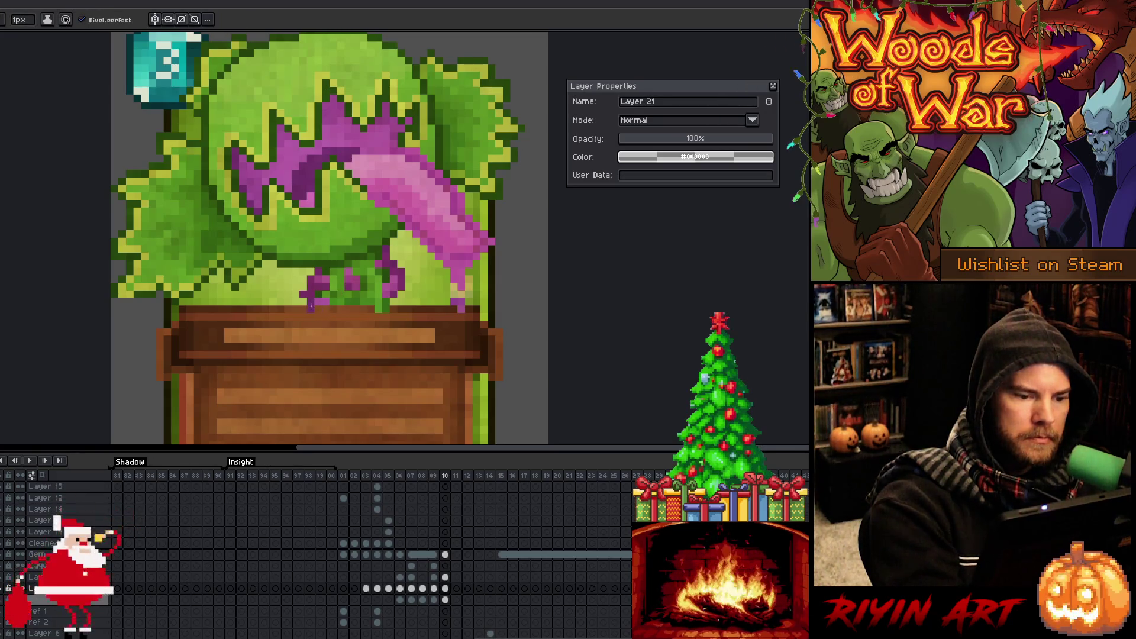
left_click(335, 296, "alt")
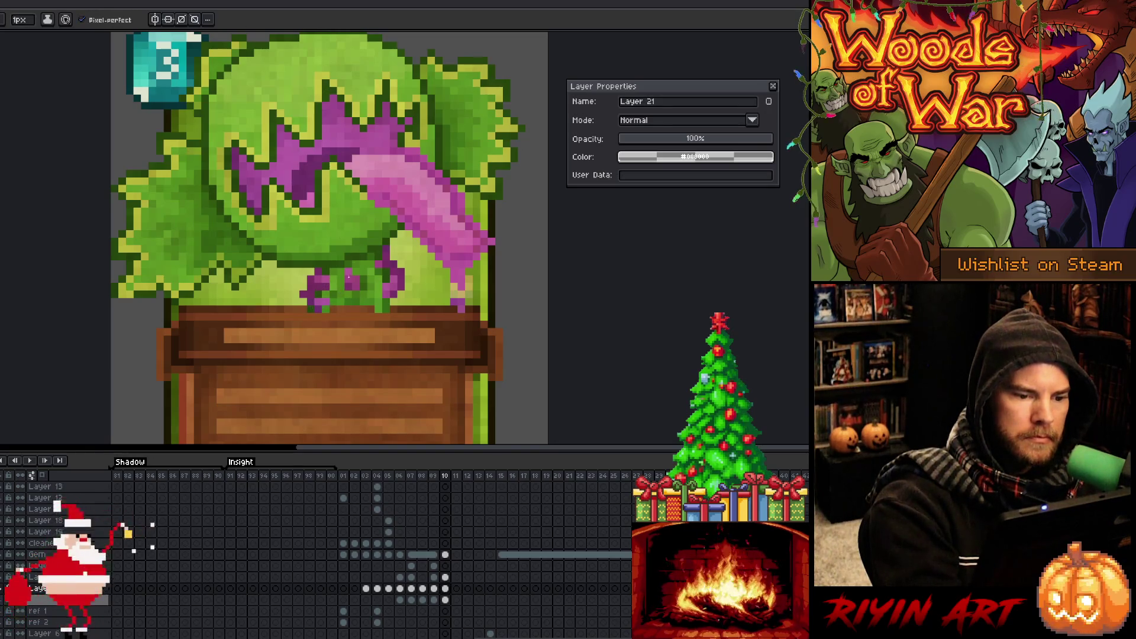
left_click(357, 291, "alt")
left_click(360, 294, "alt")
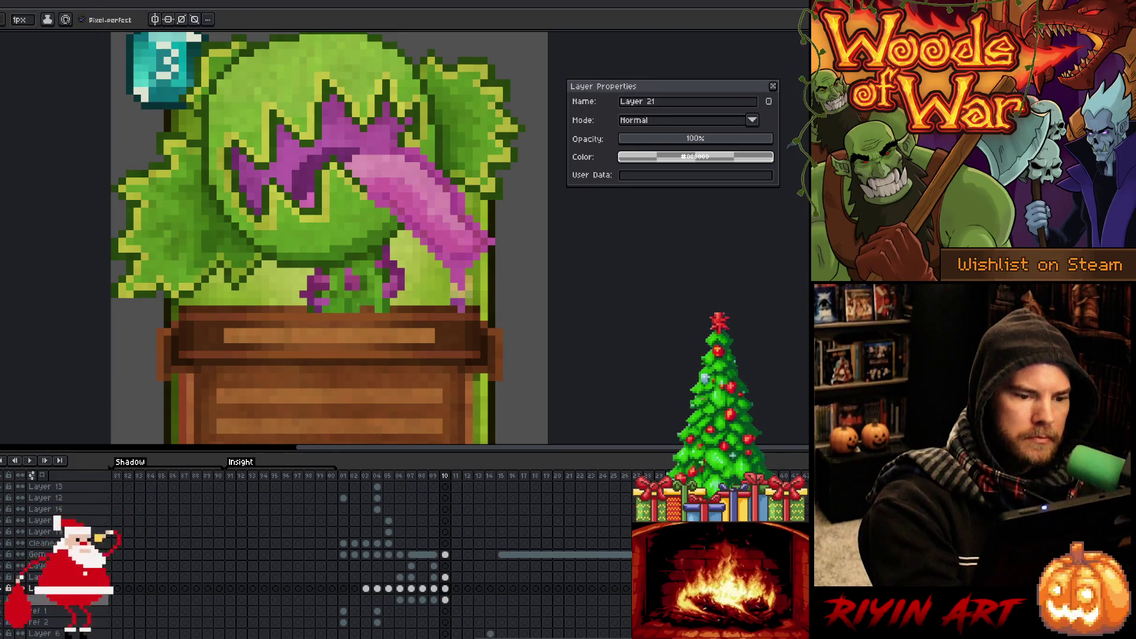
left_click(373, 301, "alt")
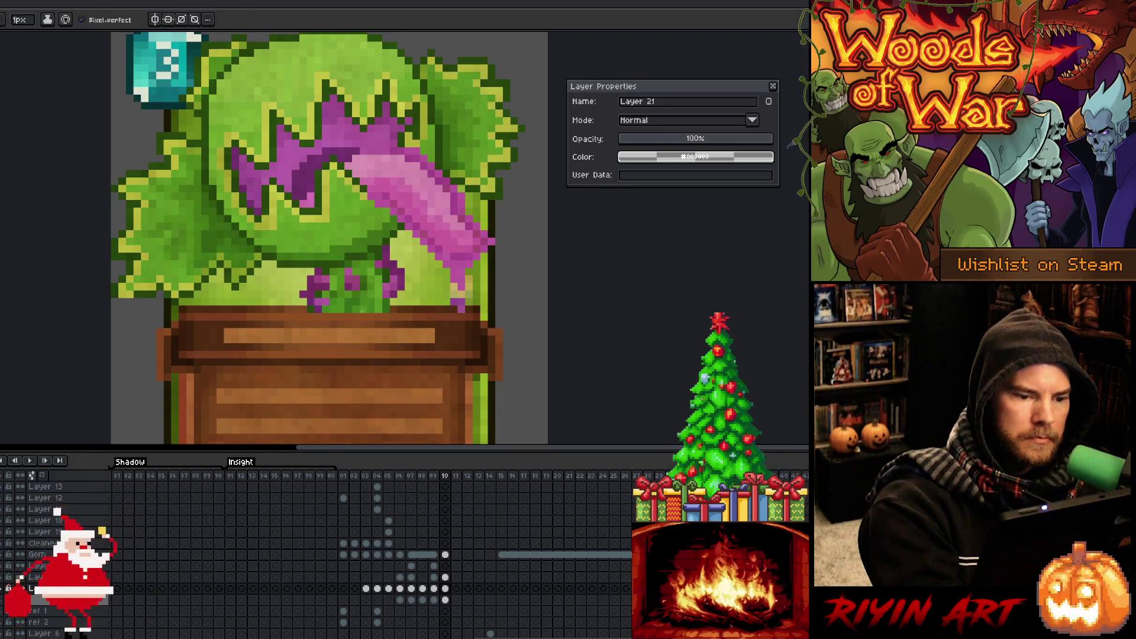
left_click(415, 218, "alt")
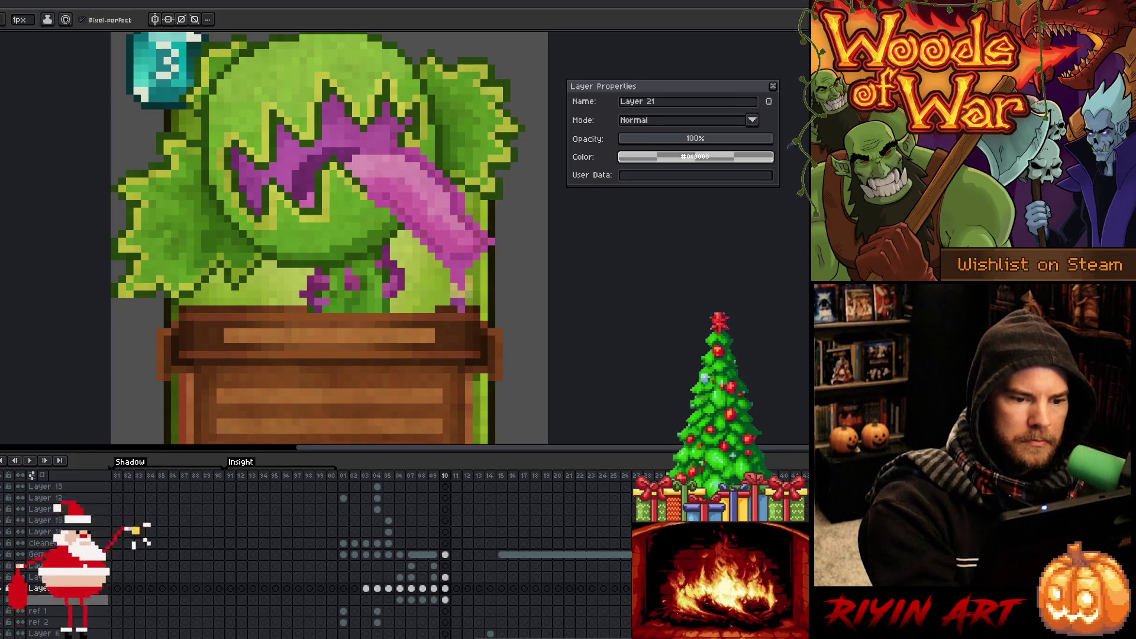
key("alt")
left_click(448, 297, "alt")
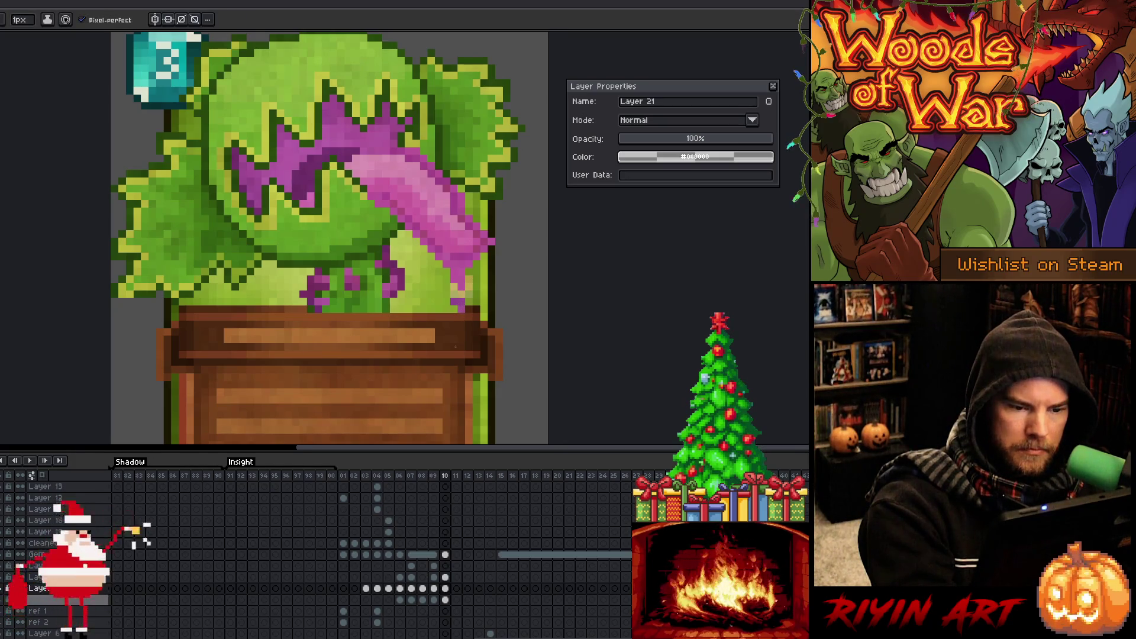
scroll(446, 520, "up", 5)
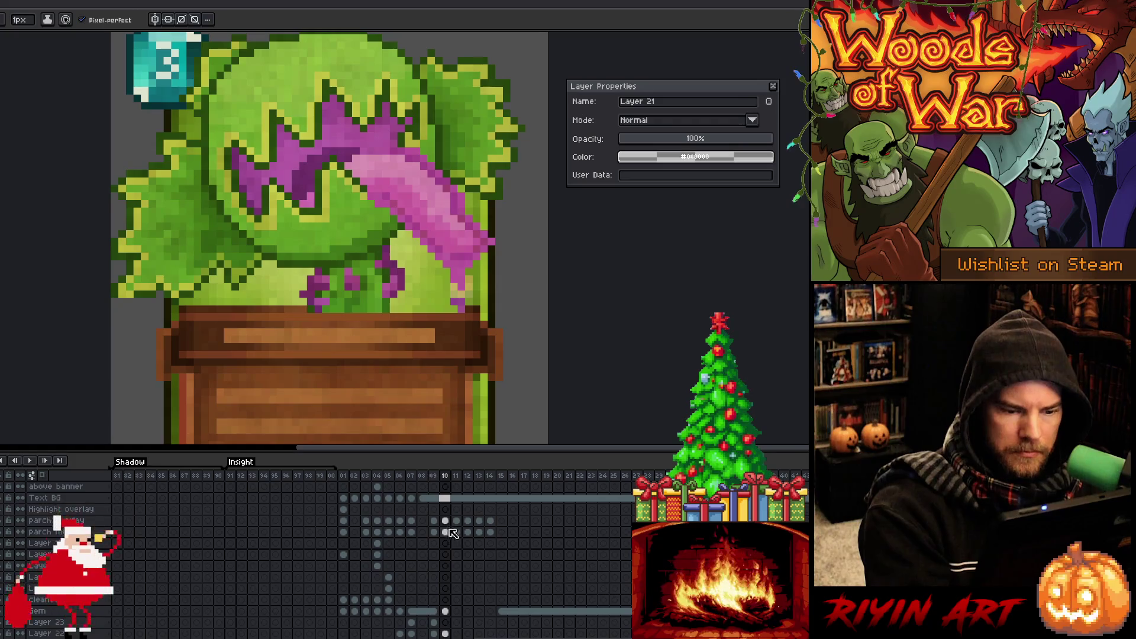
right_click(445, 499)
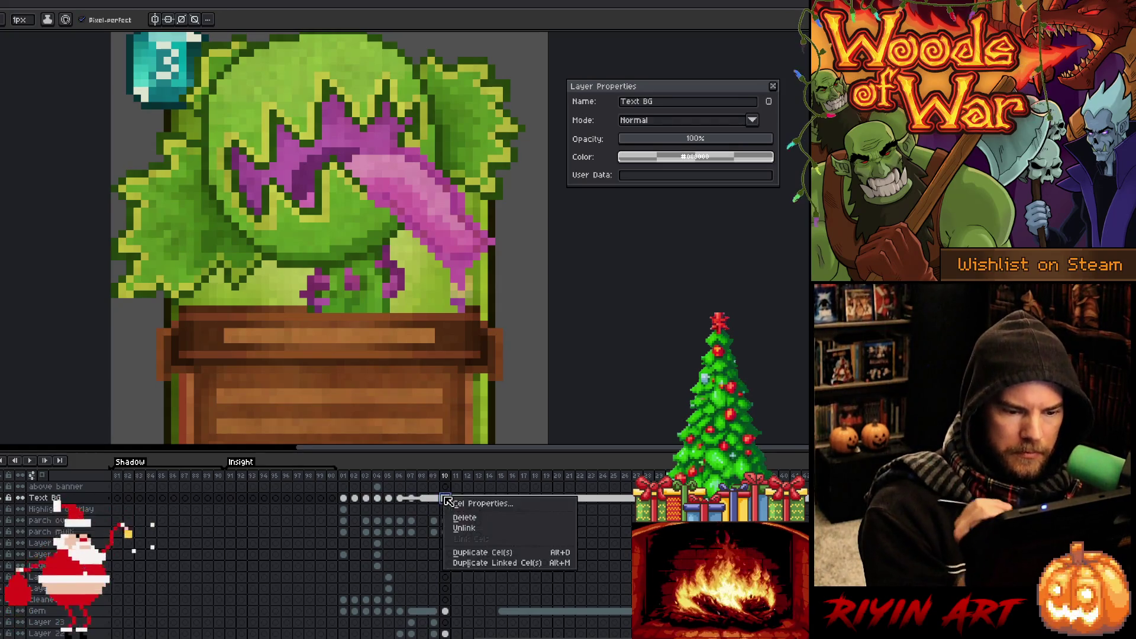
left_click(461, 529)
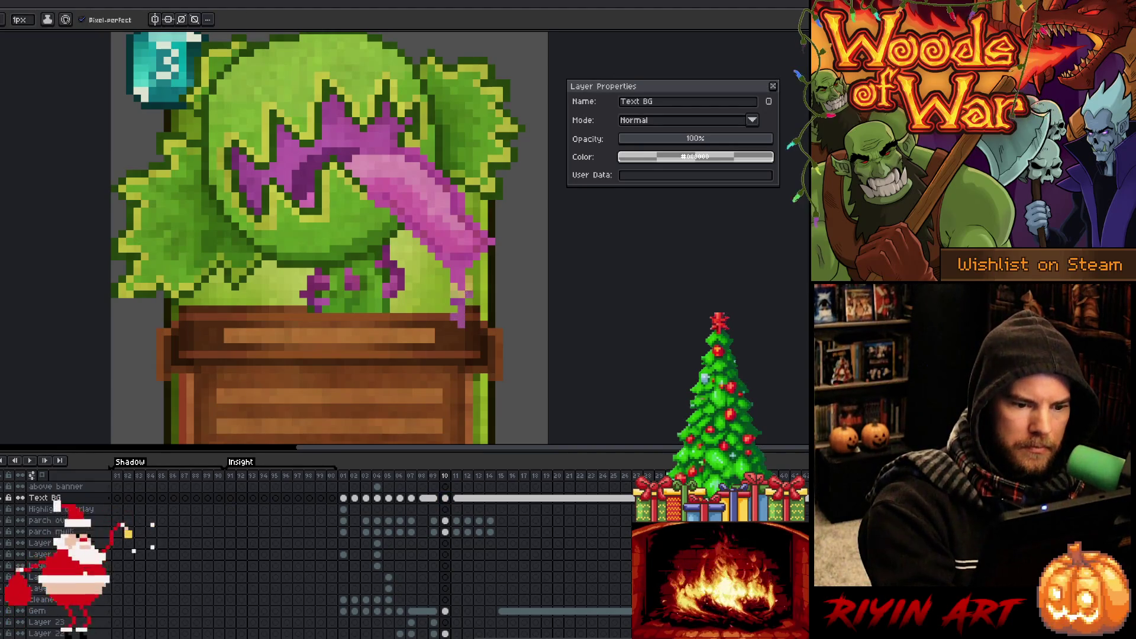
key("v")
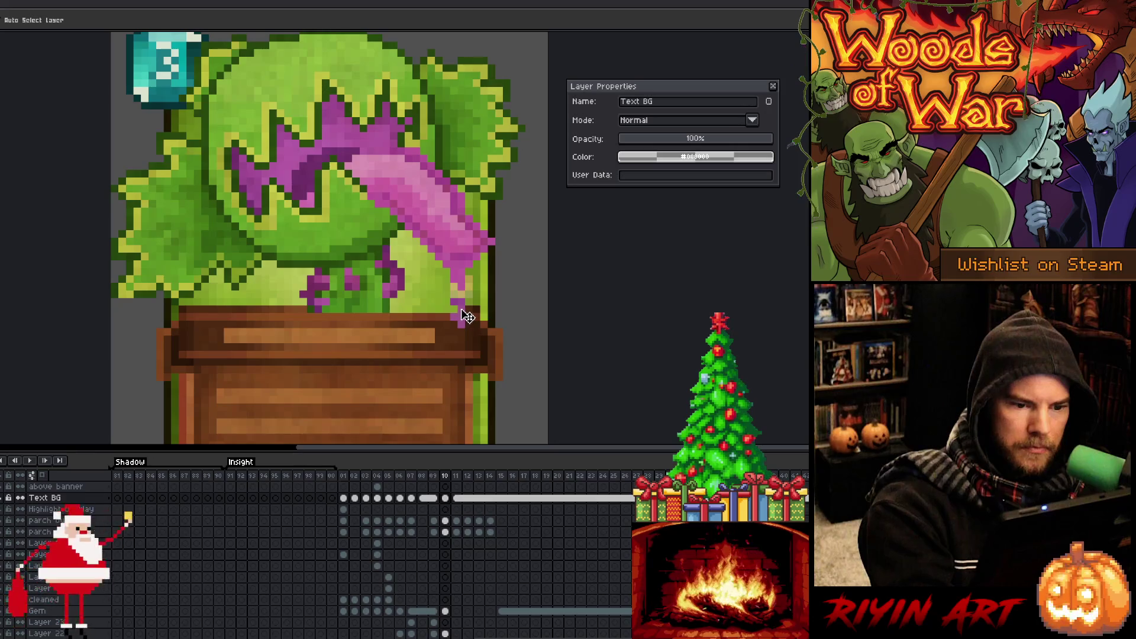
left_click(468, 317)
key("b")
key("v")
key("b")
left_click(455, 302, "ctrl")
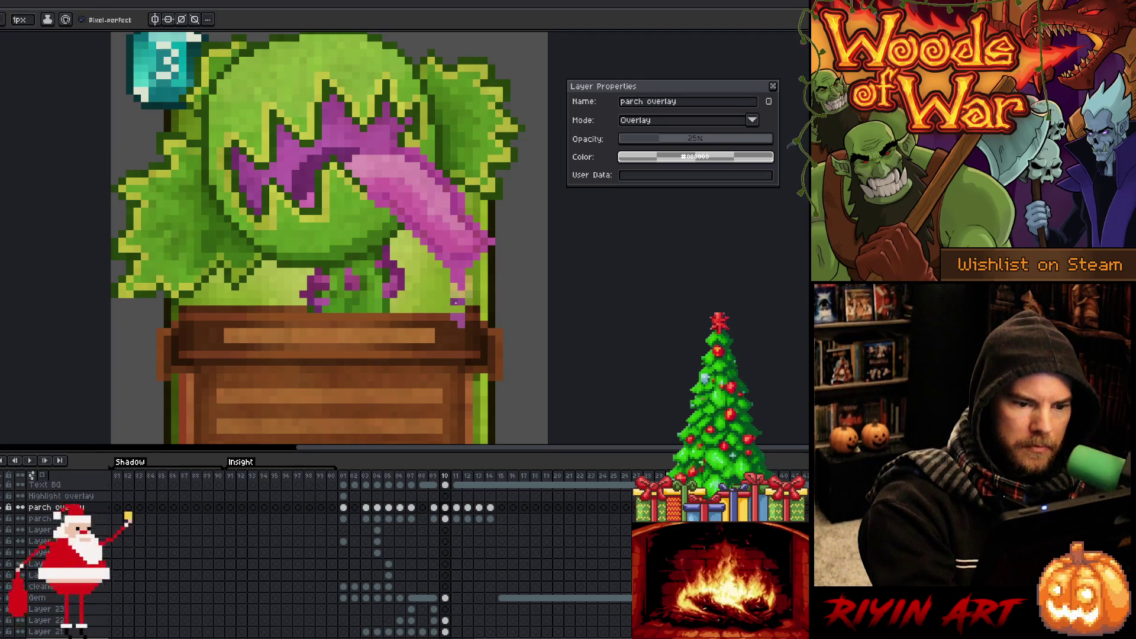
key("e")
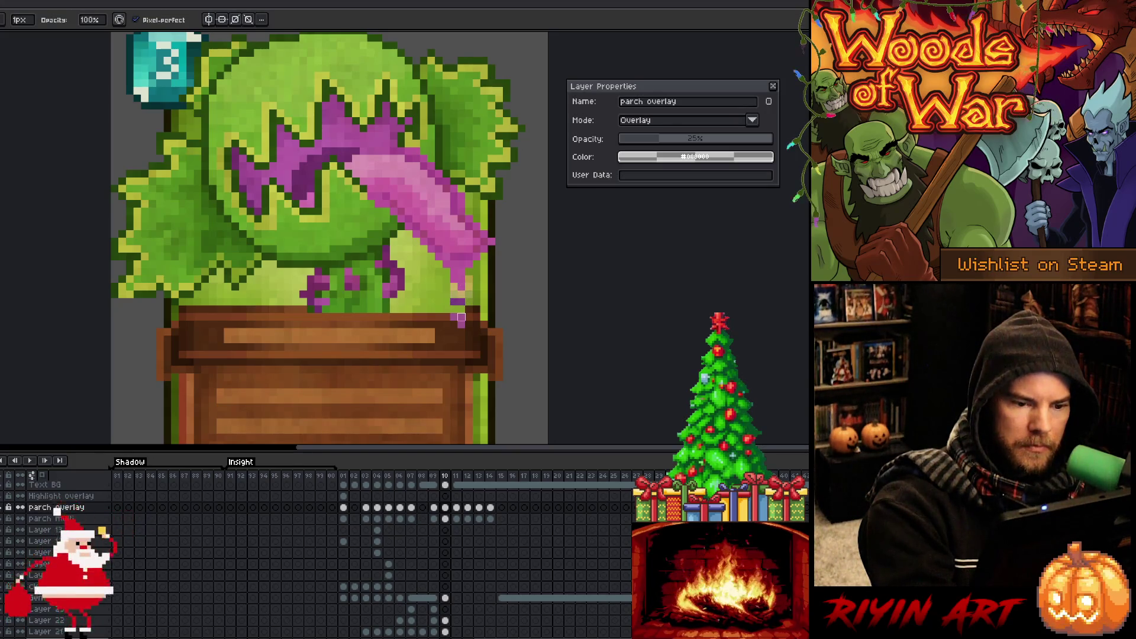
left_click(461, 303, "ctrl")
key("ctrl")
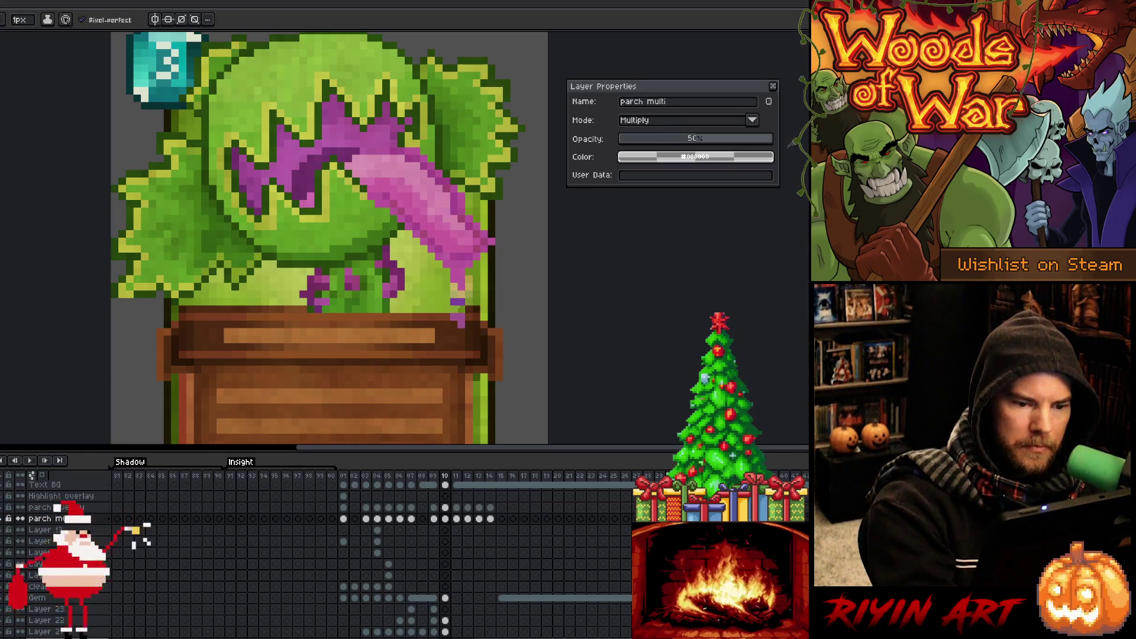
Make Layer 22 active by picking it from the plant card artwork.
left_click(462, 313, "ctrl")
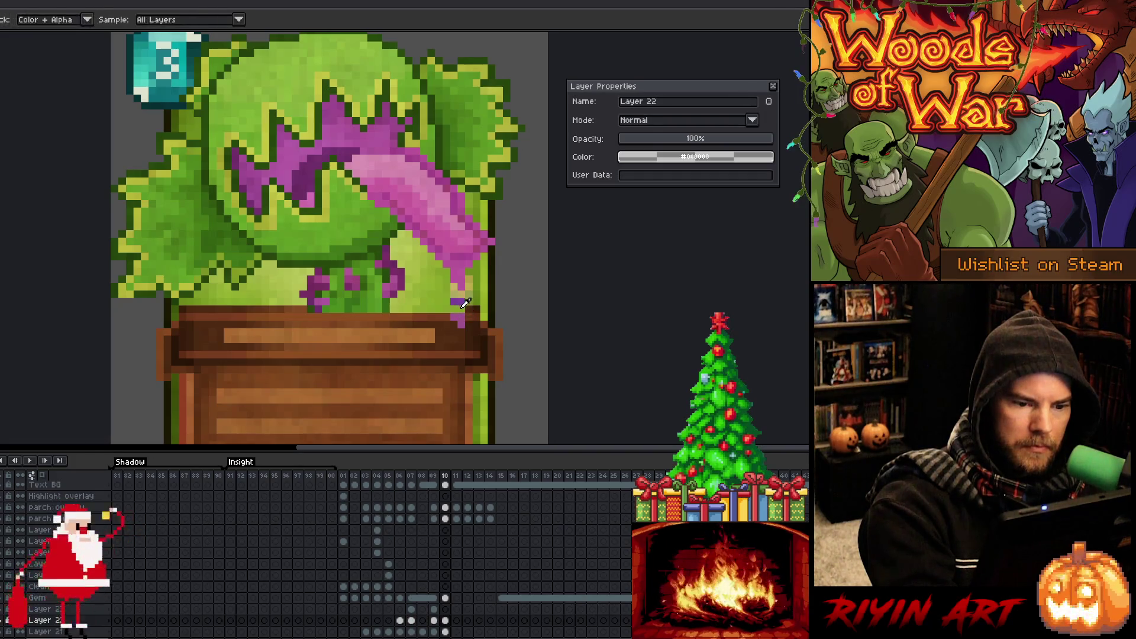
key("ctrl")
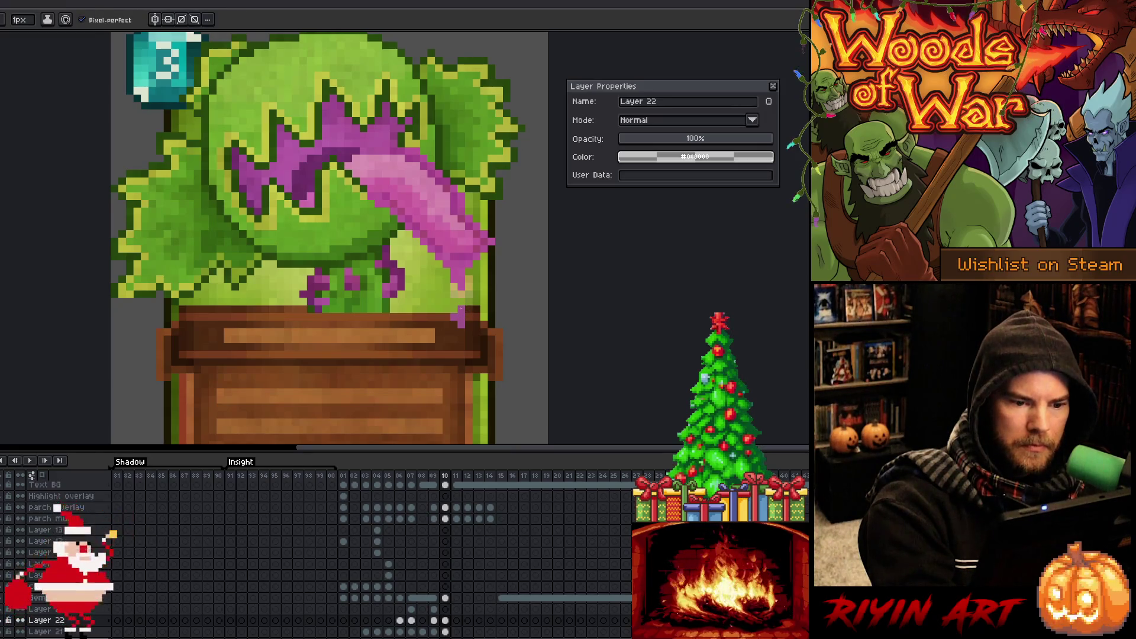
key("ctrl")
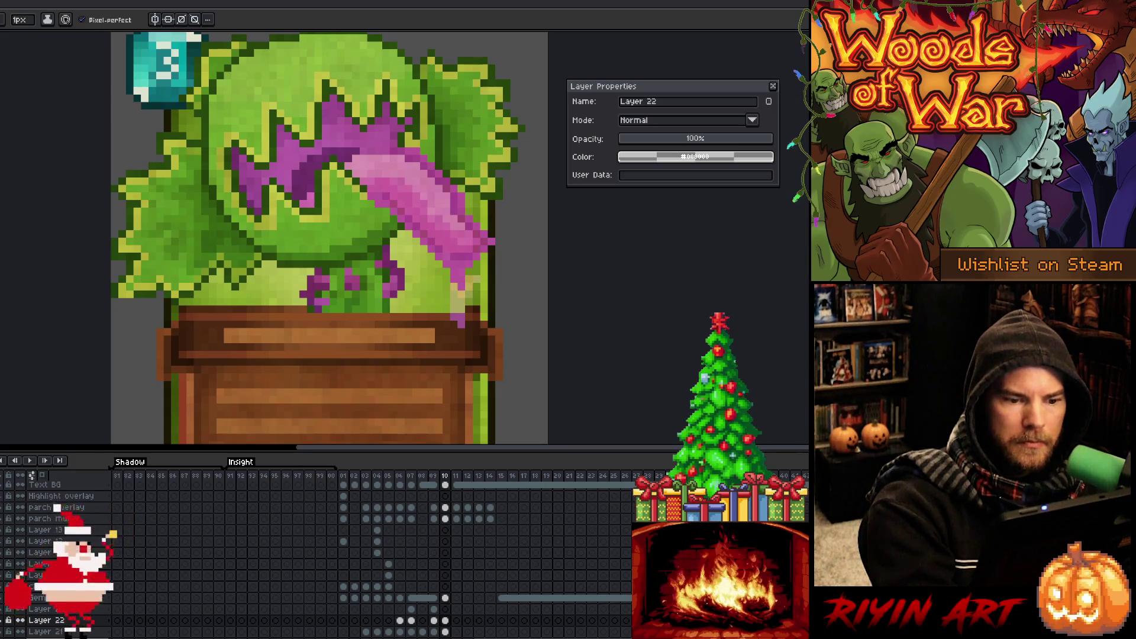
Recolour the pink drip pixel above the pot rim, then pan down to the wooden panel.
key("alt")
key("alt")
key("alt")
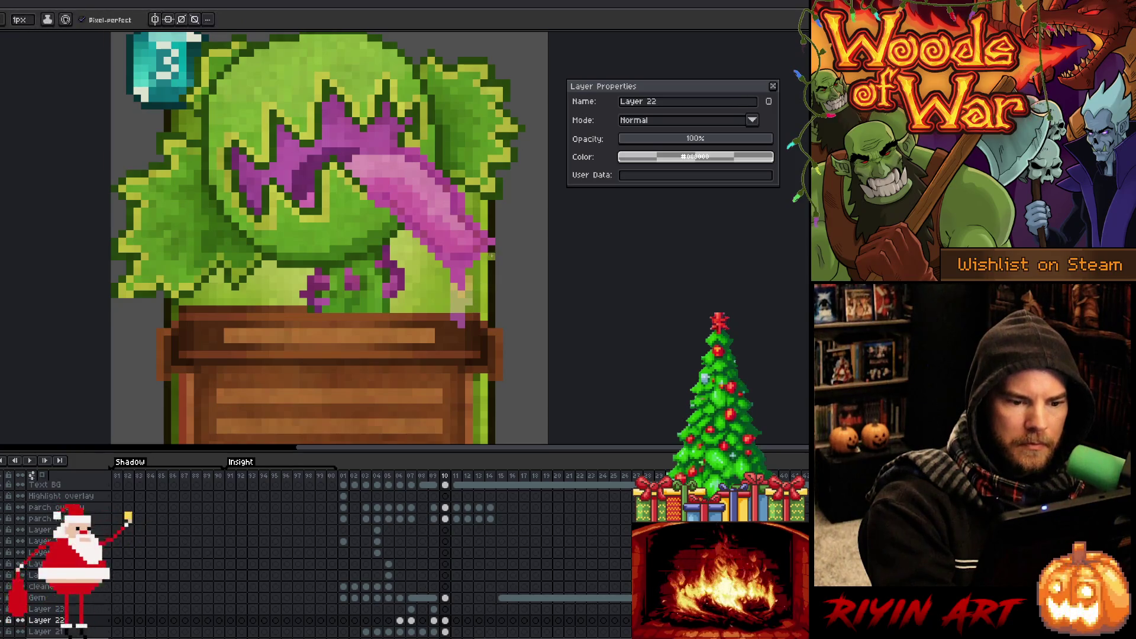
key("alt")
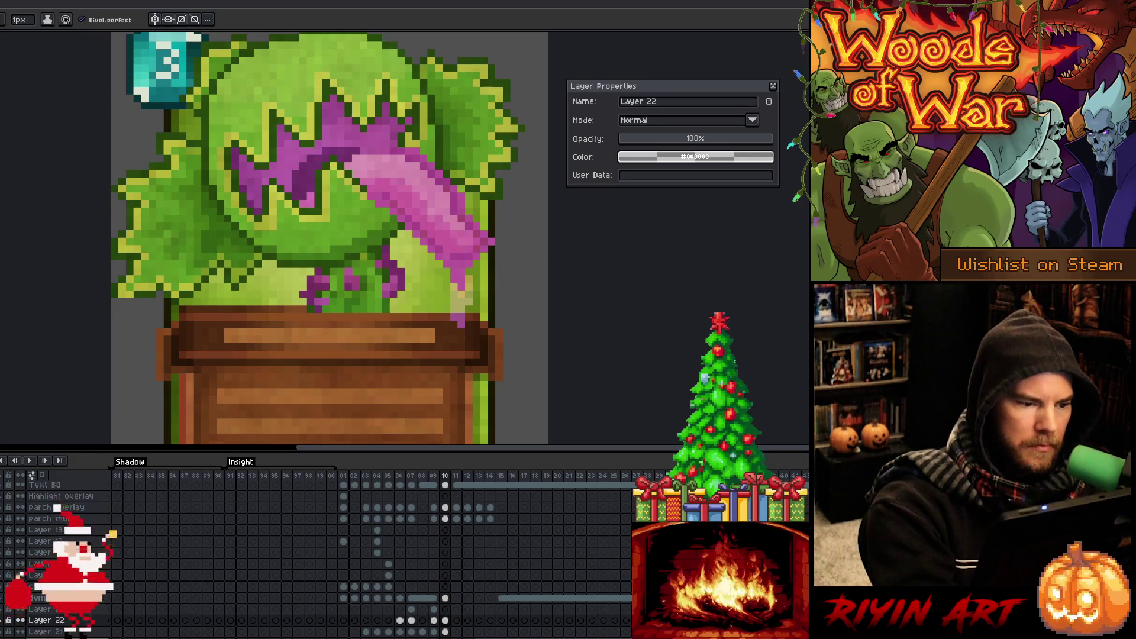
key("alt")
key("alt")
key("alt")
key("alt")
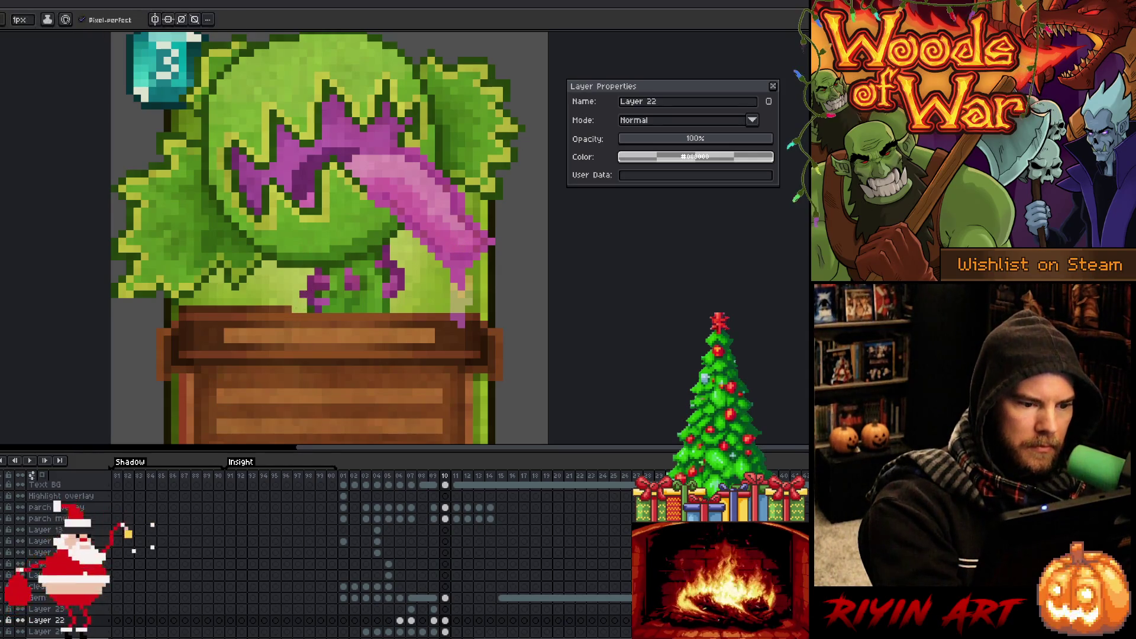
key("alt")
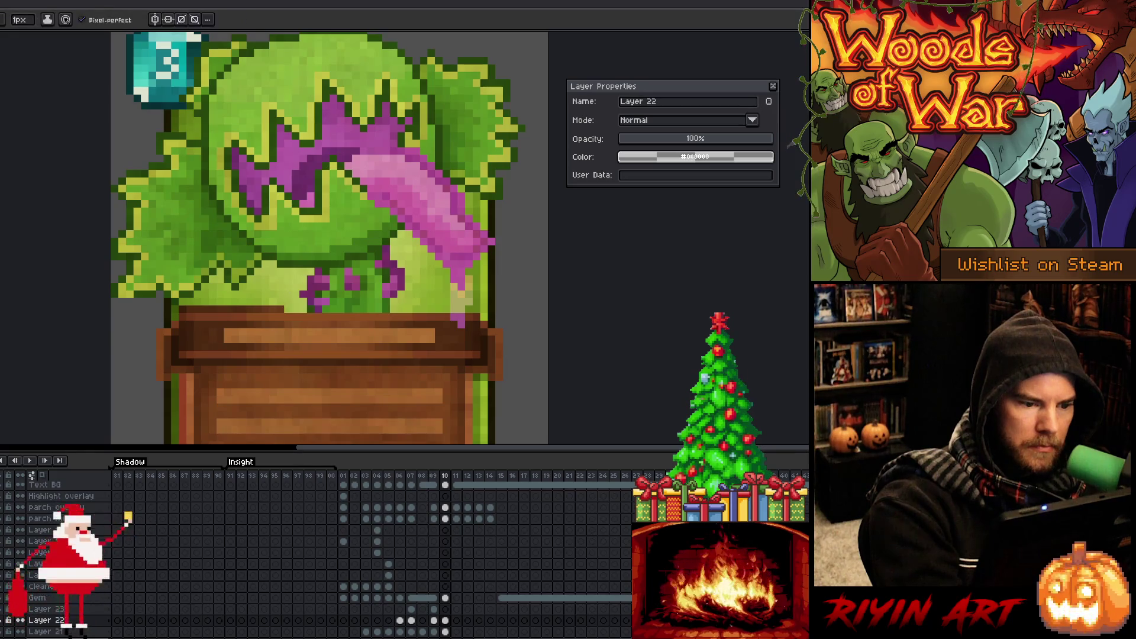
key("alt")
key("alt")
key("alt")
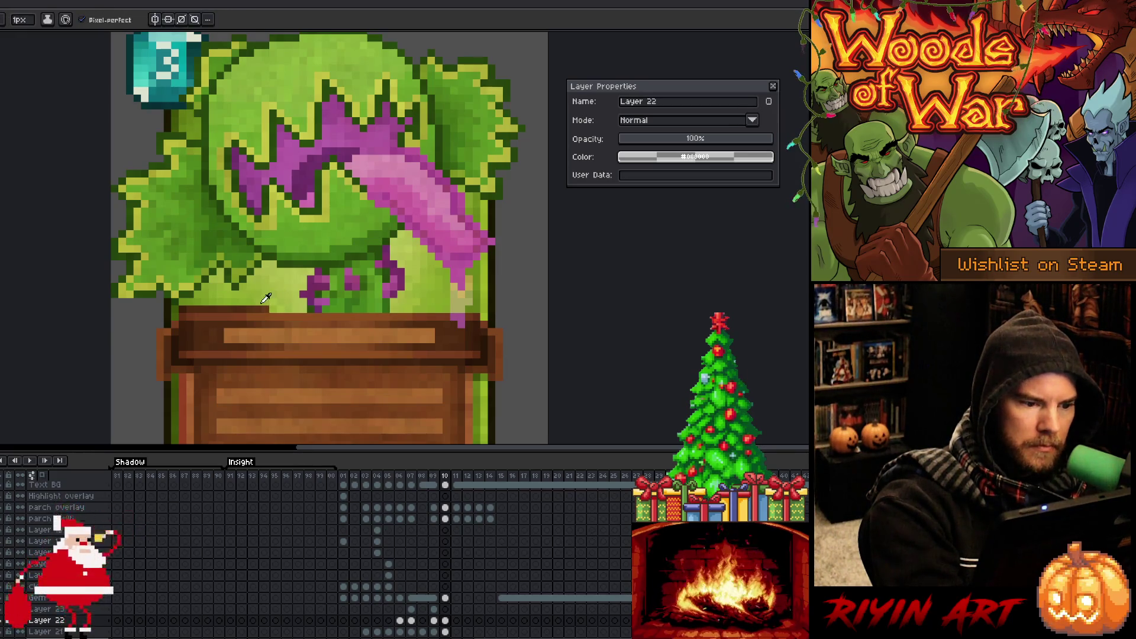
key("alt")
key("alt")
key("alt")
key("alt")
key("alt")
left_click(238, 299)
key("alt")
key("alt")
key("alt")
key("alt")
key("alt")
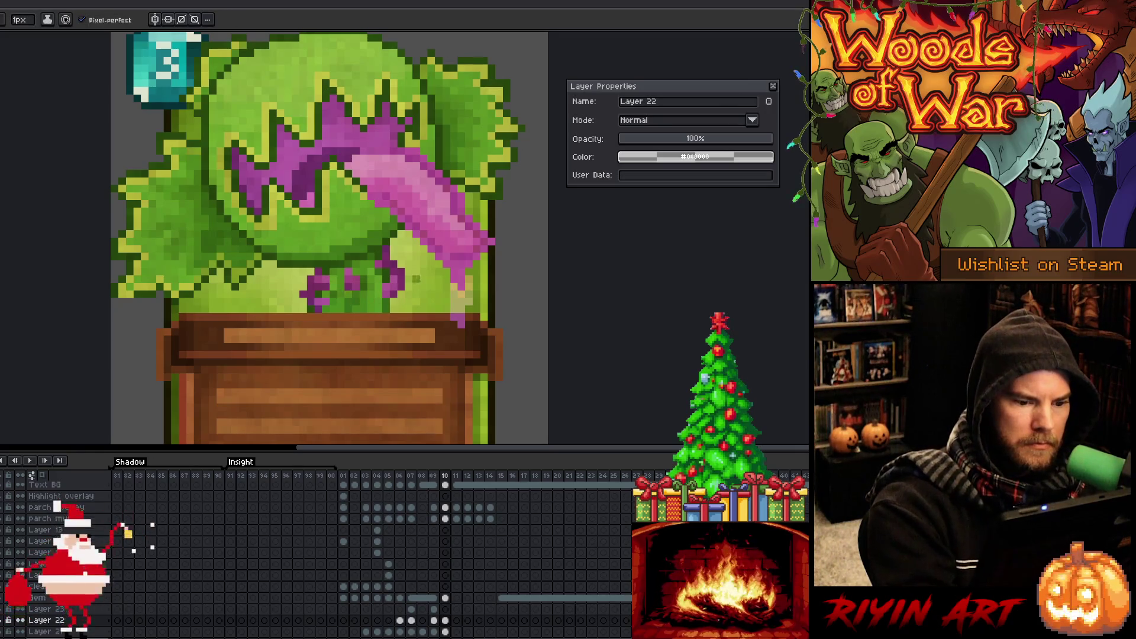
left_click_drag(375, 385, 417, 256)
key("b")
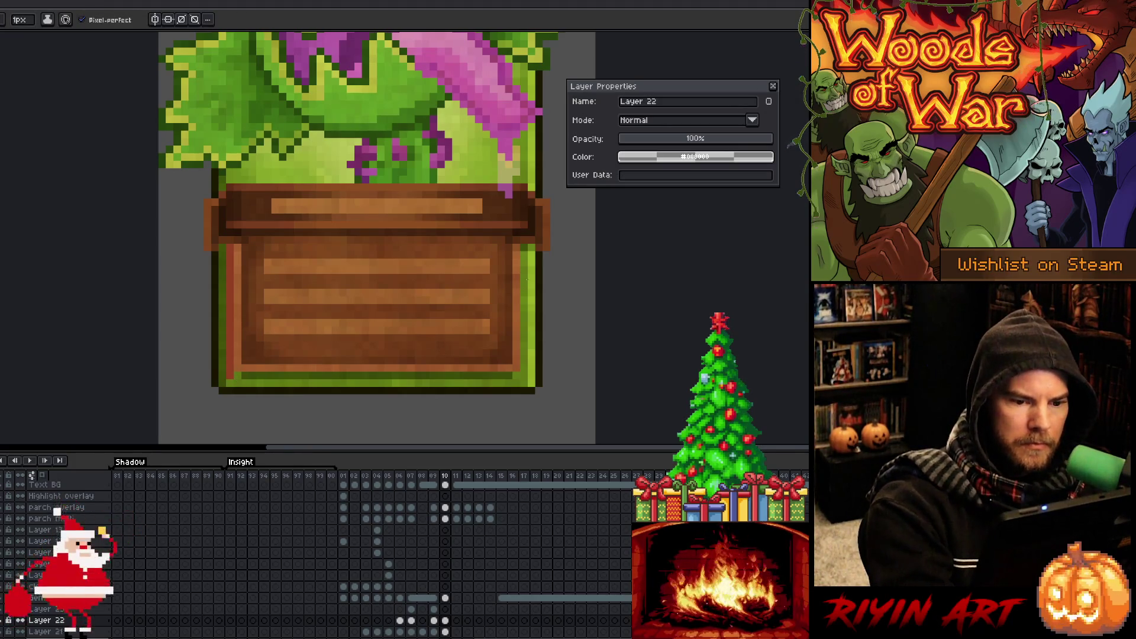
Select and copy the wooden panel's right-edge pixel column.
key("m")
left_click_drag(524, 251, 528, 380)
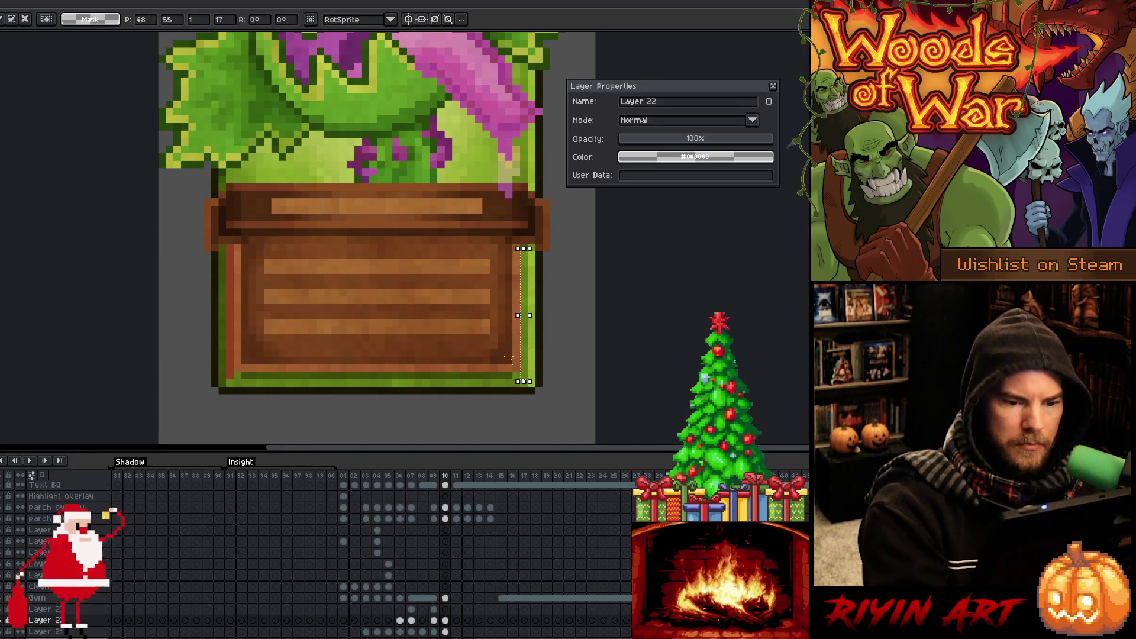
key("shift+Left")
key("shift+Left")
left_click_drag(283, 376, 230, 375)
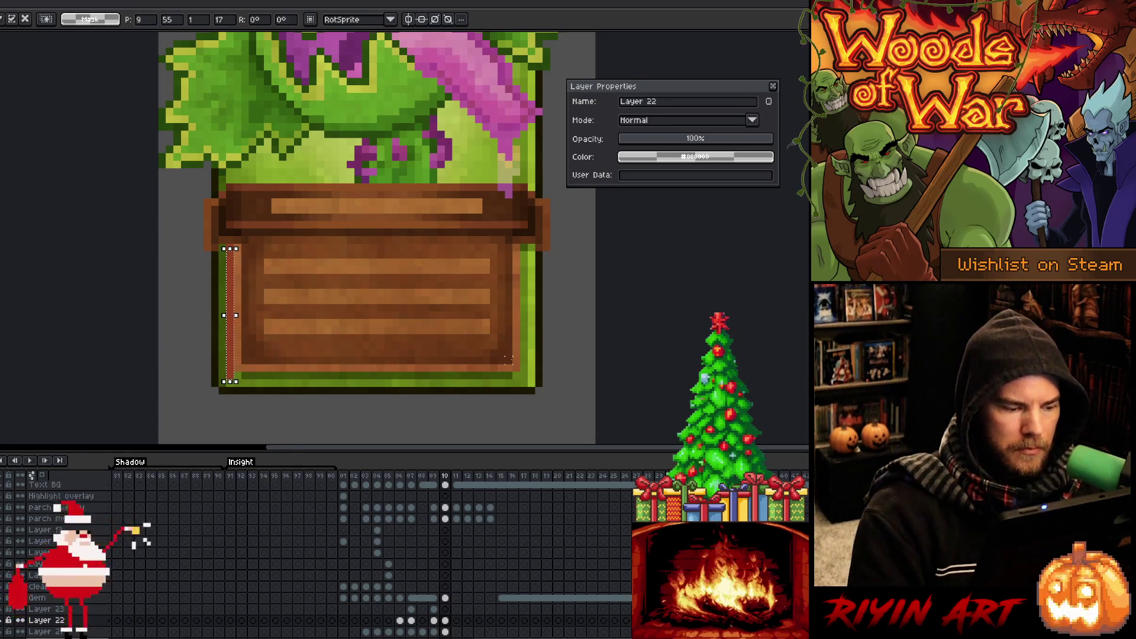
Paste the column onto the 'cleaned' layer and place it at the panel's left edge.
left_click(446, 610)
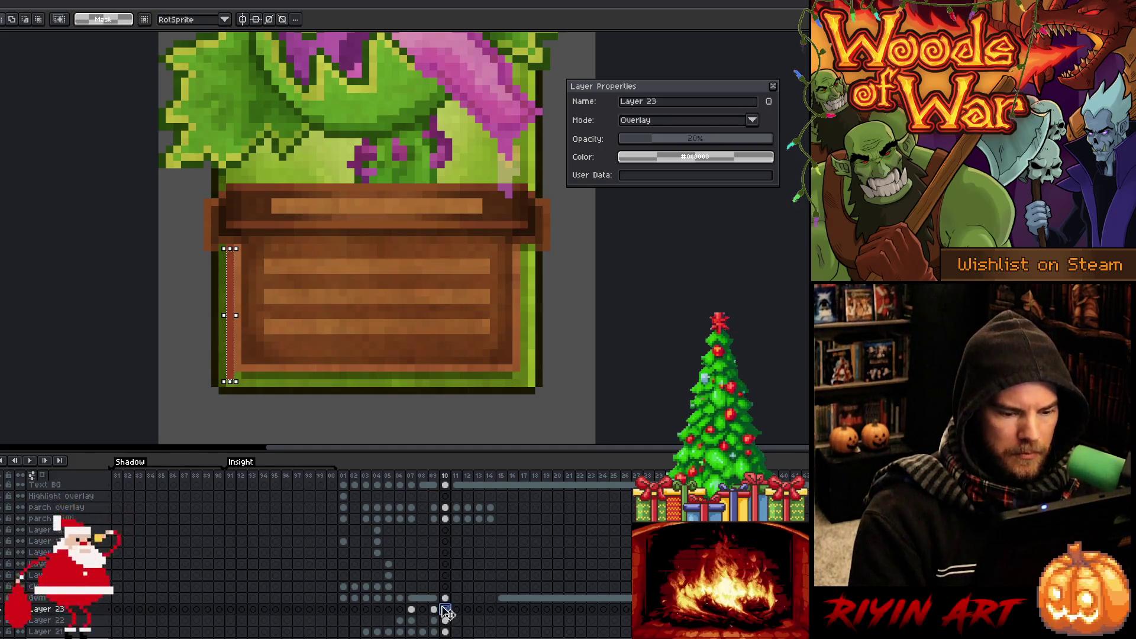
left_click(445, 587)
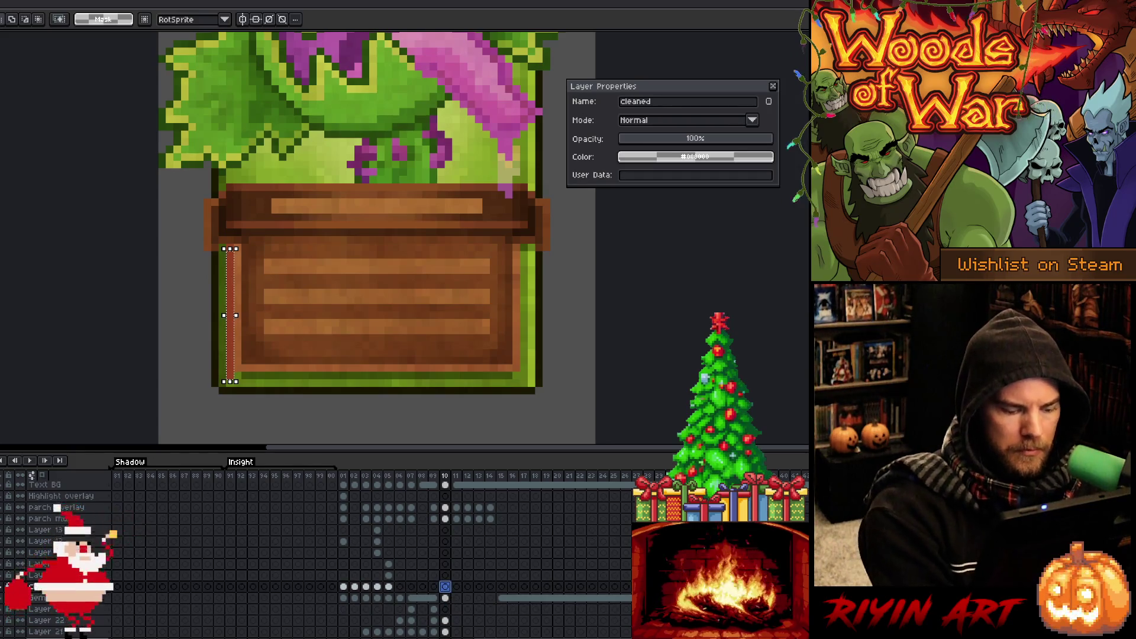
key("ctrl+v")
mouse_move(524, 314)
left_mouse_down()
mouse_move(162, 314)
mouse_move(230, 315)
left_mouse_up()
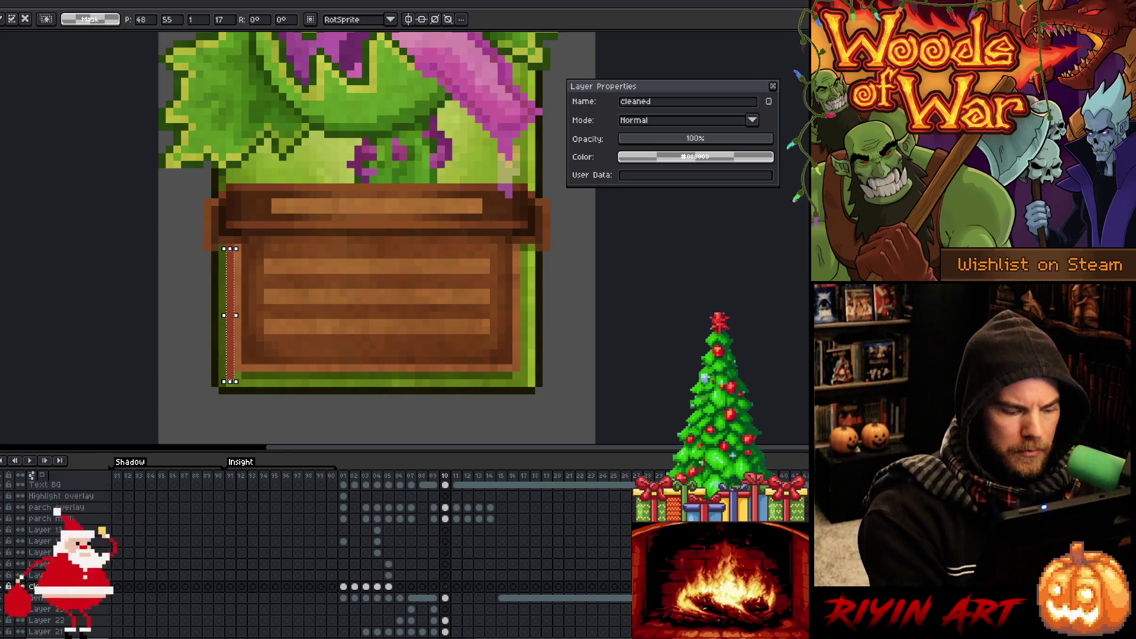
key("Return")
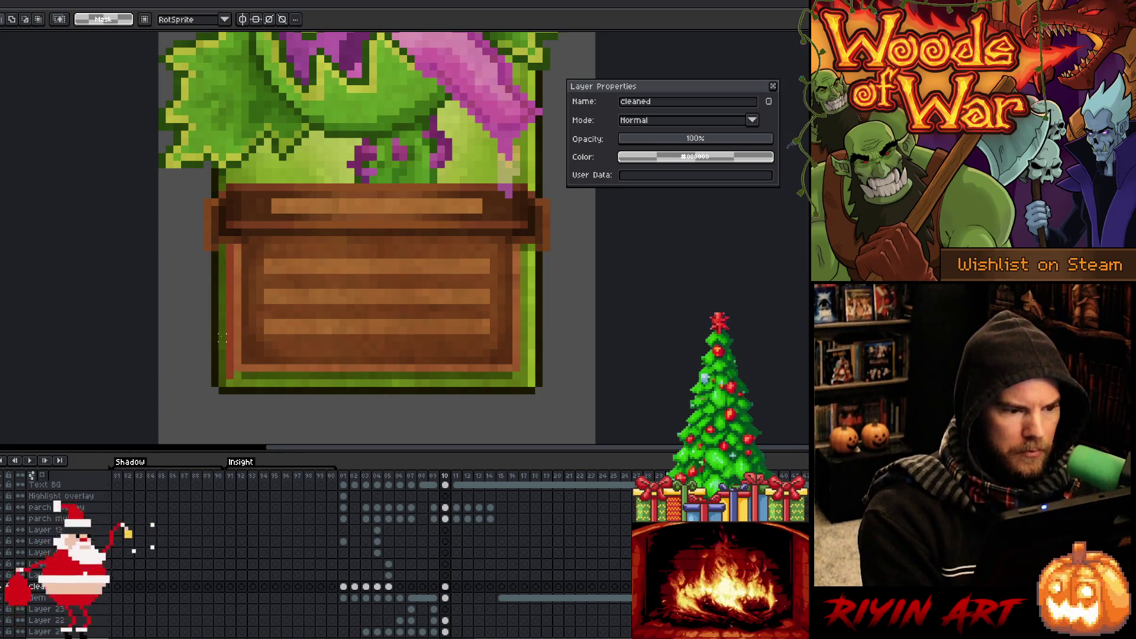
key("v")
left_click(228, 337)
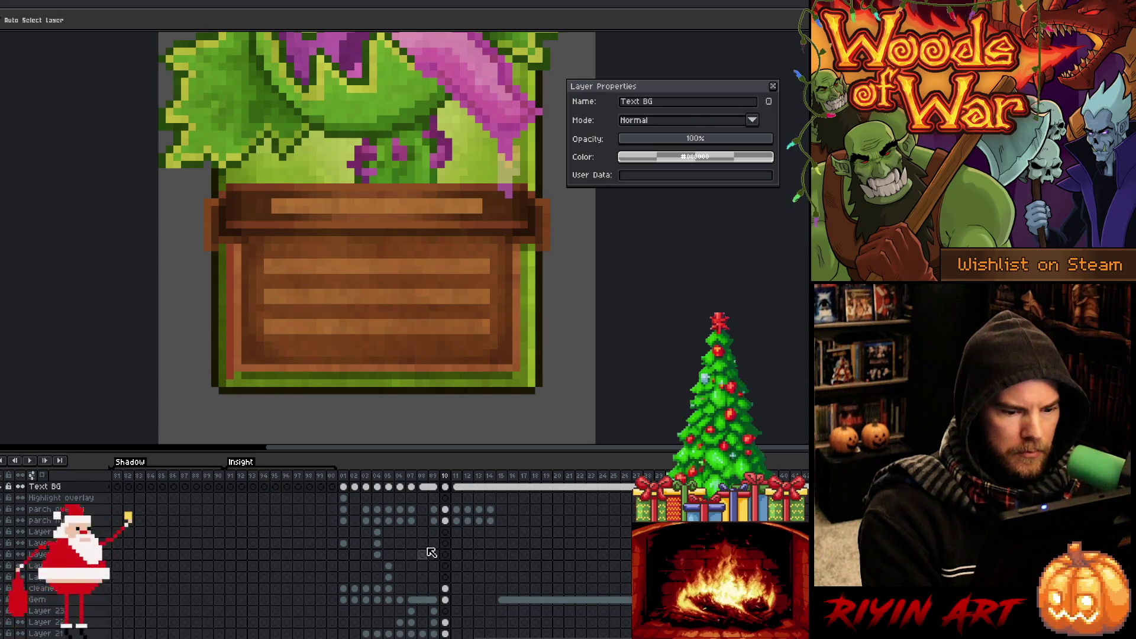
Show the frame 09 sawn-log card, flipping to frame 08 to compare.
scroll(431, 553, "up", 1)
left_click(435, 522)
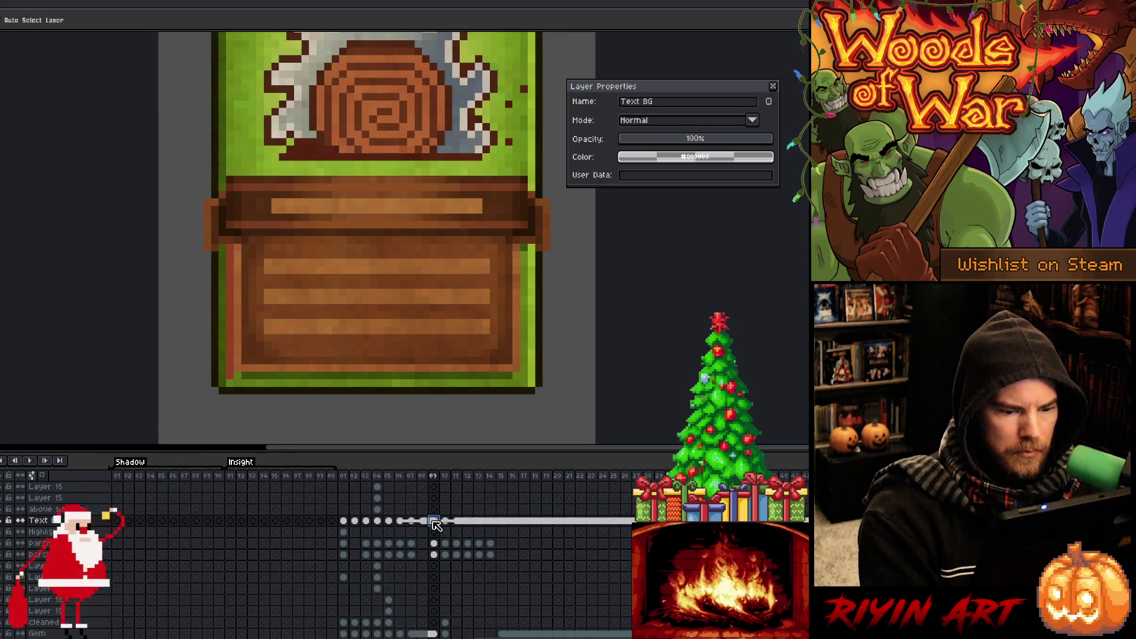
left_click(425, 522)
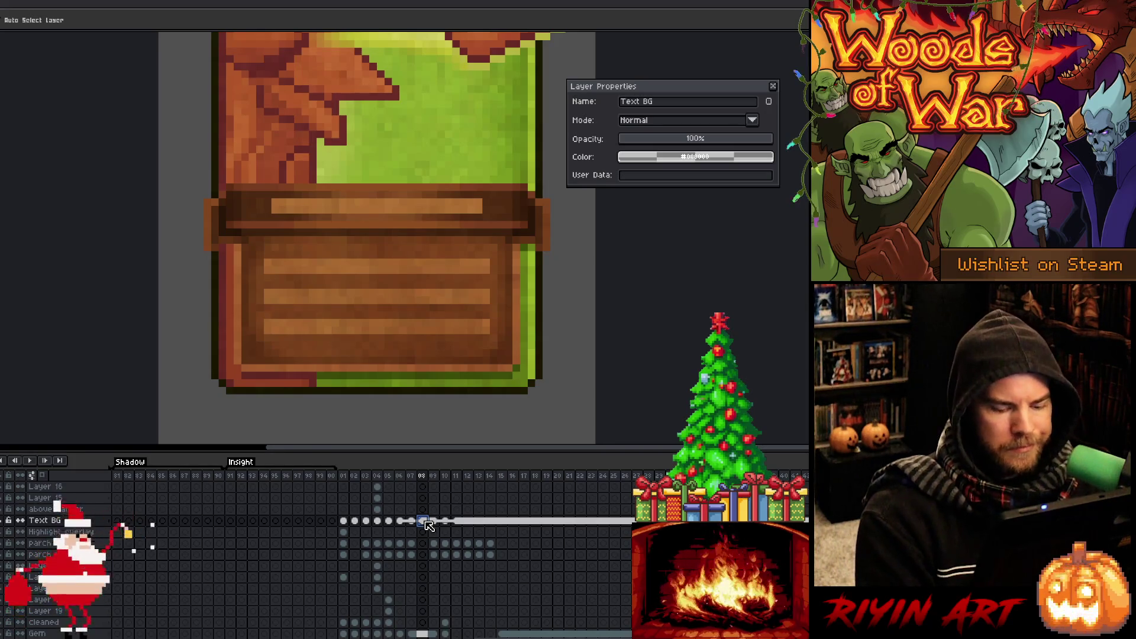
key("Right")
key("Left")
key("Right")
key("b")
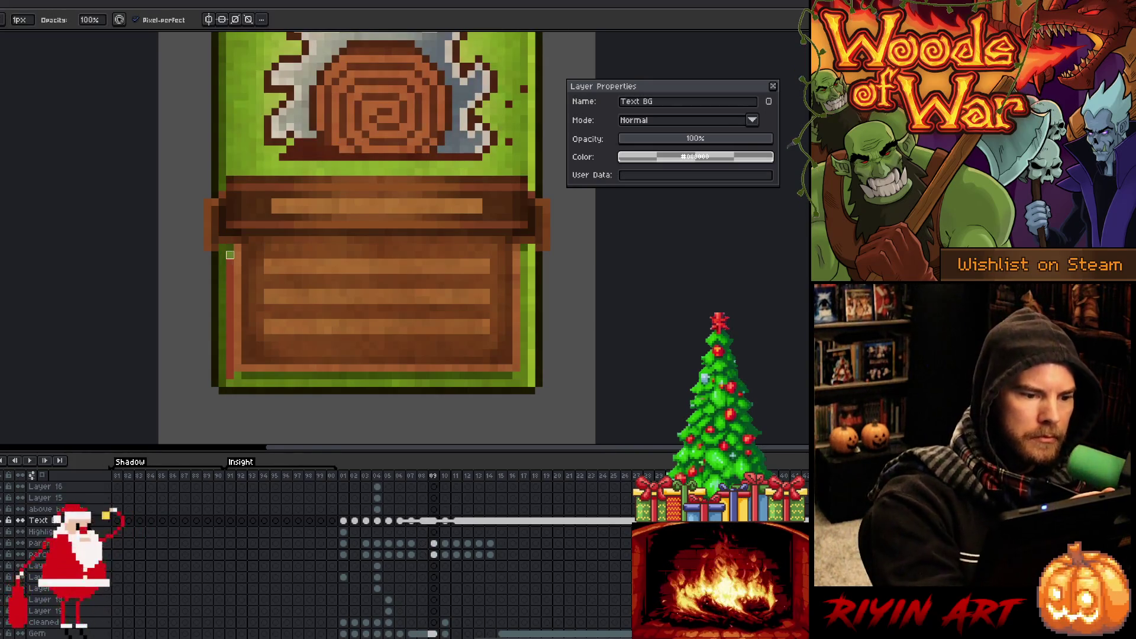
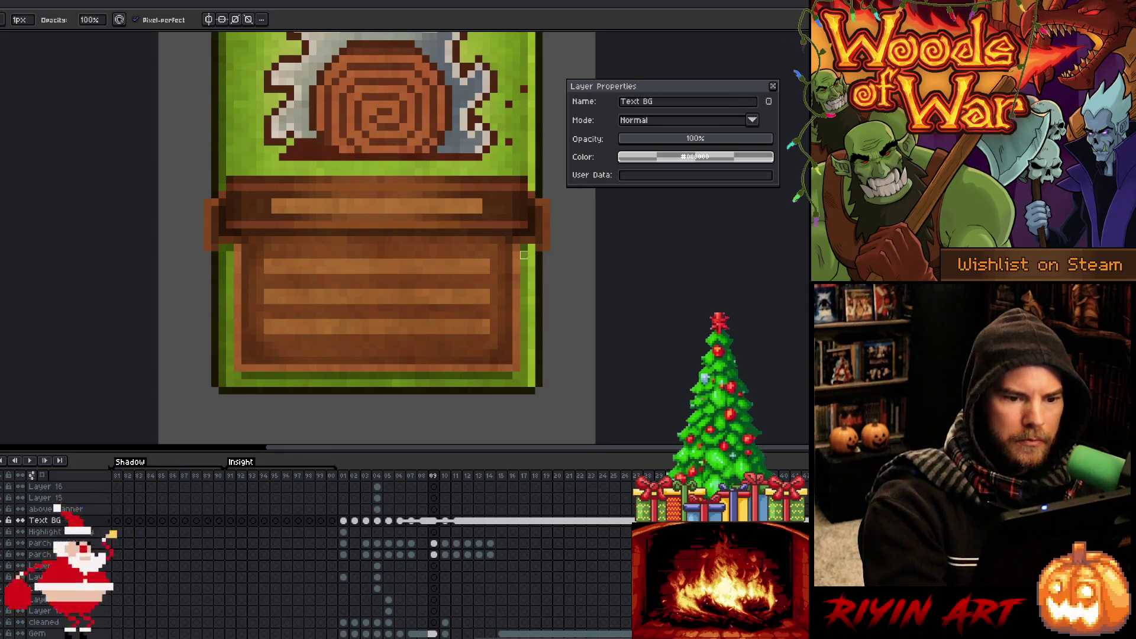
On frame 08, undo the last change and unlink the Text BG cel from neighbouring frames.
left_click(422, 477)
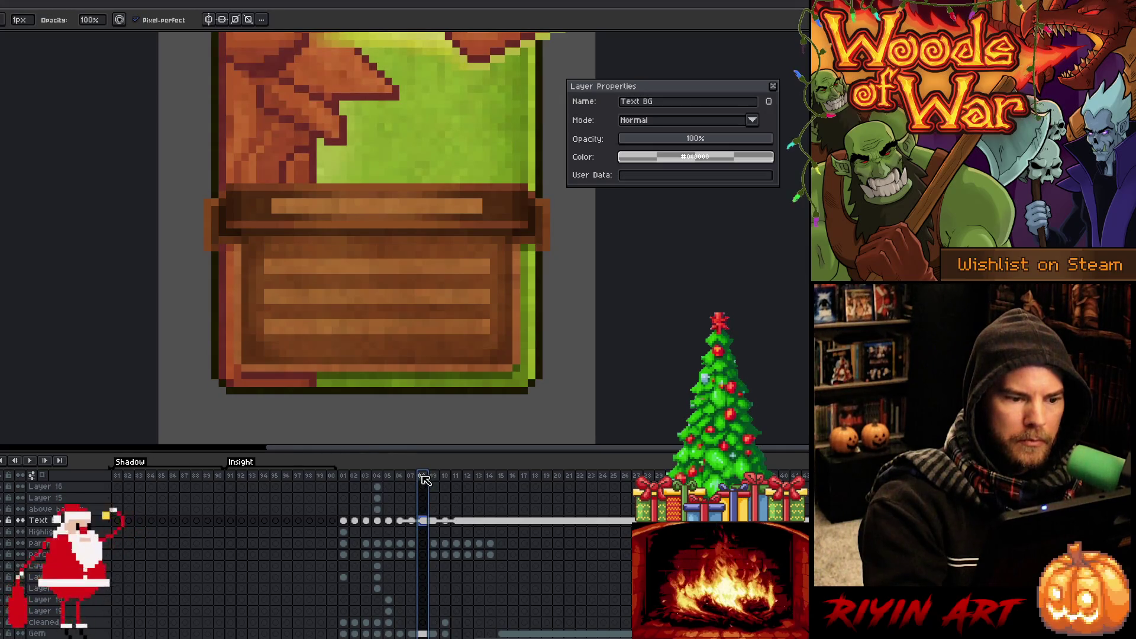
key("Right")
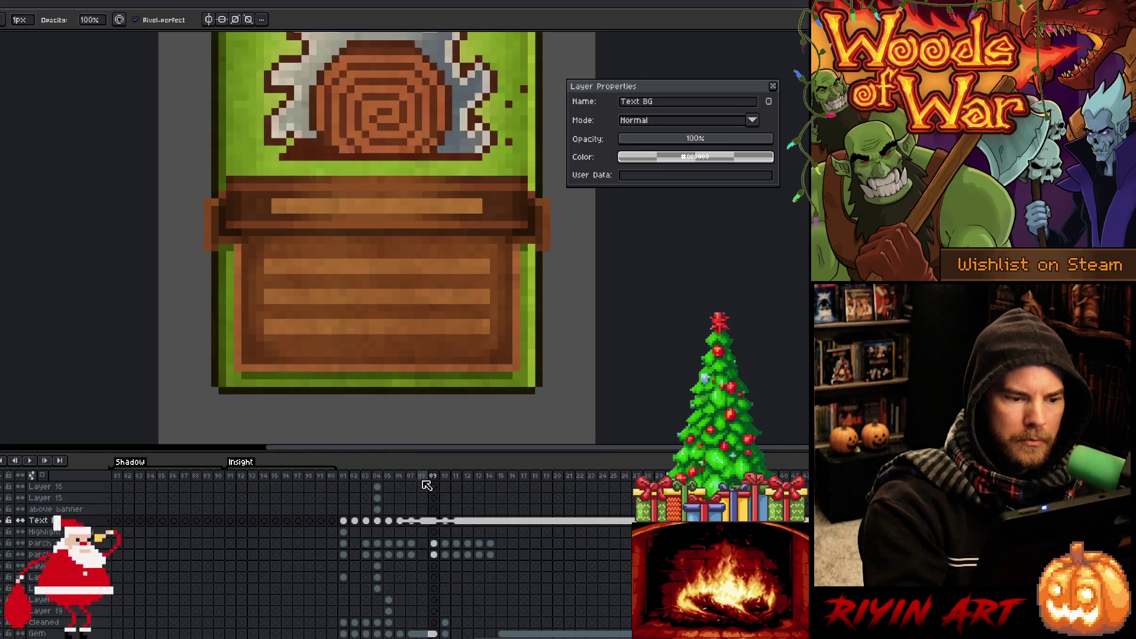
key("ctrl+z")
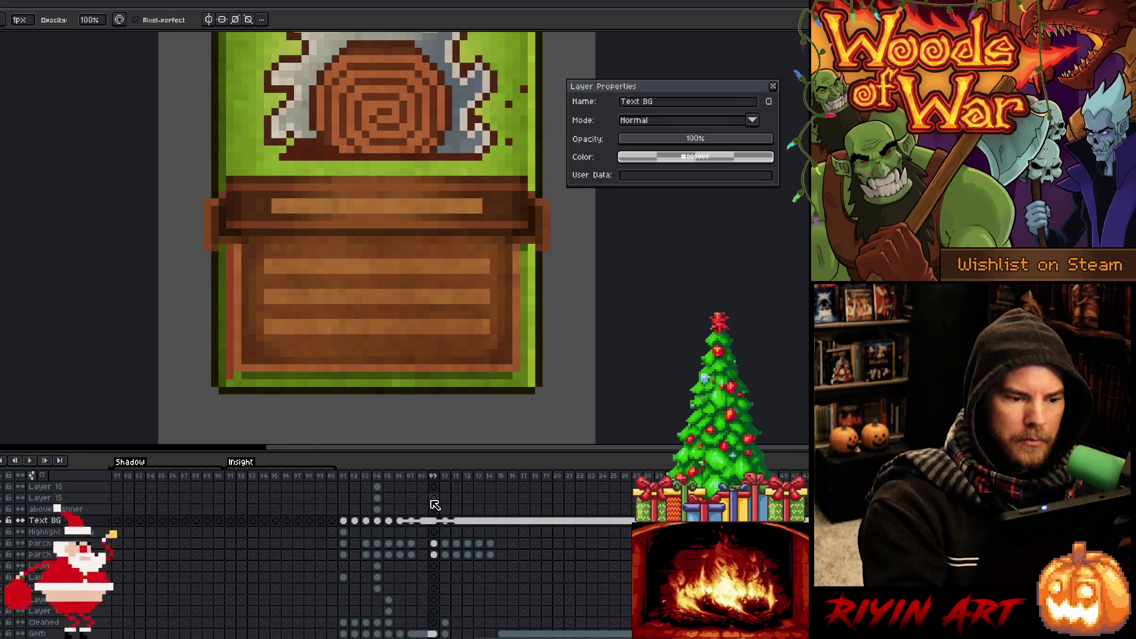
left_click(422, 521)
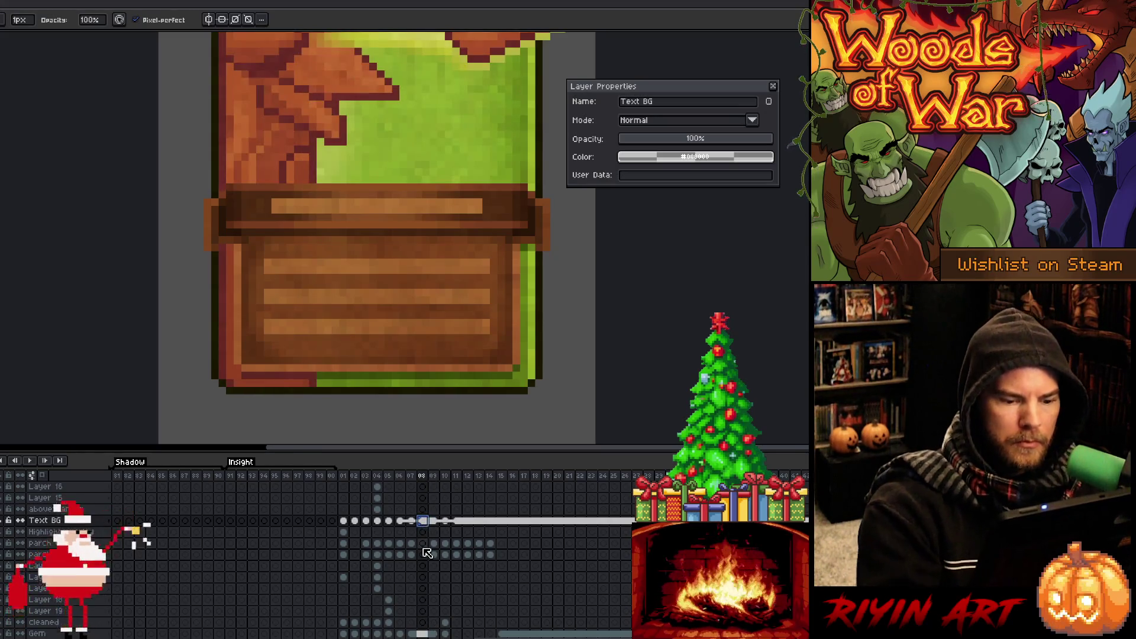
right_click(425, 522)
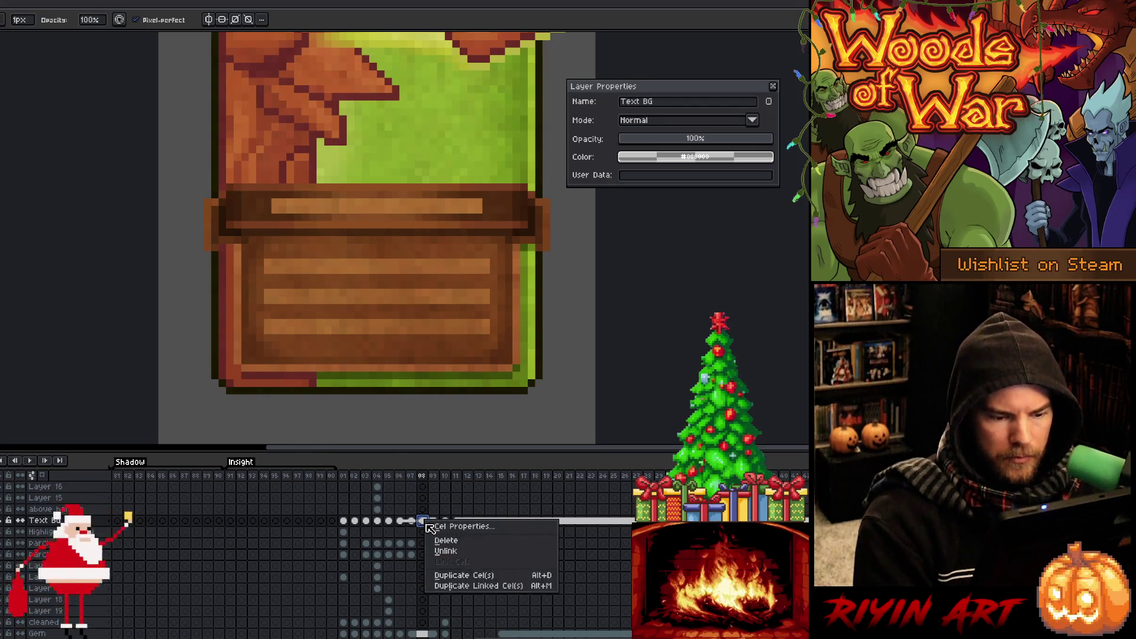
left_click(436, 551)
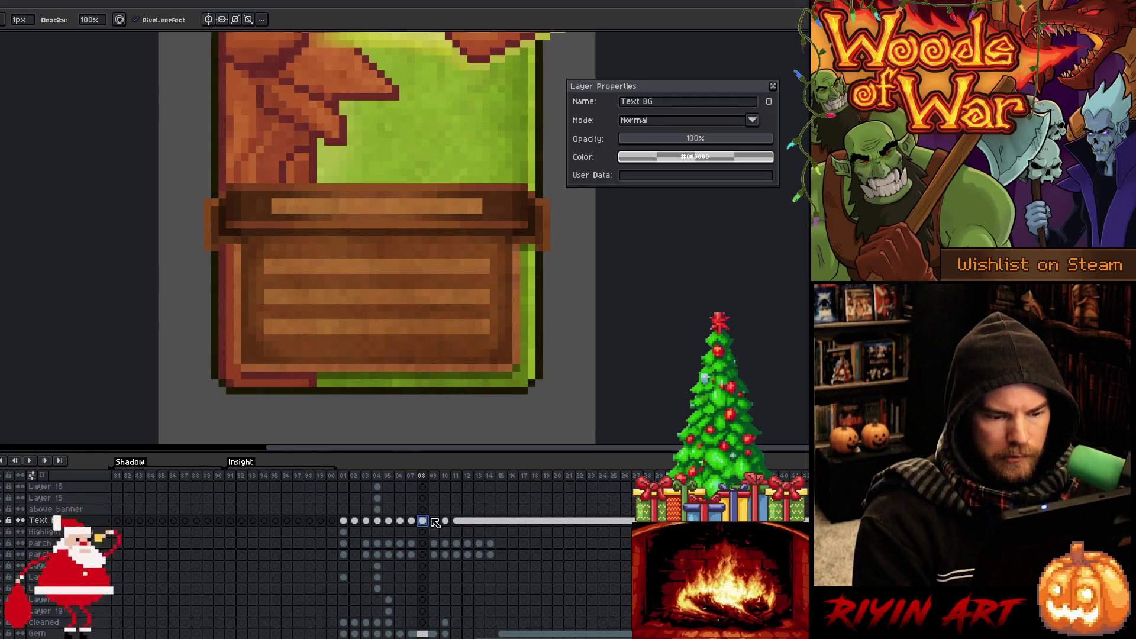
Flip between frames 08 and 09 to compare the panel artwork.
left_click(435, 520)
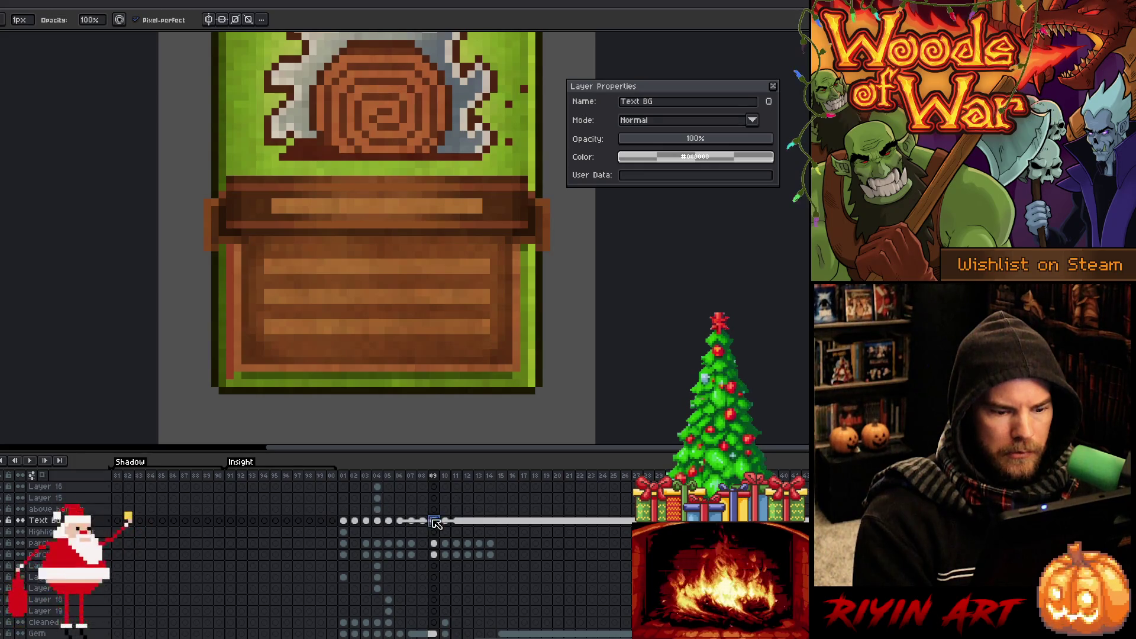
left_click(424, 522)
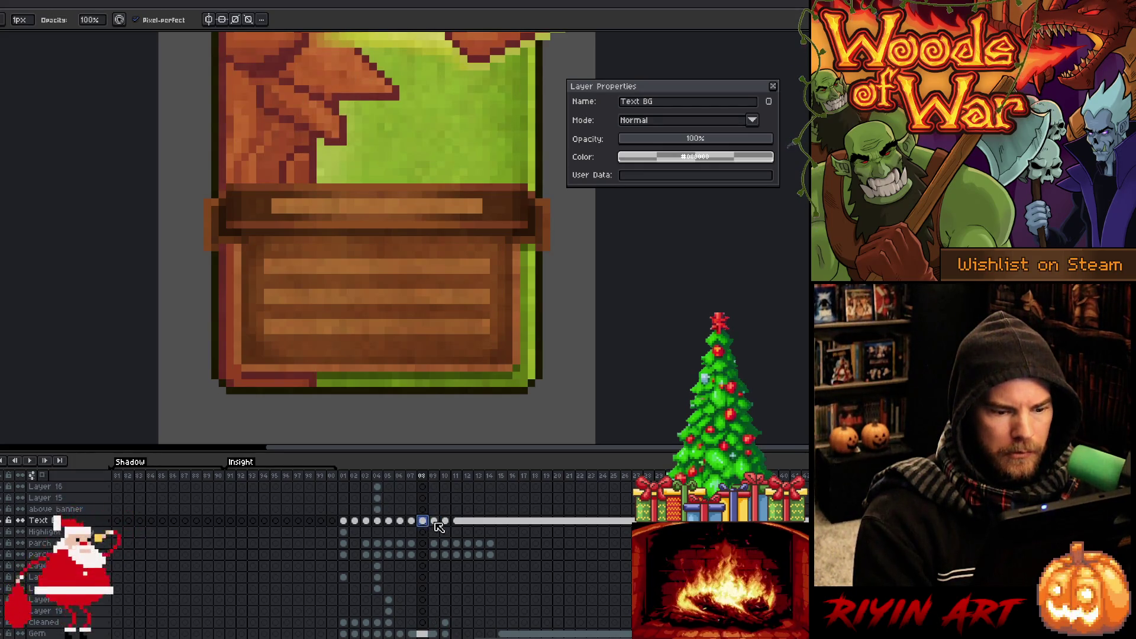
left_click(435, 522)
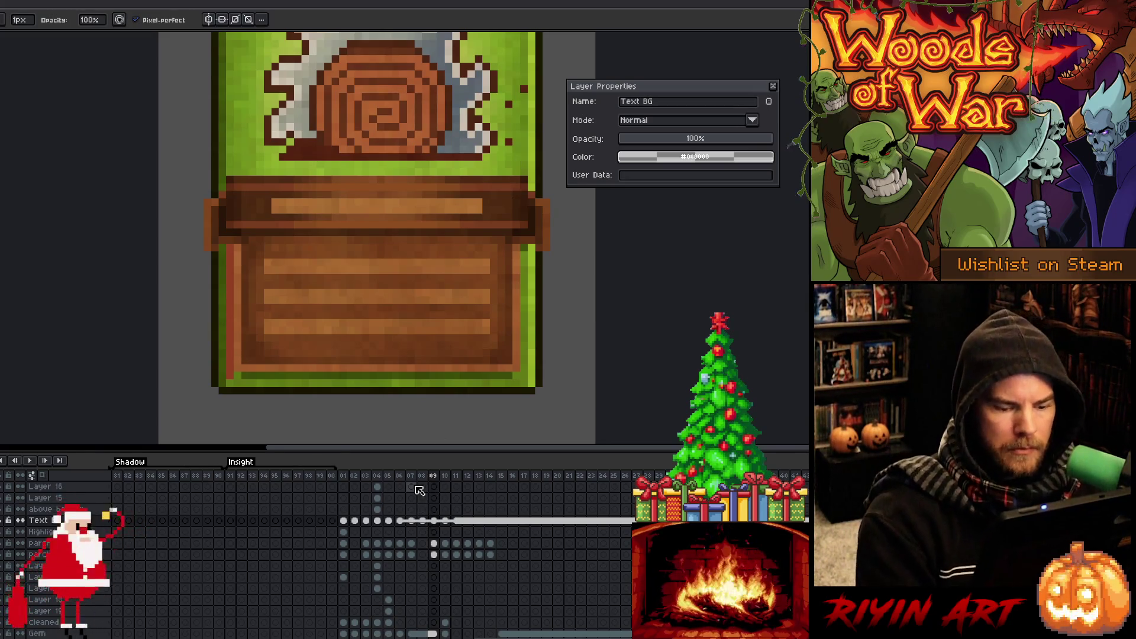
key("Left")
key("Right")
key("Left")
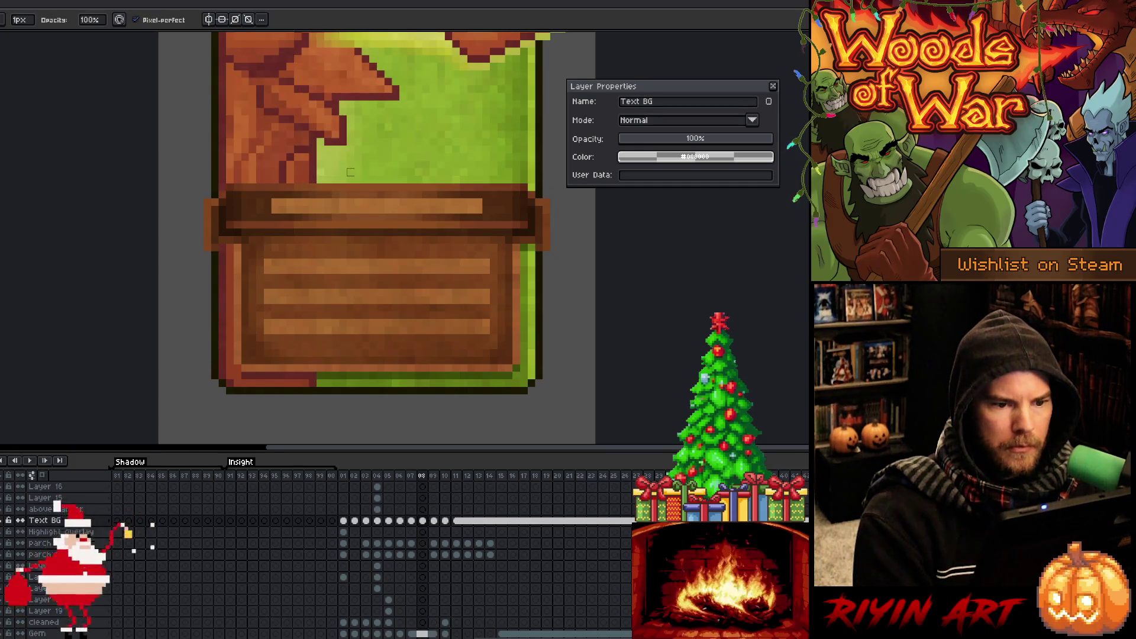
key("m")
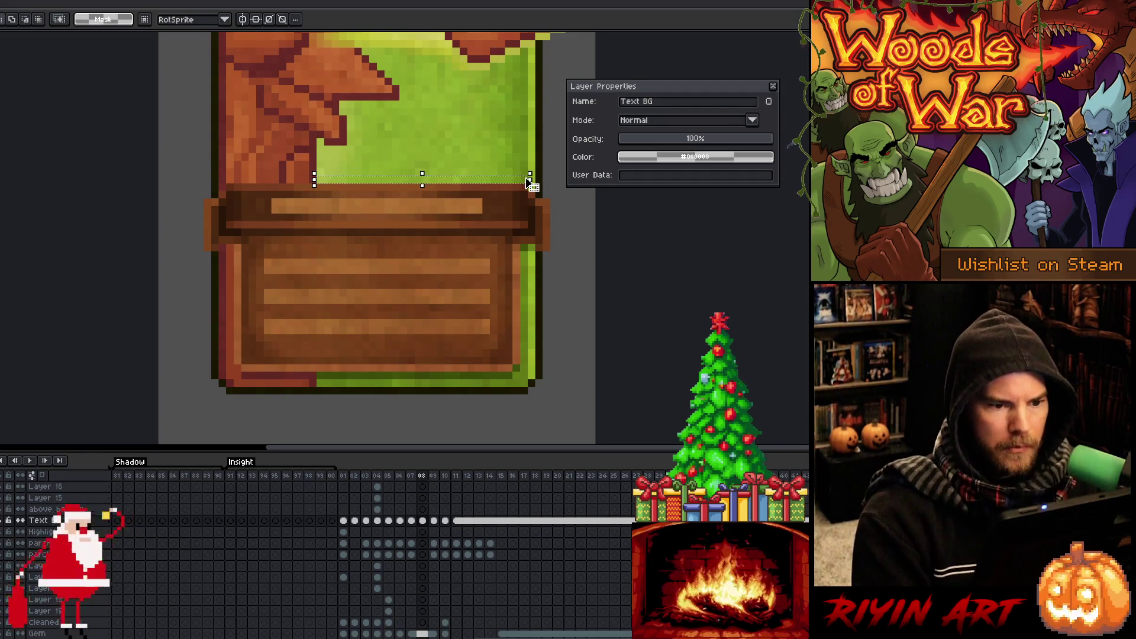
Flip through frames 09 to 11 to check the wooden panel's edge.
key("Right")
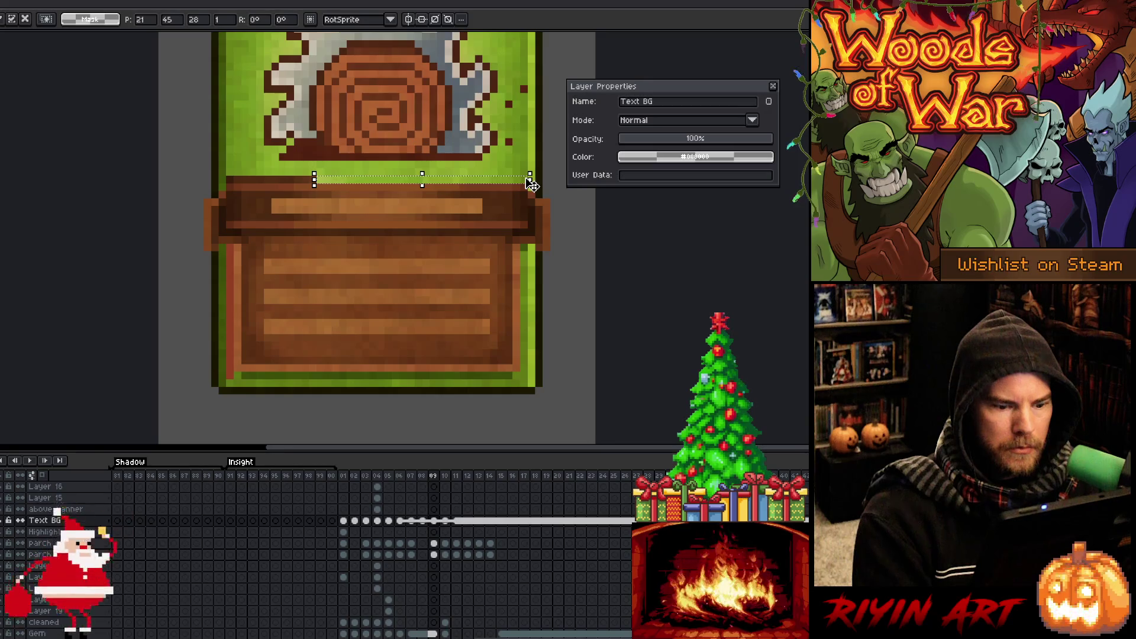
key("Right")
key("Right")
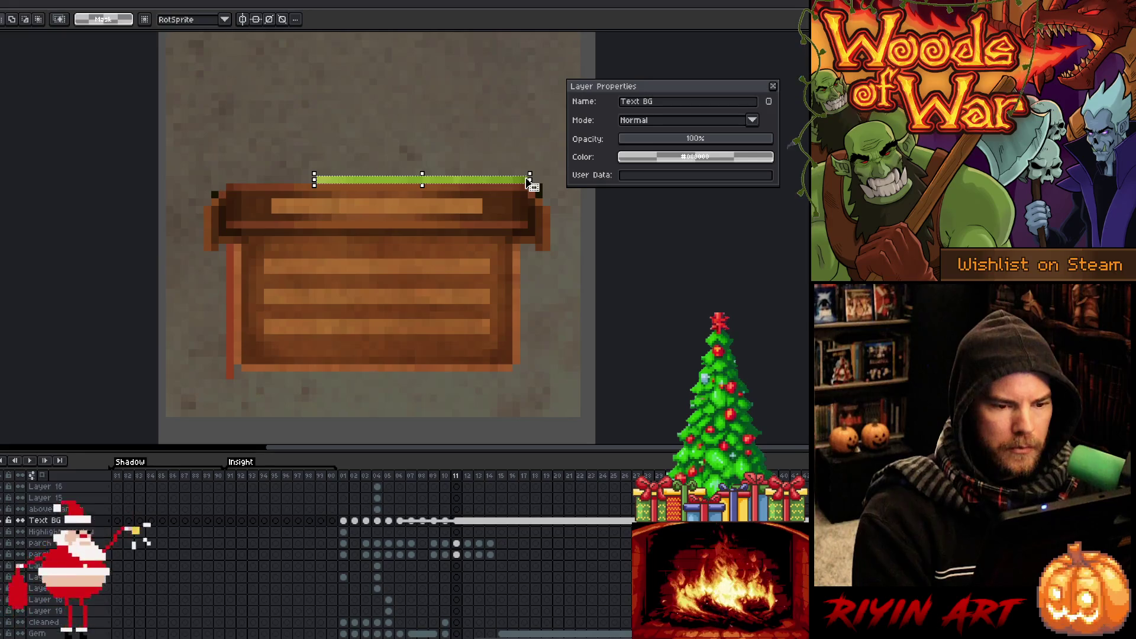
key("Left")
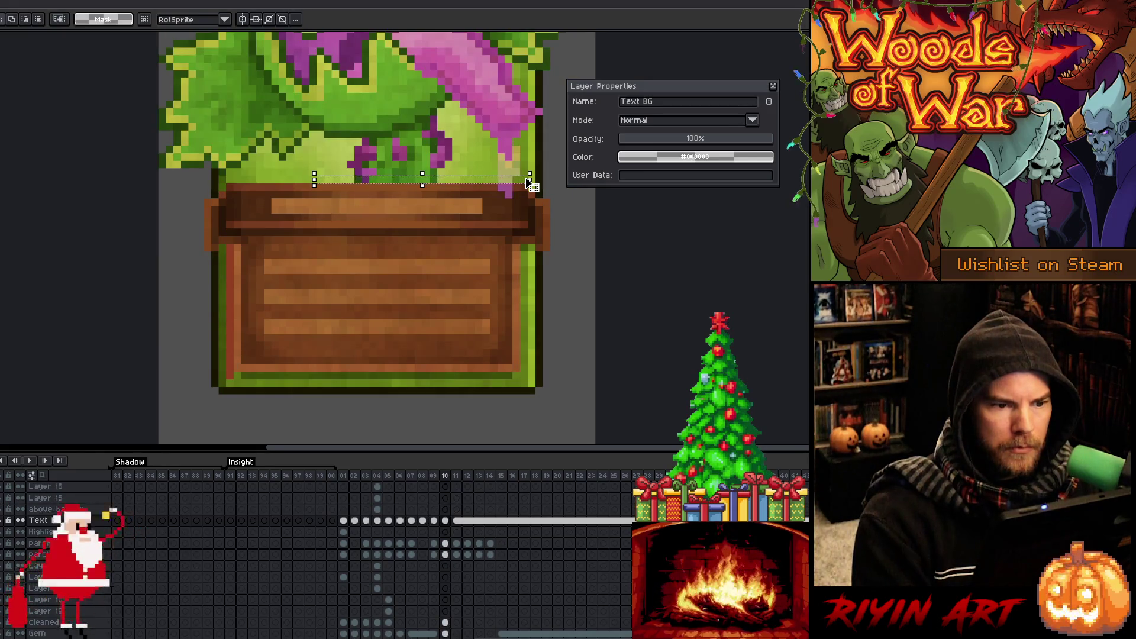
key("Left")
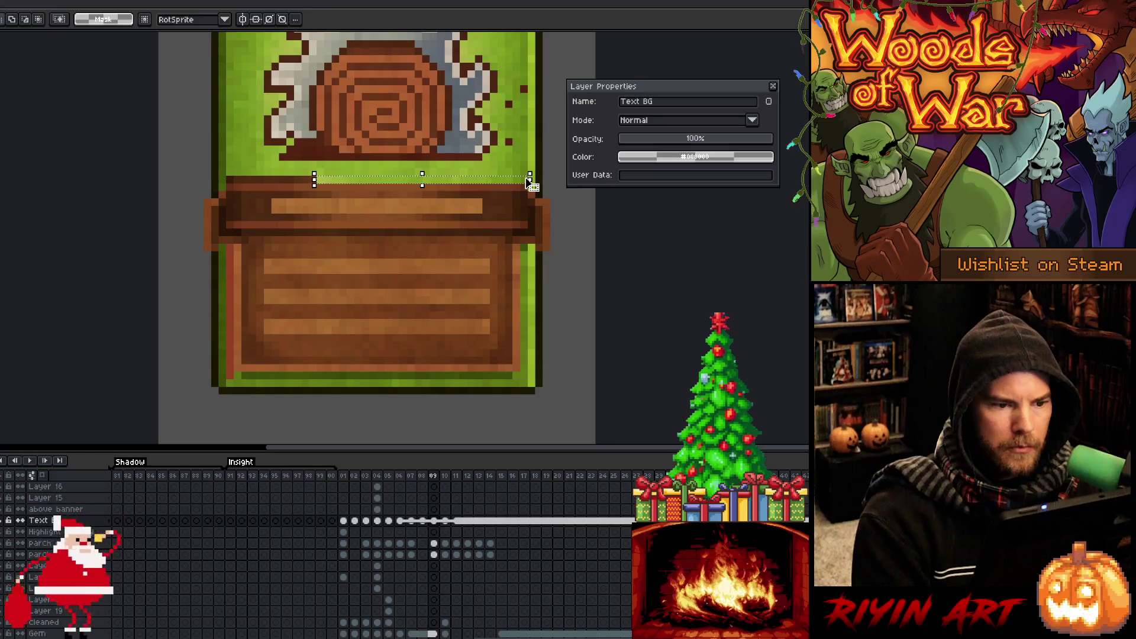
key("Right")
key("Left")
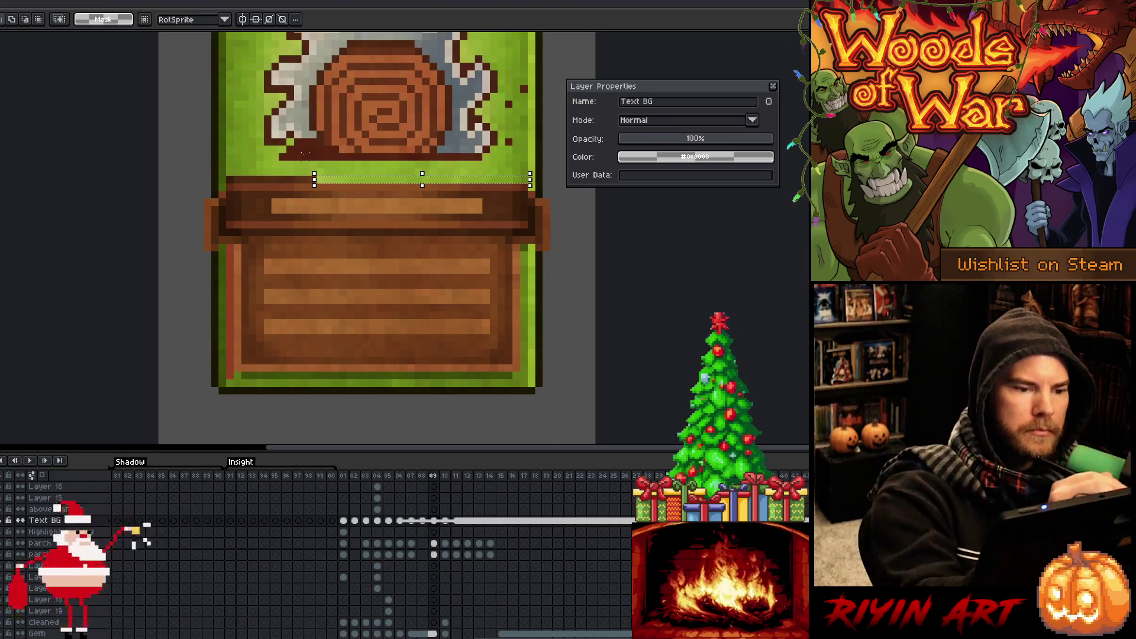
On frame 09, darken the grass edge above the panel and erase the stray left-edge column.
key("b")
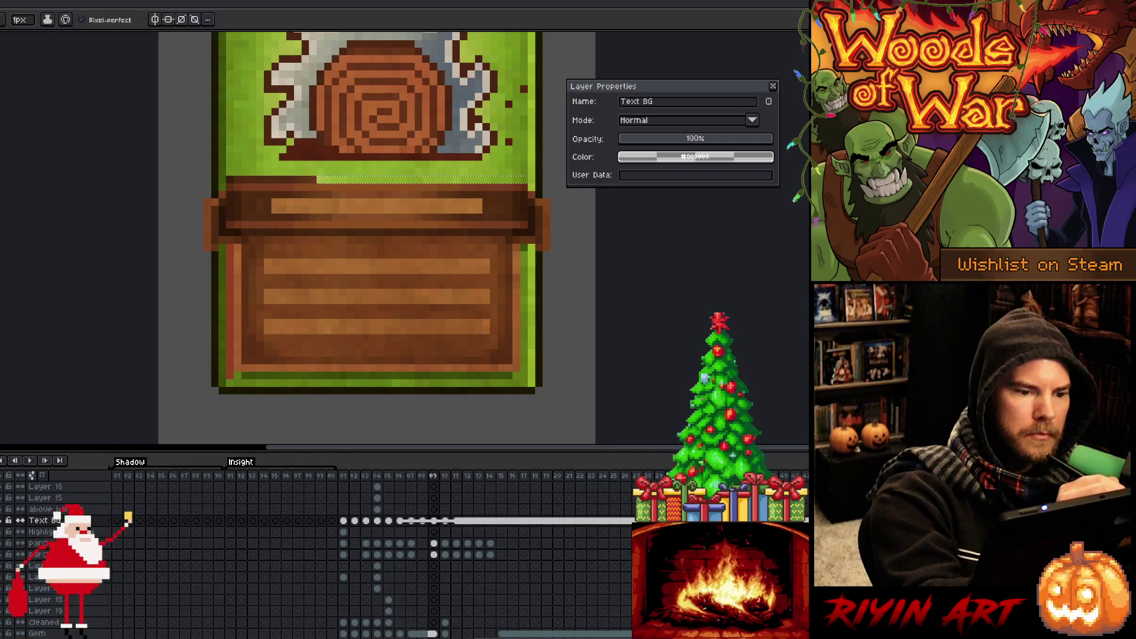
key("alt")
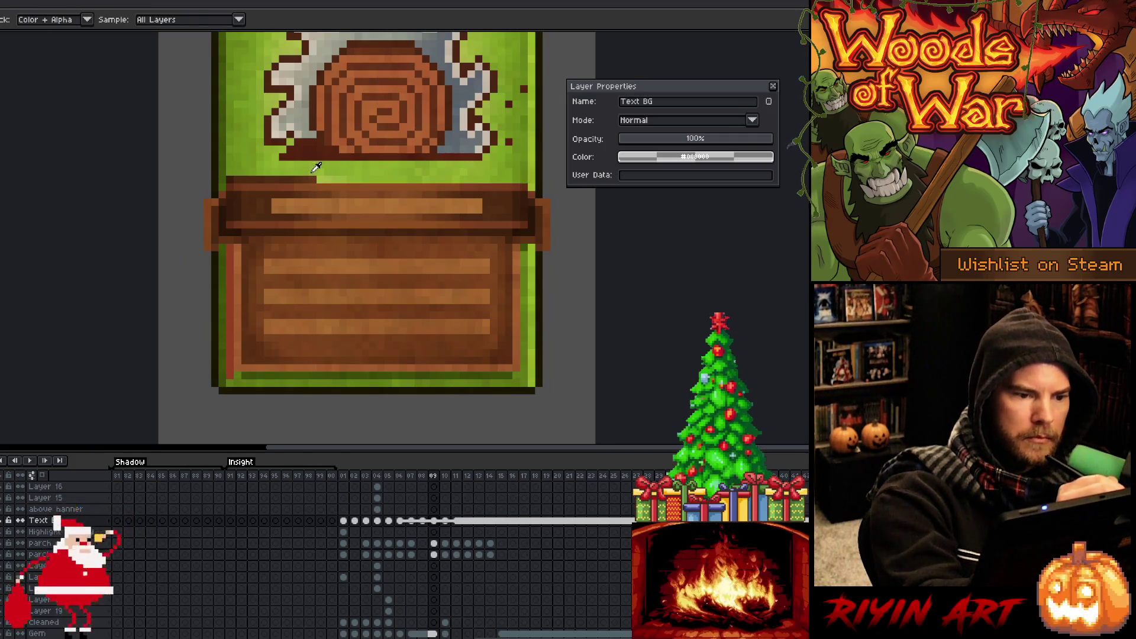
left_click(290, 179)
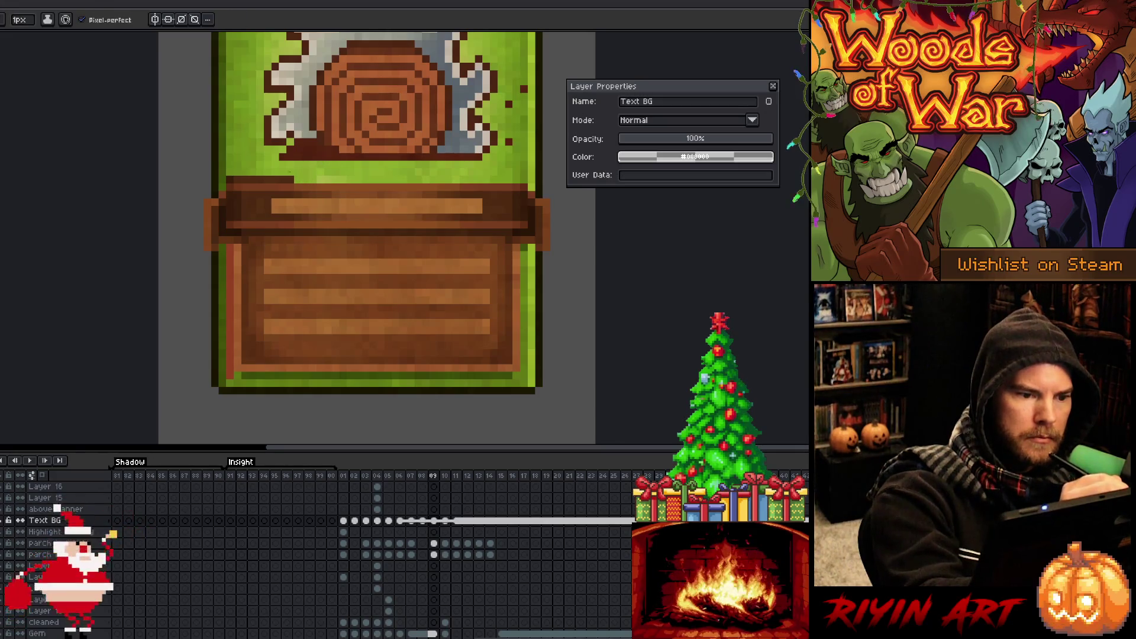
key("m")
left_click_drag(297, 166, 223, 177)
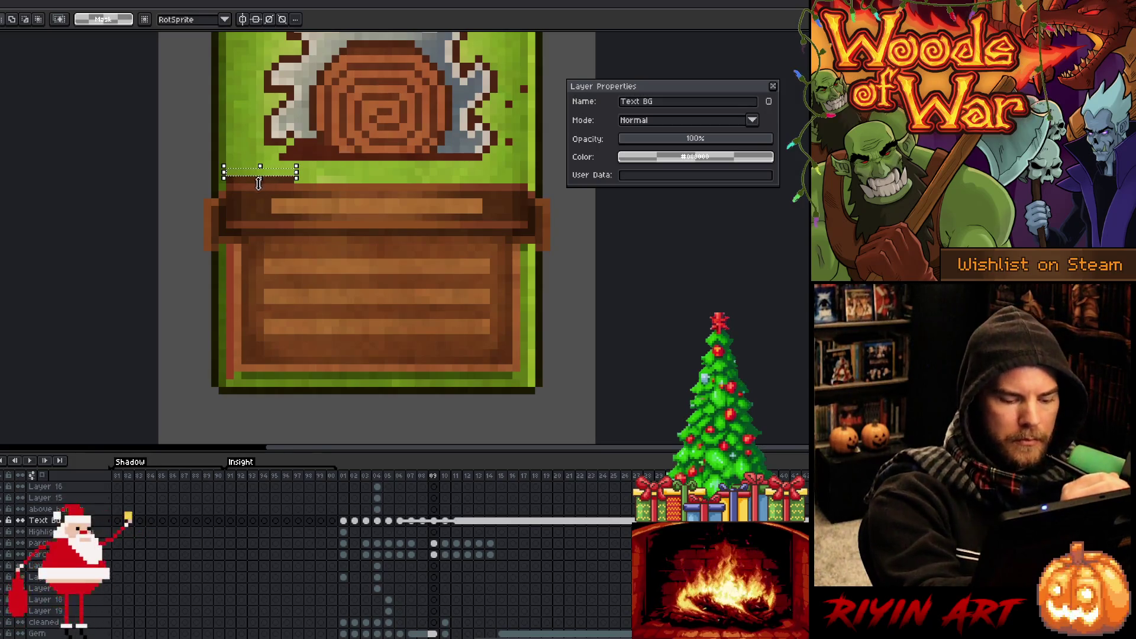
key("ctrl+d")
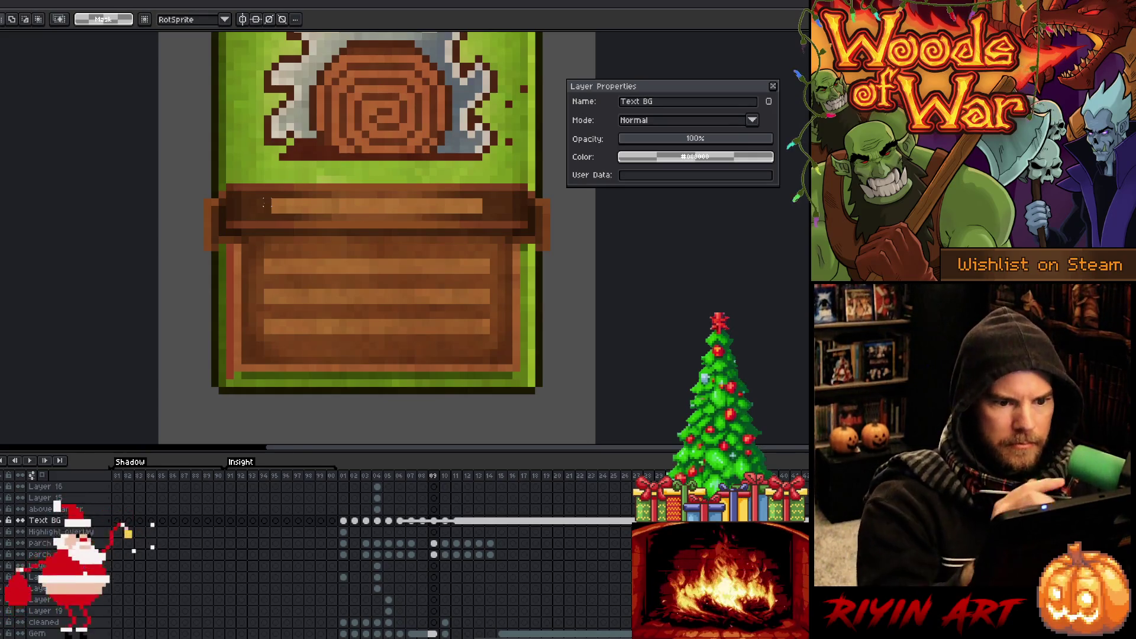
key("b")
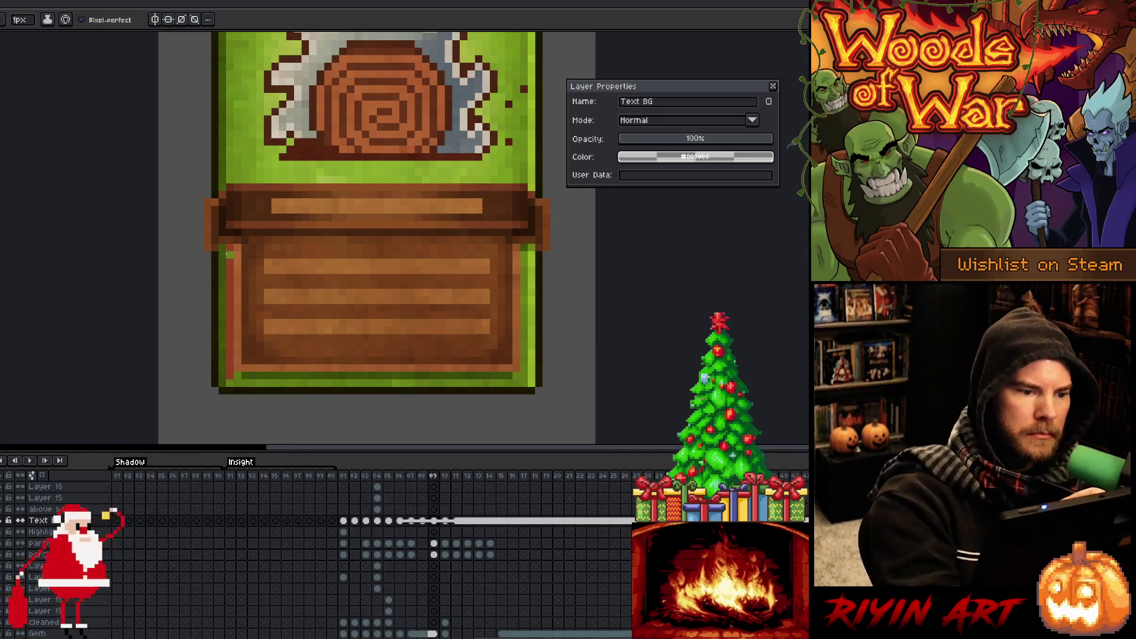
key("e")
left_click_drag(230, 247, 229, 368)
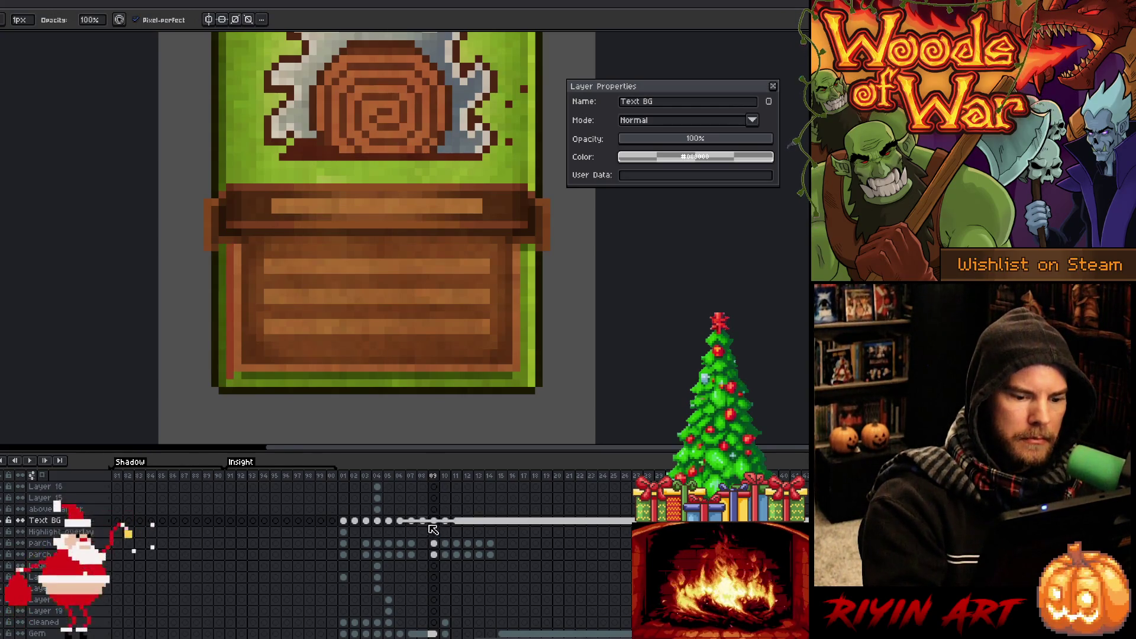
On frame 09, erase the panel's left edge column to reveal the grass beneath.
left_click(424, 522)
left_click(434, 522)
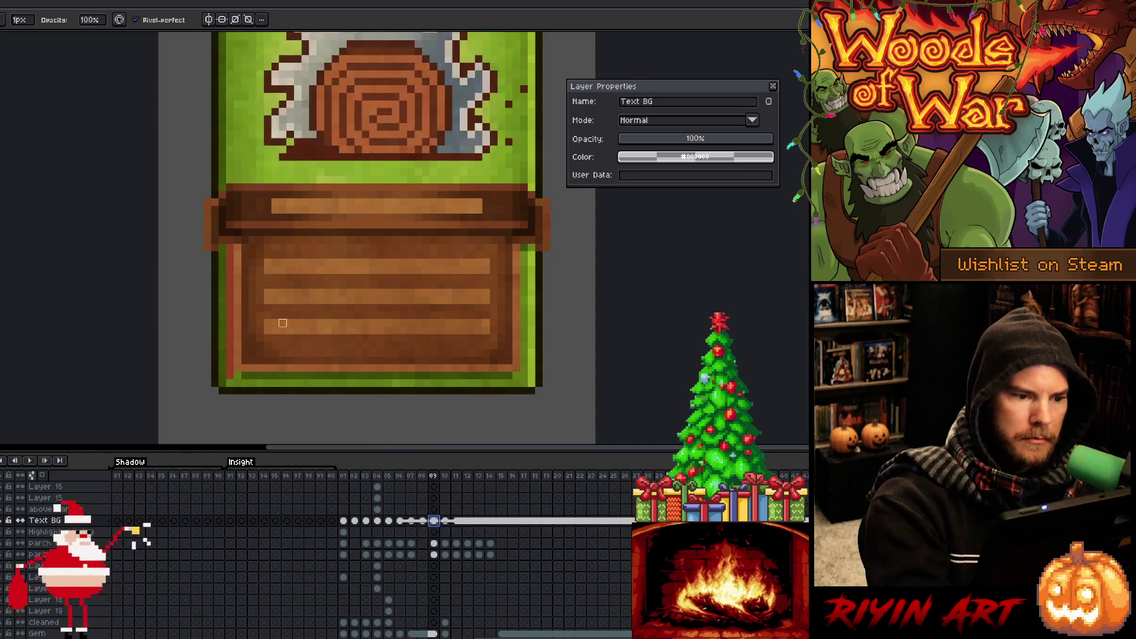
left_click_drag(230, 247, 229, 388)
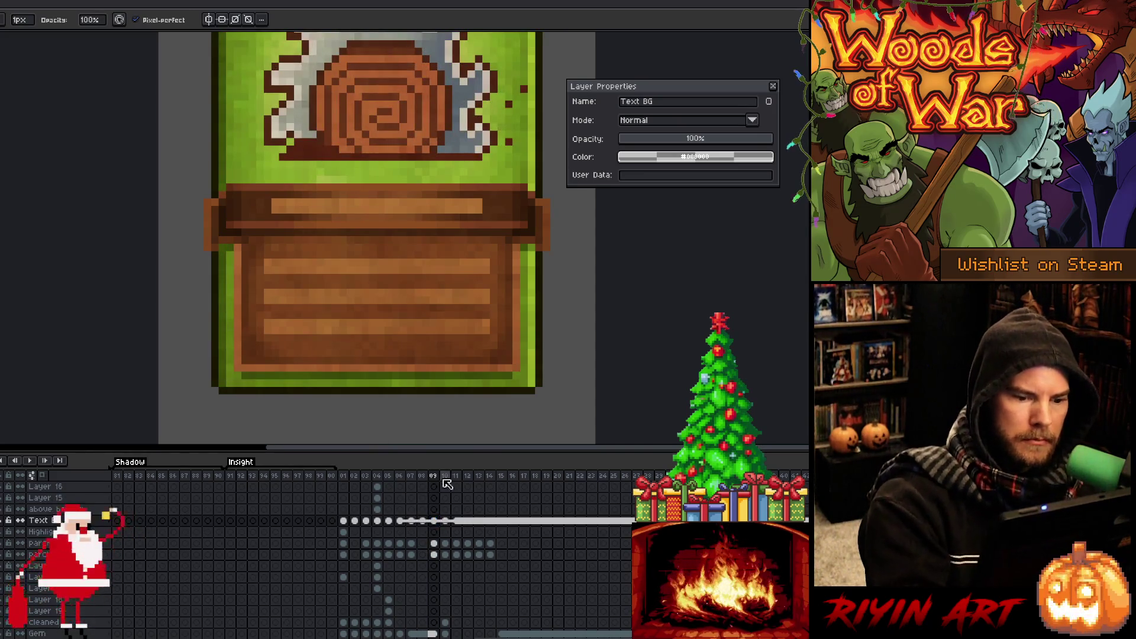
key("b")
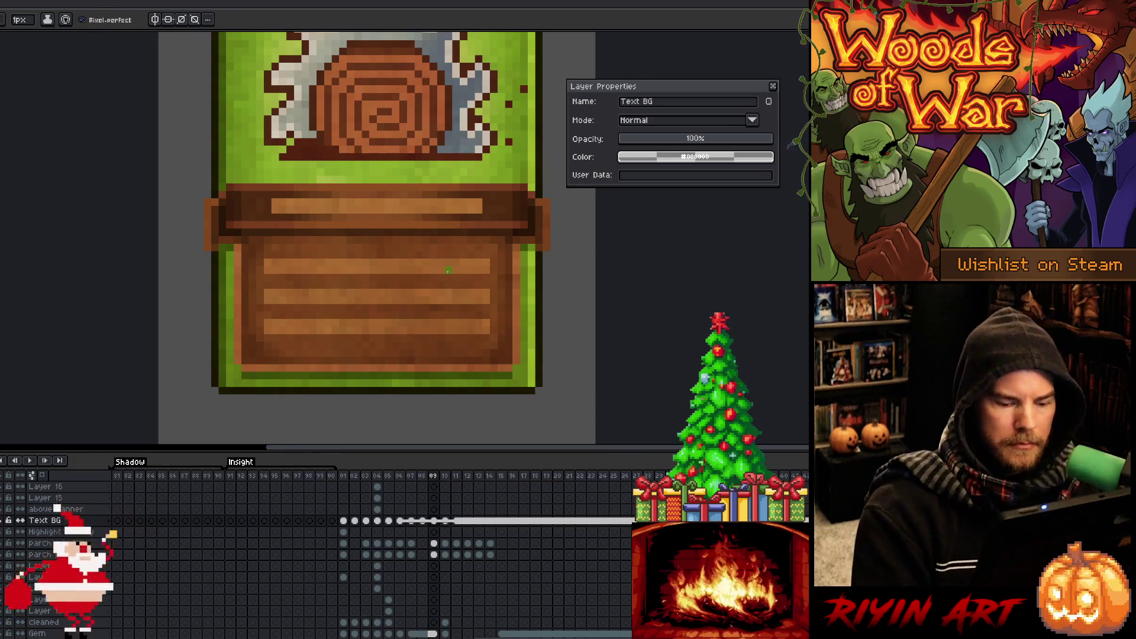
Unlink the Text BG cels on frames 06 and 09 from the other frames.
left_click(401, 522)
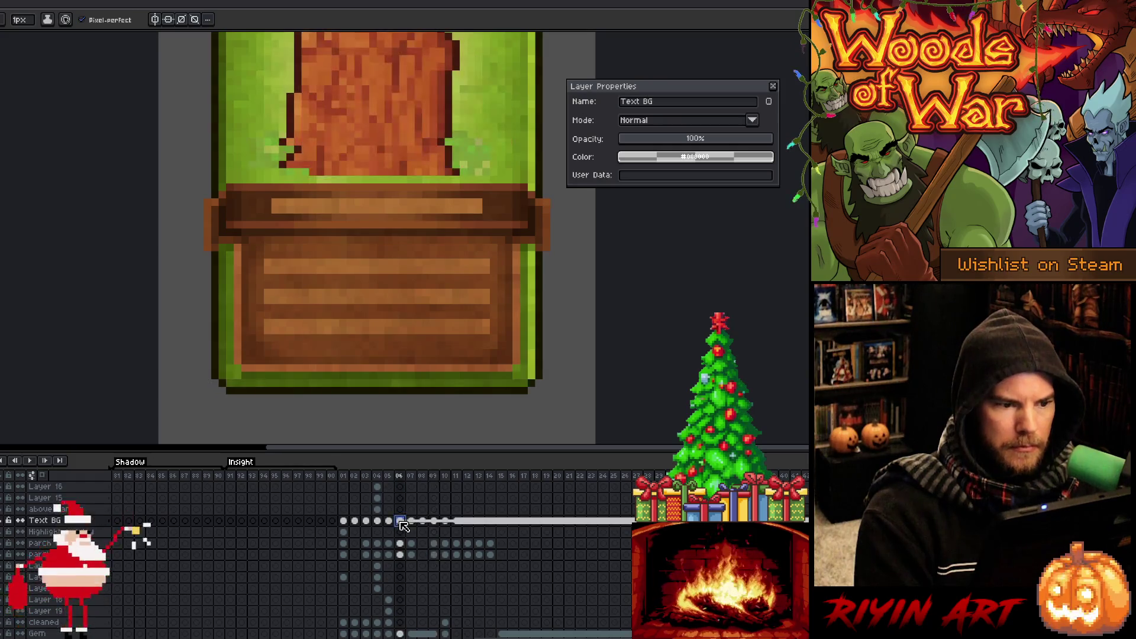
right_click(403, 525)
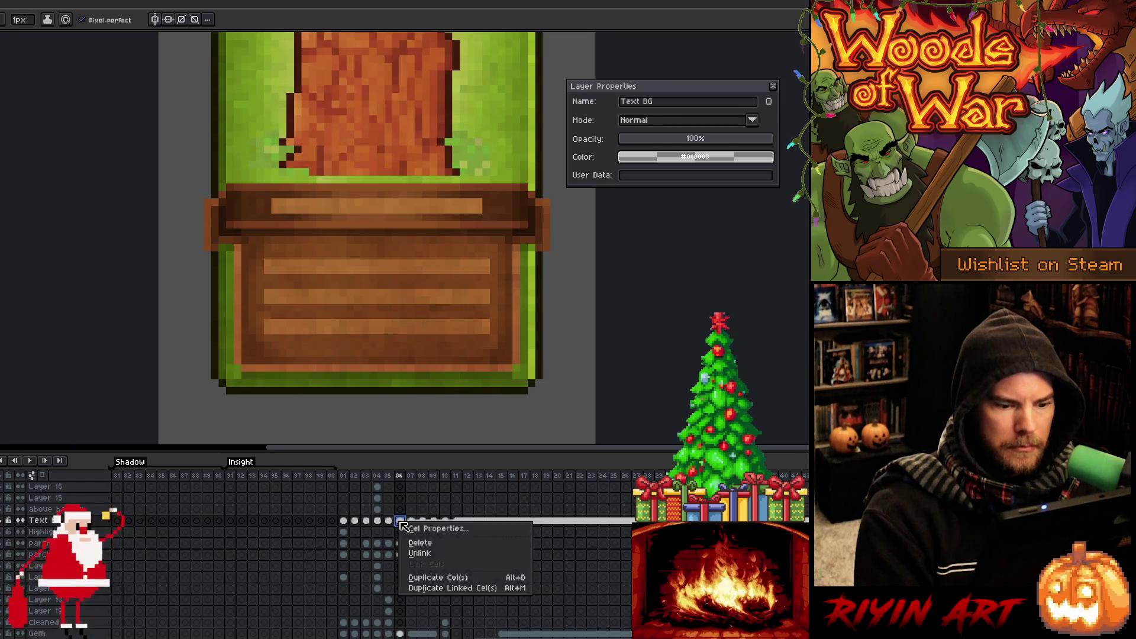
left_click(410, 554)
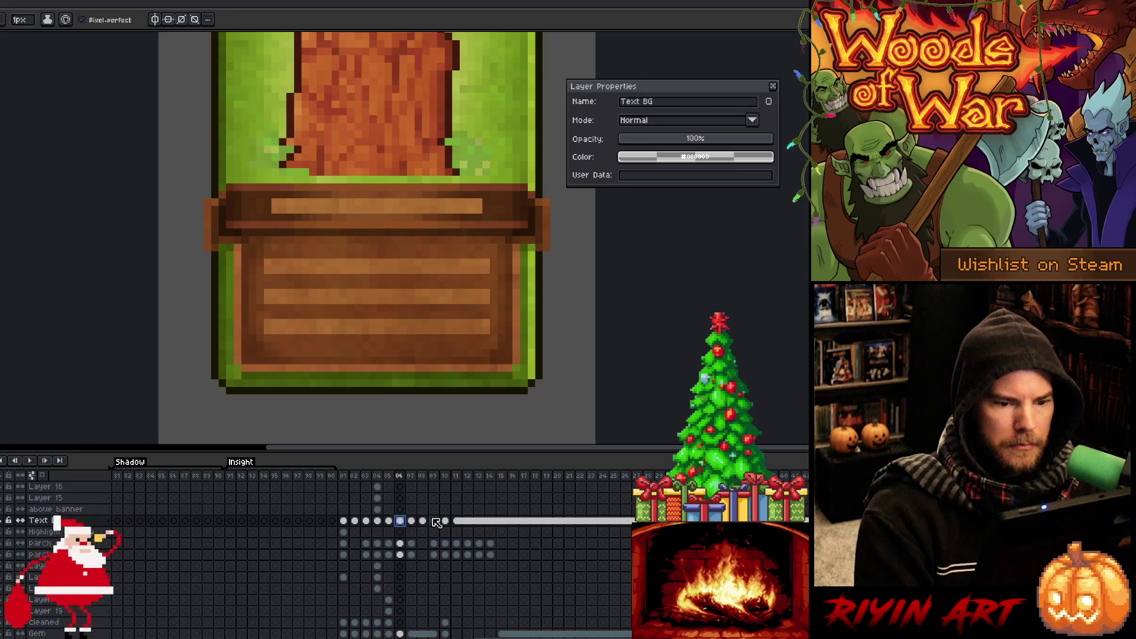
key("Right")
key("Right")
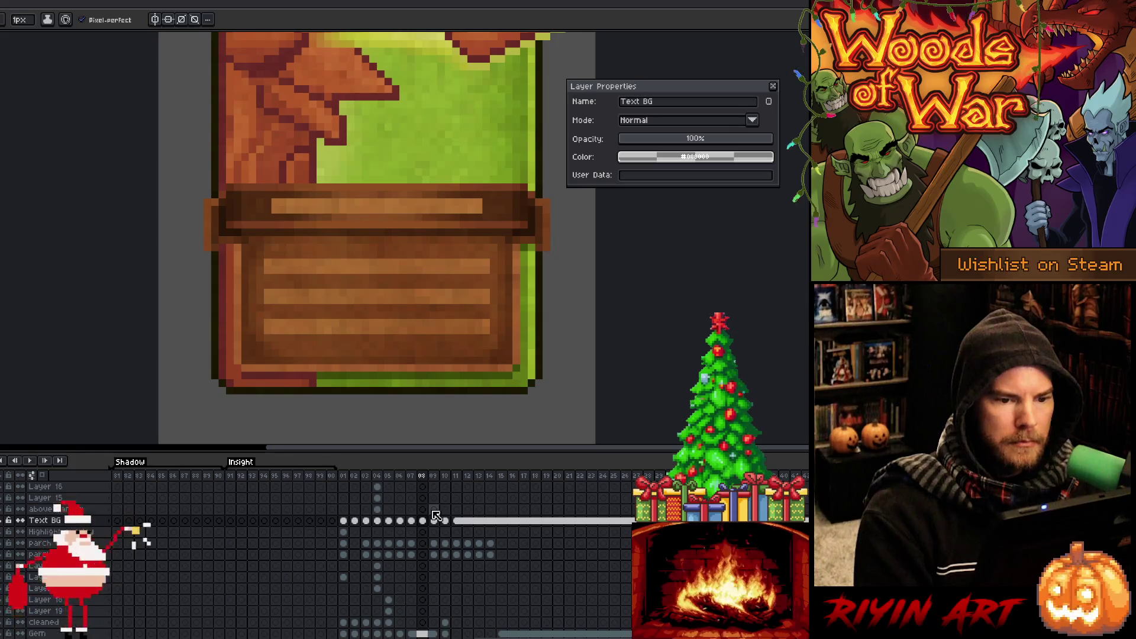
key("Right")
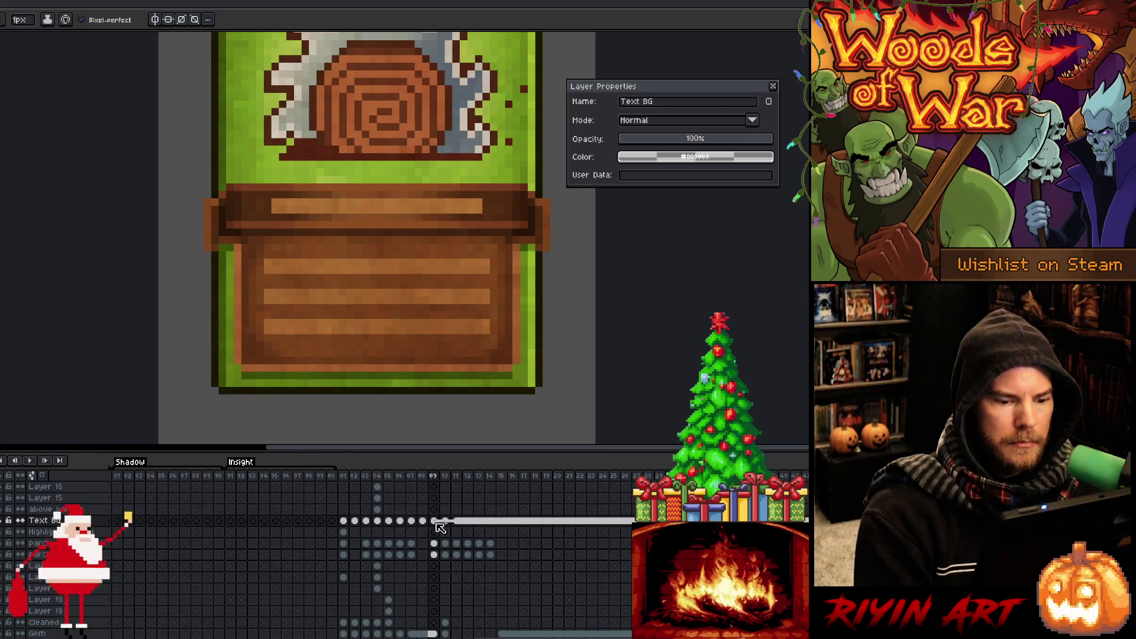
right_click(436, 522)
left_click(450, 552)
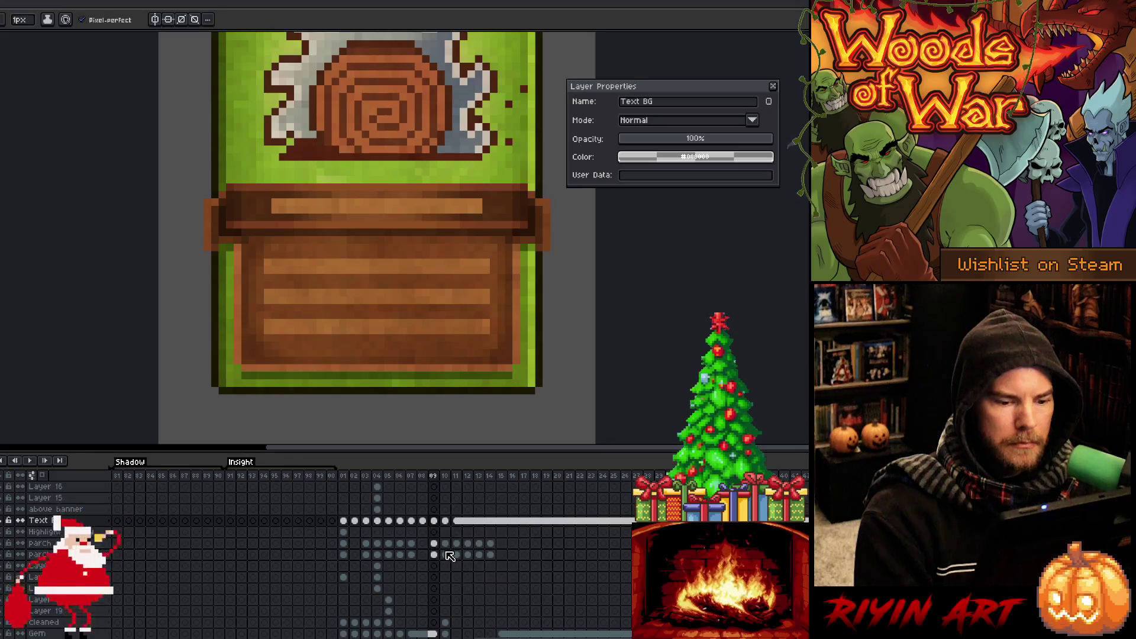
Flip between frames 09 and 10 to check the unlinked panel.
key("Right")
key("Left")
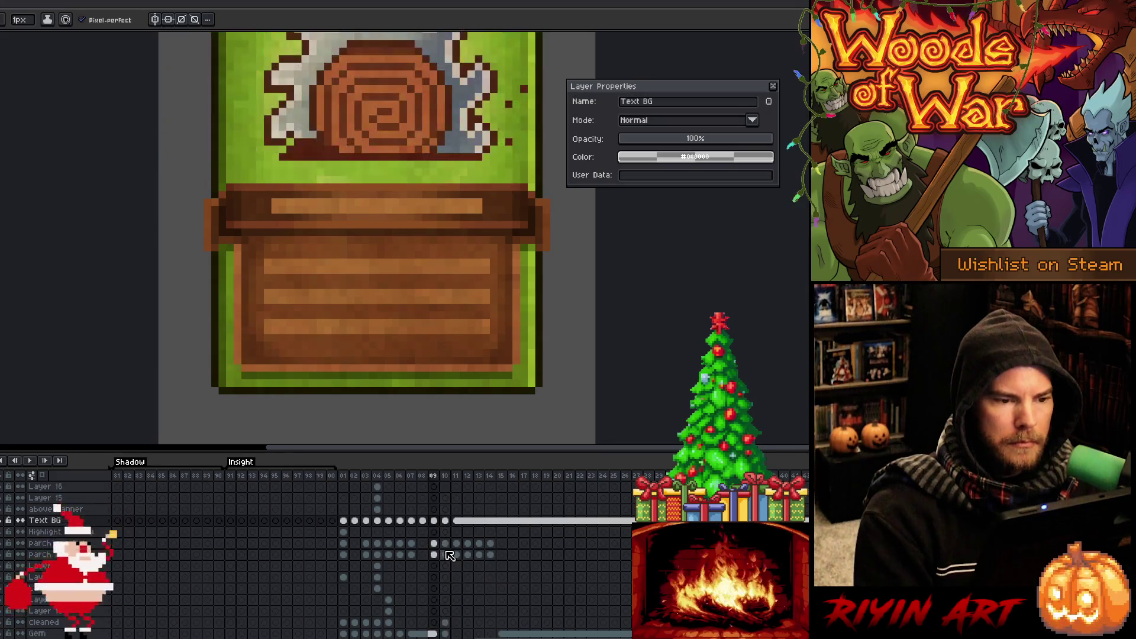
key("Right")
On the frame 09 saw-stump card, sample colours from the stump, wooden plank and card art.
key("Left")
scroll(290, 201, "down", 3)
scroll(290, 202, "up", 1)
scroll(293, 203, "up", 1)
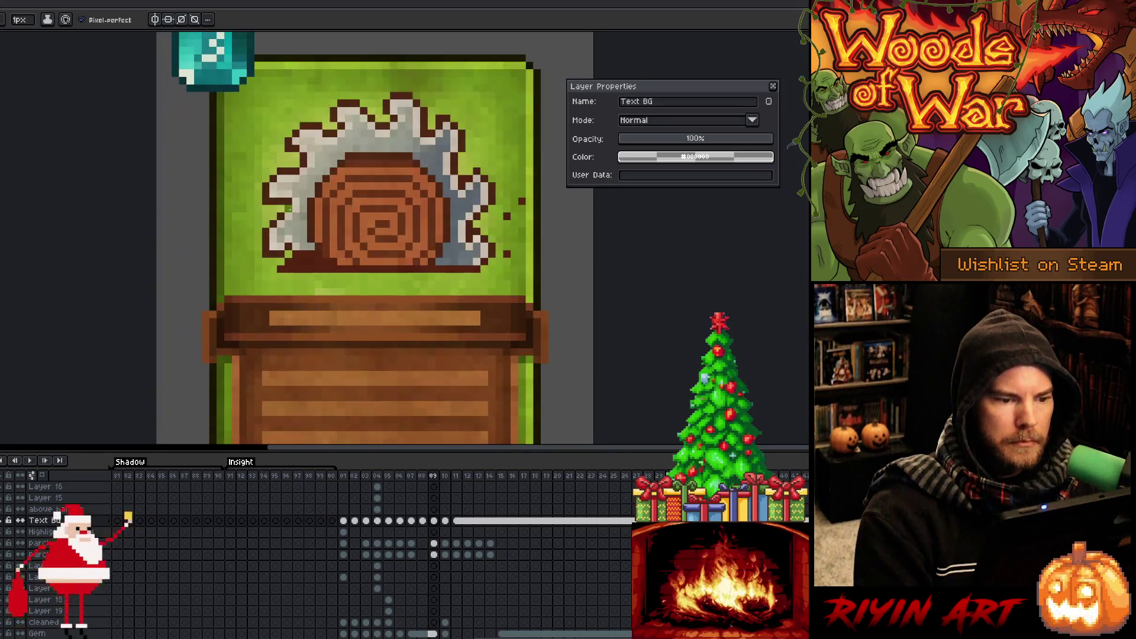
key("i")
key("b")
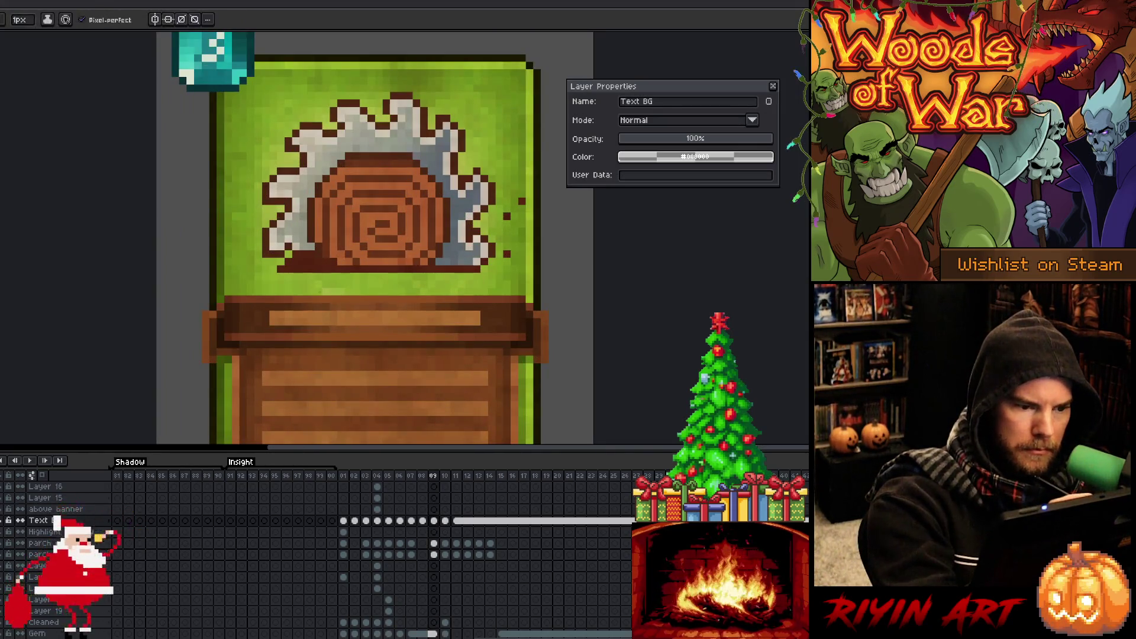
left_click(332, 275, "alt")
left_click(336, 279, "alt")
left_click(339, 286, "alt")
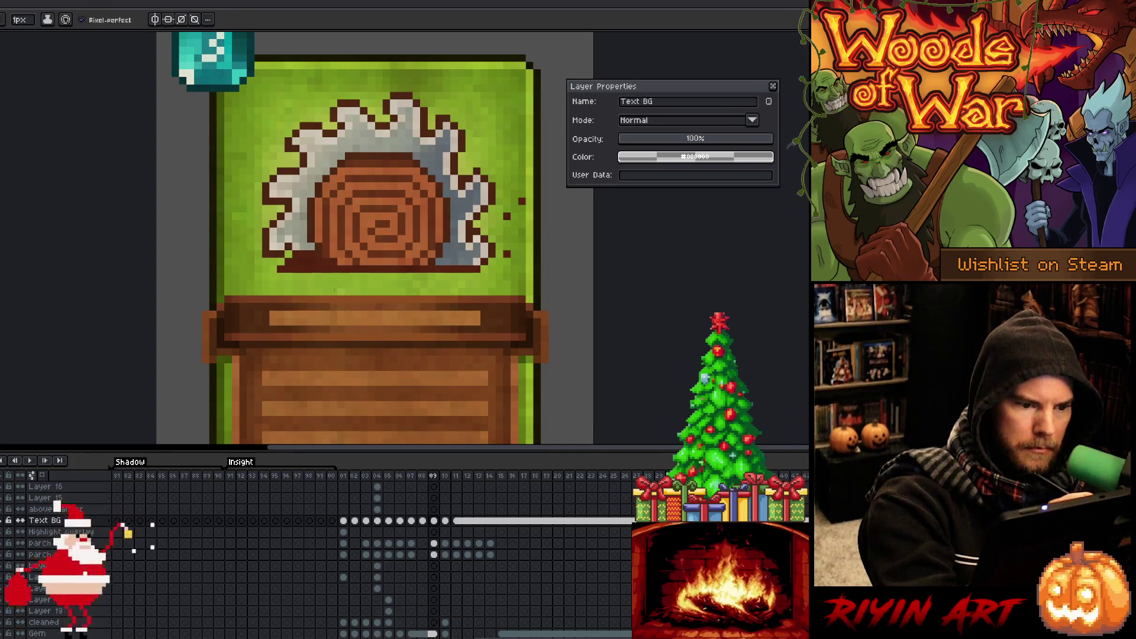
left_click(348, 279, "alt")
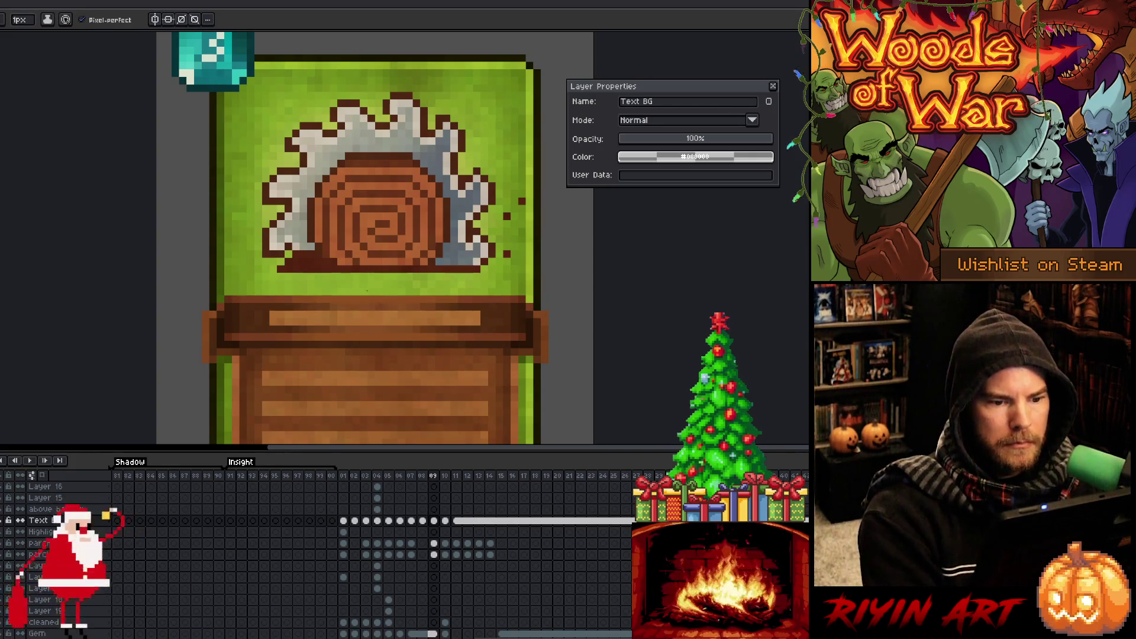
left_click(470, 287, "alt")
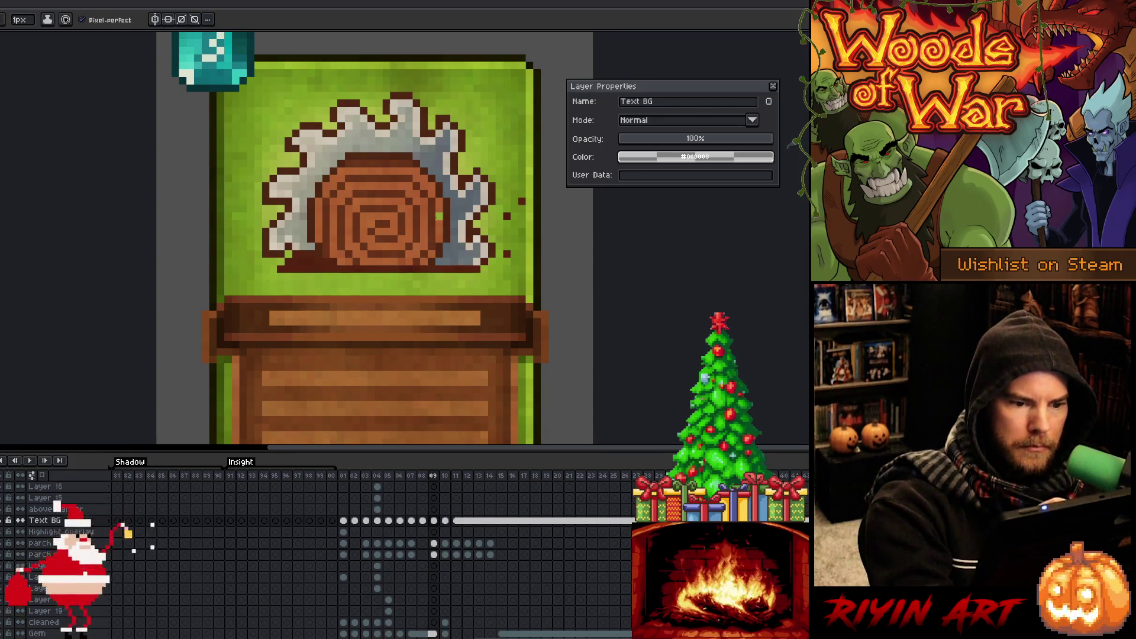
left_click(424, 237, "alt")
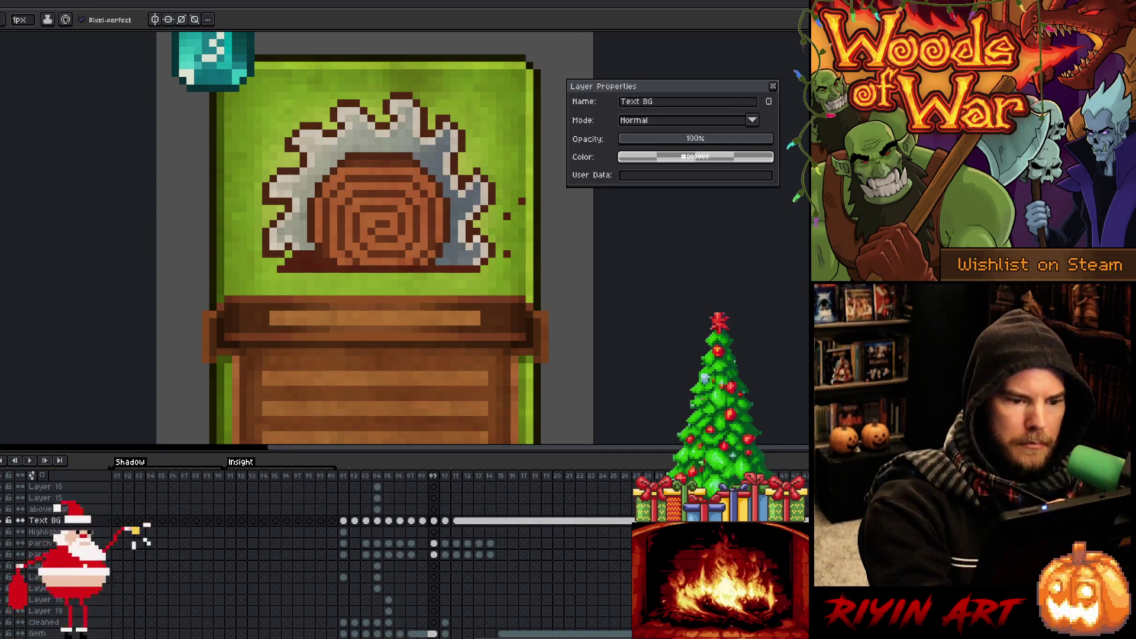
Recentre the card and move to the frame 10 carnivorous plant card.
scroll(452, 317, "down", 3)
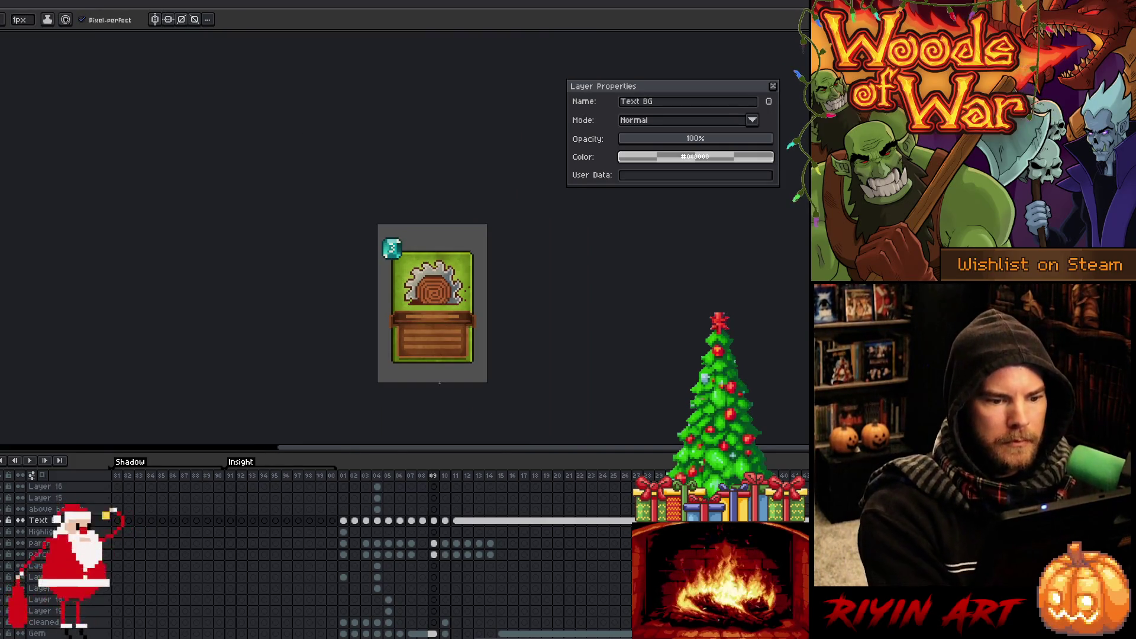
scroll(439, 383, "up", 1)
left_click_drag(497, 301, 361, 346)
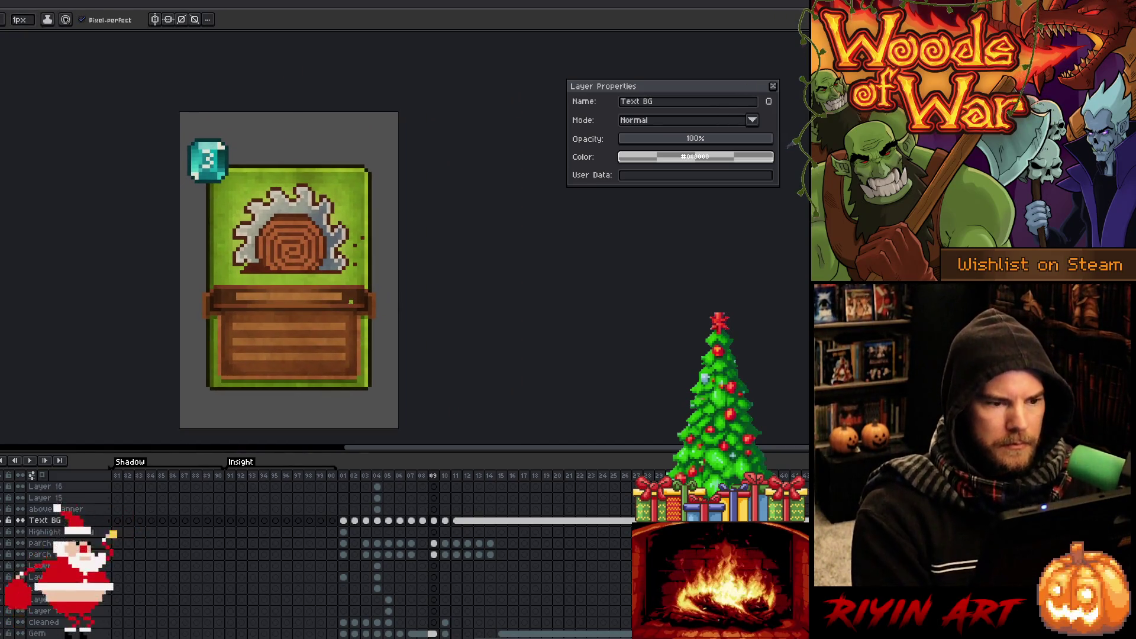
key("Left")
key("Right")
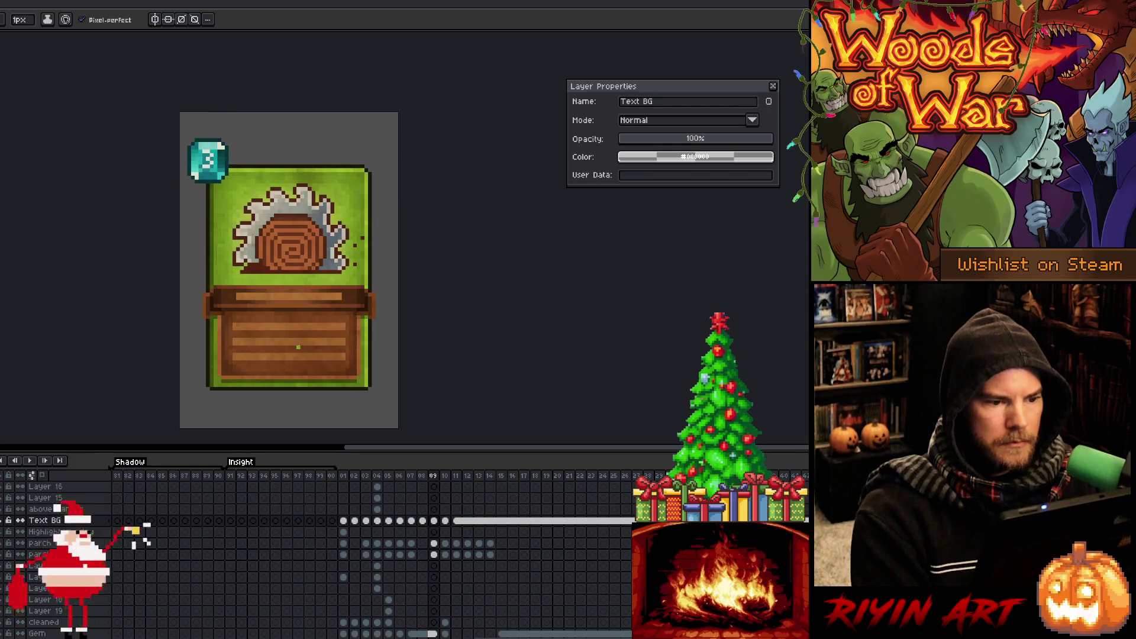
key("Right")
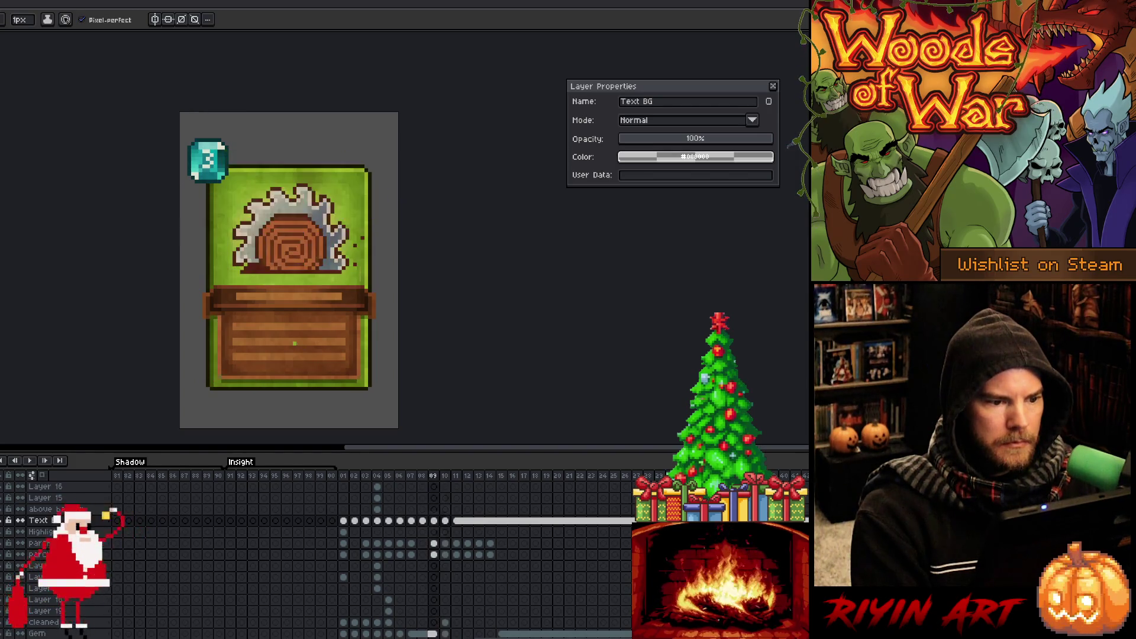
On frame 10, erase the strip along the card's left edge and pick the lower-left green.
scroll(292, 325, "down", 3)
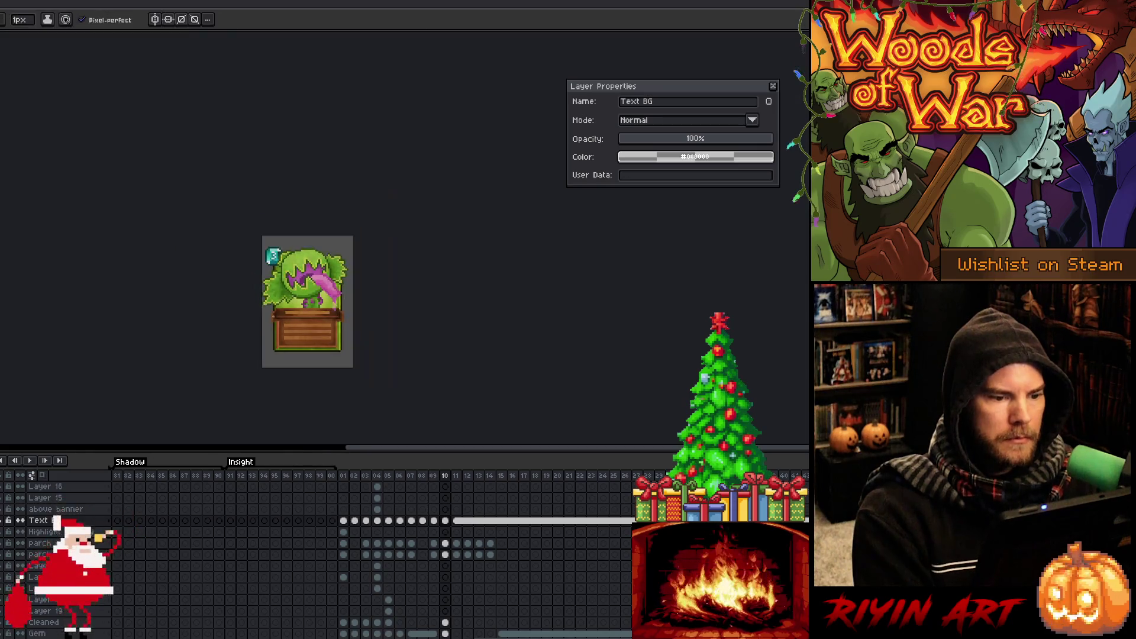
scroll(293, 307, "up", 2)
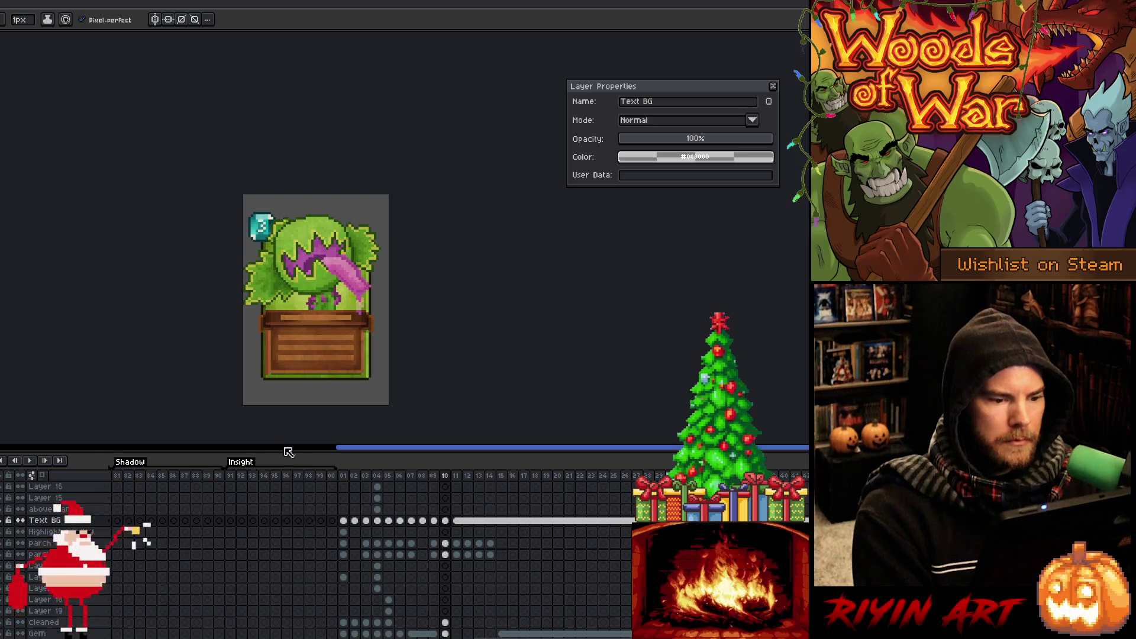
scroll(266, 367, "up", 3)
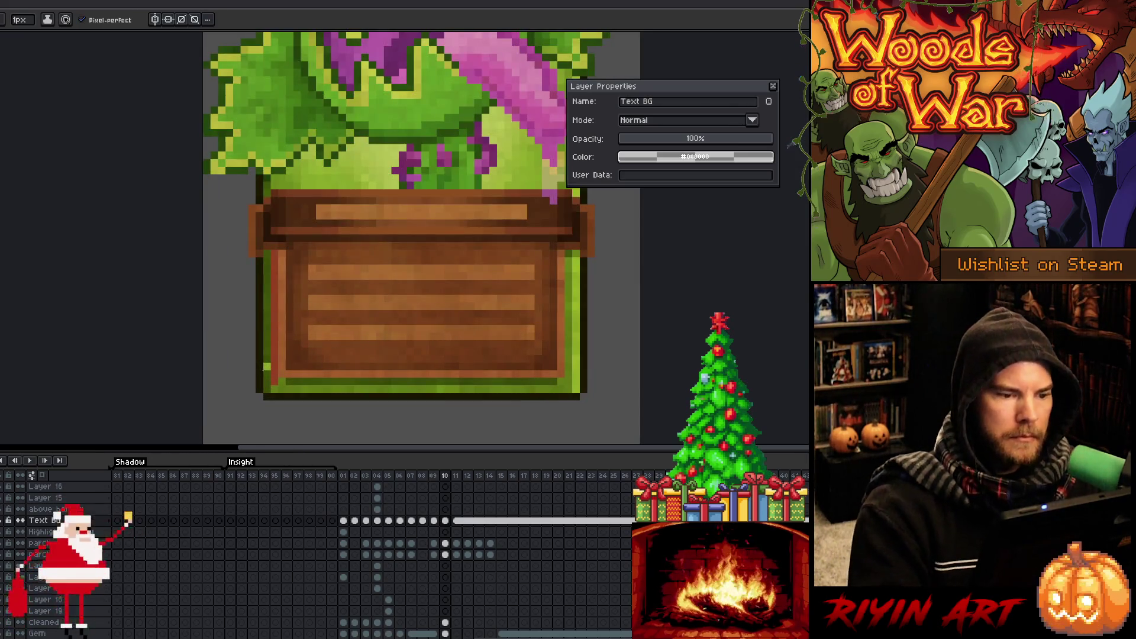
key("e")
mouse_move(275, 253)
left_mouse_down()
mouse_move(274, 382)
mouse_move(275, 291)
left_mouse_up()
key("b")
left_click(277, 375, "alt")
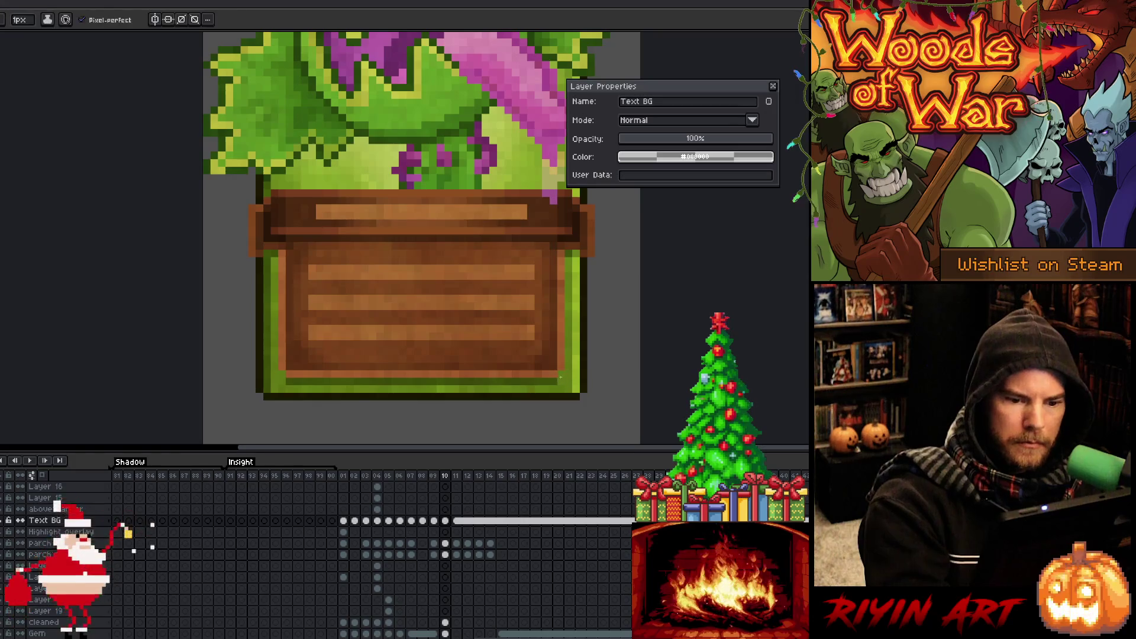
Compare the frame 08, 09 and 10 cards by flipping between them.
scroll(592, 337, "down", 2)
left_click_drag(593, 335, 436, 355)
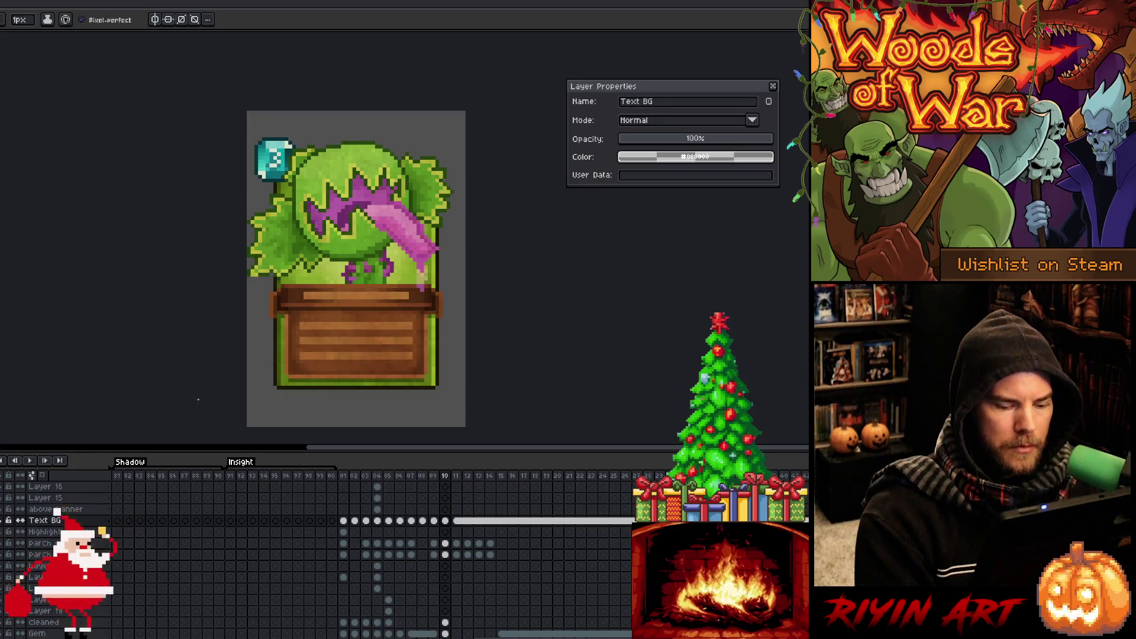
key("Right")
key("Left")
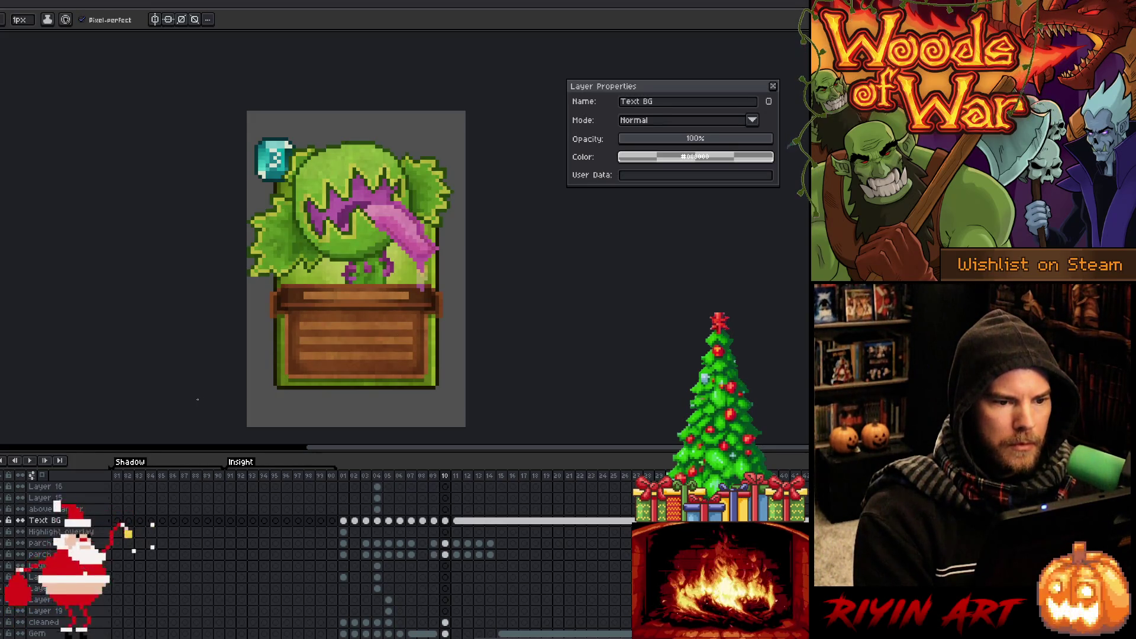
key("Left")
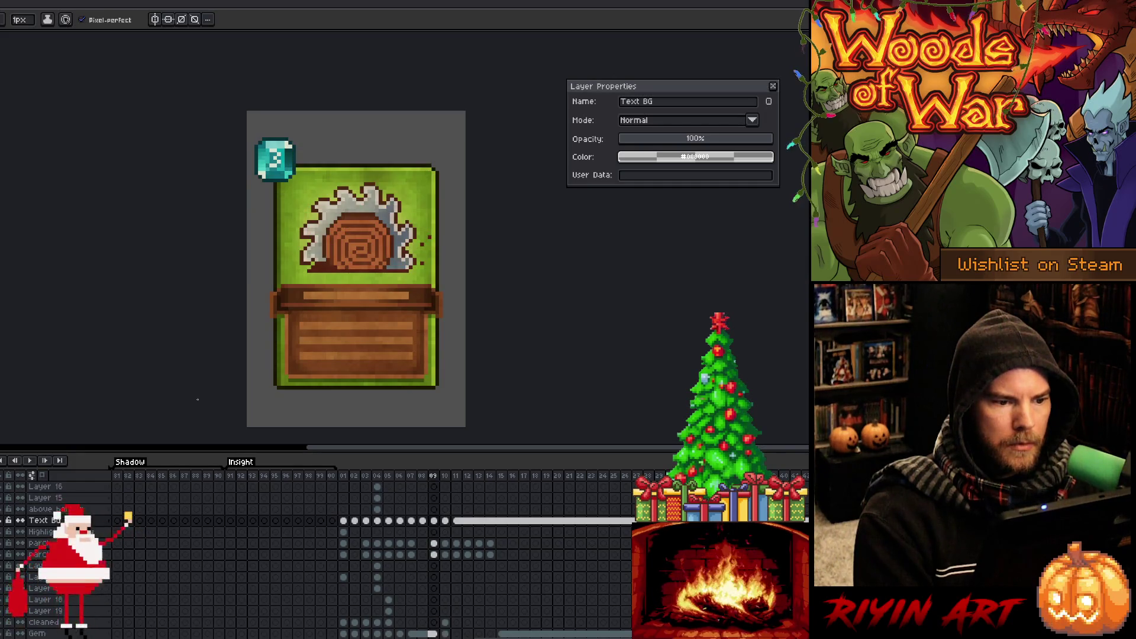
key("Left")
key("Right")
key("Right")
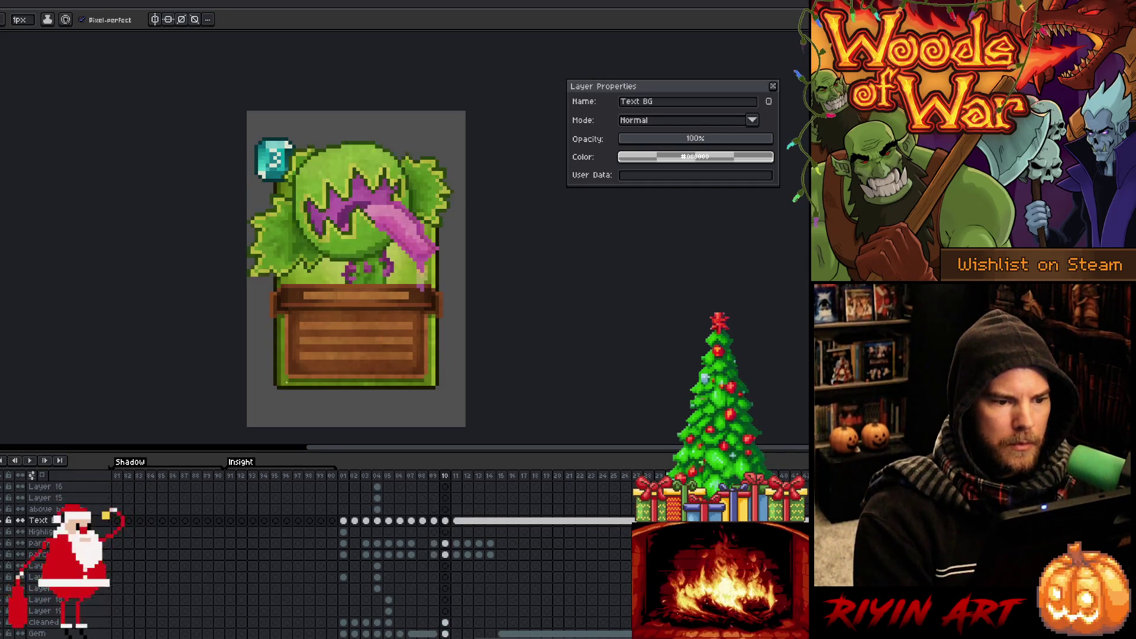
key("Left")
key("Right")
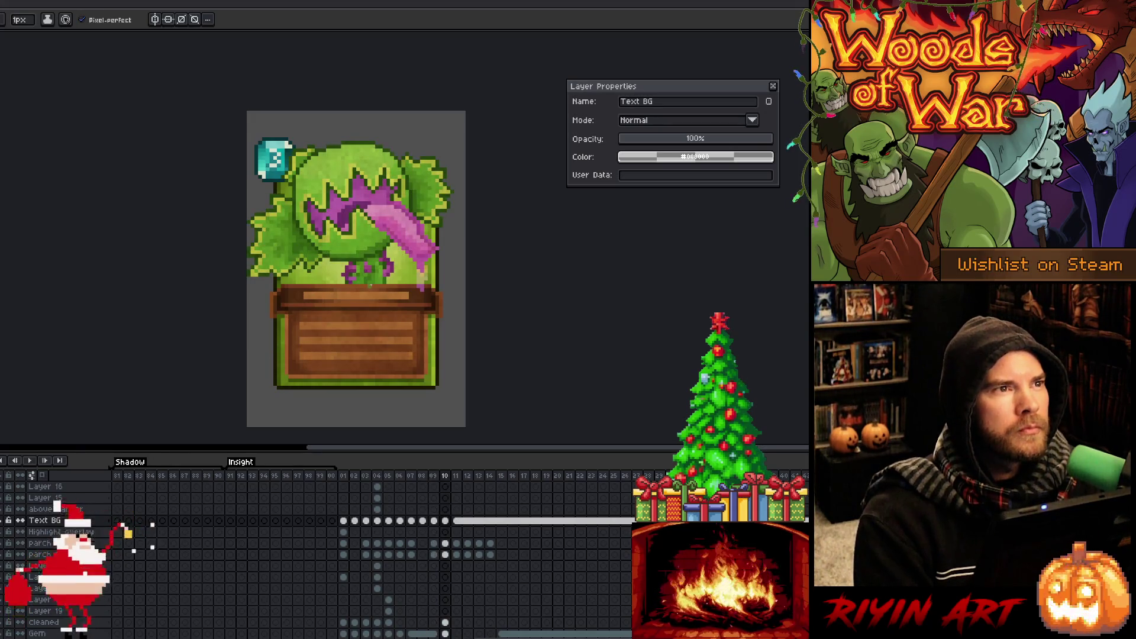
Compare frame 11's plain box with the frame 10 plant card.
scroll(393, 300, "down", 3)
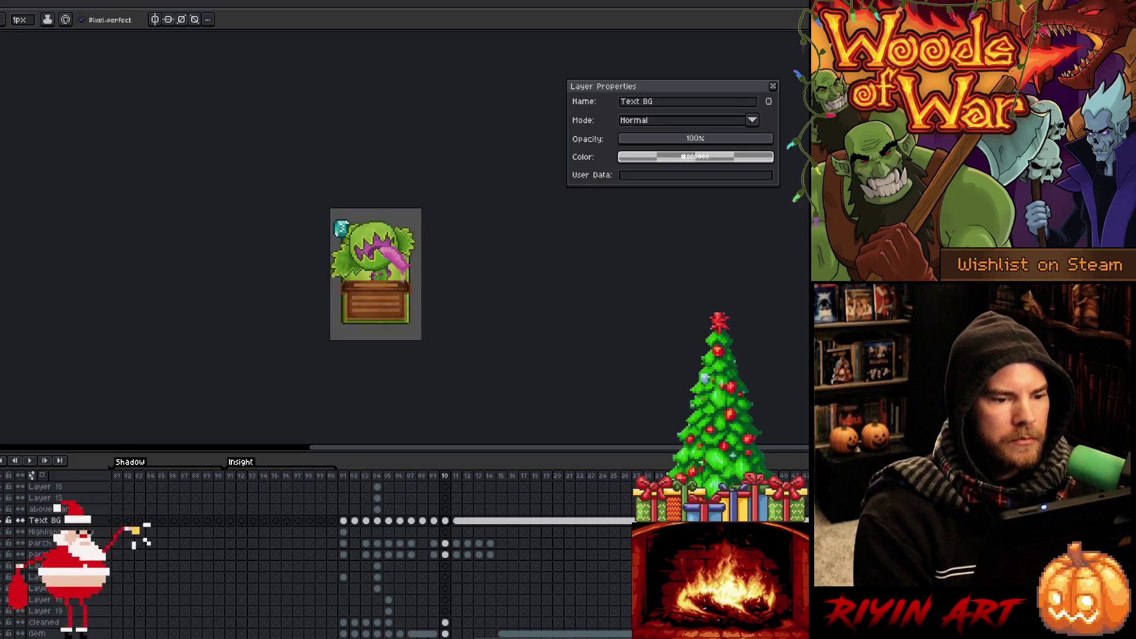
key("Right")
key("Left")
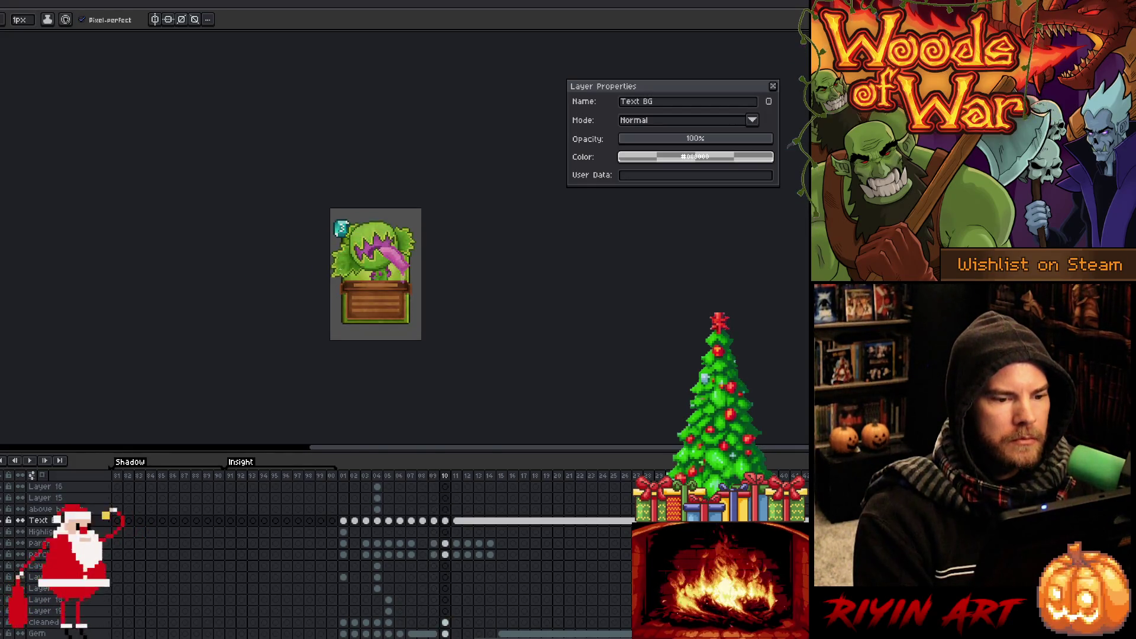
key("Right")
key("Left")
key("Right")
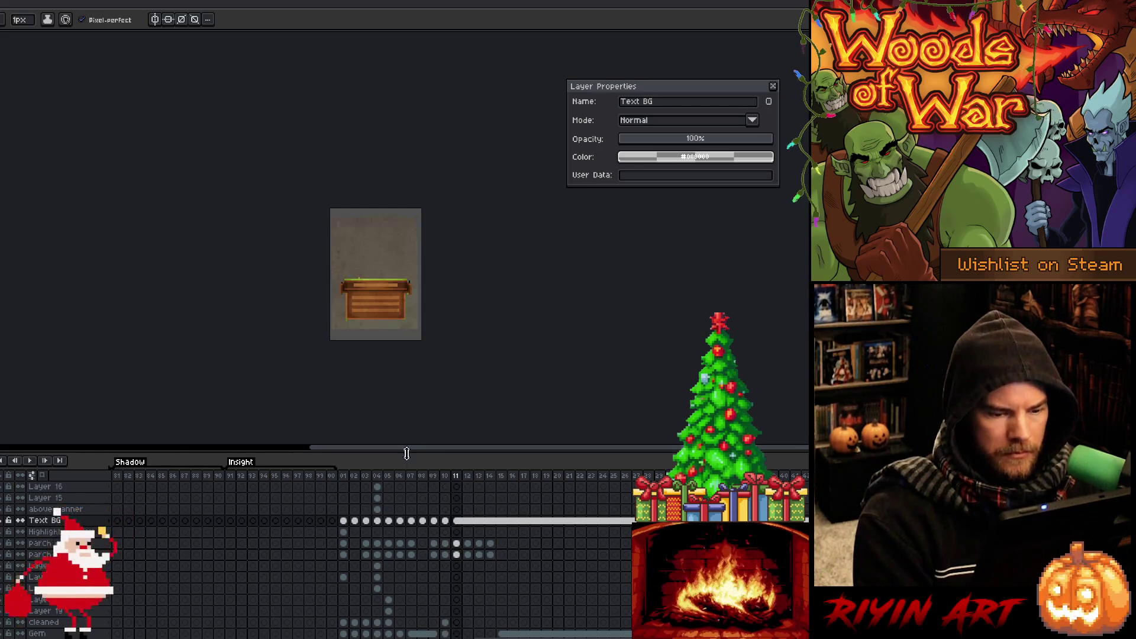
Show the plant artwork layer on frame 11, then move to frame 12.
scroll(452, 600, "down", 2)
scroll(455, 605, "down", 3)
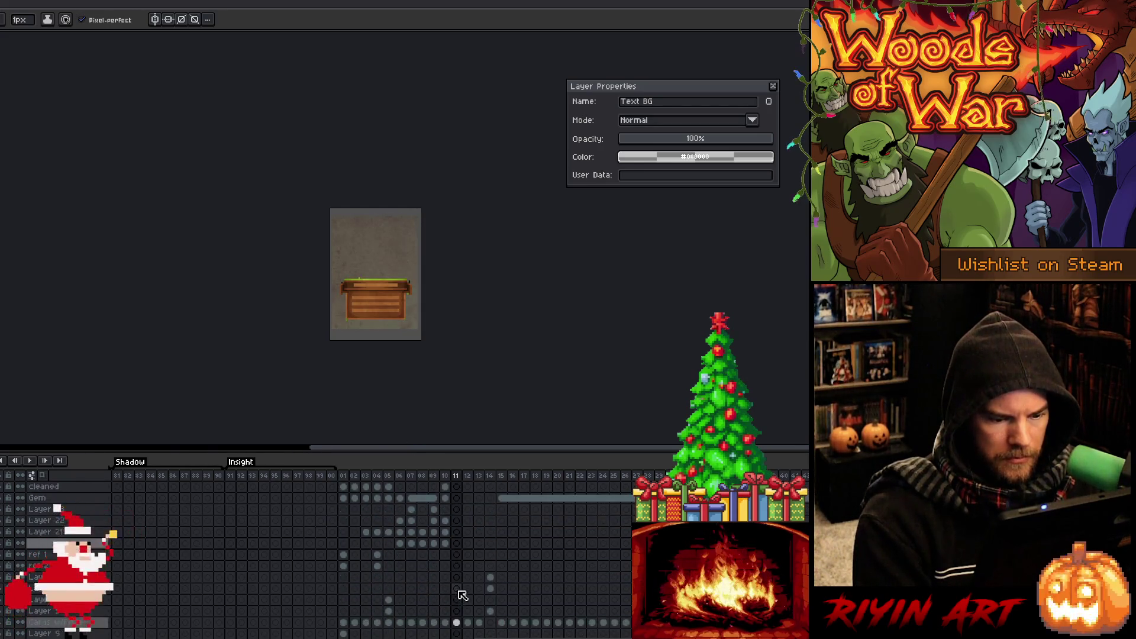
left_click(2, 609)
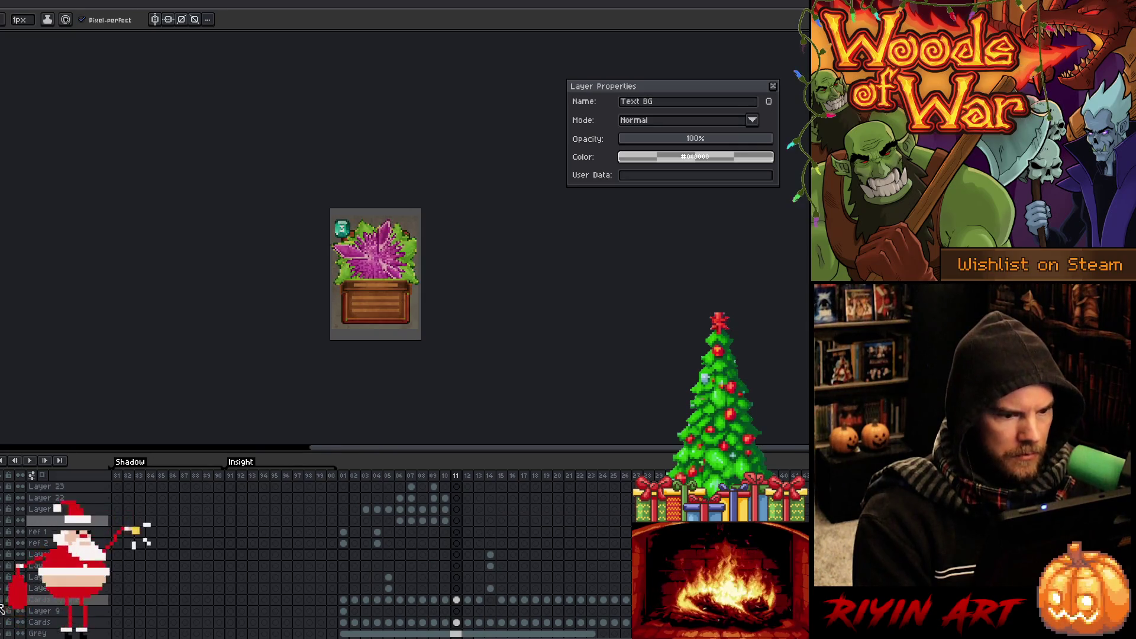
key("Right")
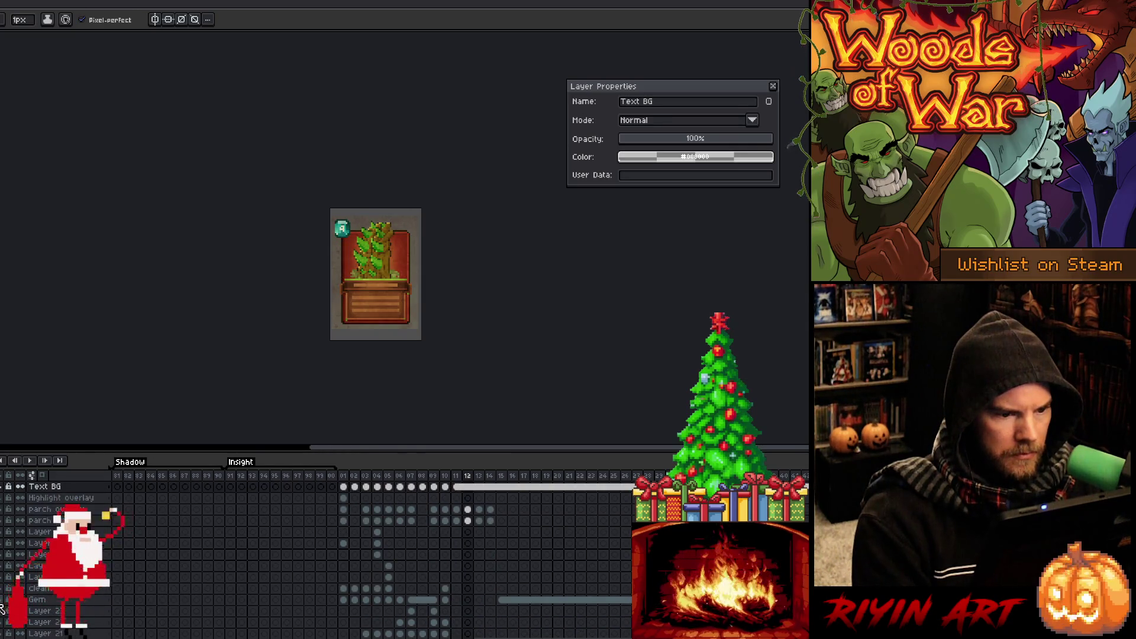
key("Right")
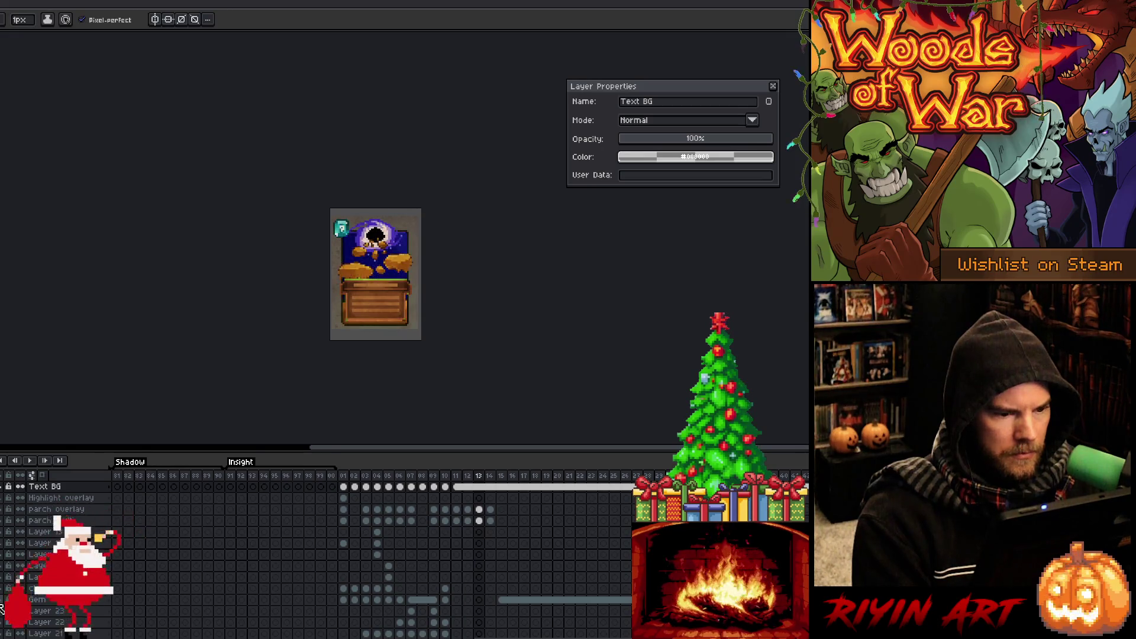
key("Left")
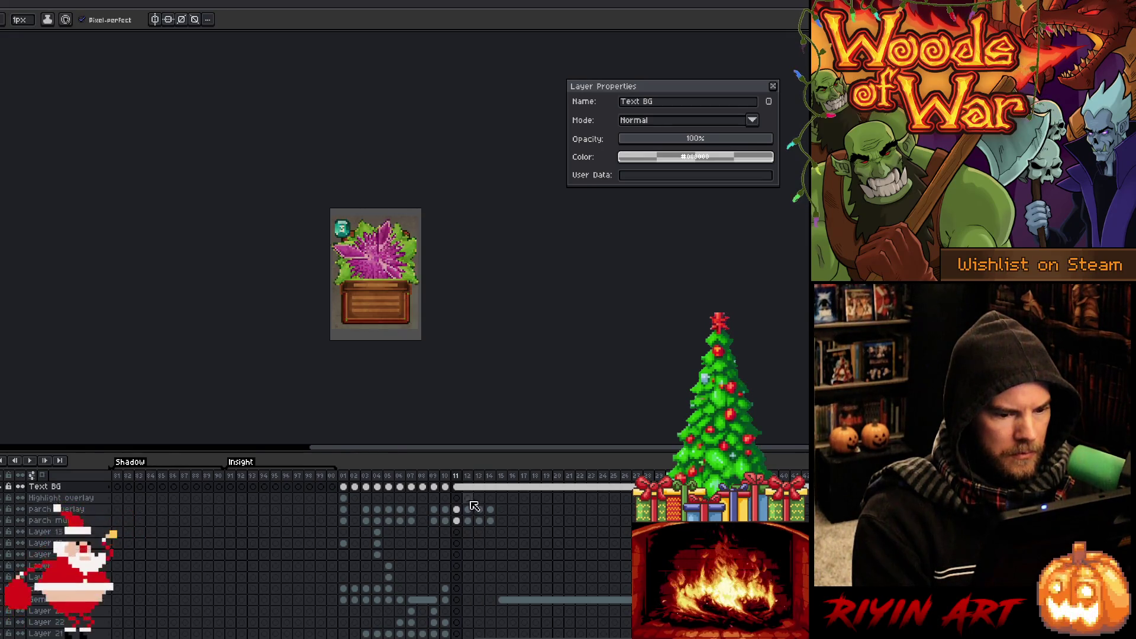
left_click(472, 490)
Erase the green highlight along the top of the wooden panel on frame 12.
scroll(476, 493, "up", 2)
scroll(369, 240, "up", 2)
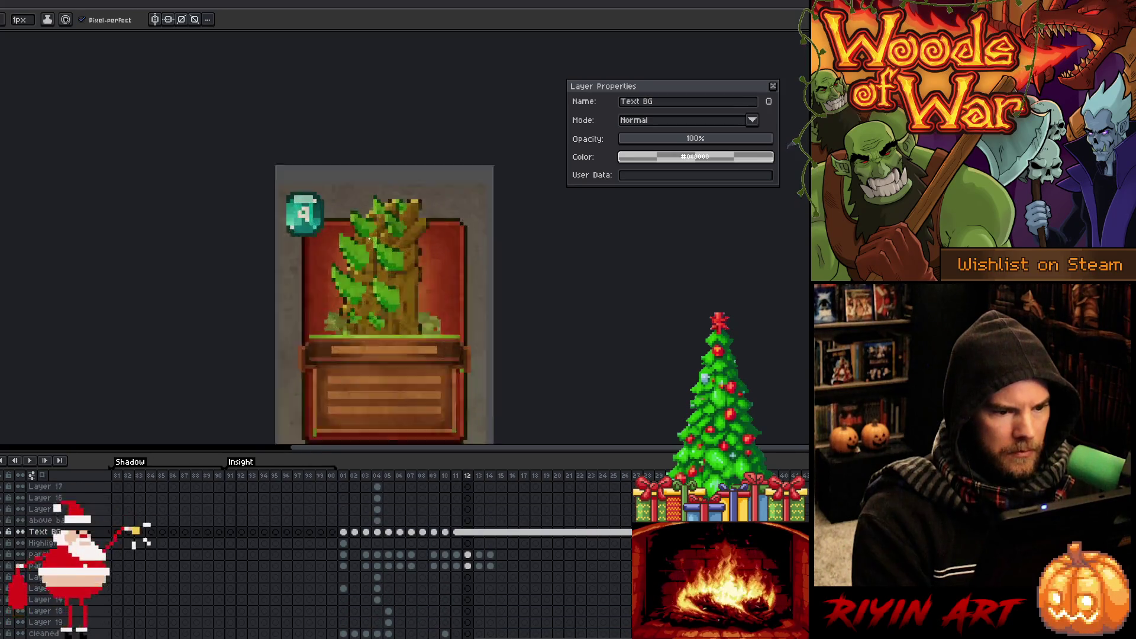
scroll(369, 240, "down", 1)
key("e")
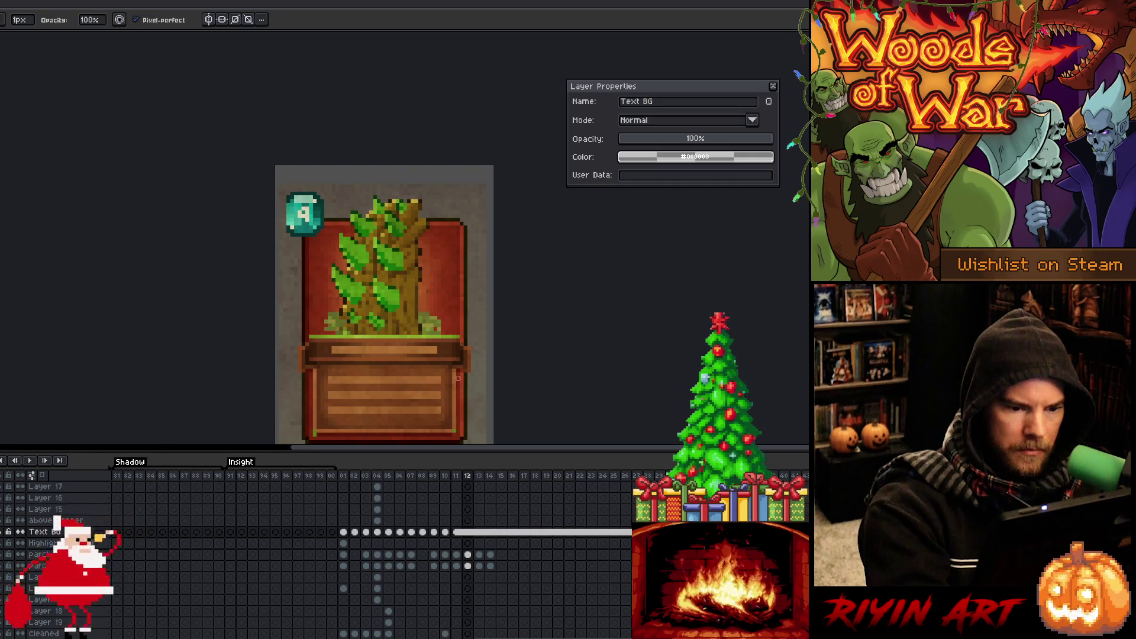
left_click_drag(454, 329, 311, 333)
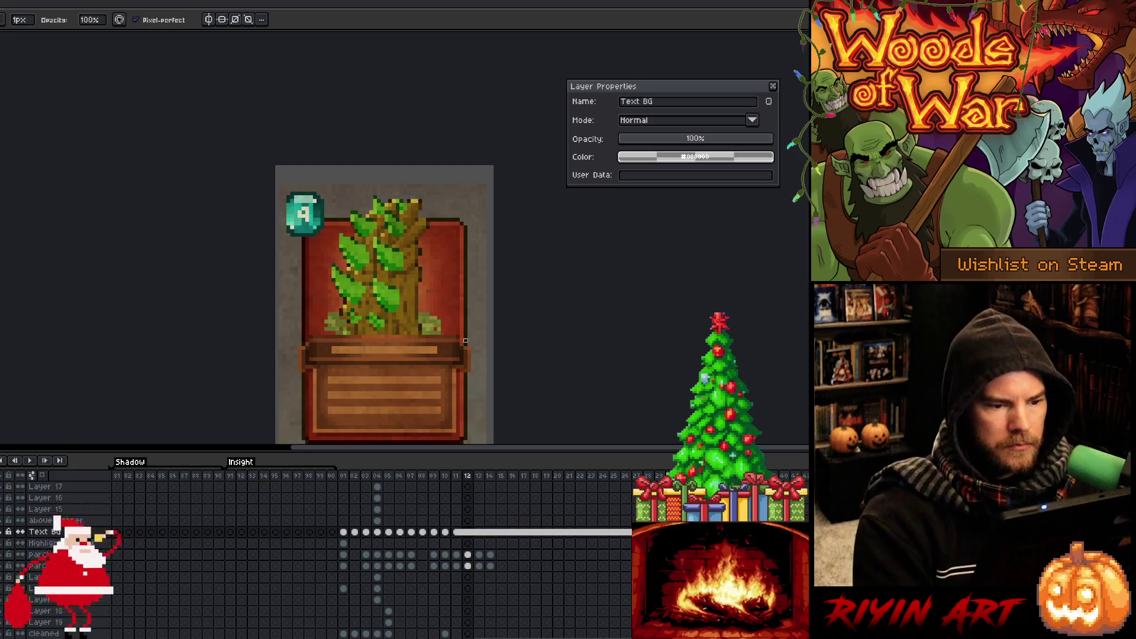
key("Left")
key("Left")
key("Right")
key("Right")
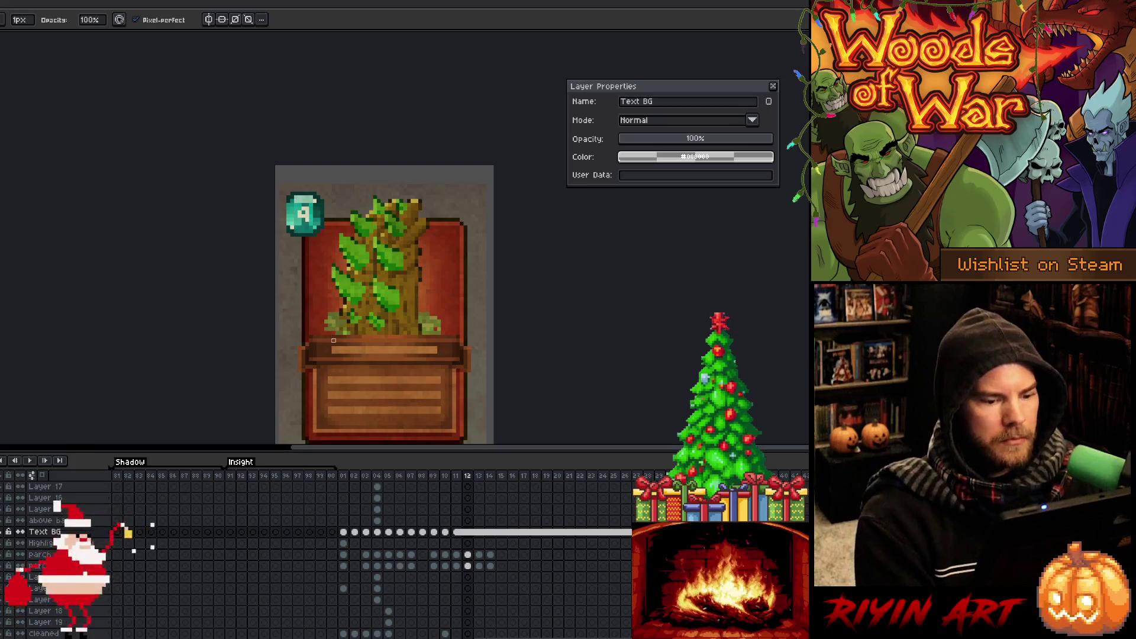
key("Left")
key("Left")
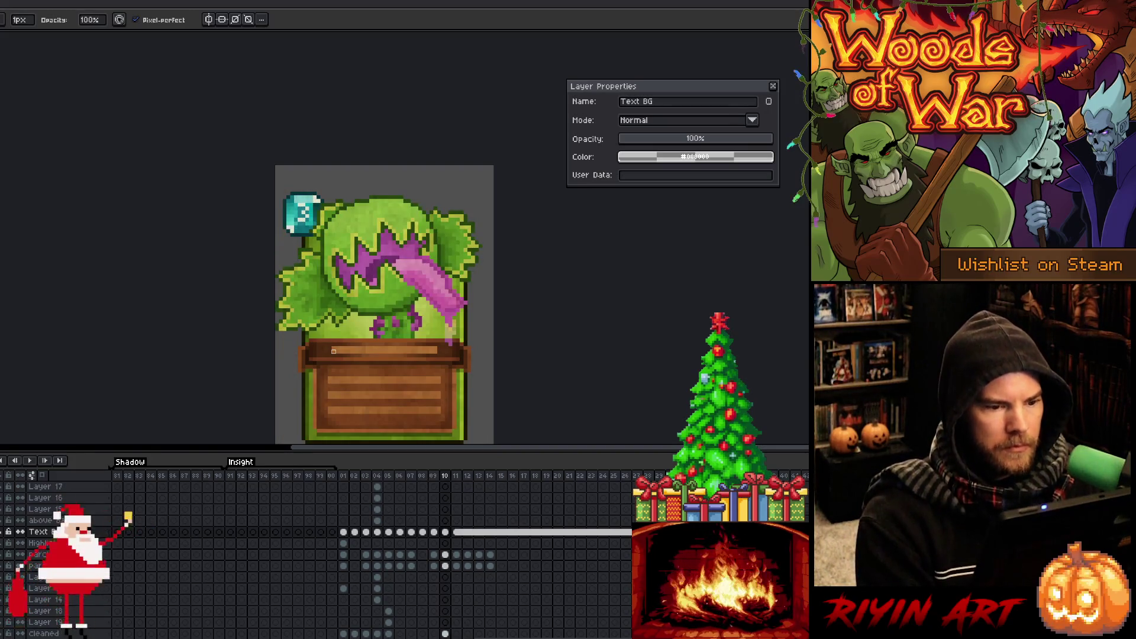
scroll(333, 352, "down", 1)
Go to frame 06 and marquee-select the number on the cost gem.
mouse_move(334, 352)
left_mouse_down()
mouse_move(280, 239)
mouse_move(266, 274)
left_mouse_up()
scroll(312, 233, "up", 1)
key("Left")
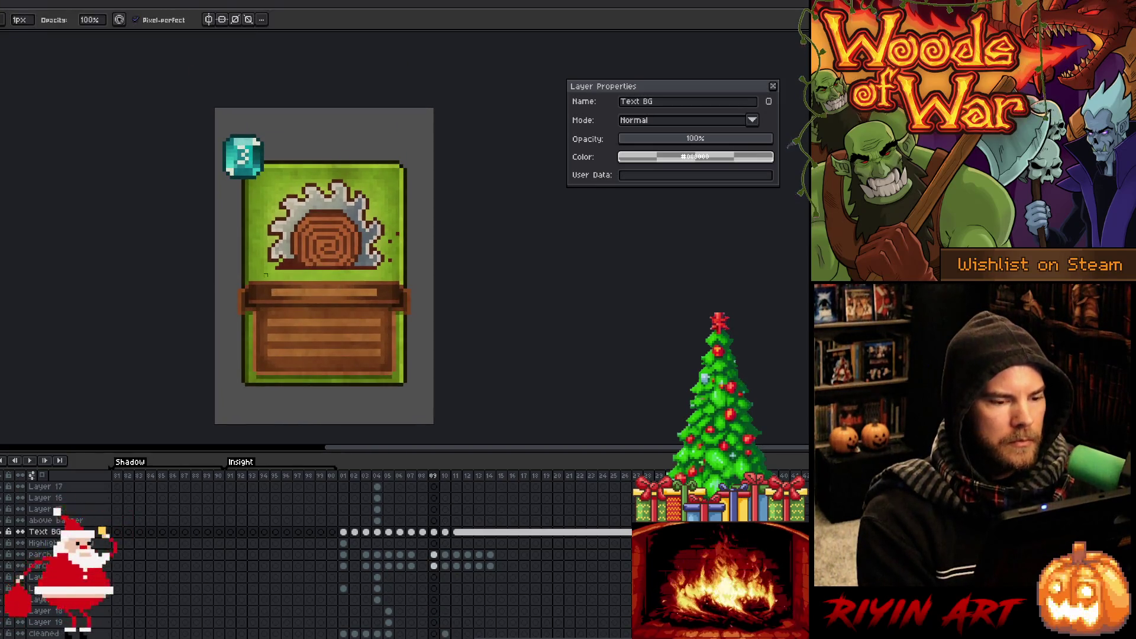
key("Left")
key("Left")
key("Left")
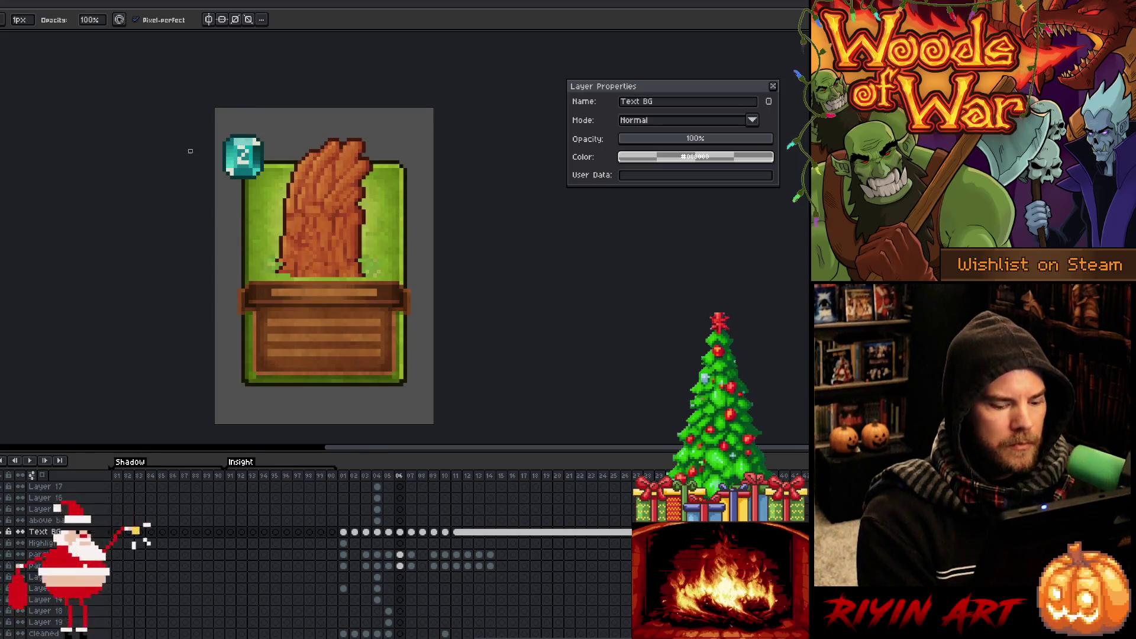
key("m")
scroll(234, 135, "up", 2)
left_click_drag(237, 165, 290, 227)
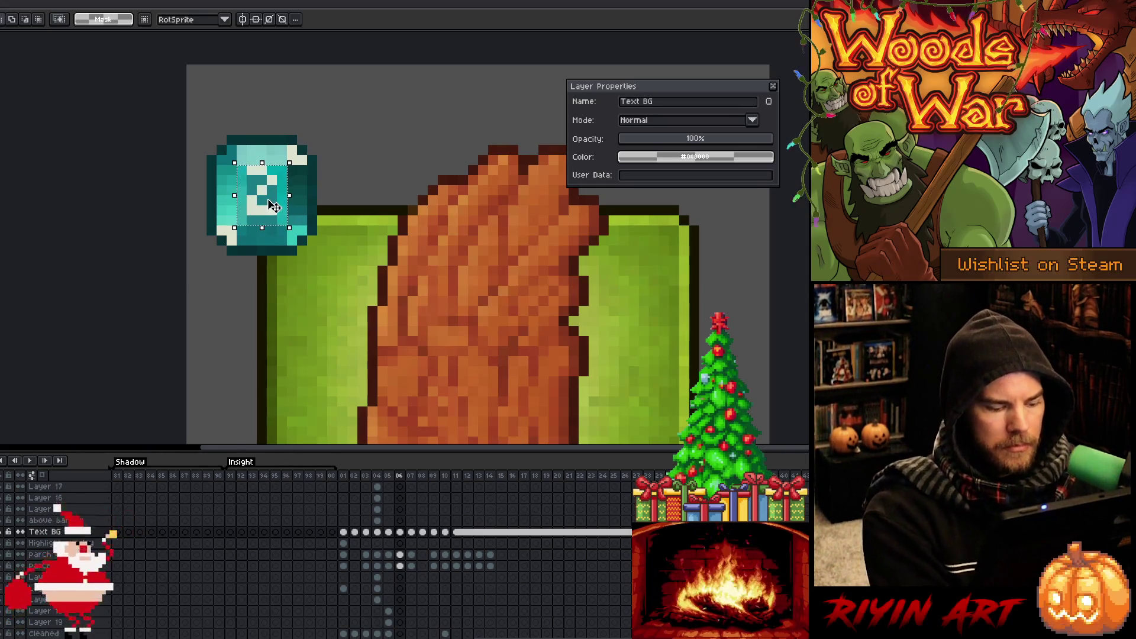
Advance to frame 08, select its Gem cel and start transforming the selected gem area.
key("period")
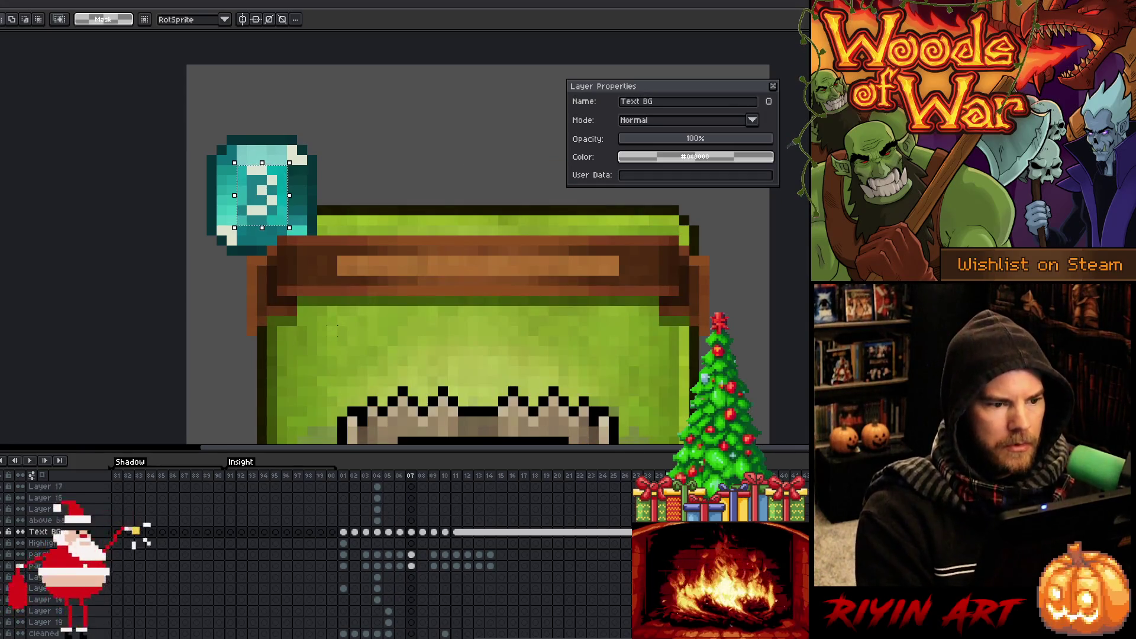
key("minus")
key("minus")
key("minus")
key("period")
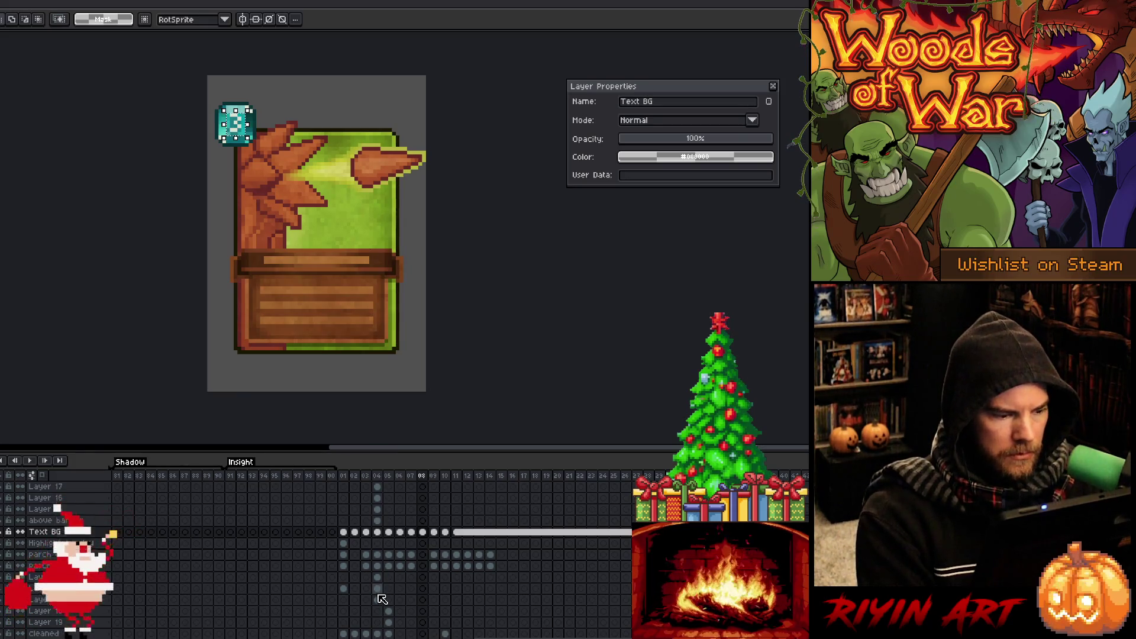
scroll(382, 599, "down", 4)
left_click(425, 600)
right_click(426, 602)
left_click(430, 616)
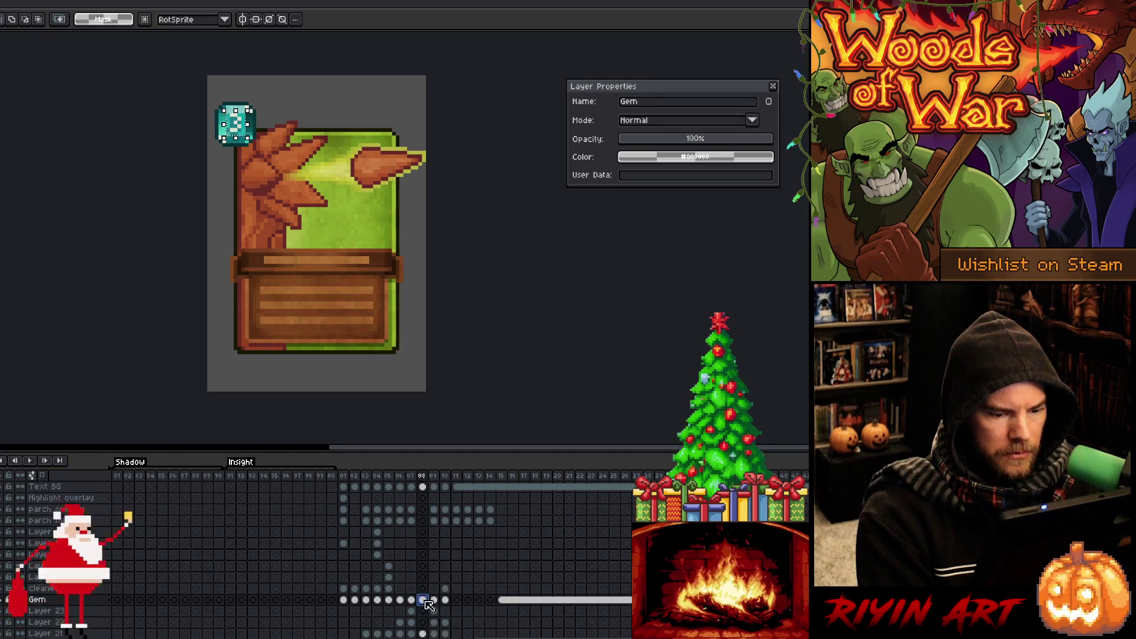
key("ctrl+t")
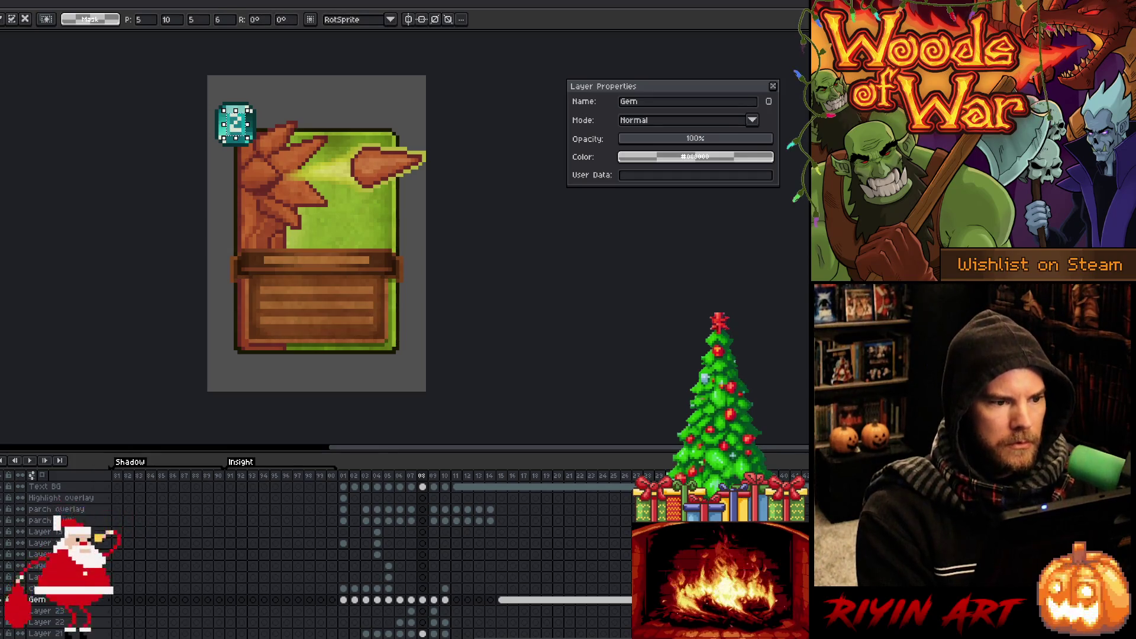
Step through frames 09 to 14 reviewing the gem number, then return to frame 08.
key("period")
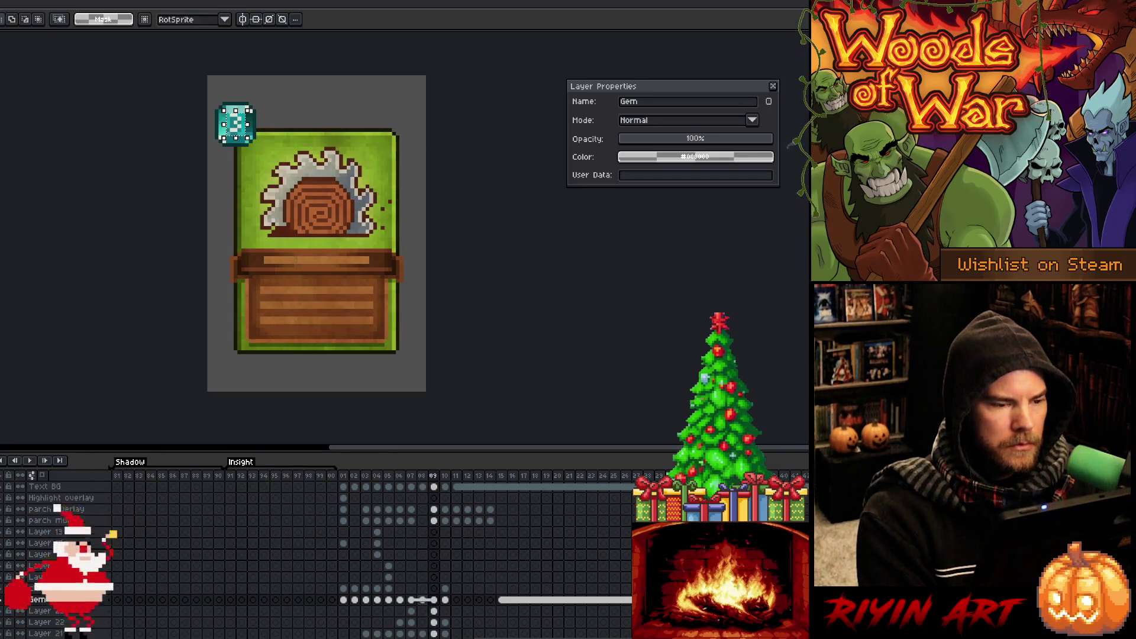
key("period")
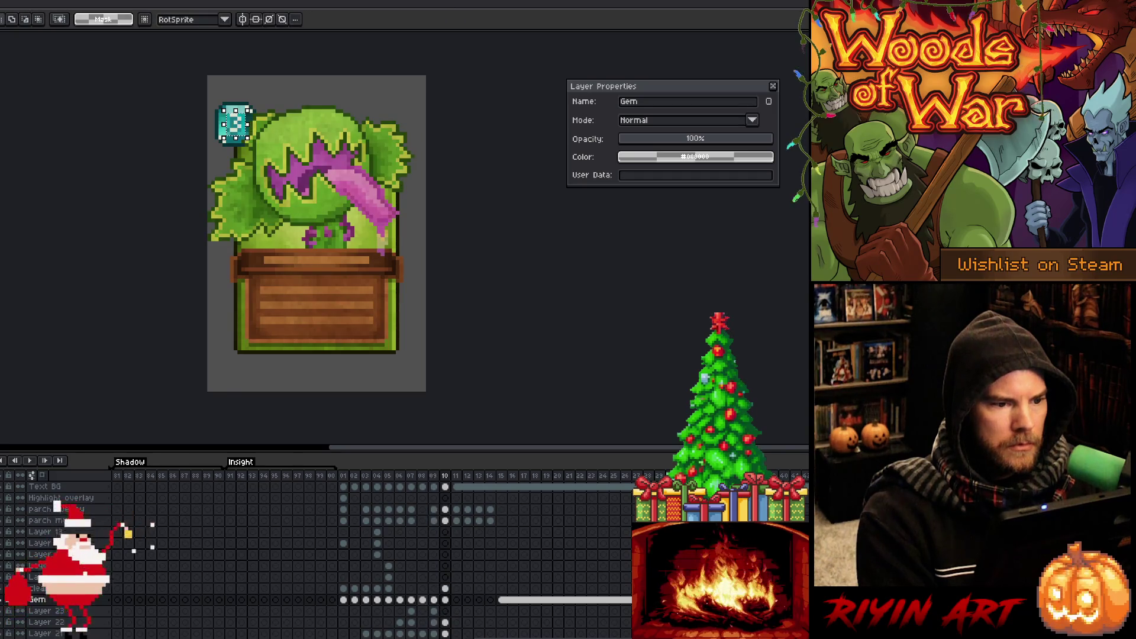
key("period")
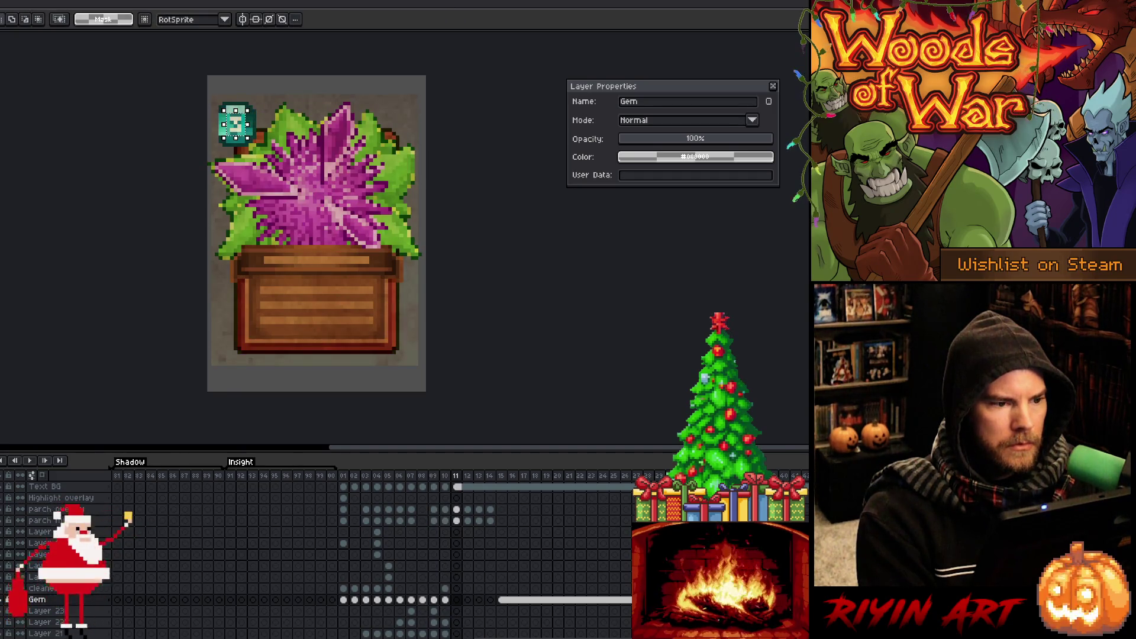
key("period")
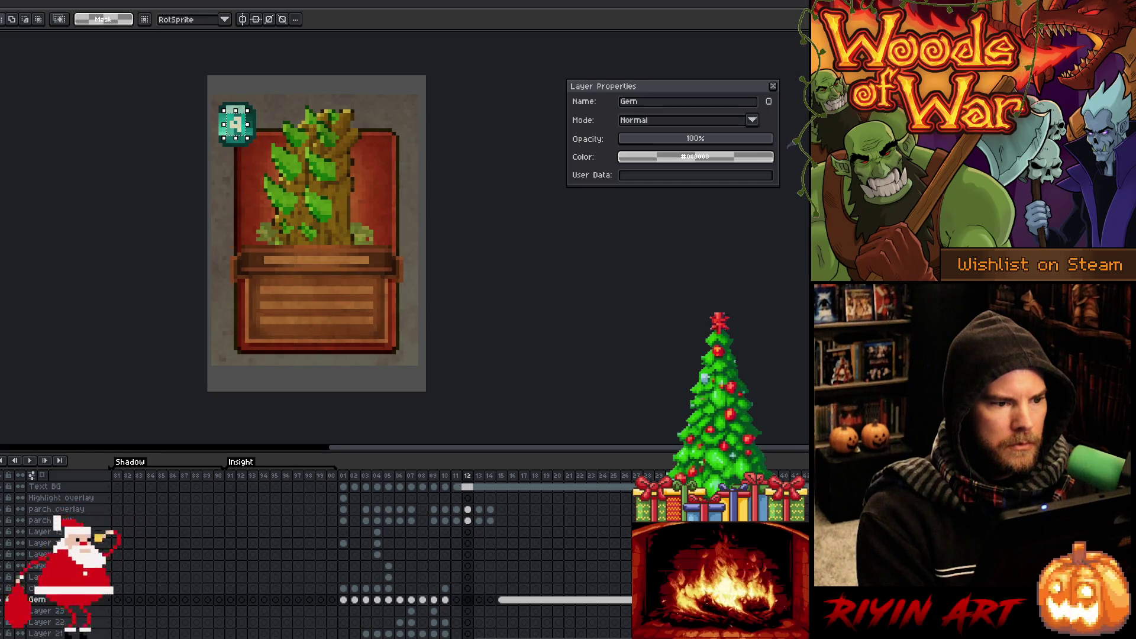
key("period")
key("period")
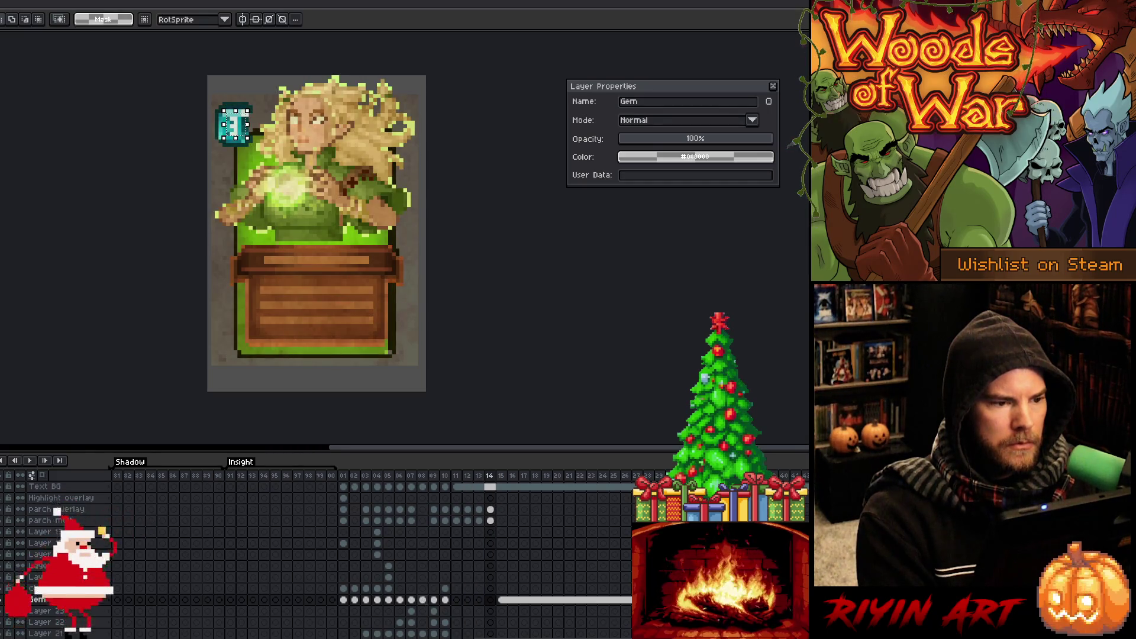
key("period")
key("comma")
key("comma")
key("comma")
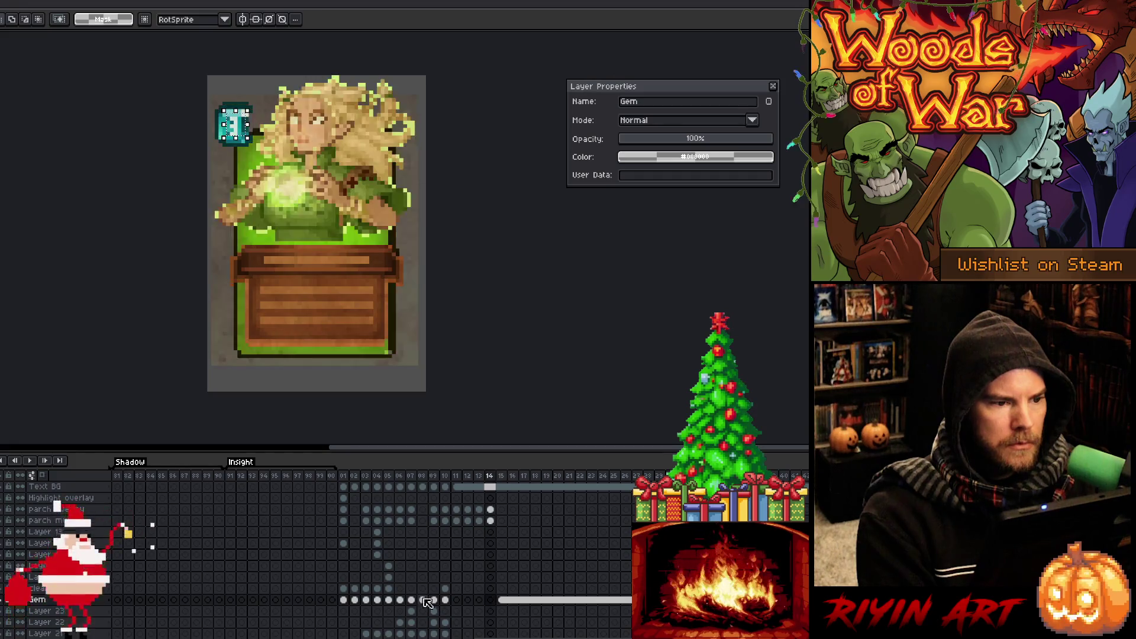
left_click(424, 599)
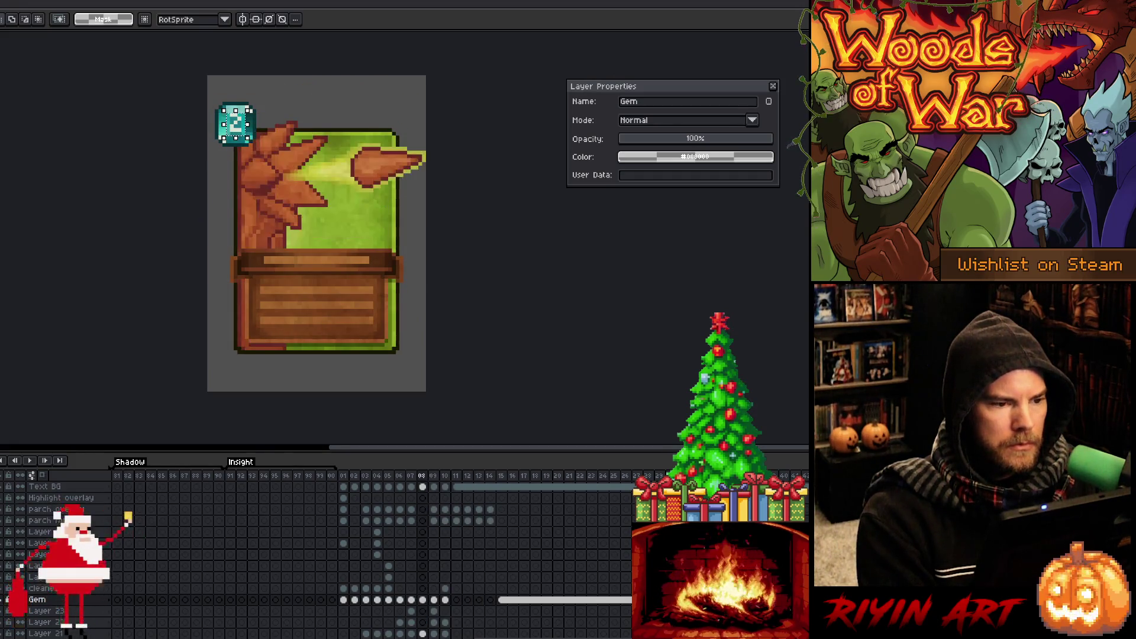
Return to frame 07, zoom in on the gem, and unlink its cel from other frames.
key("comma")
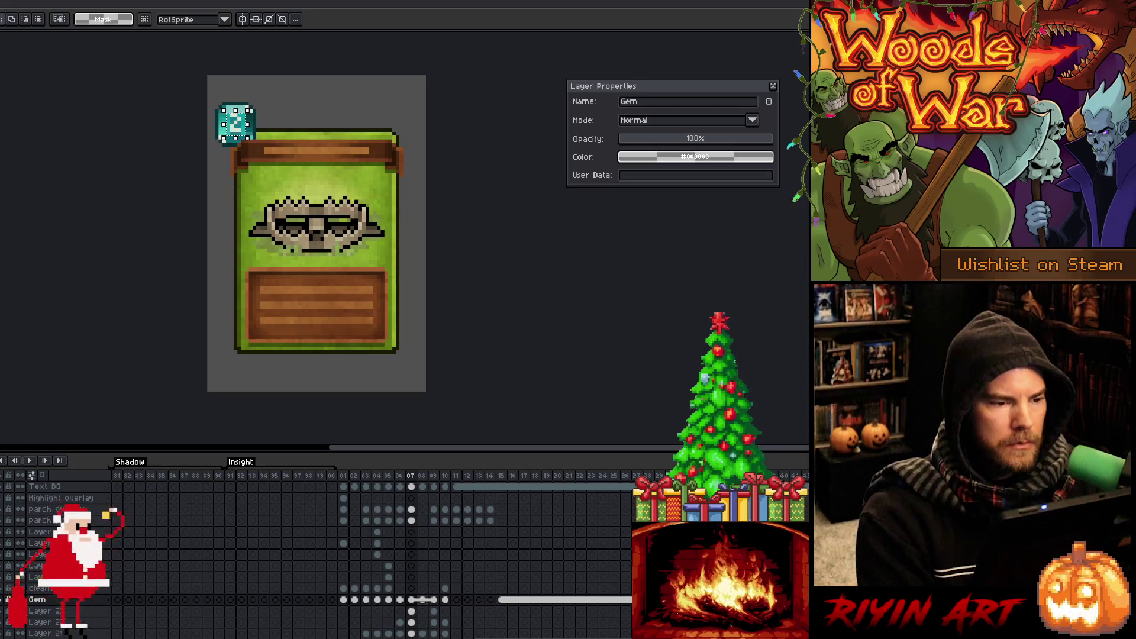
scroll(264, 126, "up", 3)
left_click_drag(195, 112, 320, 186)
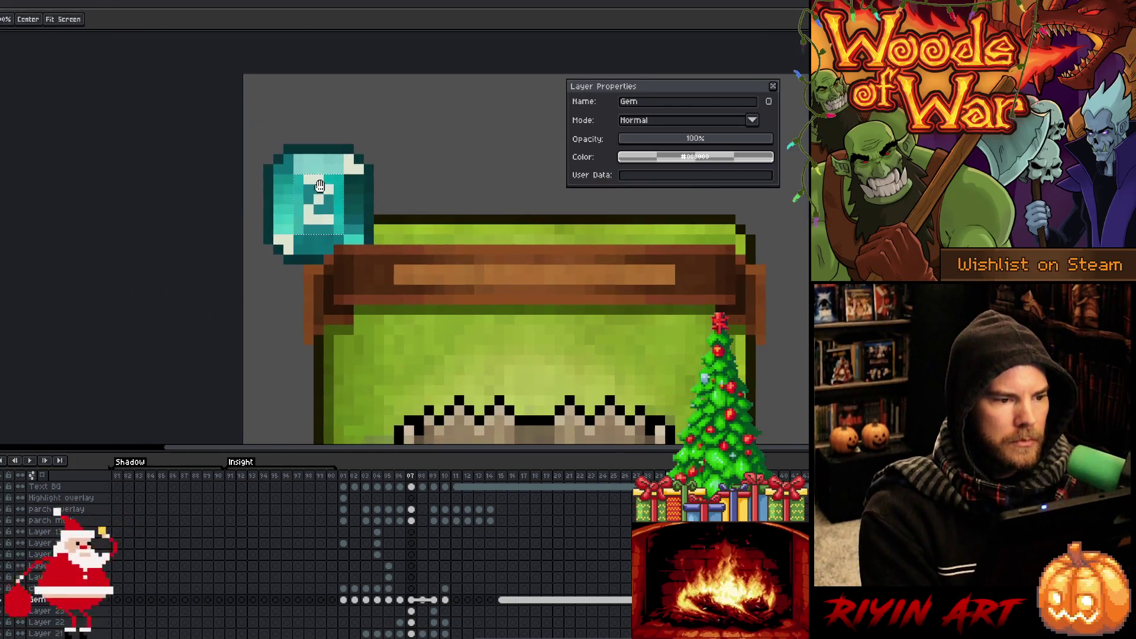
scroll(320, 186, "up", 1)
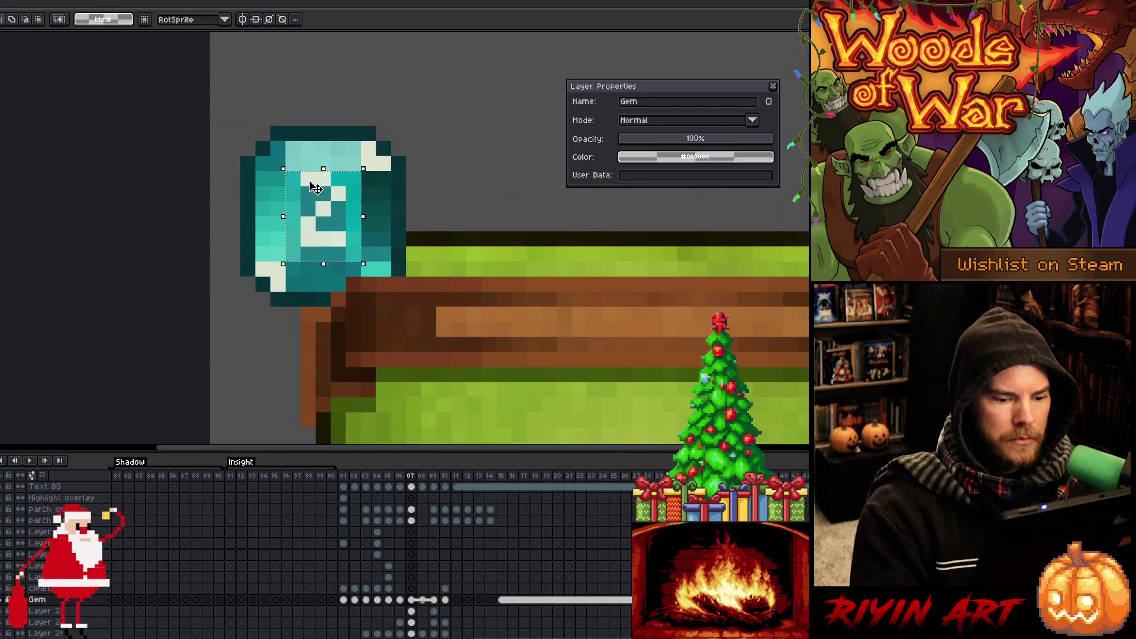
right_click(412, 601)
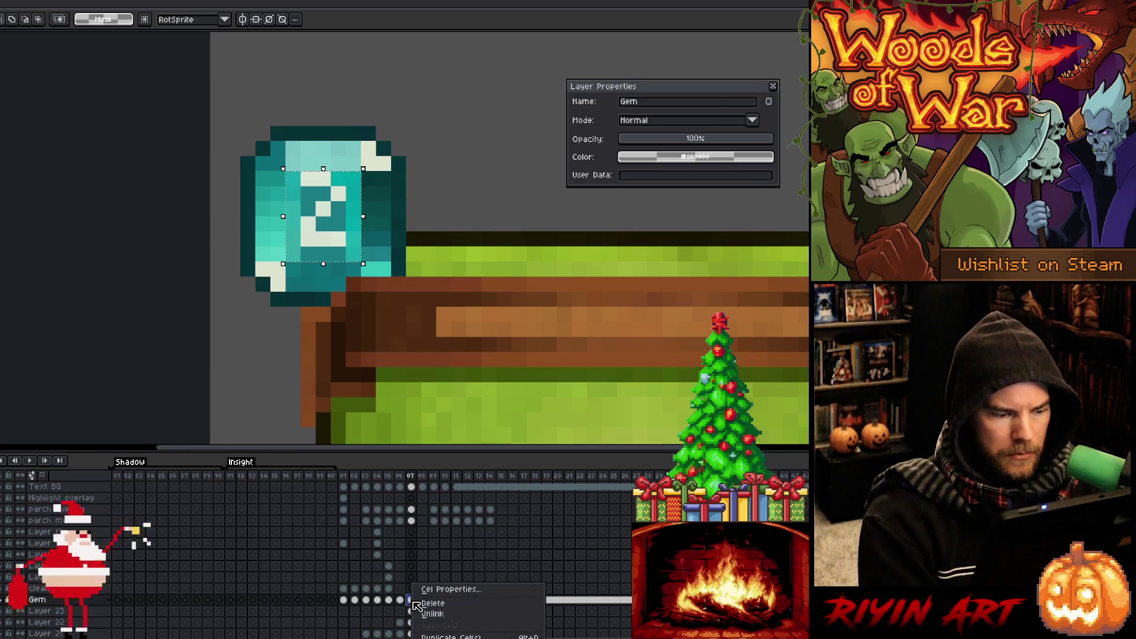
left_click(420, 614)
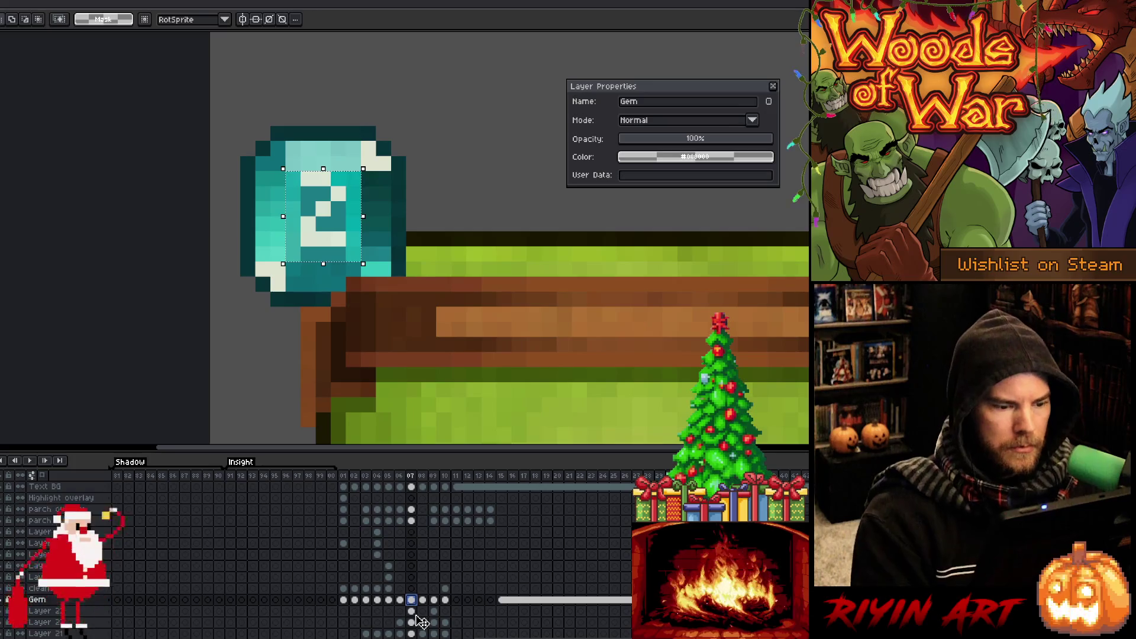
Pencil the gem's white 2 into a 1 and paint the leftover white pixel teal.
key("ctrl+d")
key("i")
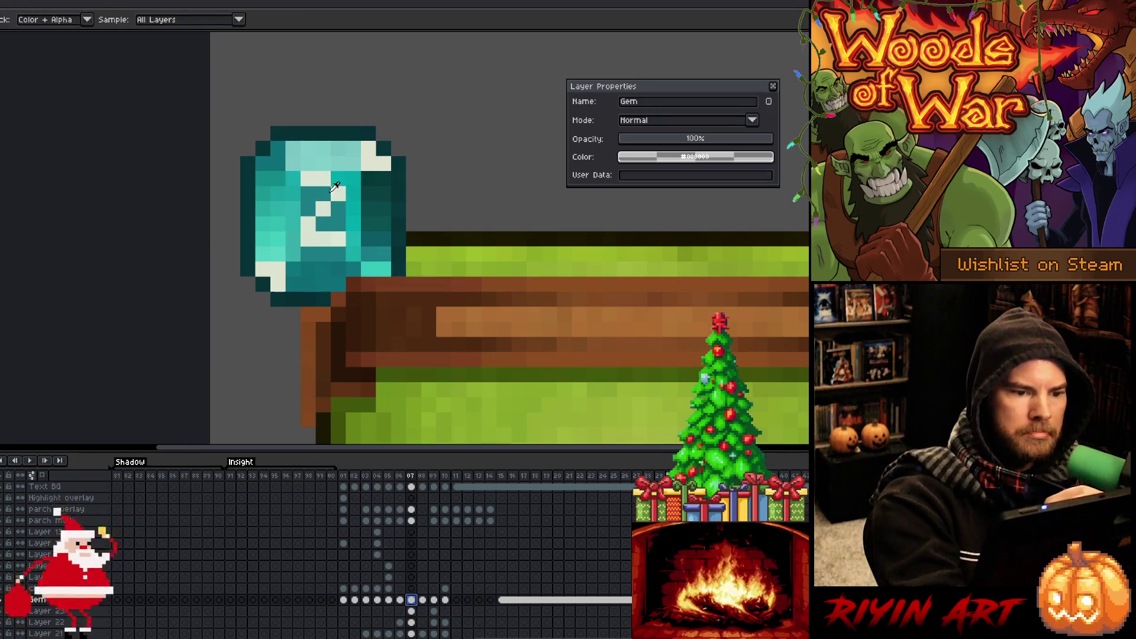
key("b")
left_click(338, 224)
left_click(323, 194)
left_click(323, 208, "alt")
left_click(308, 224)
left_click(323, 239)
left_click(308, 239)
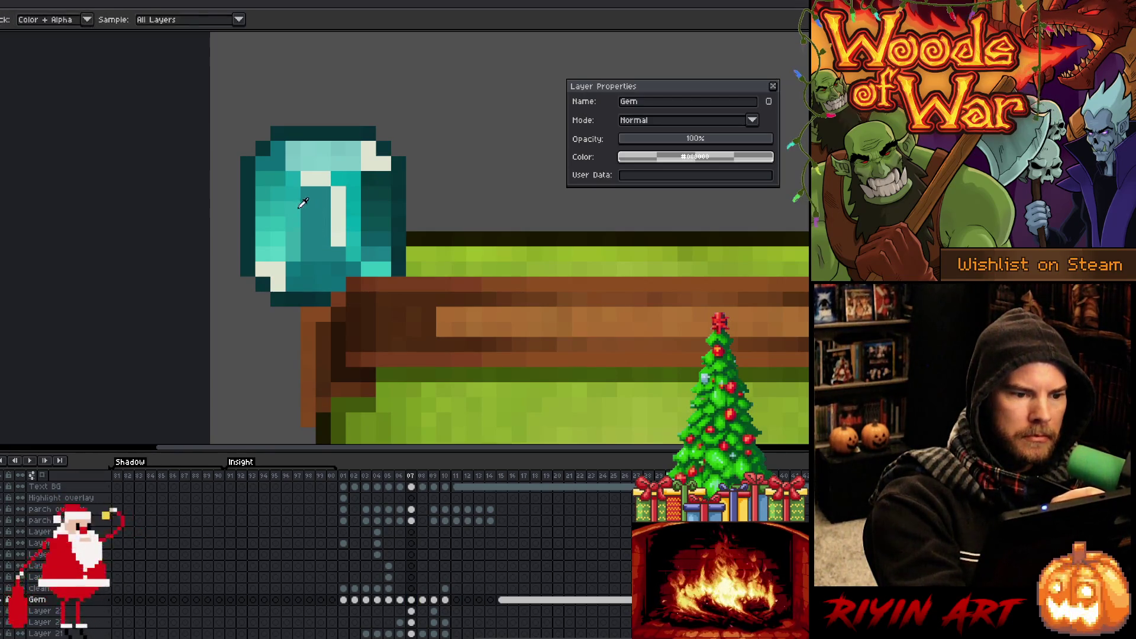
Adjust the teal shading beside the 1 and give it a bottom-left hook.
left_click(323, 209)
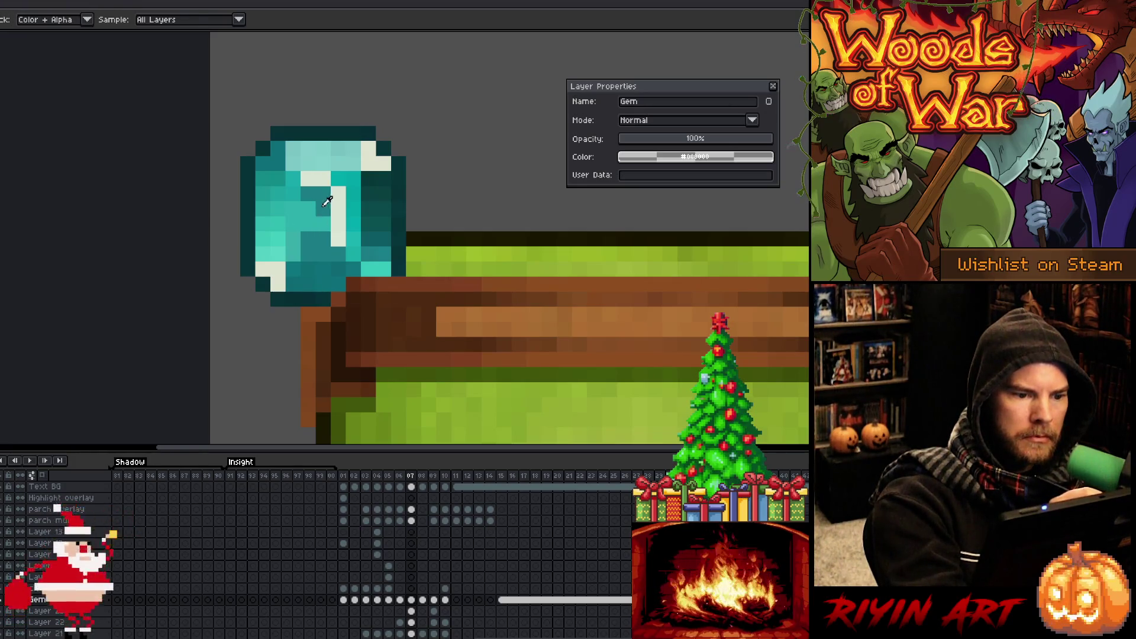
left_click(308, 208)
left_click(301, 232, "alt")
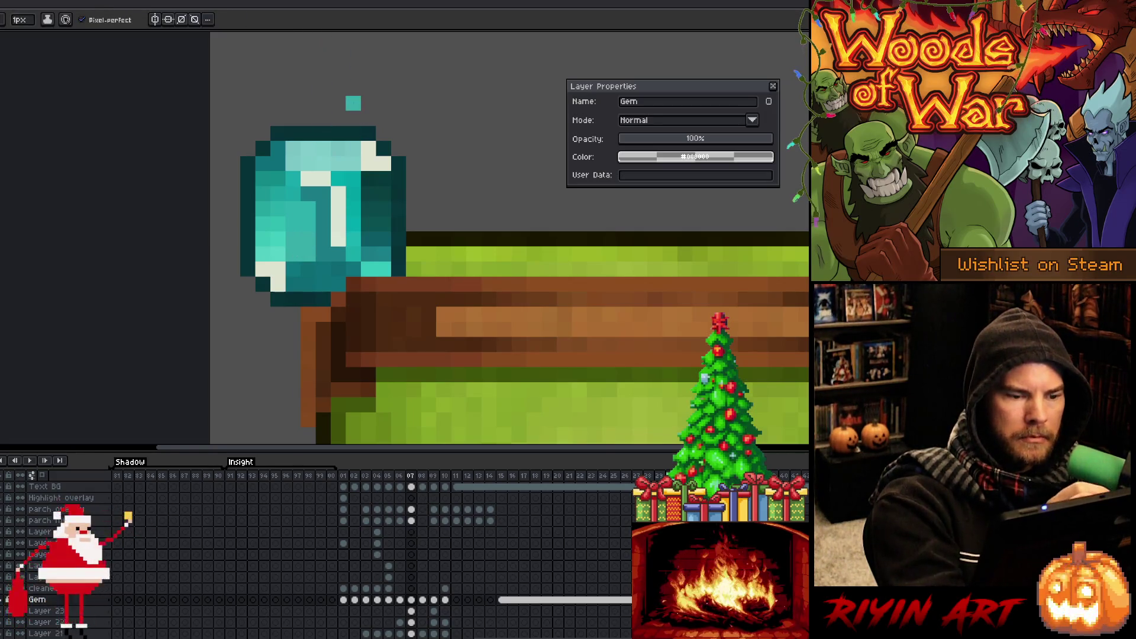
left_click(323, 238)
left_click(337, 235, "alt")
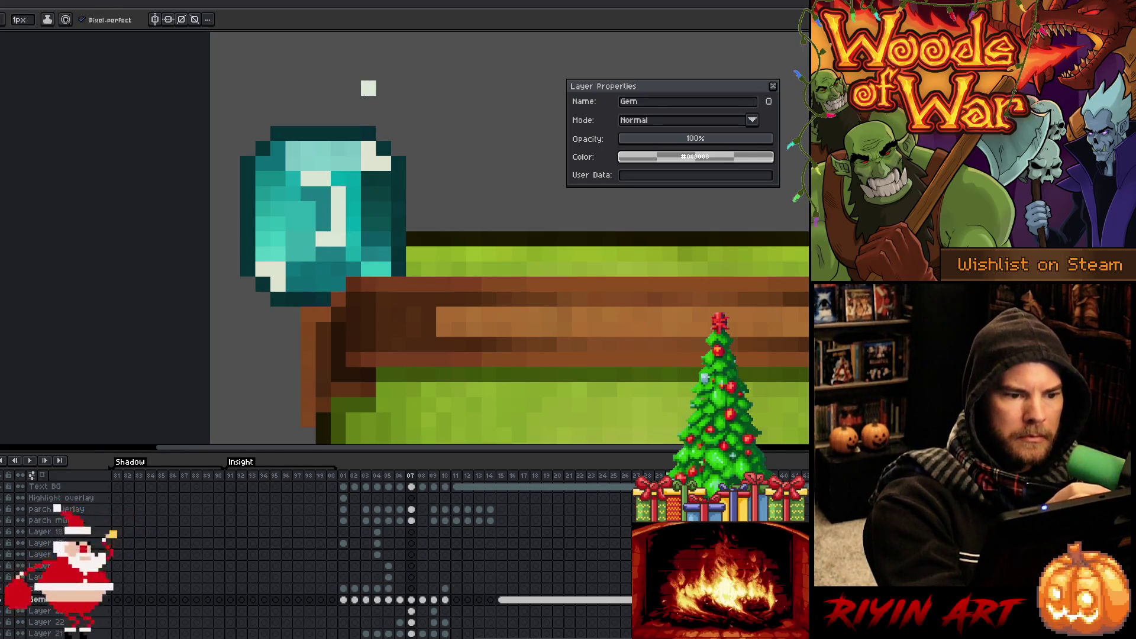
Turn the 1's top-left pixel teal and darken a light pixel at the gem's top.
left_click(311, 190, "alt")
left_click(309, 189, "alt")
left_click(307, 179)
left_click(308, 149)
left_click(307, 149, "alt")
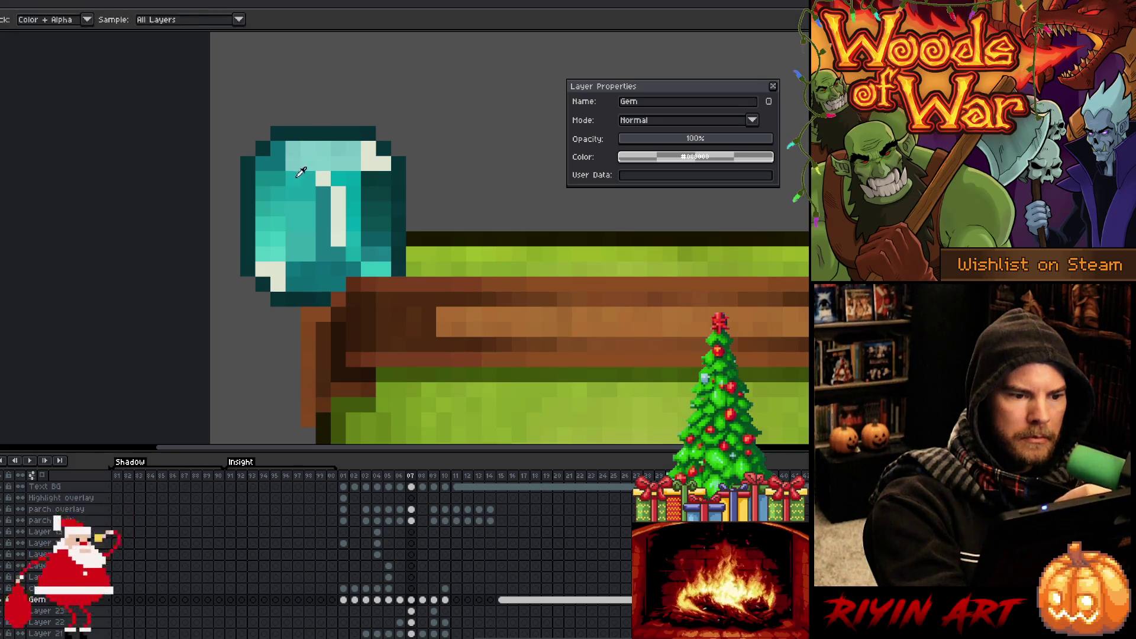
scroll(383, 88, "down", 6)
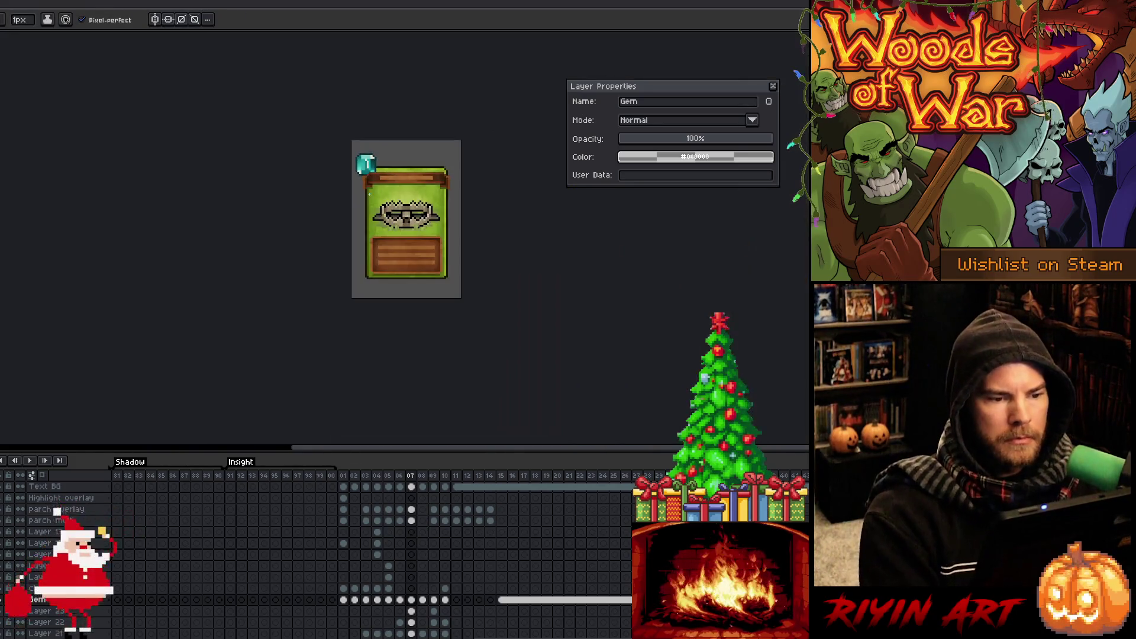
scroll(417, 172, "up", 2)
key("v")
key("b")
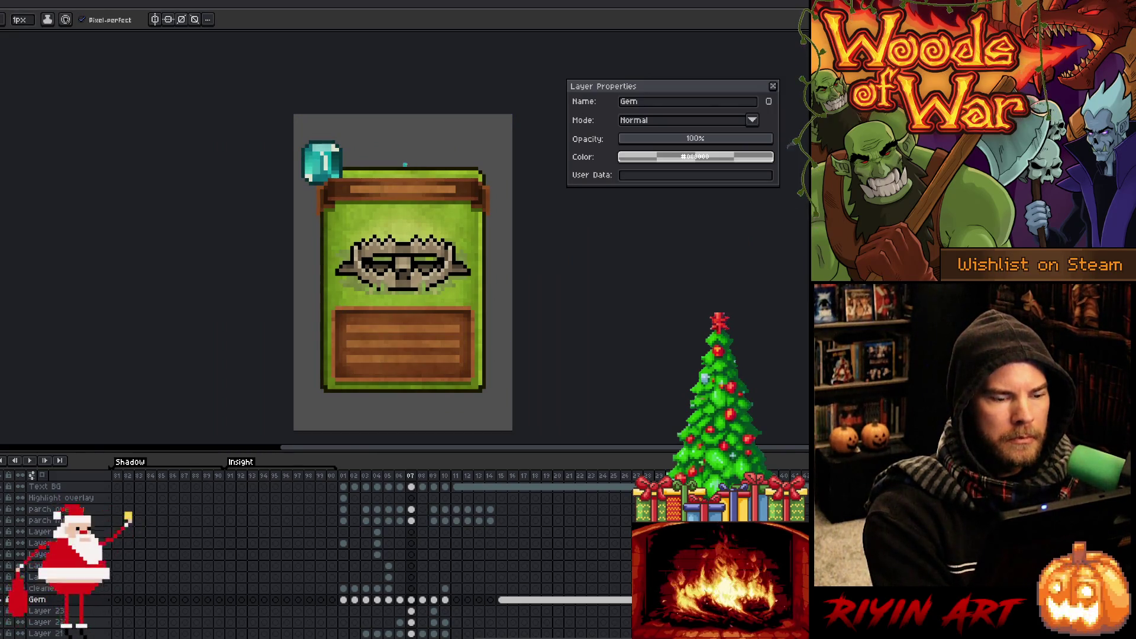
scroll(405, 164, "up", 4)
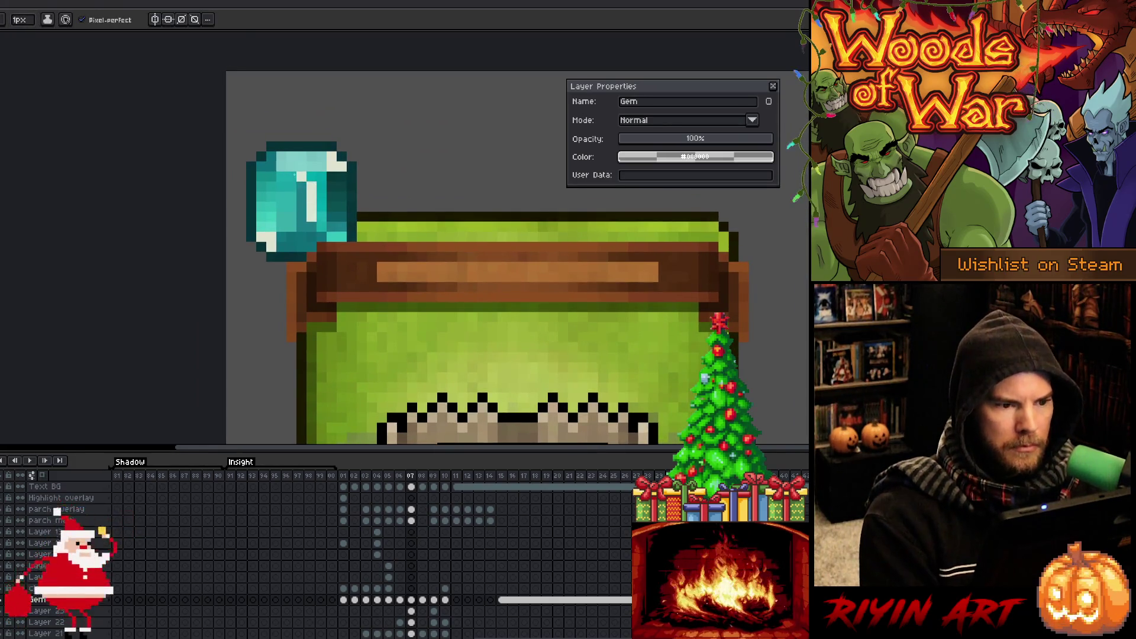
Marquee-select the gem's white highlight and shift it one pixel left.
key("m")
mouse_move(296, 169)
left_mouse_down()
mouse_move(319, 194)
mouse_move(319, 223)
left_mouse_up()
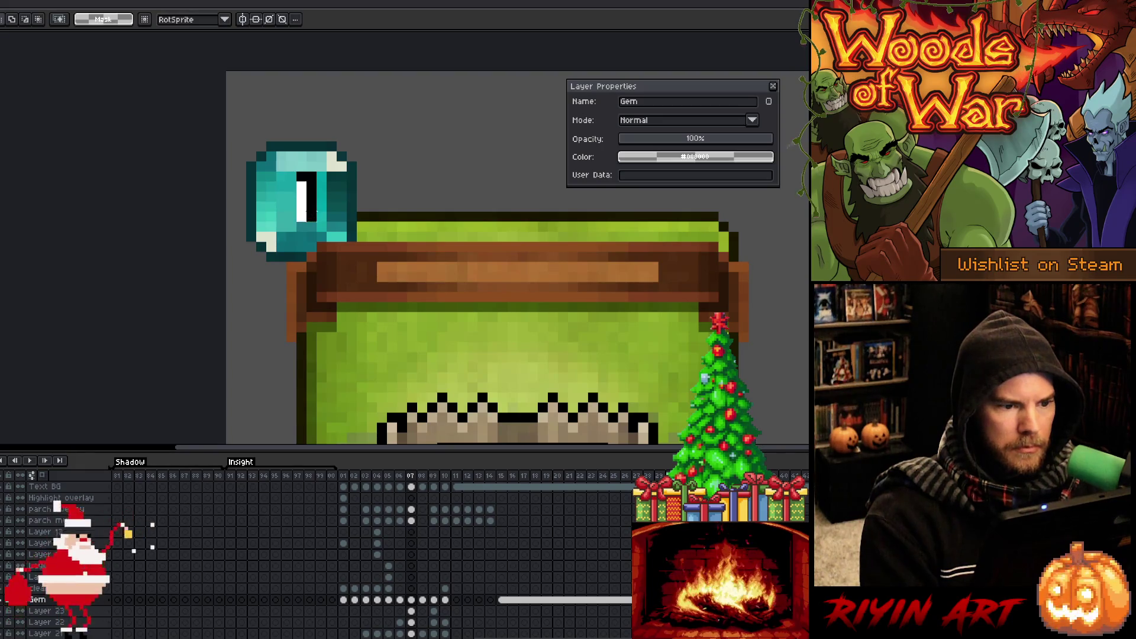
key("Left")
key("ctrl+d")
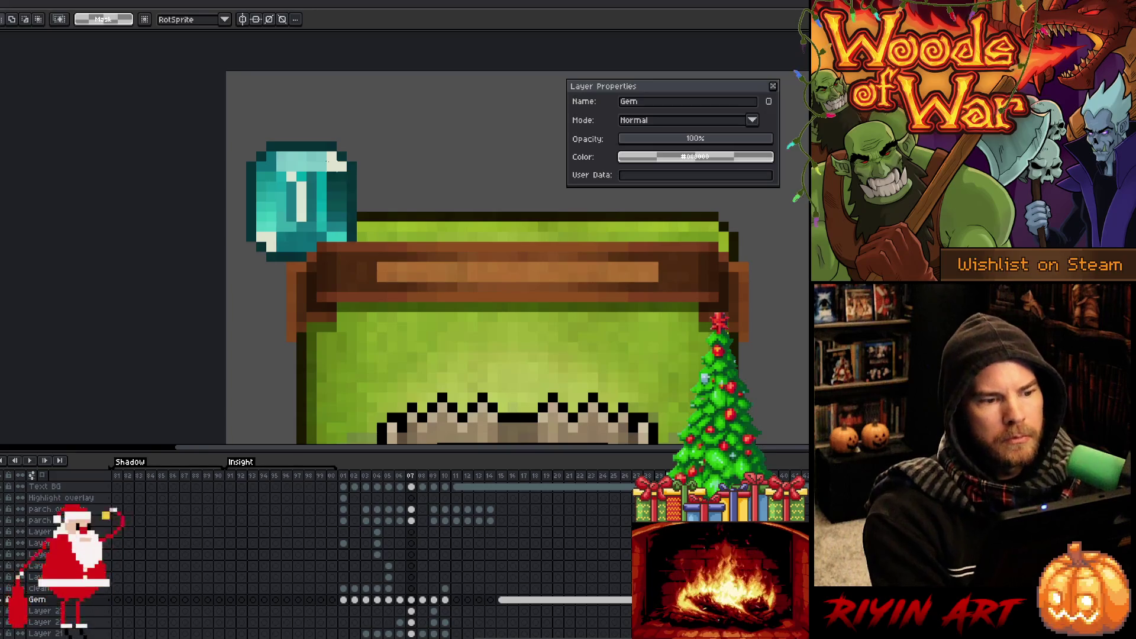
left_click(307, 196)
scroll(323, 196, "up", 1)
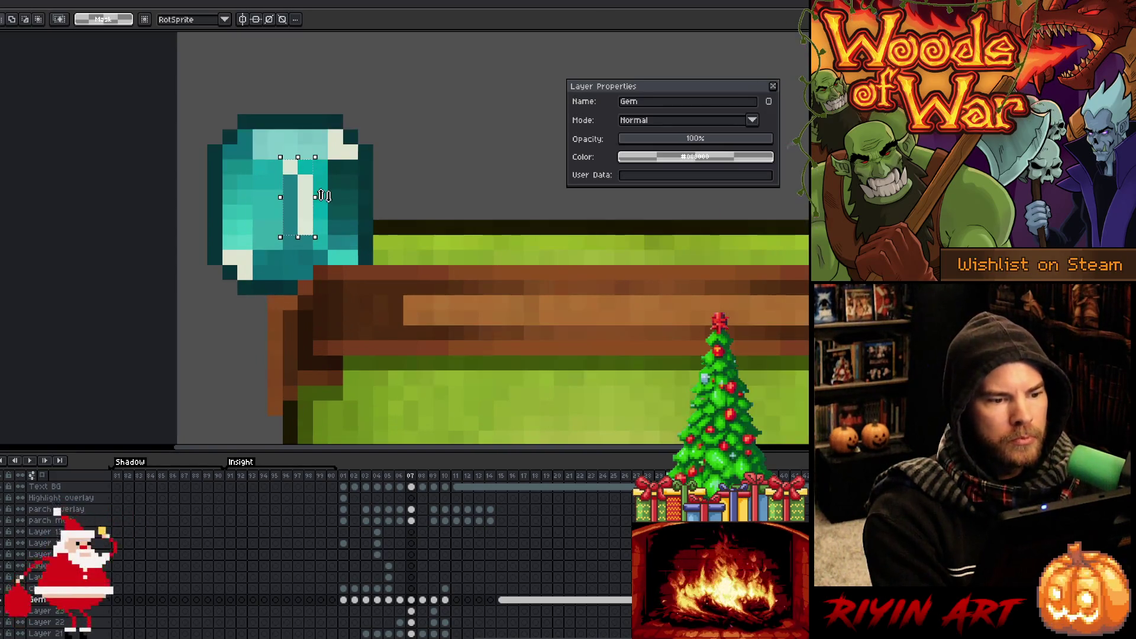
key("ctrl+d")
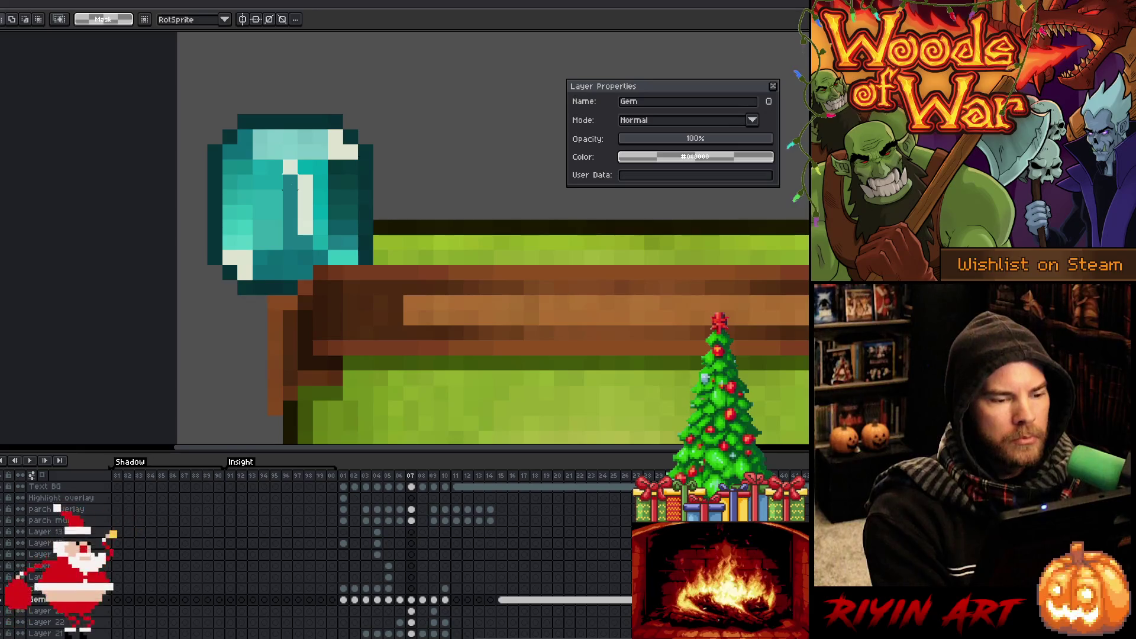
key("Right")
key("Left")
key("Left")
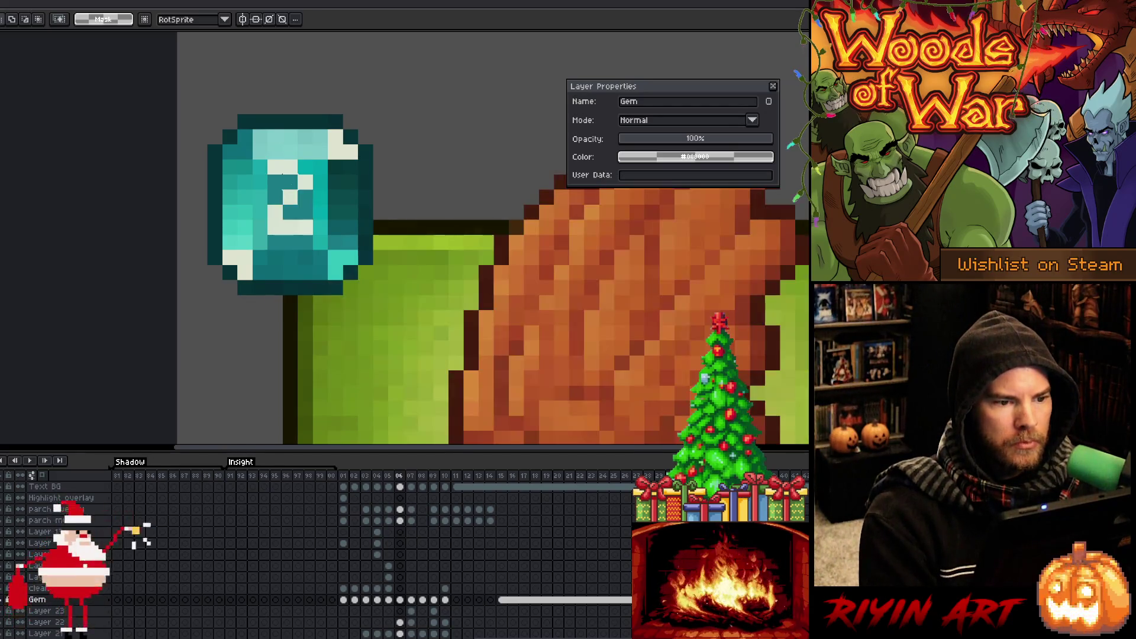
key("Right")
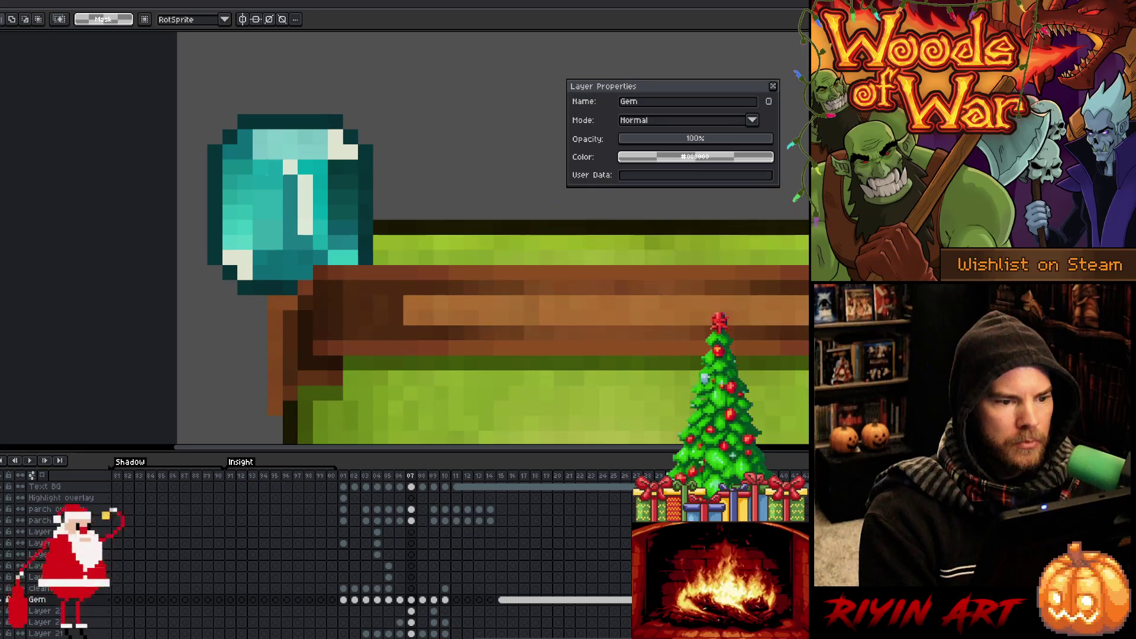
Nudge the frame-07 highlight one pixel left and compare it against frame 06.
left_click_drag(281, 157, 314, 251)
key("Left")
key("Return")
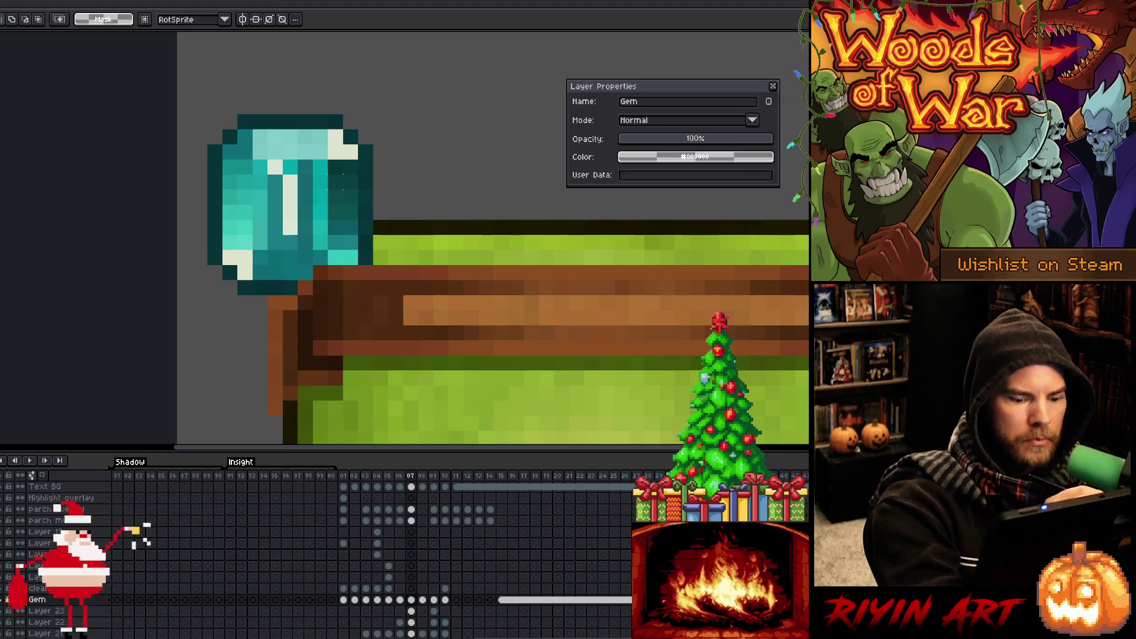
key("Left")
key("Right")
key("Left")
key("Right")
Paint a bottom serif on the 1 and touch up the cyan and dark gem pixels.
key("b")
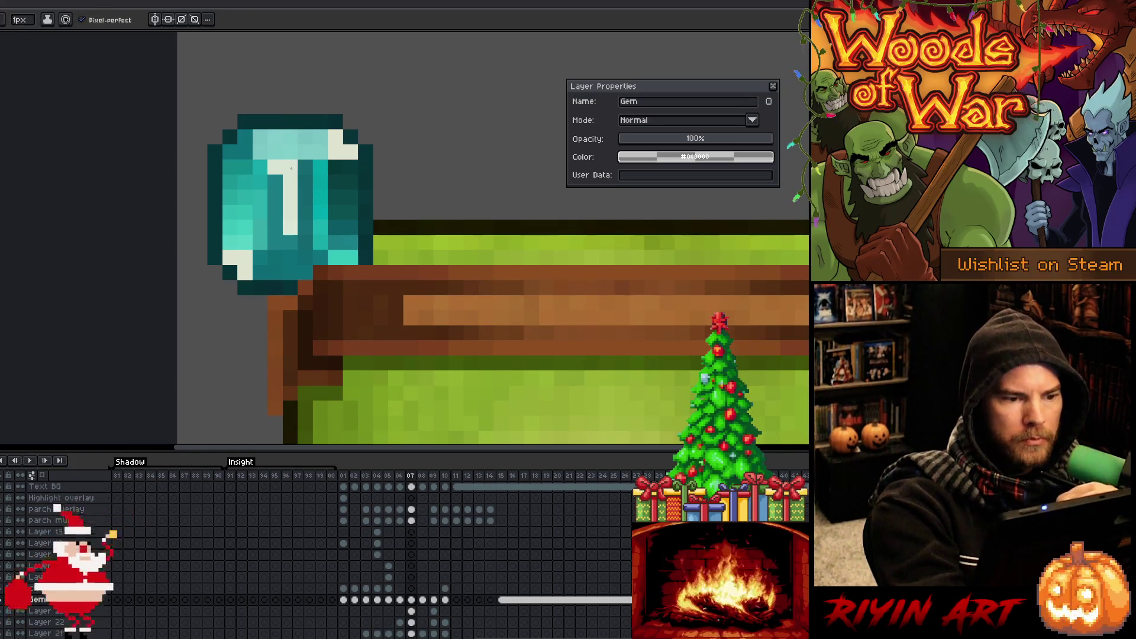
left_click_drag(276, 227, 306, 226)
key("alt")
left_click(323, 171)
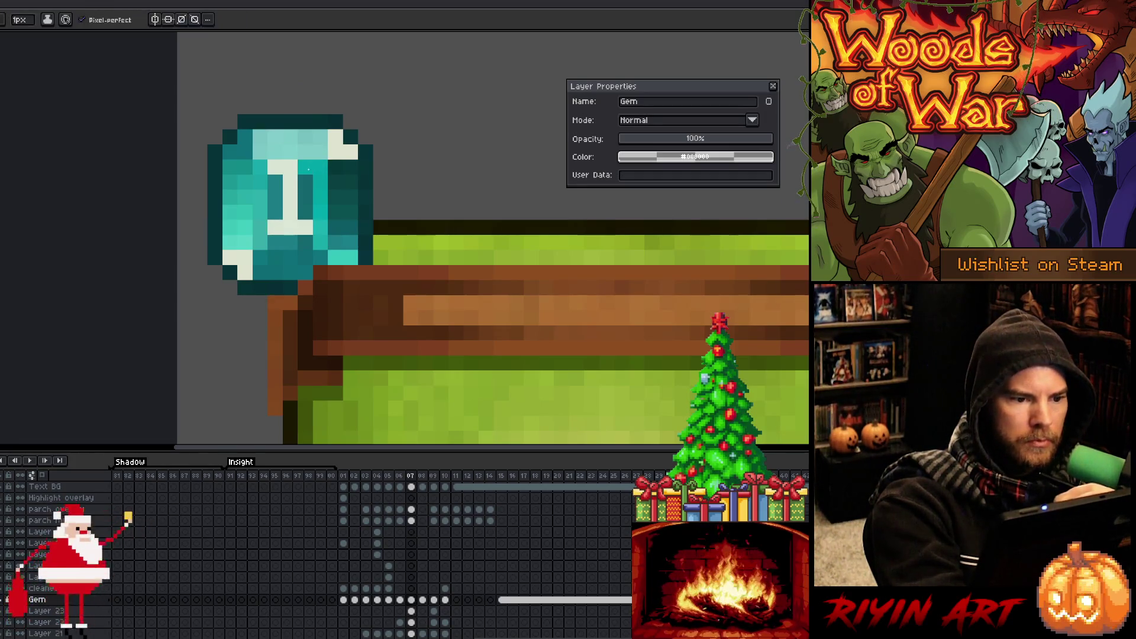
key("alt")
left_click(319, 227)
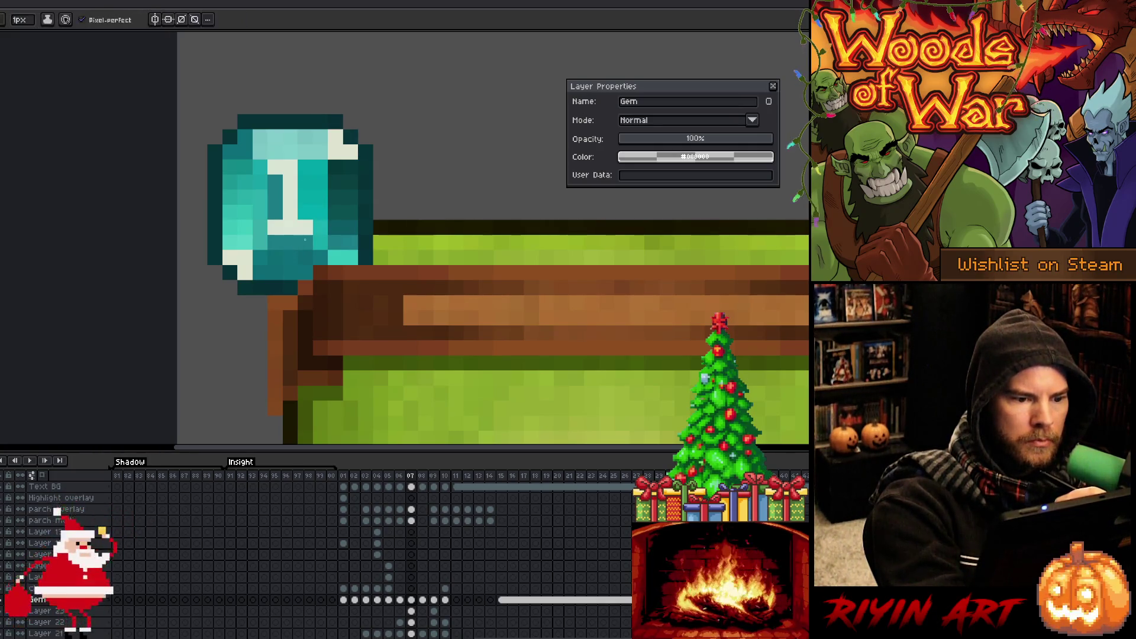
key("comma")
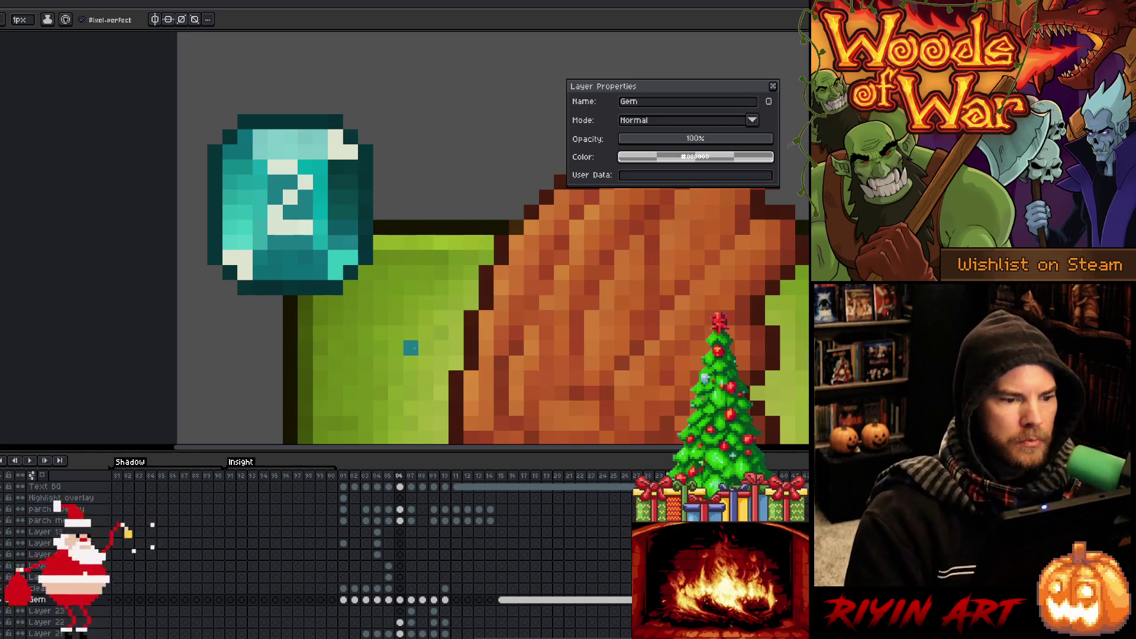
scroll(409, 342, "down", 2)
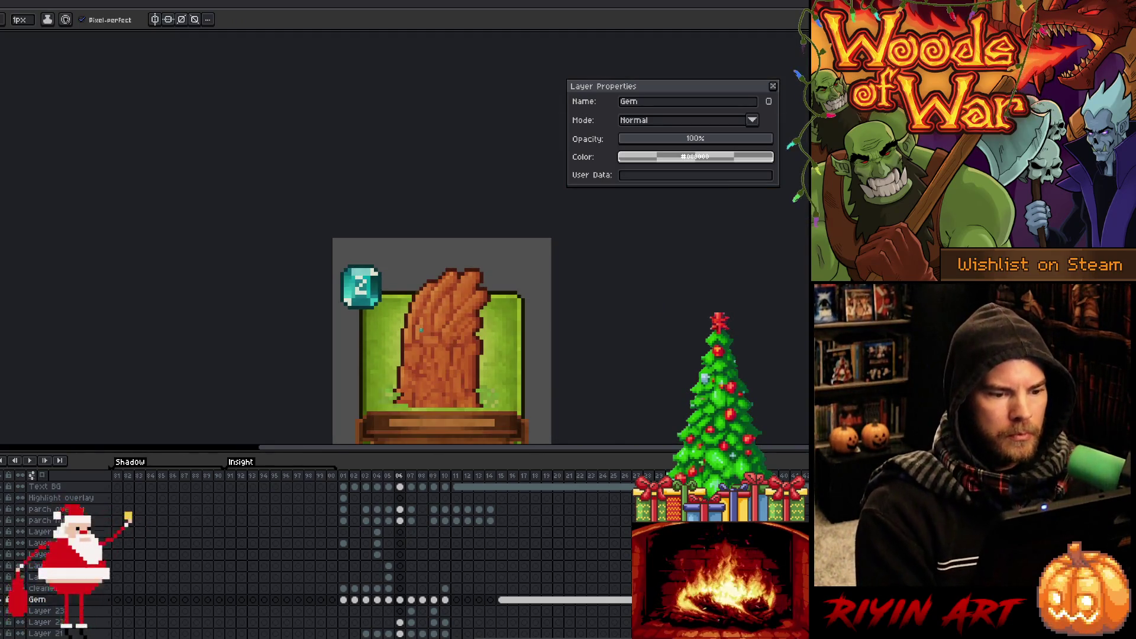
Pan the whole card into view and step from frame 05 through frame 10.
key("period")
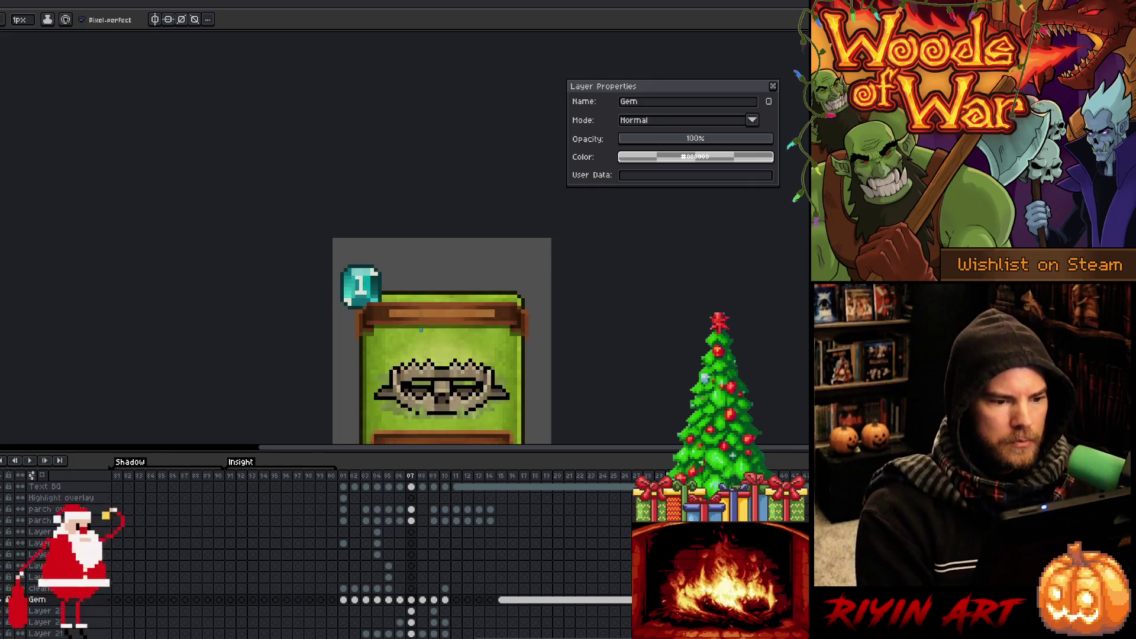
key("comma")
key("comma")
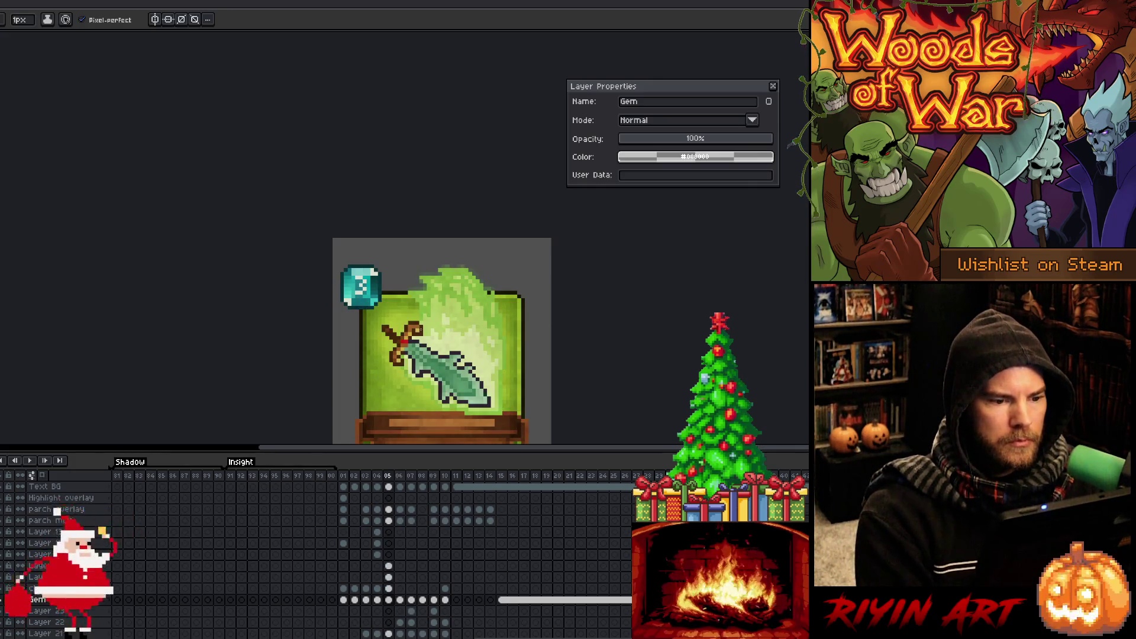
key("period")
key("period")
key("comma")
key("period")
mouse_move(421, 329)
left_mouse_down()
mouse_move(258, 204)
mouse_move(277, 194)
left_mouse_up()
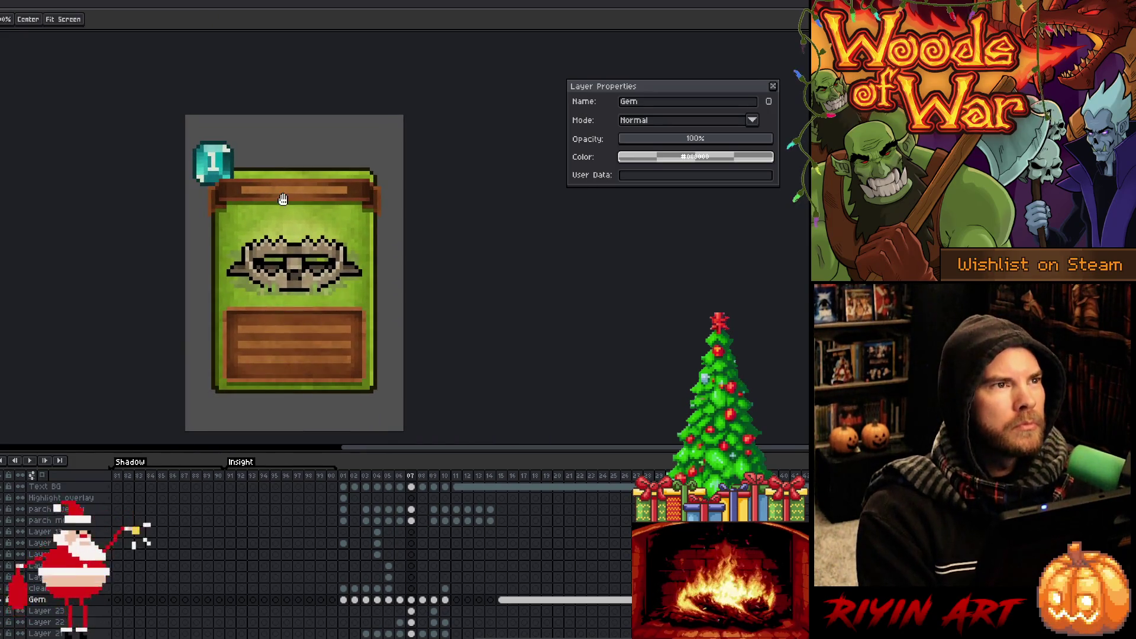
key("period")
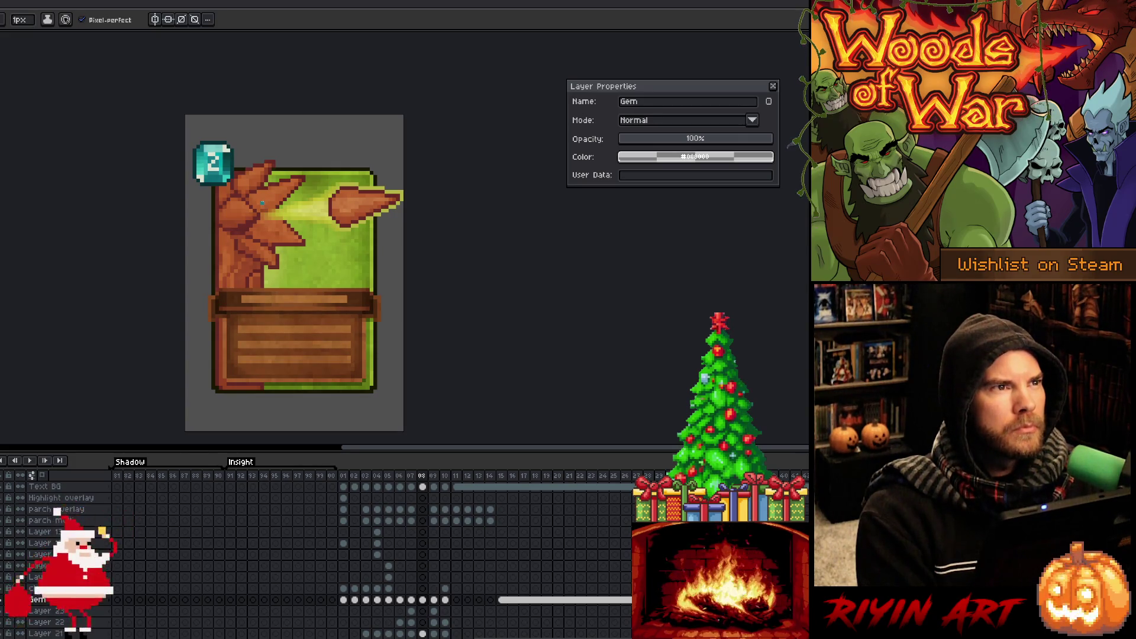
key("period")
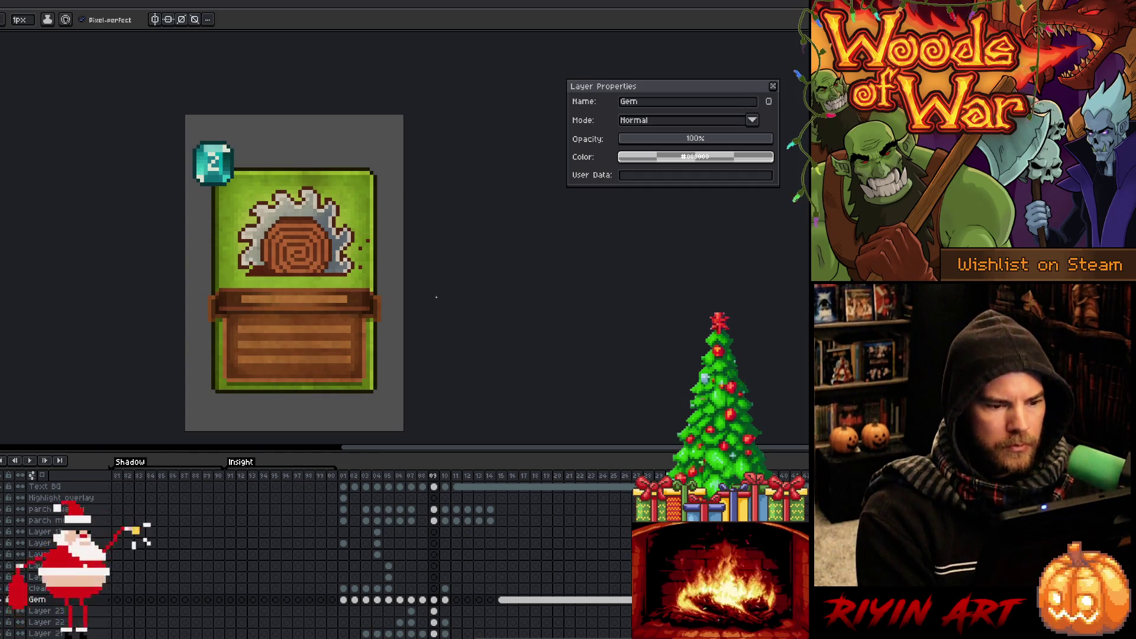
key("period")
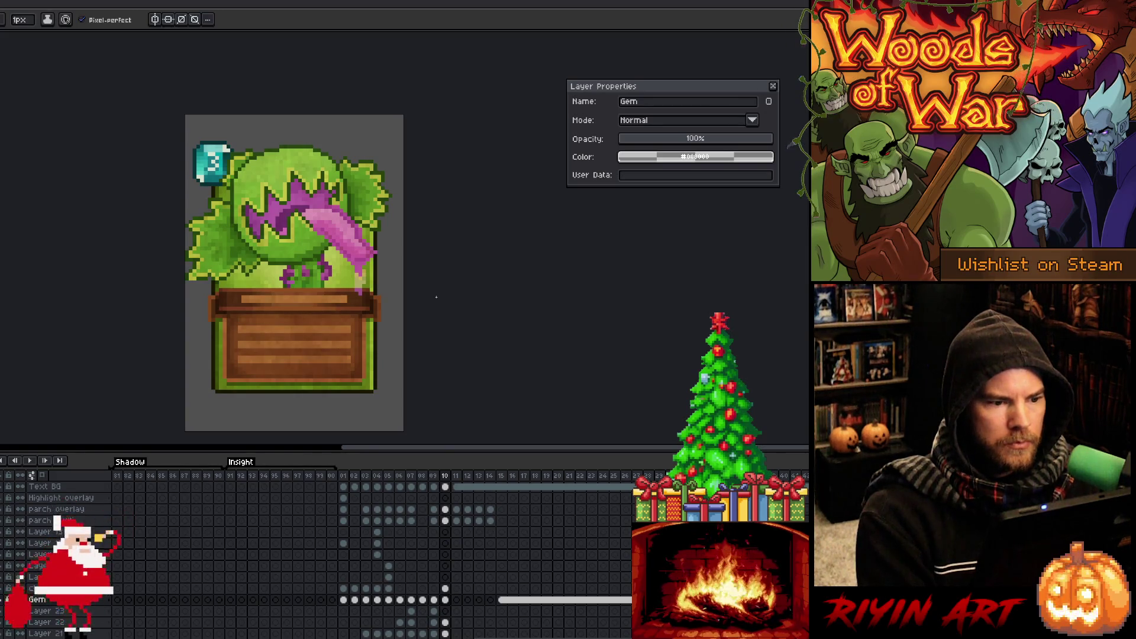
Continue through frames 11–15, checking each gem, then settle back on frame 12.
scroll(409, 308, "down", 1)
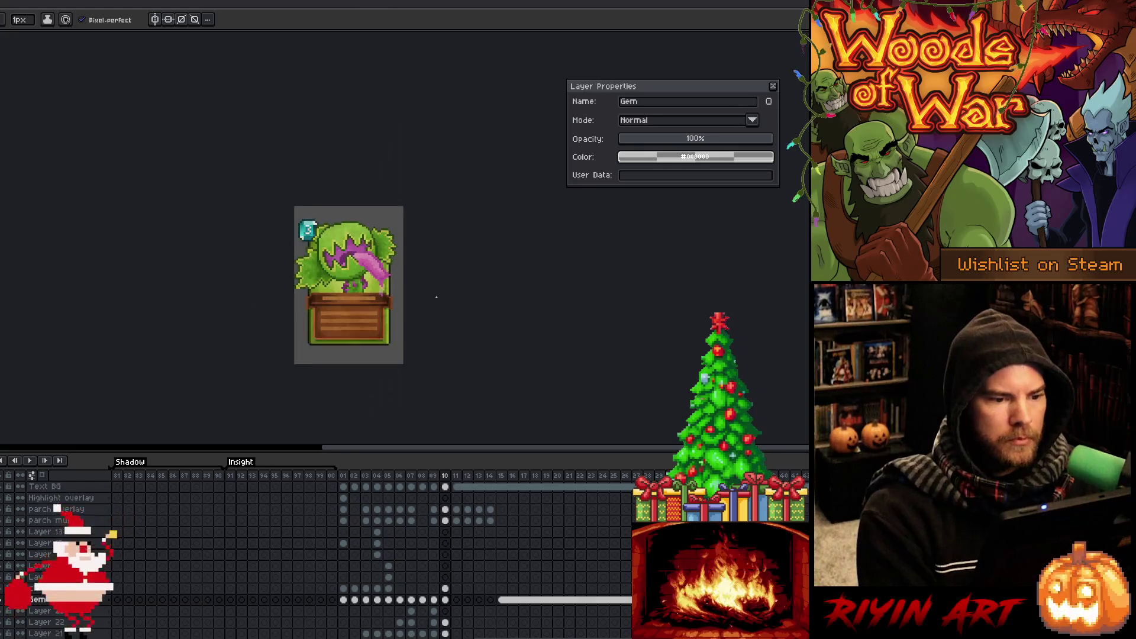
scroll(425, 304, "up", 1)
key("comma")
key("period")
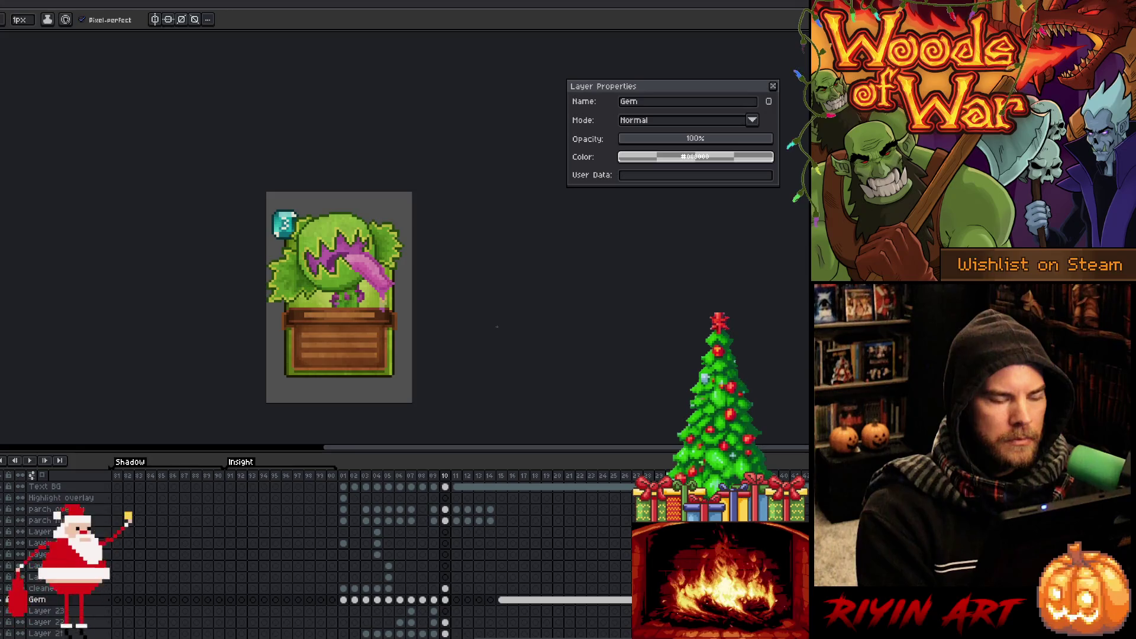
key("period")
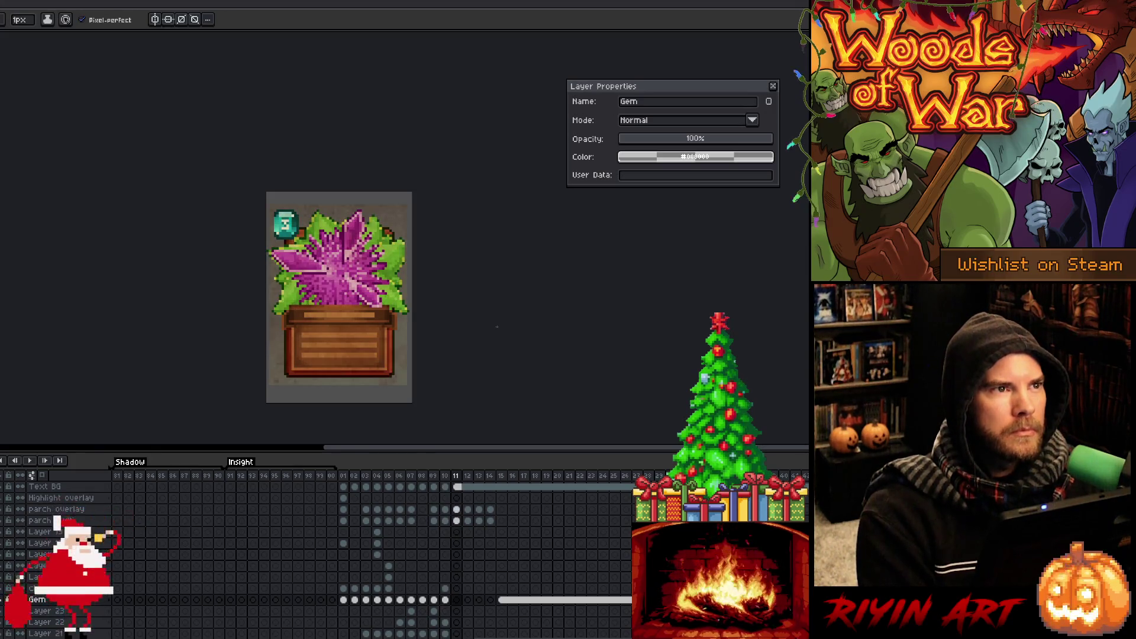
key("period")
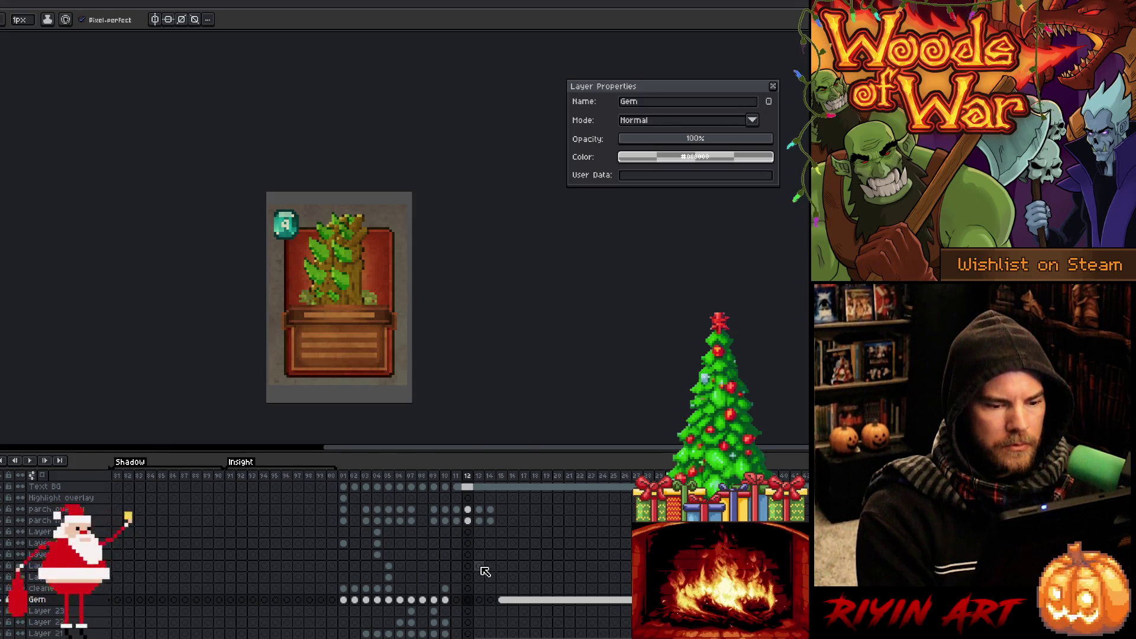
key("period")
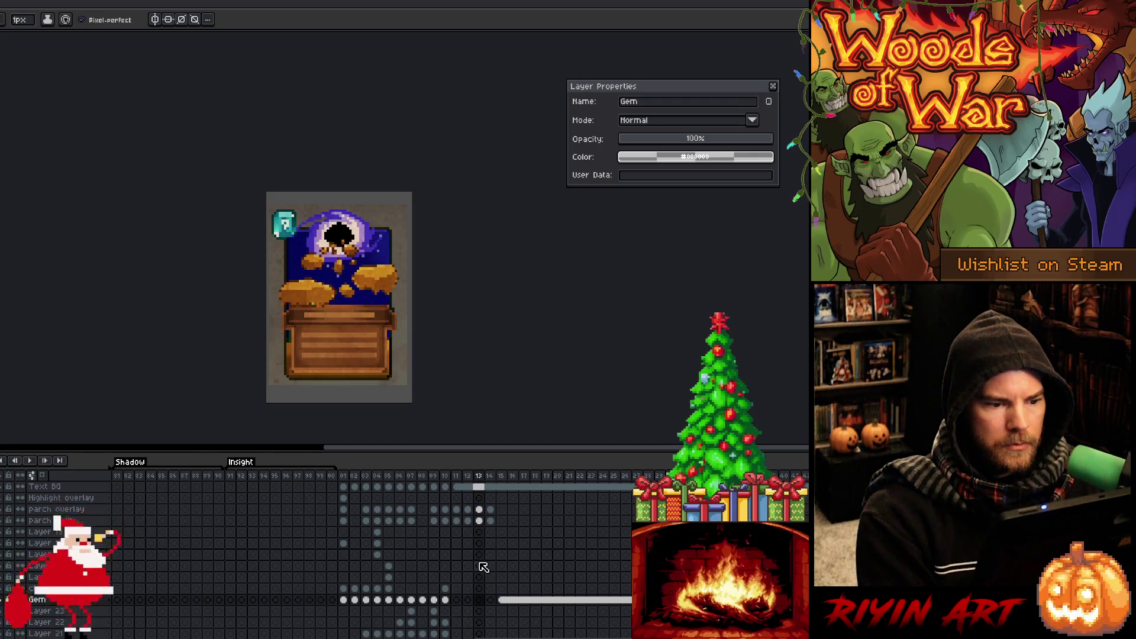
key("period")
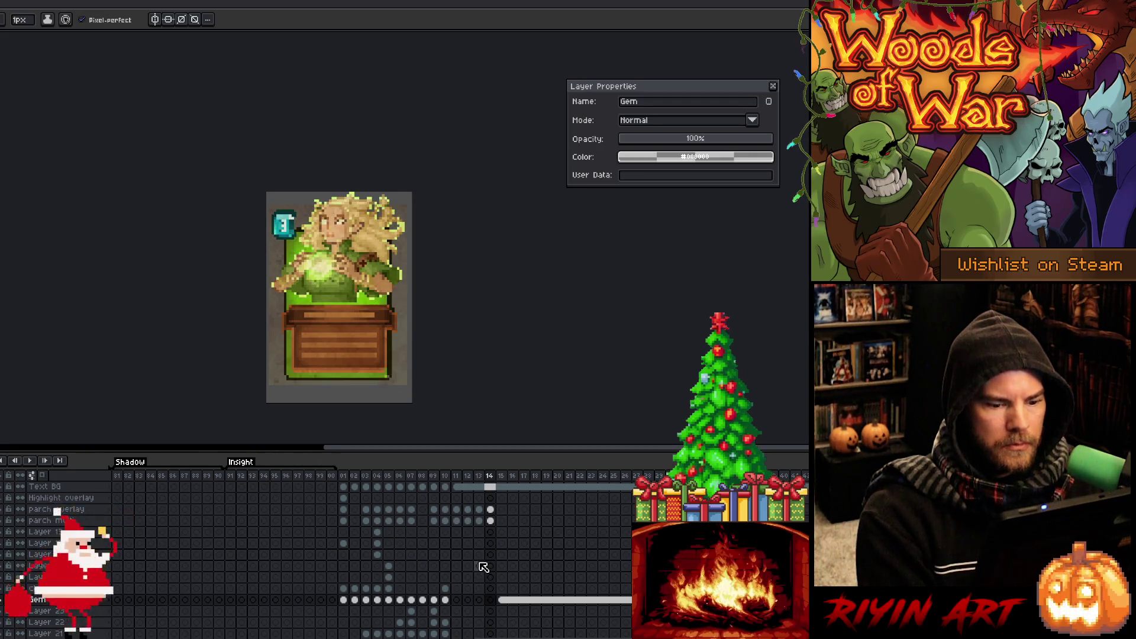
key("period")
key("comma")
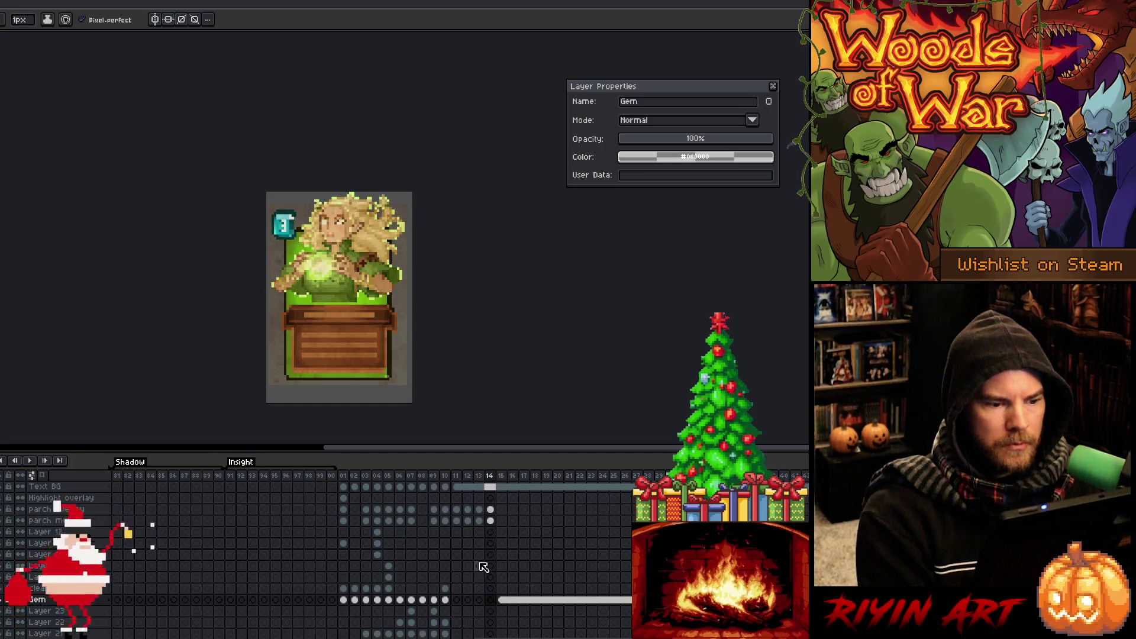
key("comma")
key("comma")
scroll(467, 536, "up", 1)
key("period")
key("comma")
Select the parchment cels across frames 12–14, then undo the change.
left_click_drag(473, 522, 495, 536)
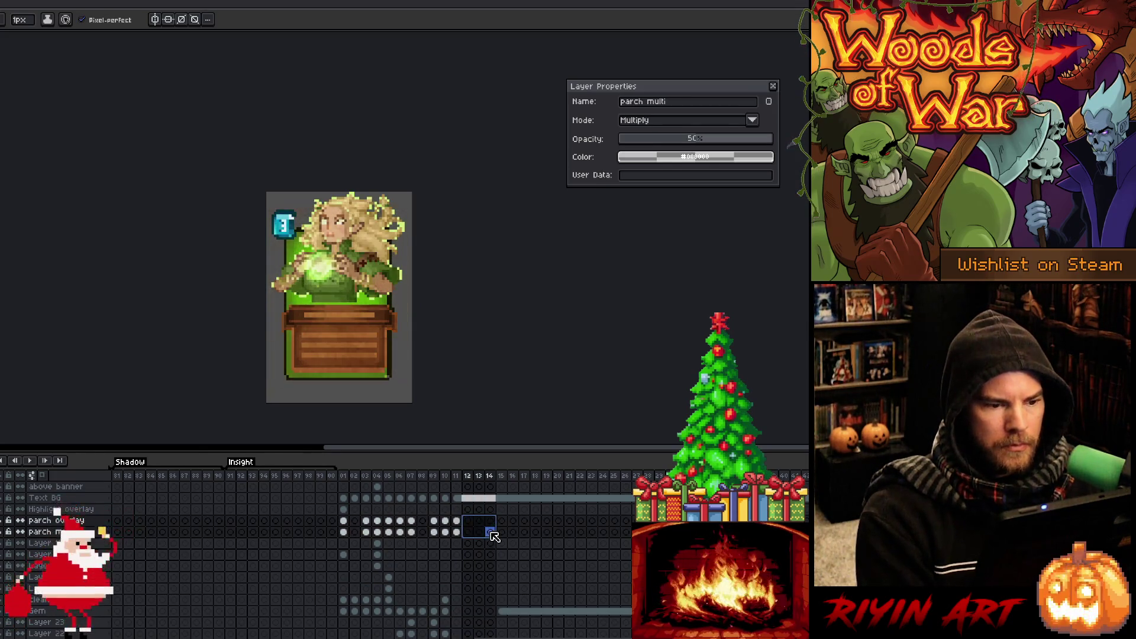
key("comma")
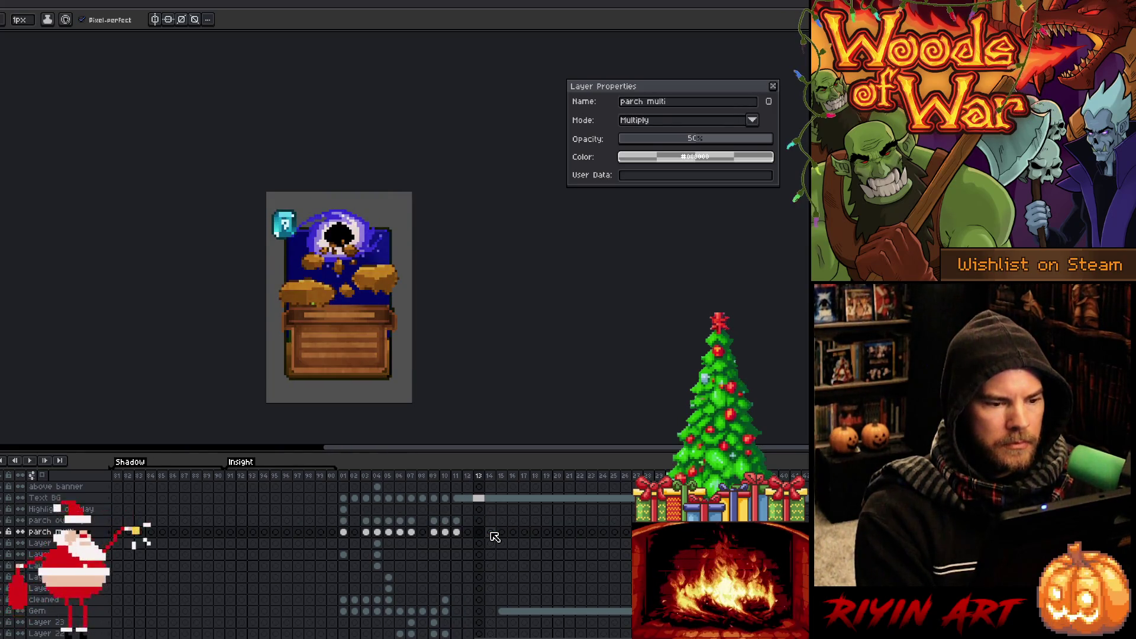
key("ctrl+z")
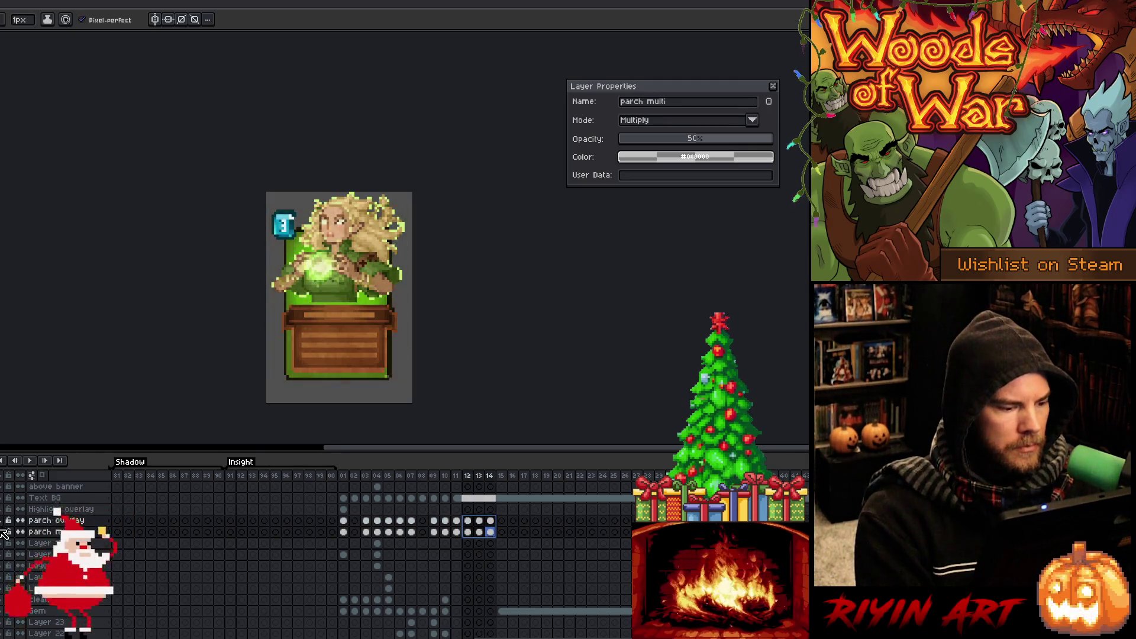
Step through the card frames from the first frame back to frame 12's tree card.
key("Left")
key("Left")
key("Left")
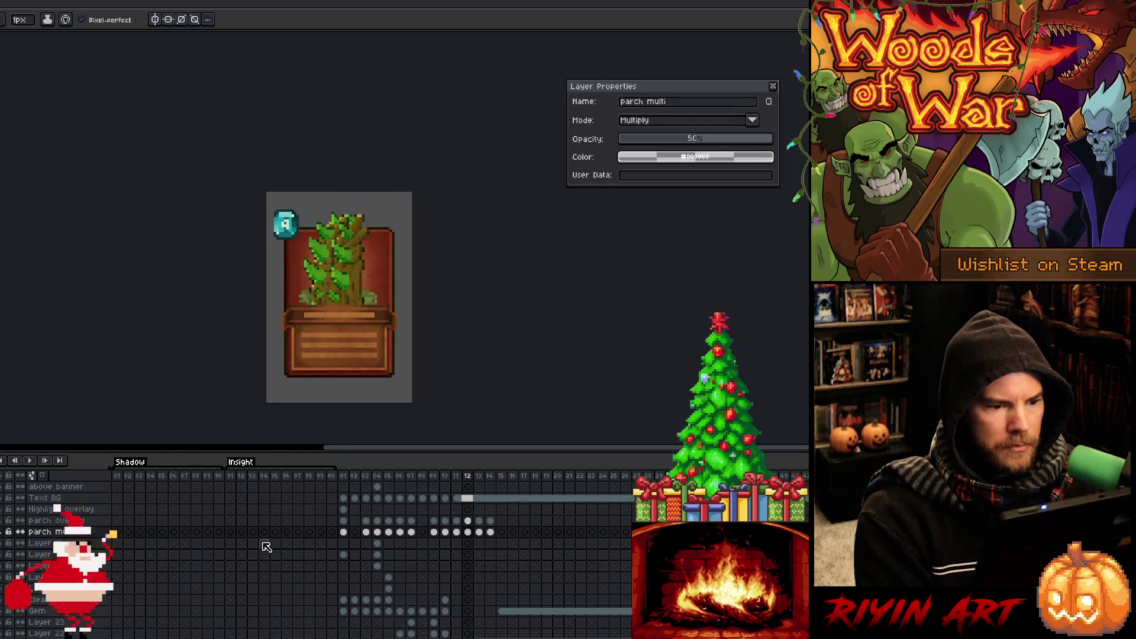
key("Right")
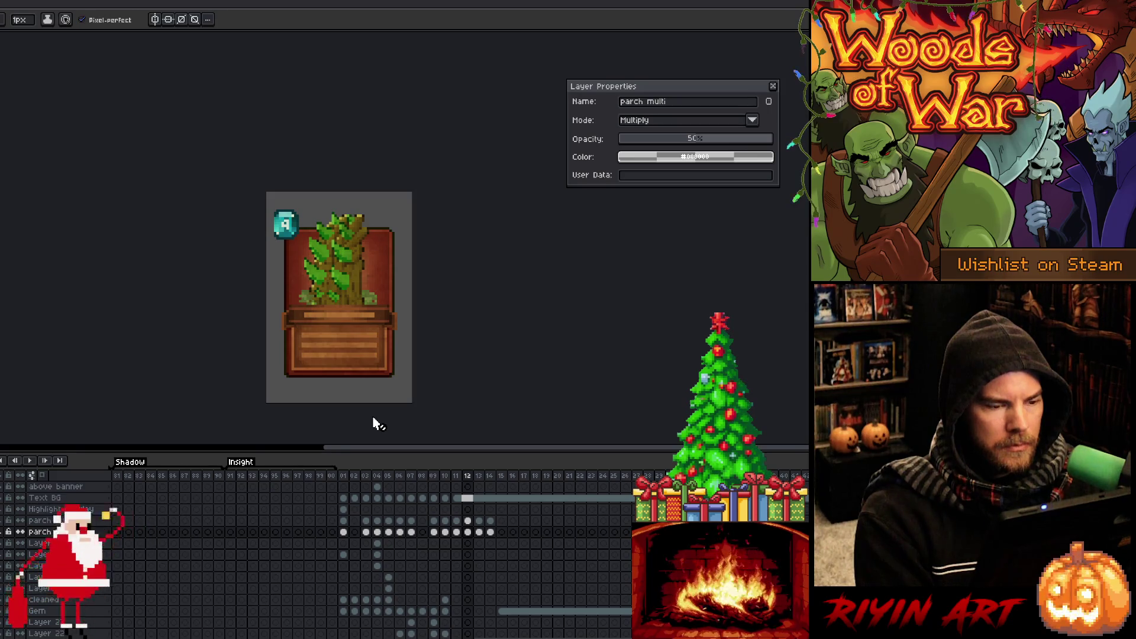
left_click(344, 476)
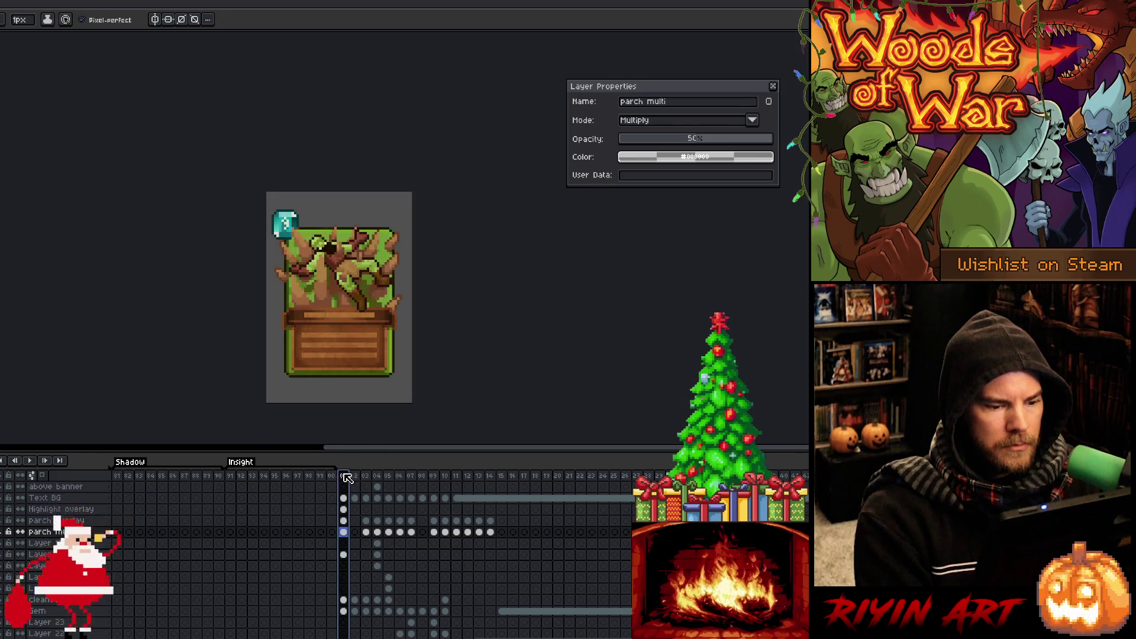
key("Right")
key("Right")
key("Right")
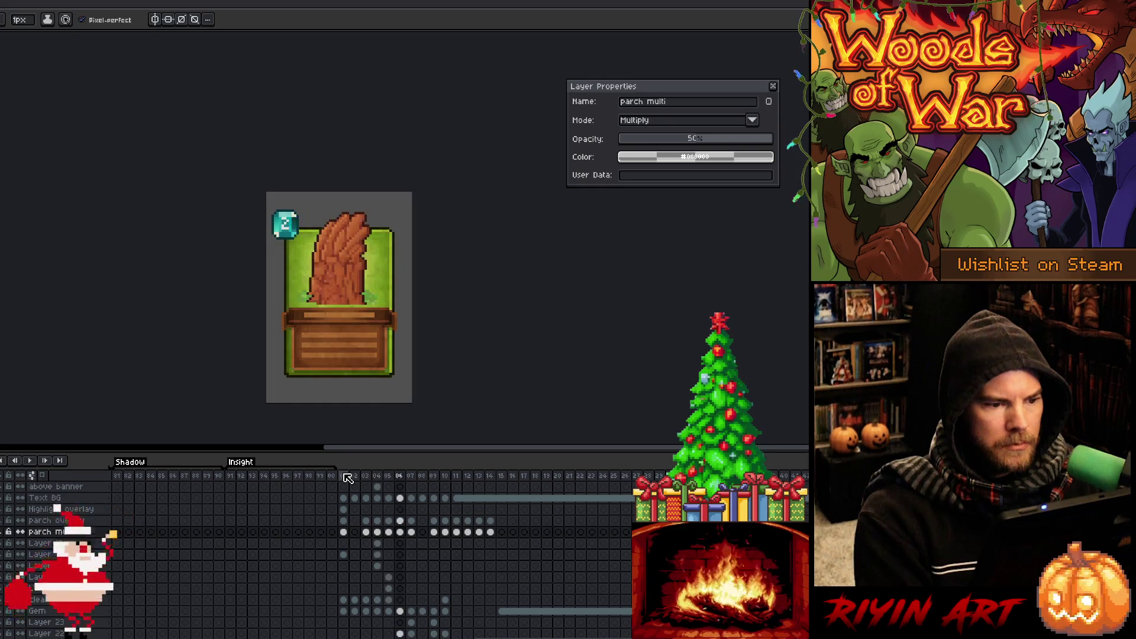
key("Left")
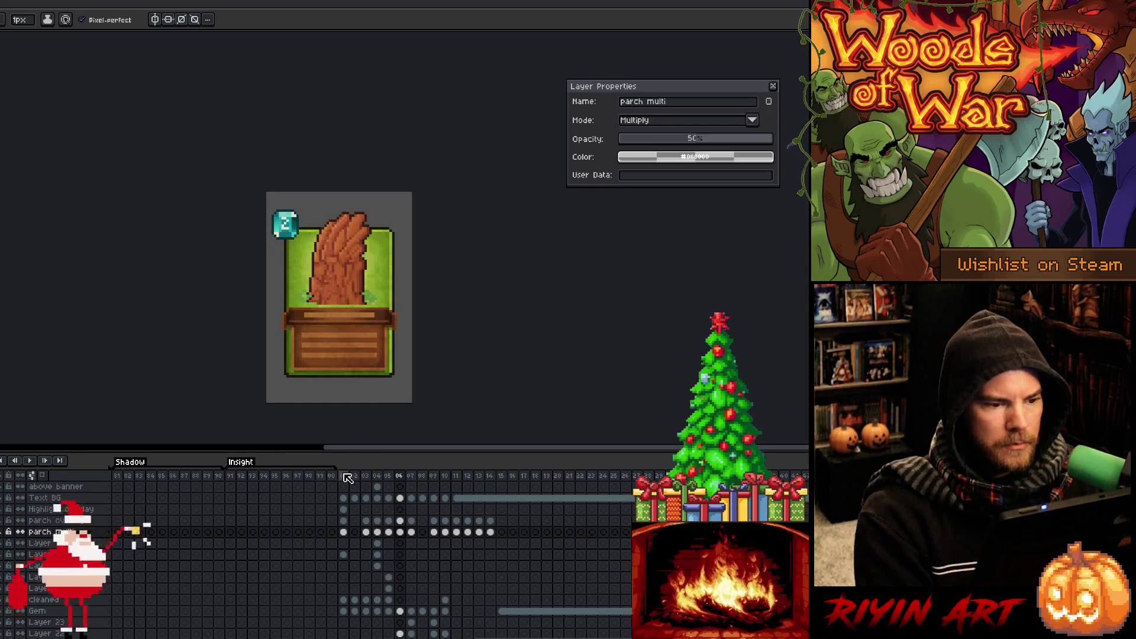
key("Left")
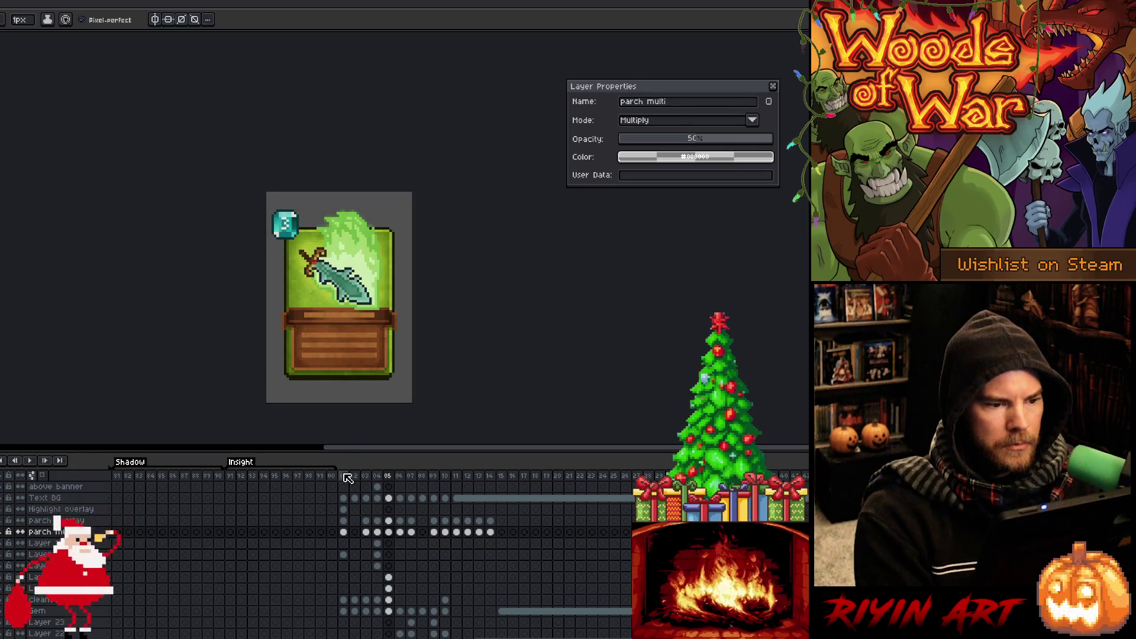
key("Right")
key("Right")
key("Right")
key("Right")
key("Right")
key("Right")
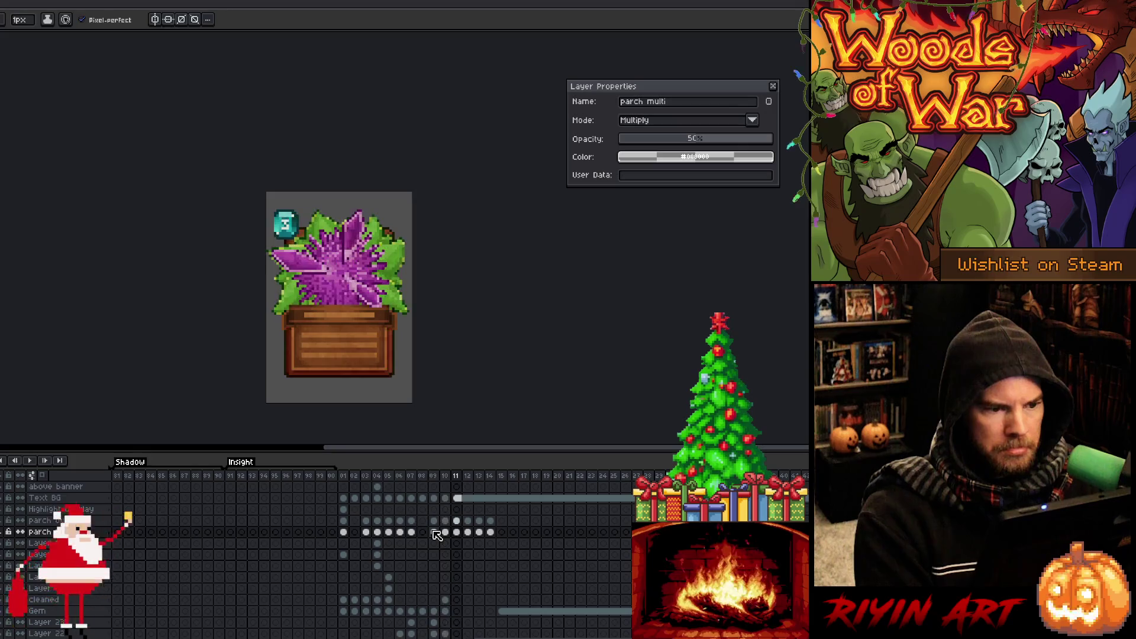
key("Right")
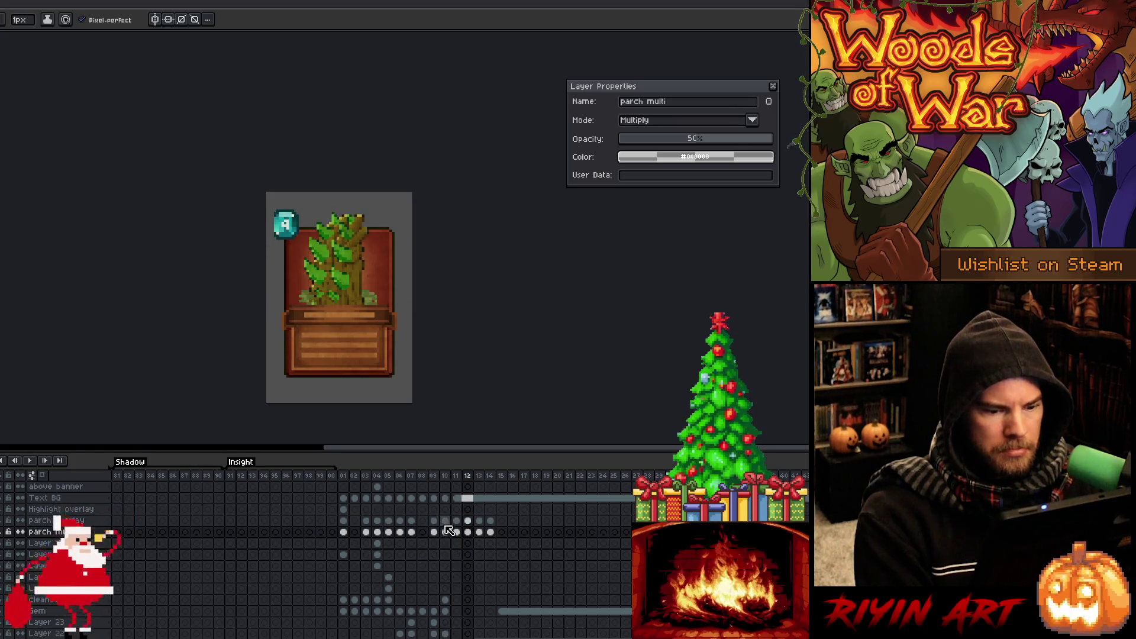
scroll(453, 529, "down", 2)
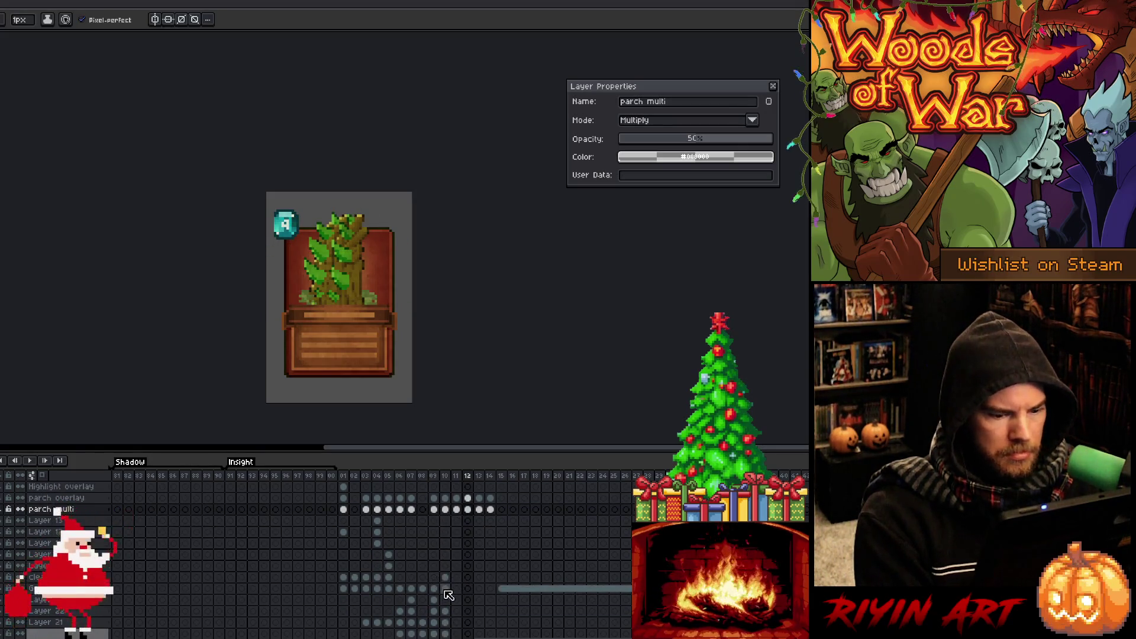
Select the Gem layer cels at frames 10 and 11, ending on frame 12's gem.
left_click(446, 587)
left_click(446, 578)
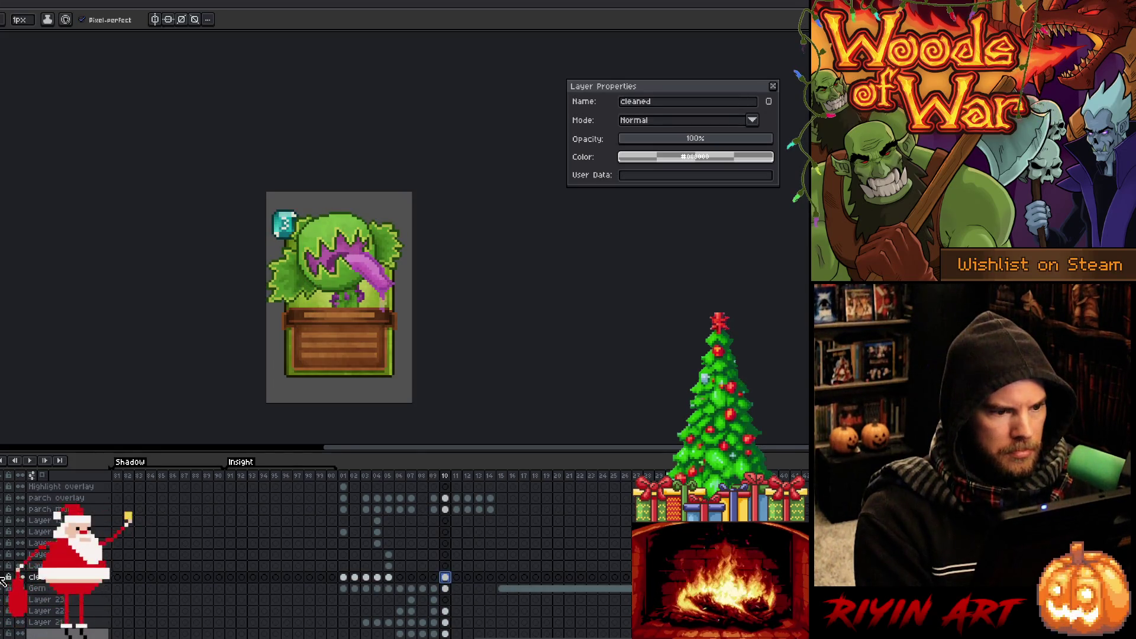
left_click(446, 588)
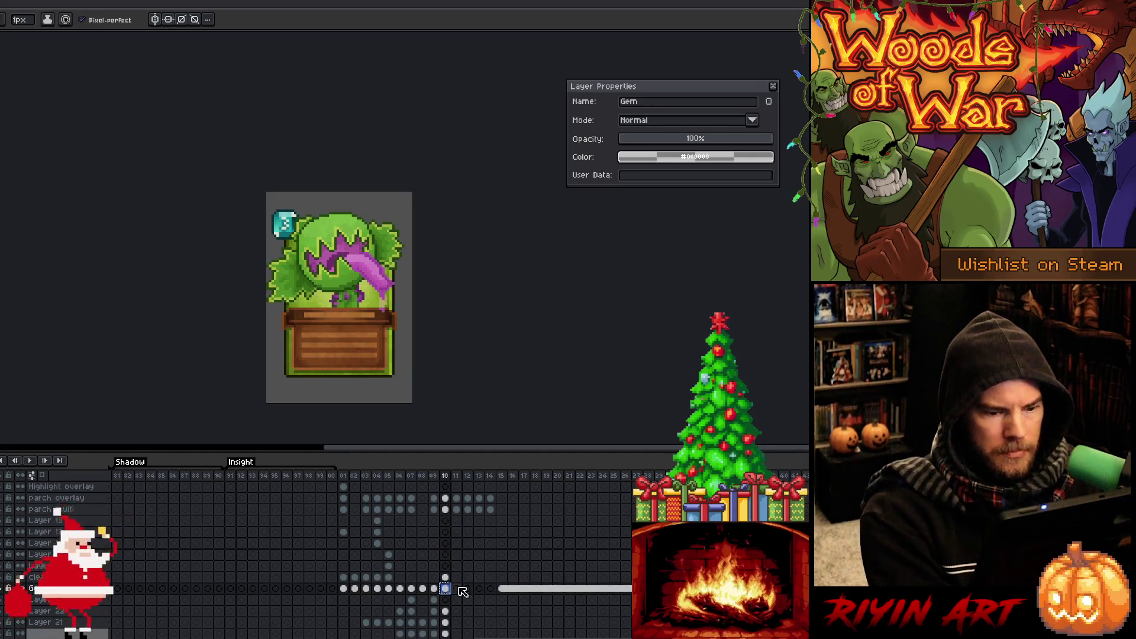
left_click(456, 589)
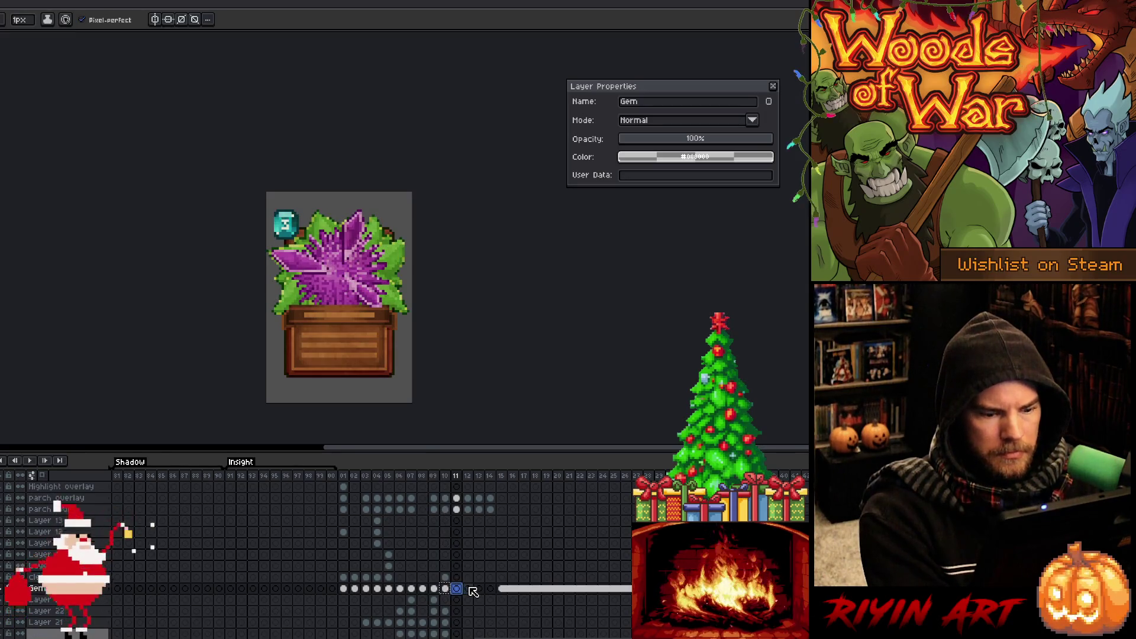
left_click(468, 589)
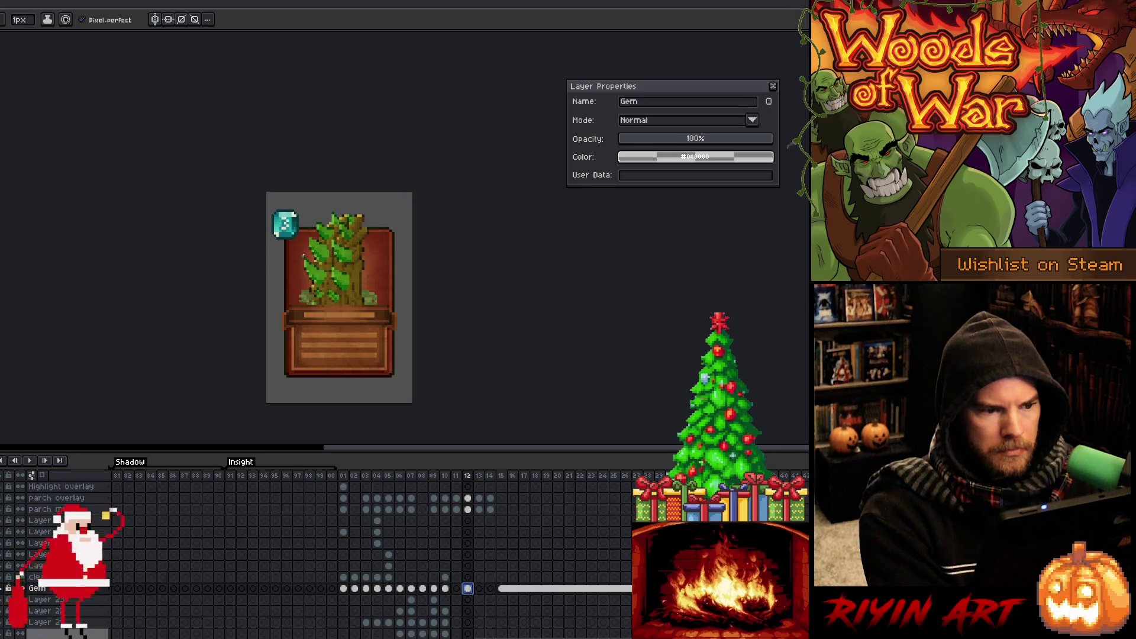
Zoom into the gem and repaint its digit pixels into a 9.
scroll(280, 196, "up", 3)
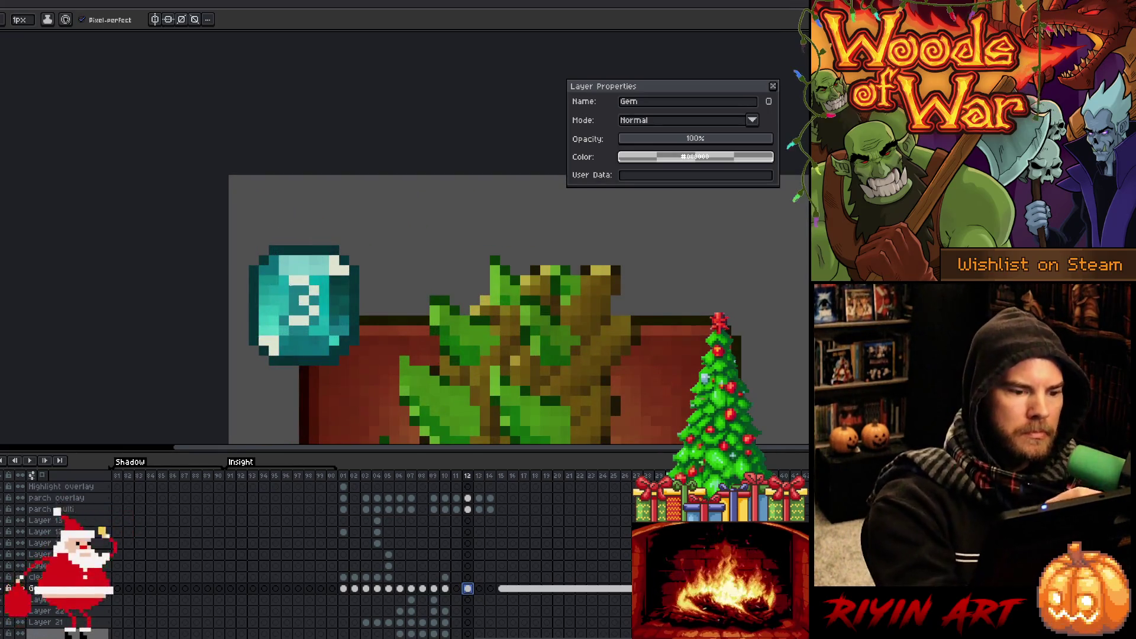
left_click(305, 300)
left_click(306, 277, "alt")
left_click(293, 289)
left_click_drag(303, 261, 315, 300)
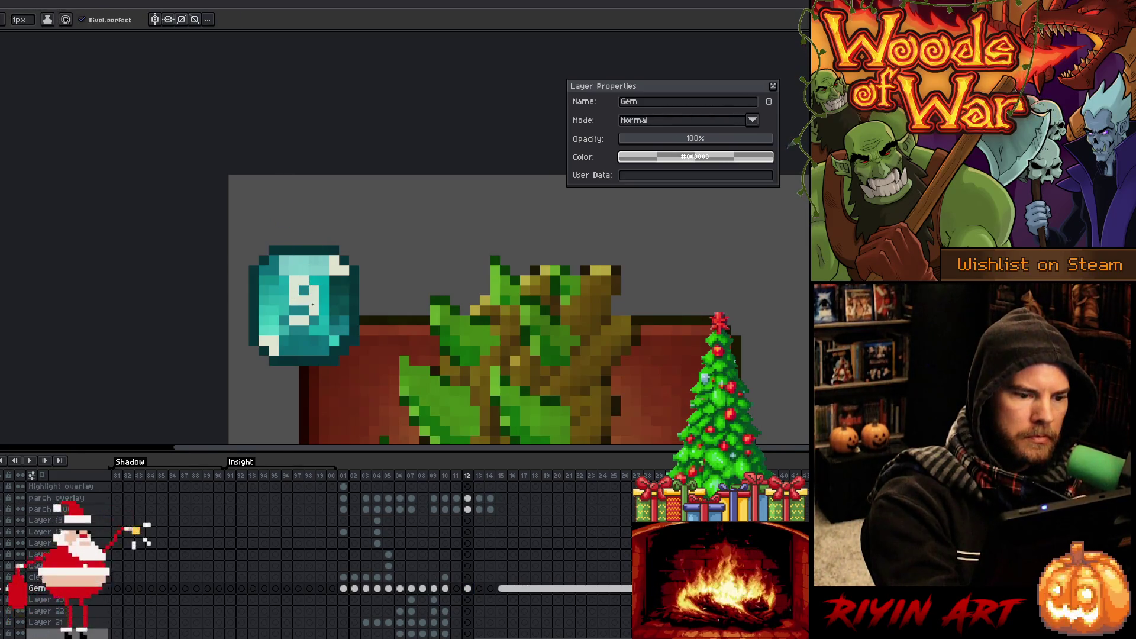
left_click(294, 320, "alt")
left_click(288, 314, "alt")
left_click(287, 310)
left_click(289, 309, "alt")
left_click(290, 307)
left_click_drag(293, 287, 294, 296)
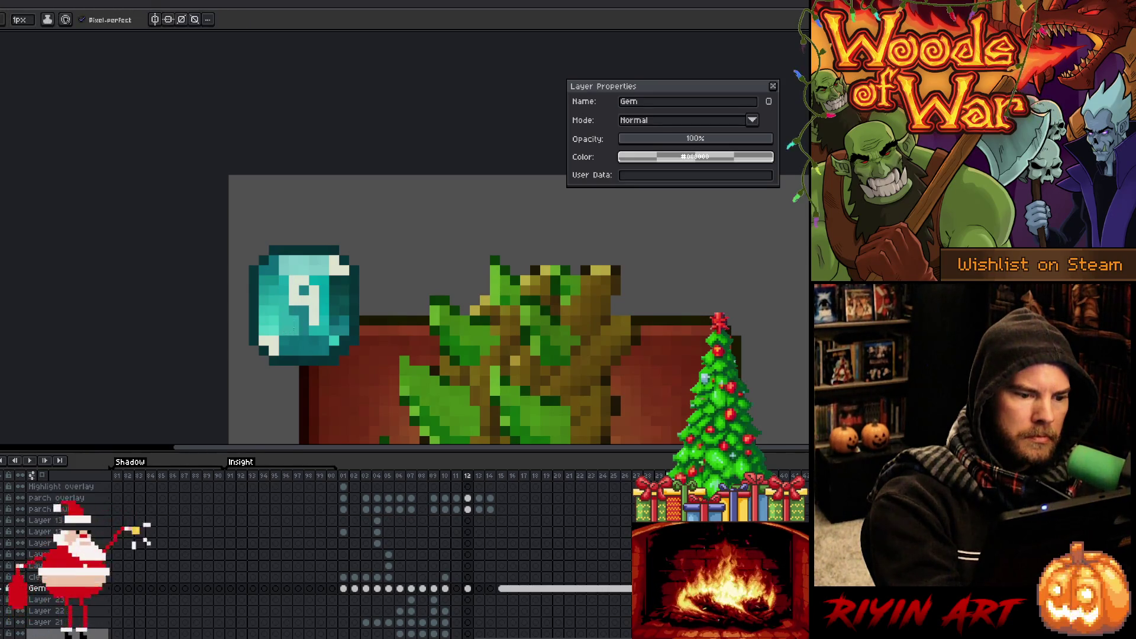
Sample gem colours and reshape the 9 into a 4.
left_click(304, 294, "alt")
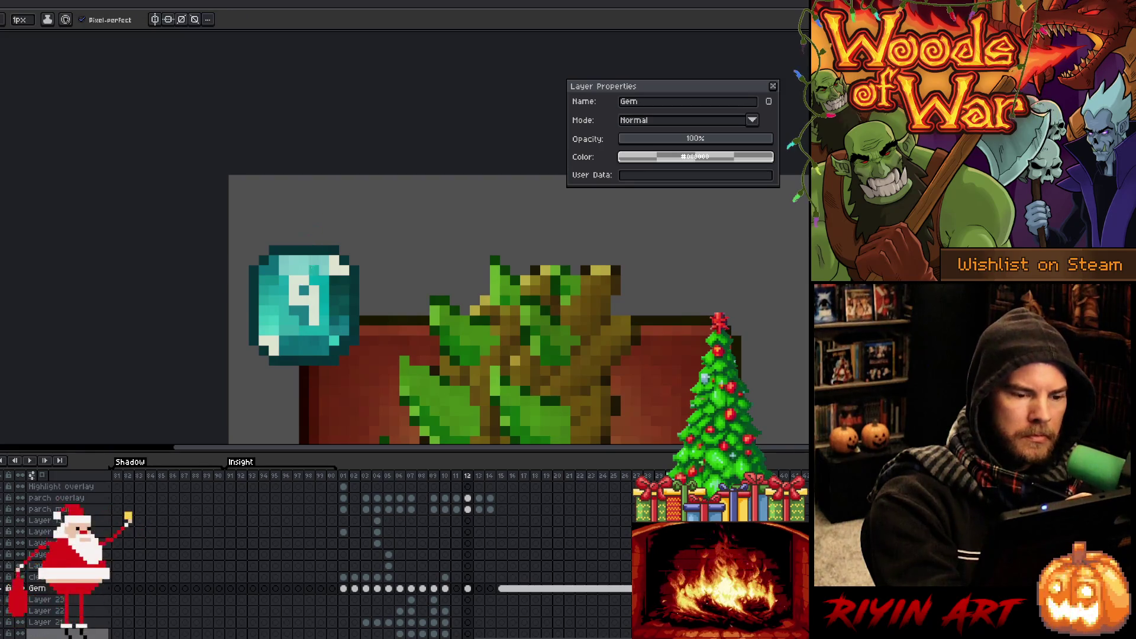
left_click(304, 305, "alt")
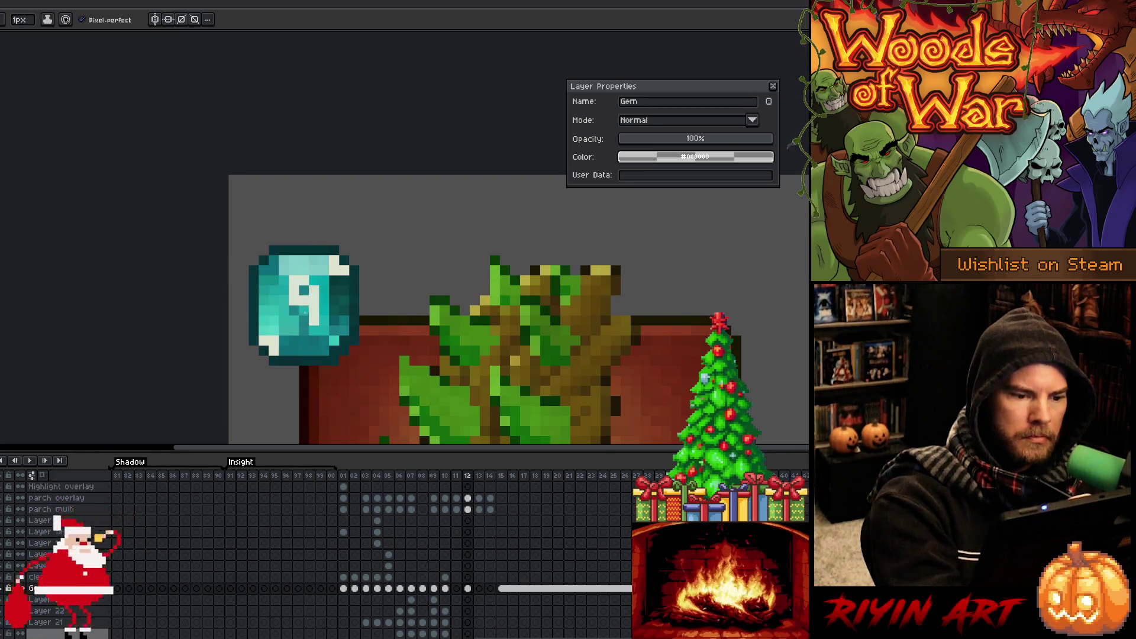
left_click(303, 322, "alt")
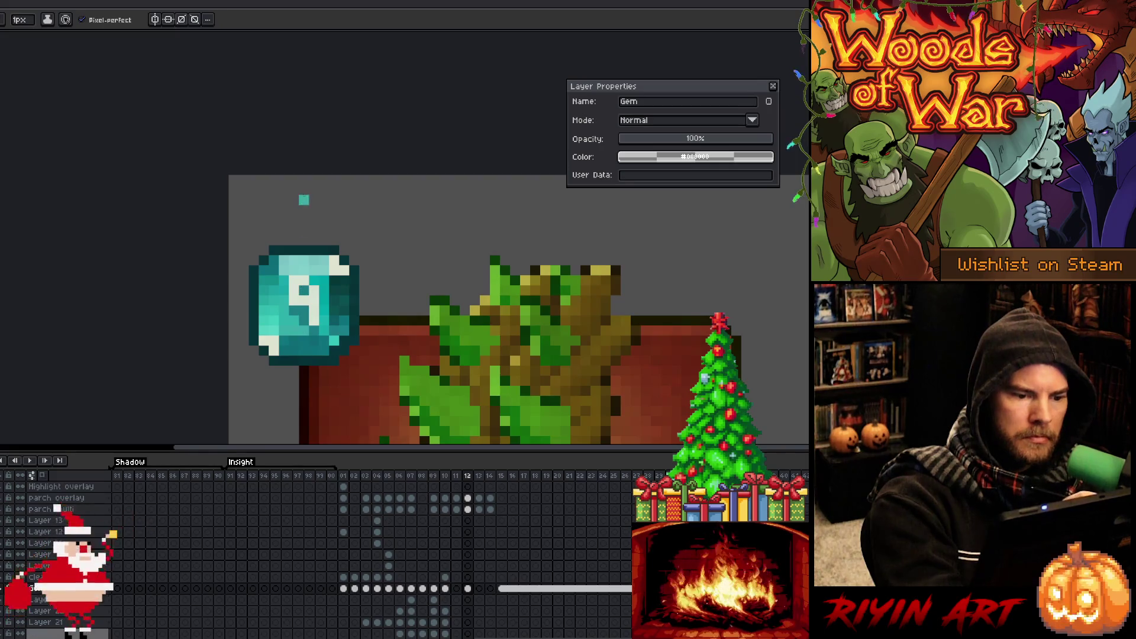
left_click(304, 290)
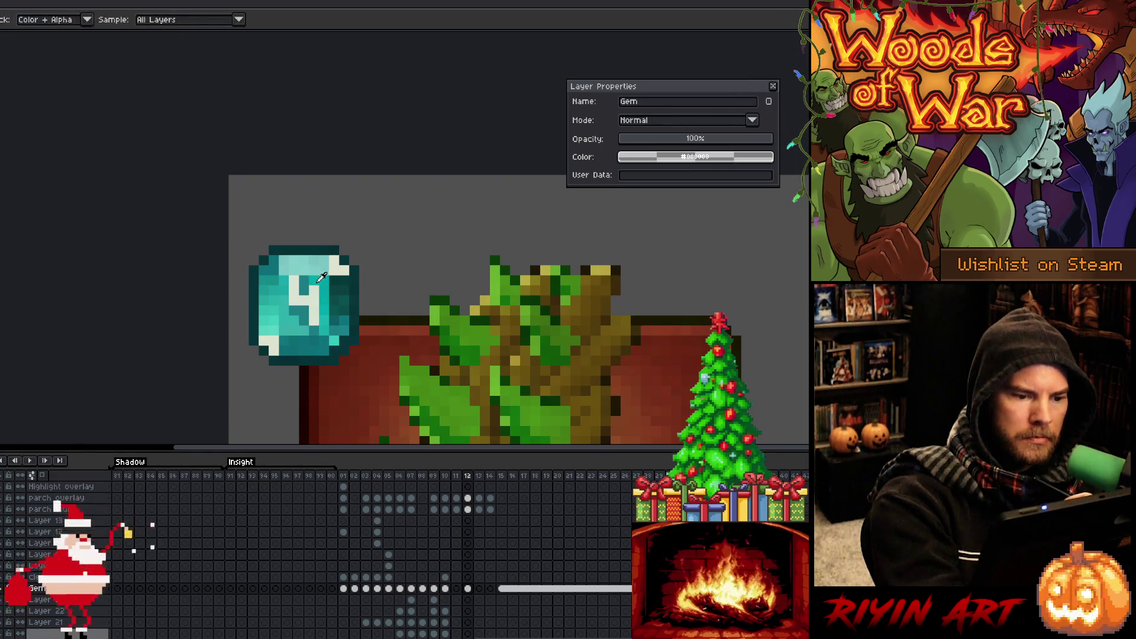
left_click(304, 289)
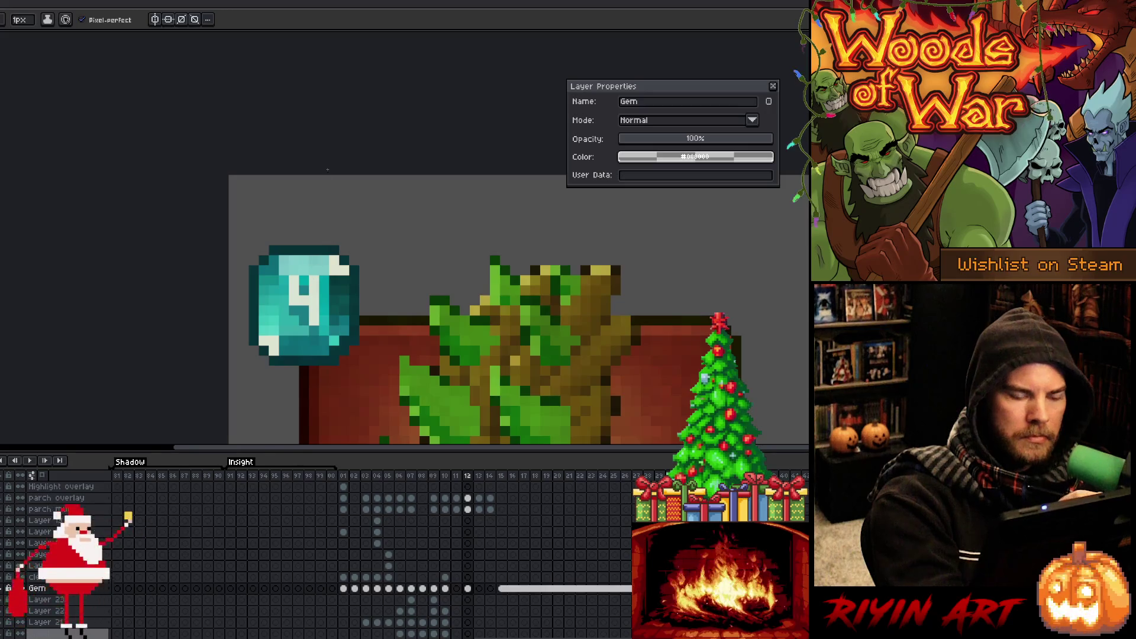
left_click(303, 300)
key("ctrl+z")
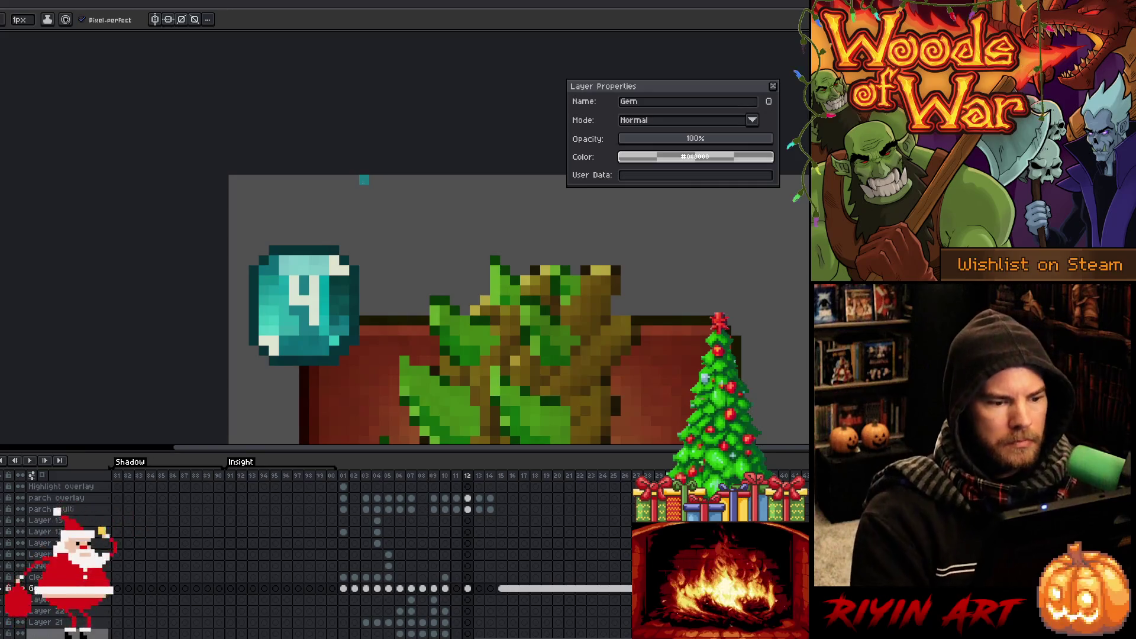
Zoom out, recentre the card, and flip to the purple flower frame and back.
scroll(364, 180, "down", 3)
left_click_drag(364, 179, 139, 170)
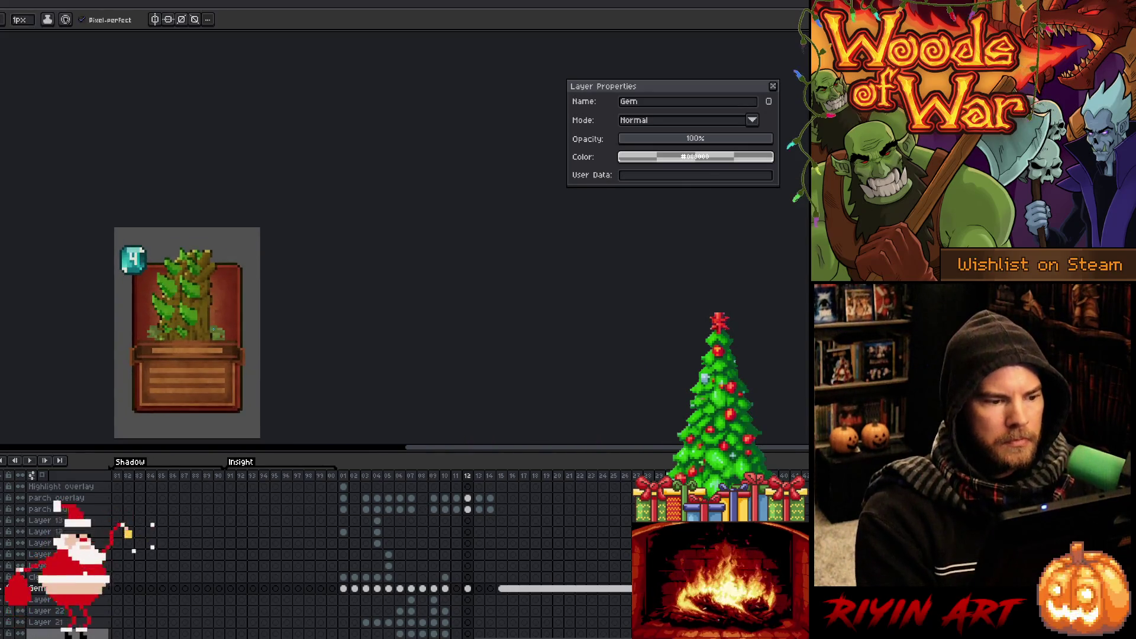
left_click_drag(171, 286, 285, 276)
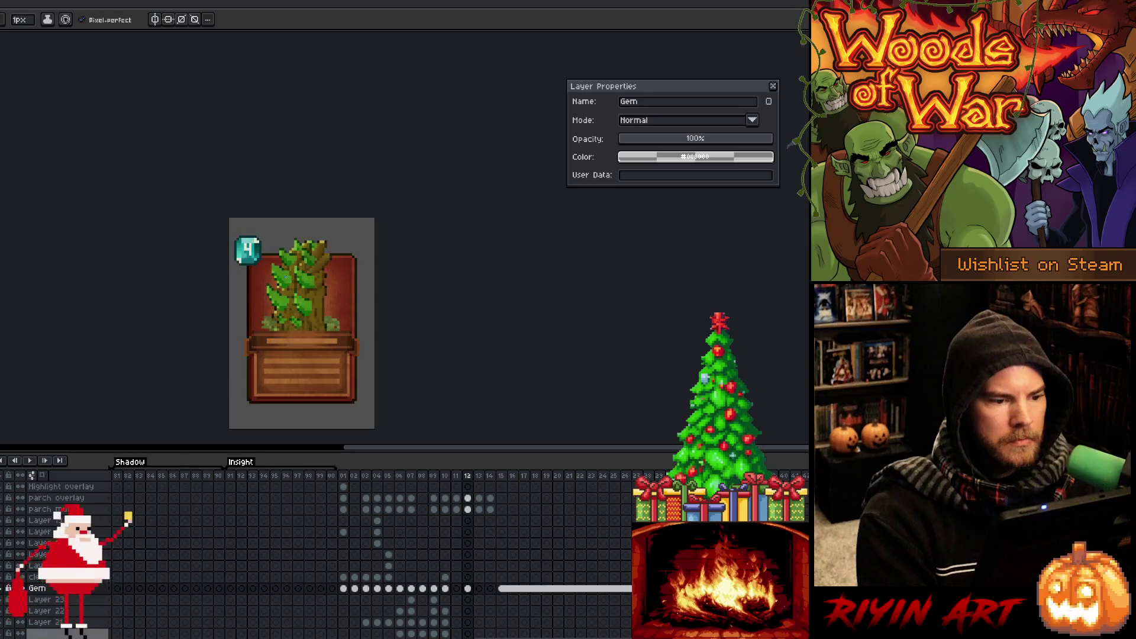
scroll(286, 276, "up", 2)
key("Left")
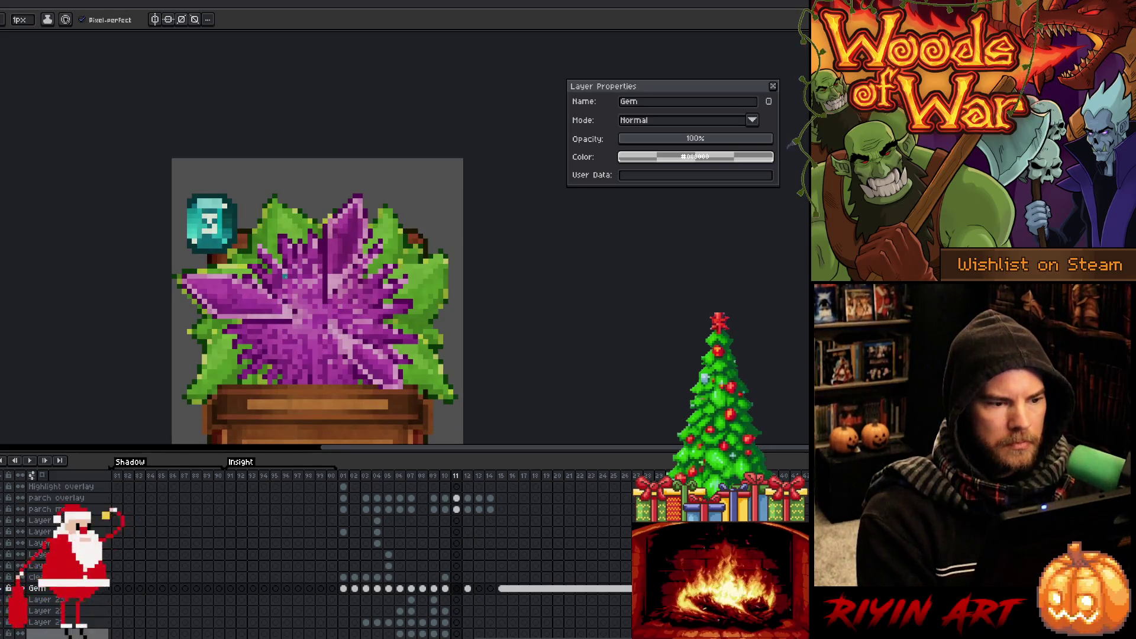
key("Right")
Repaint the digit's top pixels, compare the 4 and 9 versions, and keep the 4.
scroll(220, 251, "up", 2)
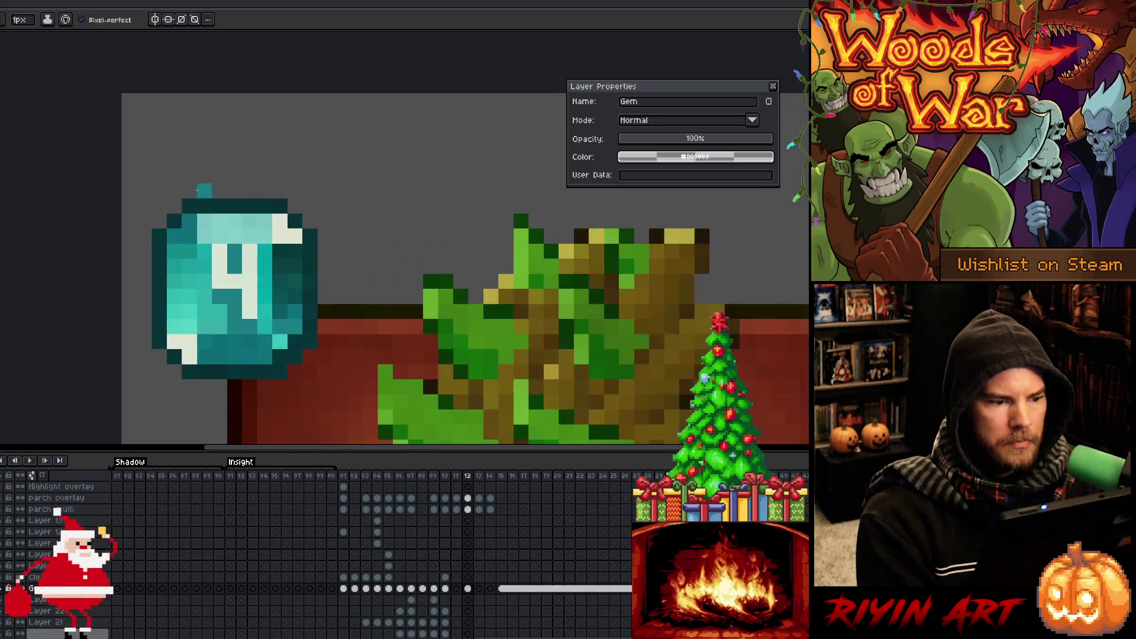
key("i")
left_click(235, 252)
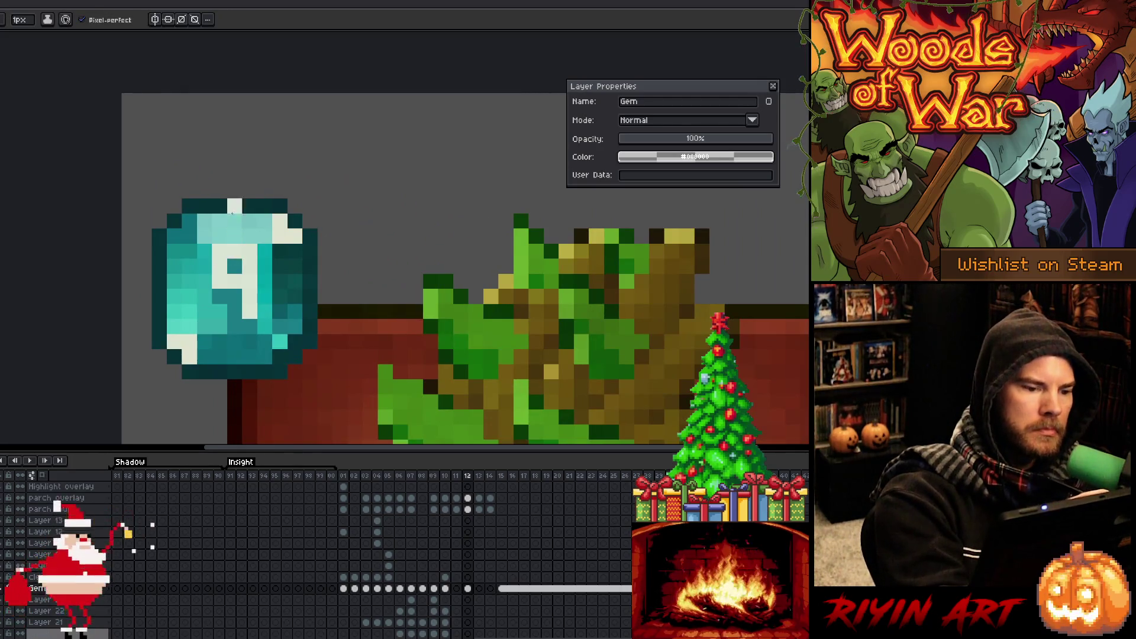
left_click(220, 251)
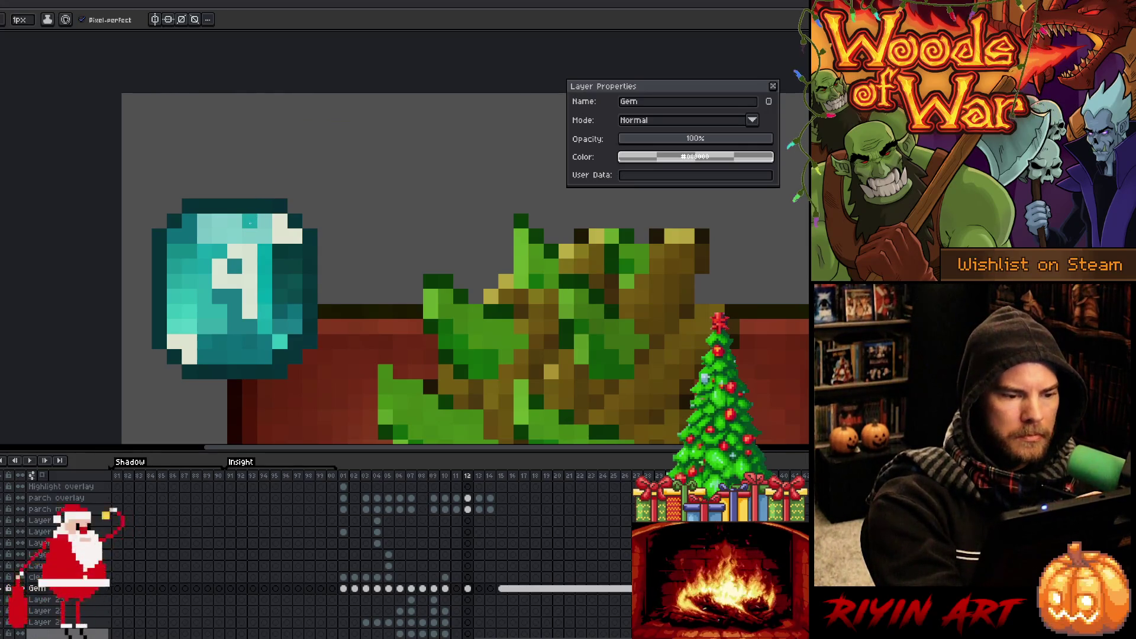
key("ctrl+z")
key("ctrl+y")
key("ctrl+z")
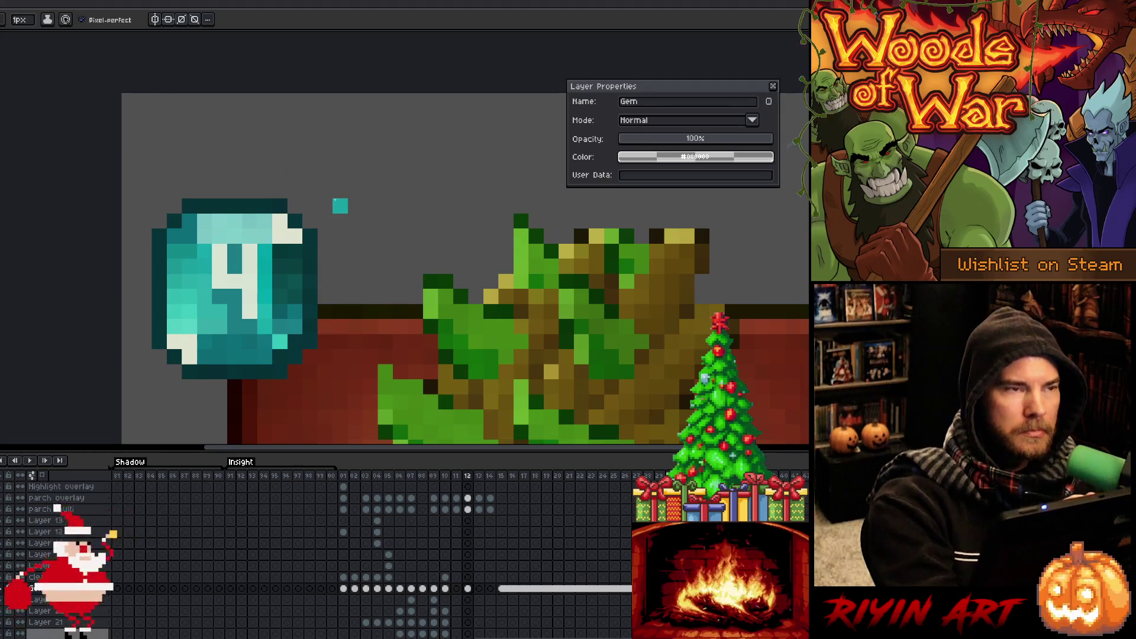
scroll(340, 205, "down", 5)
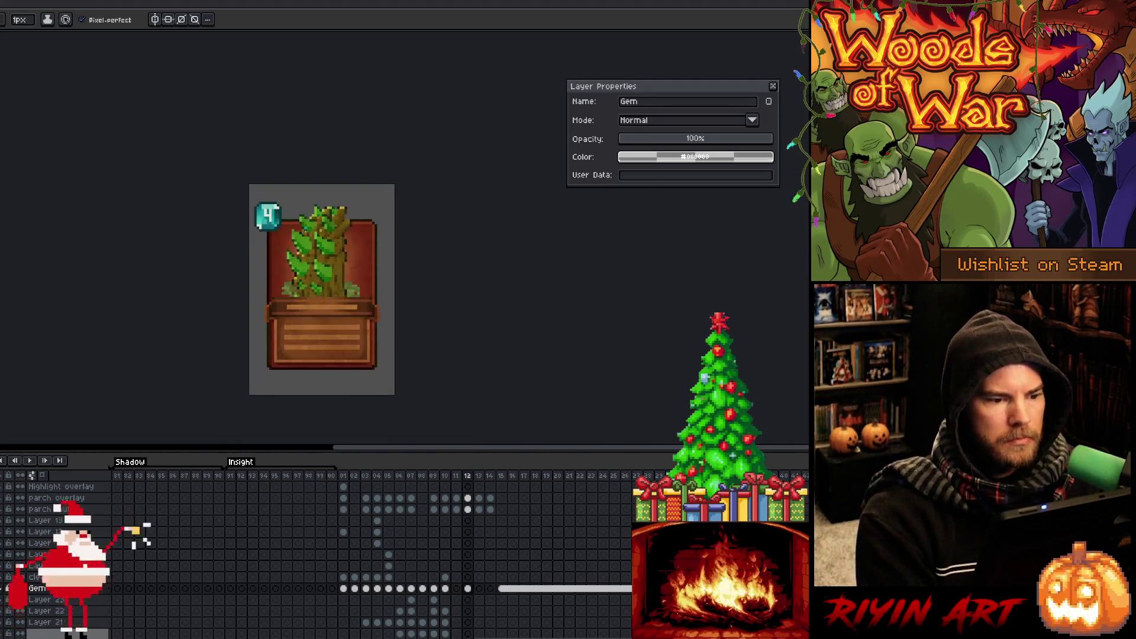
left_click_drag(310, 269, 266, 291)
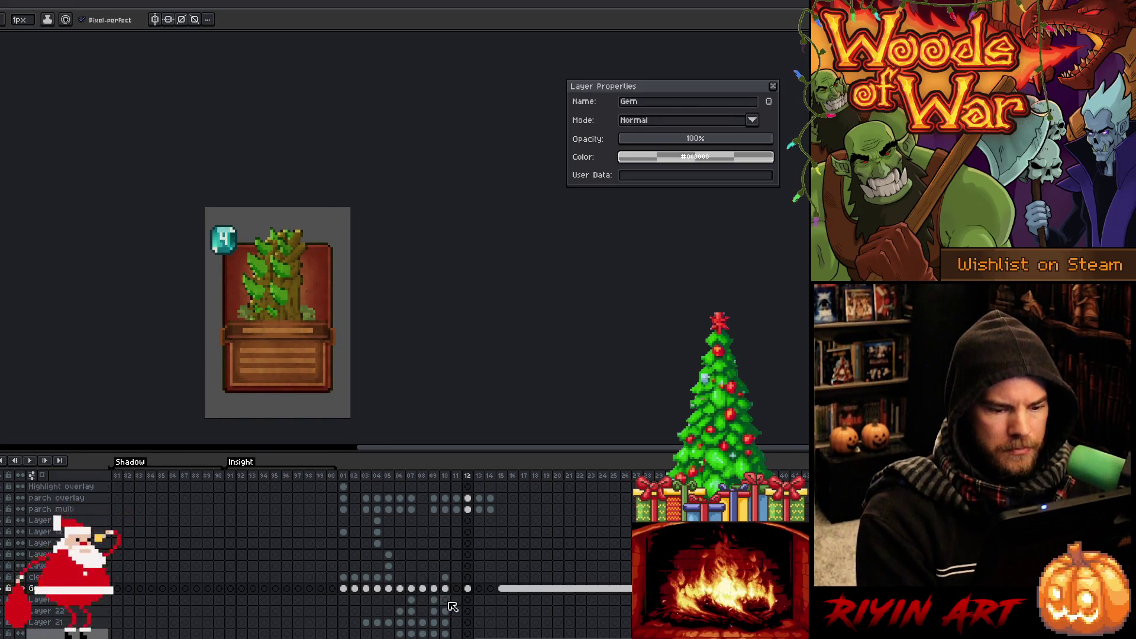
Go to frame 02 and marquee-select the number on its cost gem.
key("Right")
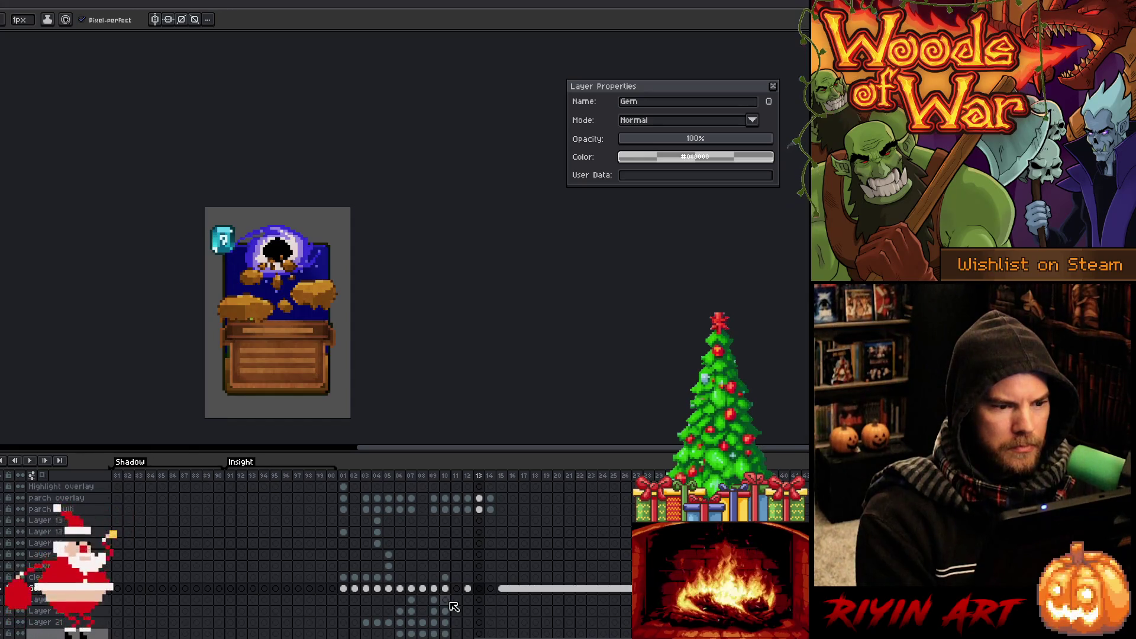
left_click(344, 589)
key("Right")
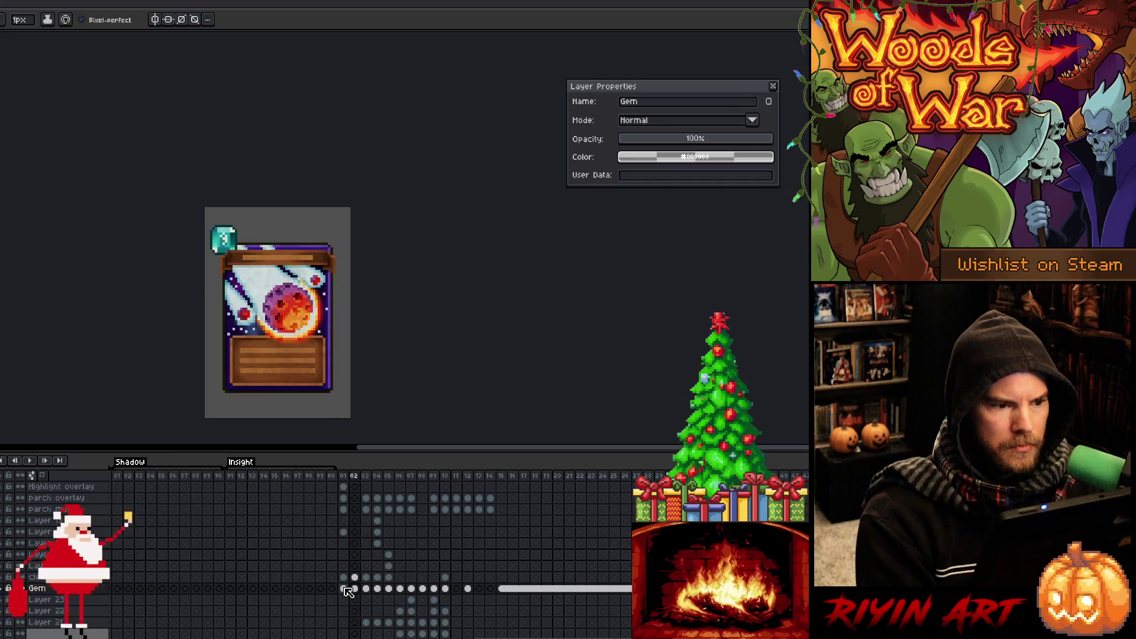
key("Left")
key("Right")
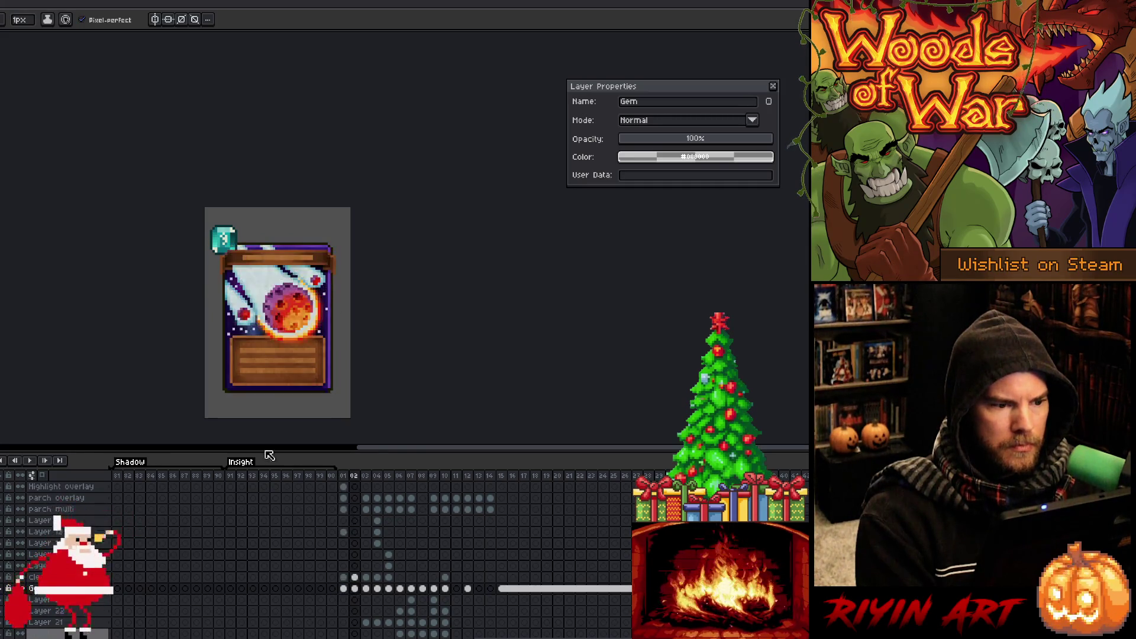
scroll(210, 245, "up", 4)
key("m")
left_click_drag(276, 175, 356, 270)
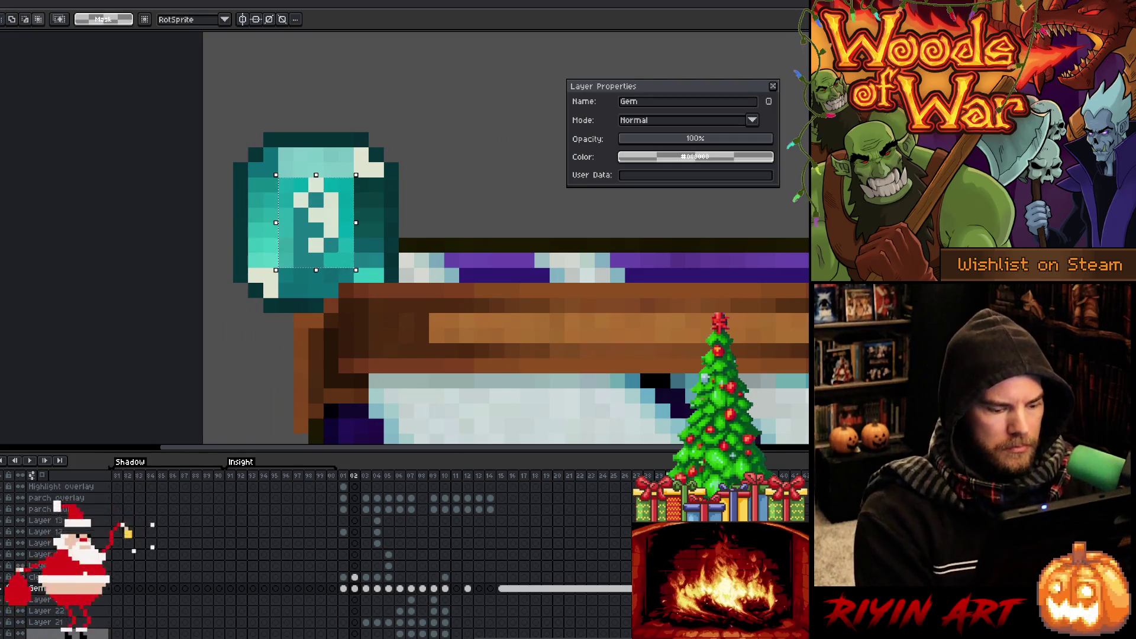
Paste the gem number onto frame 13's Gem cel and compare it with frames 11 and 12.
left_click(479, 589)
key("ctrl+v")
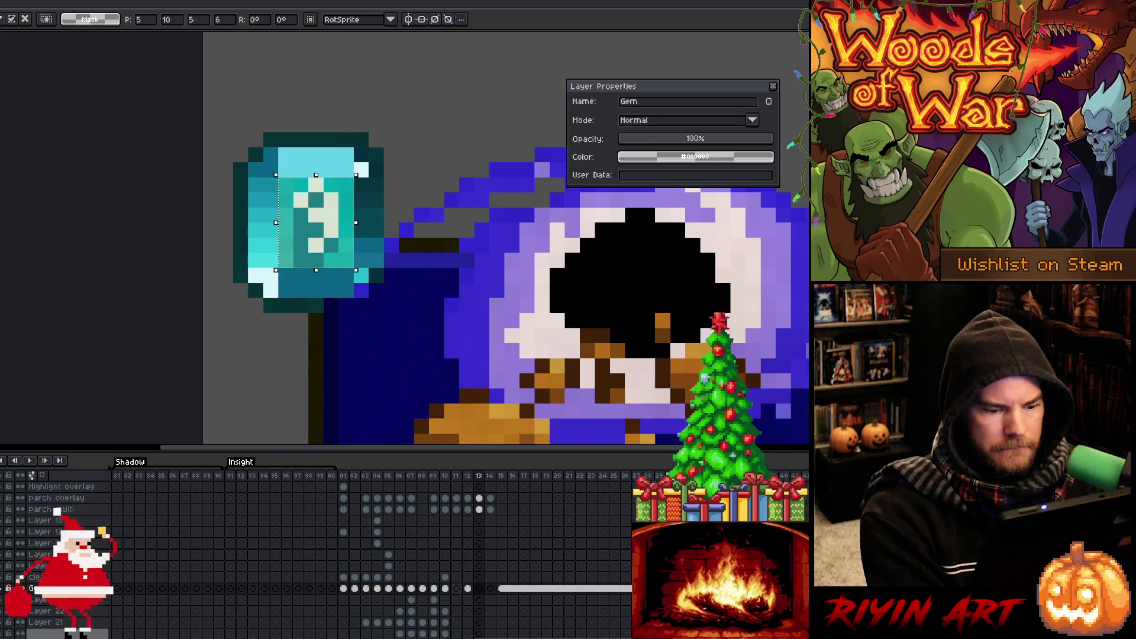
left_click(457, 589)
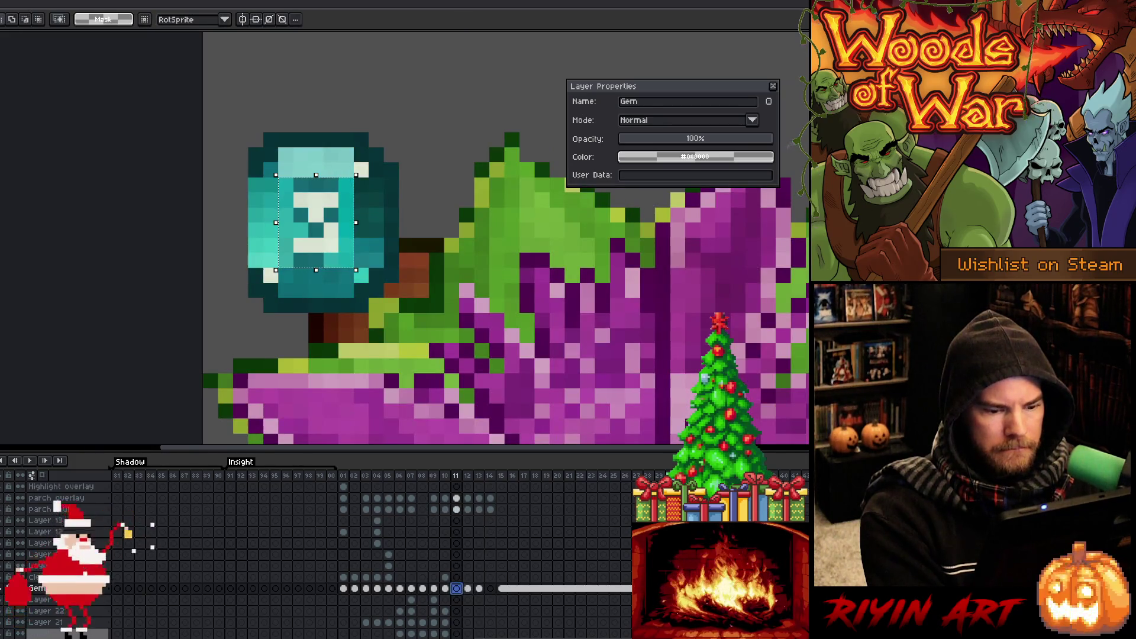
left_click(467, 589)
Check the cost gems on frames 14, 06 and 05, then drop the gem selection.
key("Right")
key("Right")
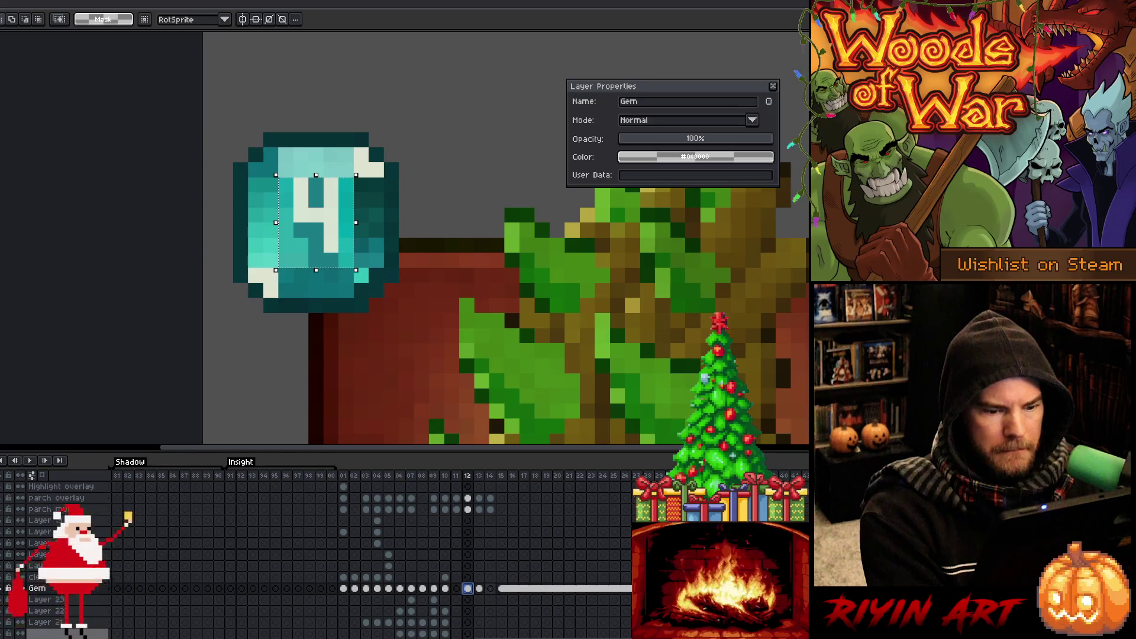
left_click(399, 589)
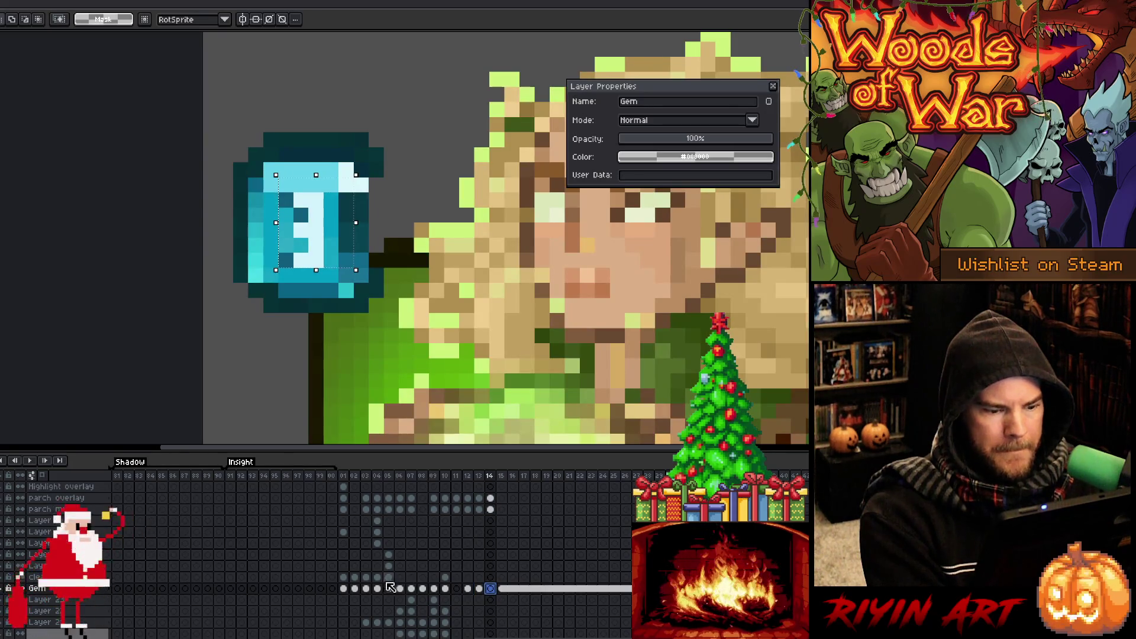
key("Right")
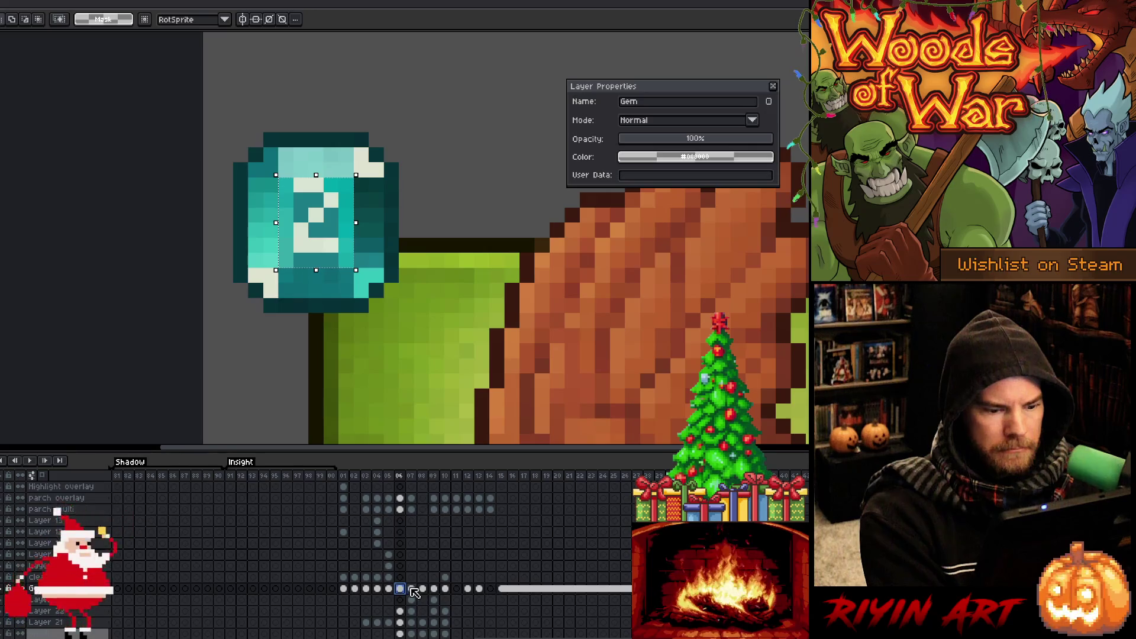
key("Left")
key("Left")
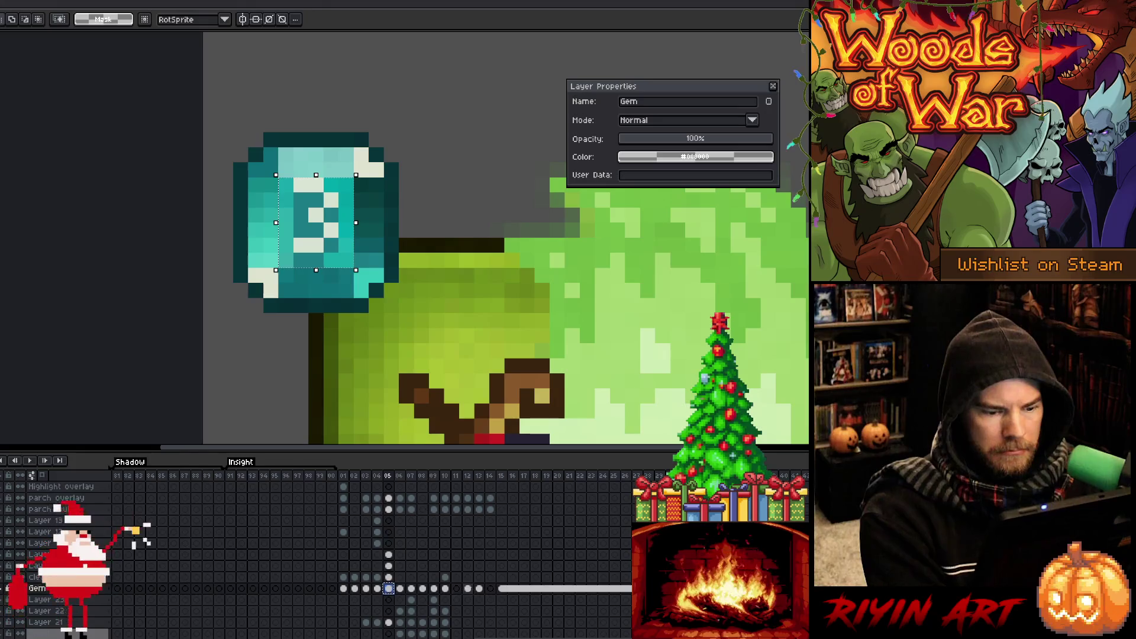
key("ctrl+d")
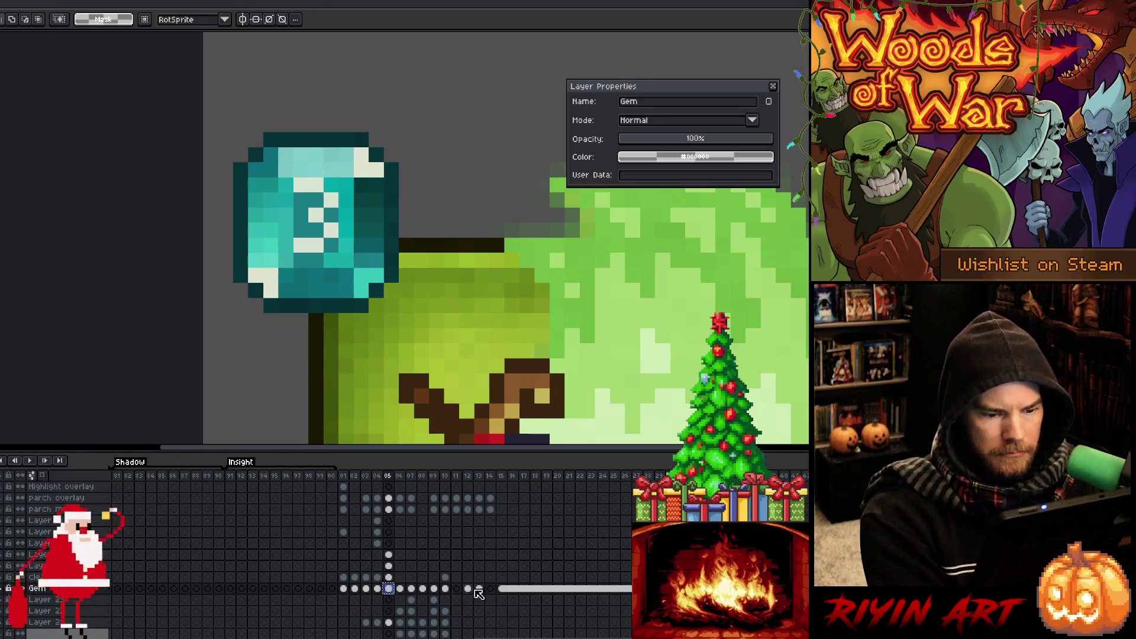
Review the gems on frames 12–15 again, settling on the frame-12 card with gem 4.
left_click(490, 590)
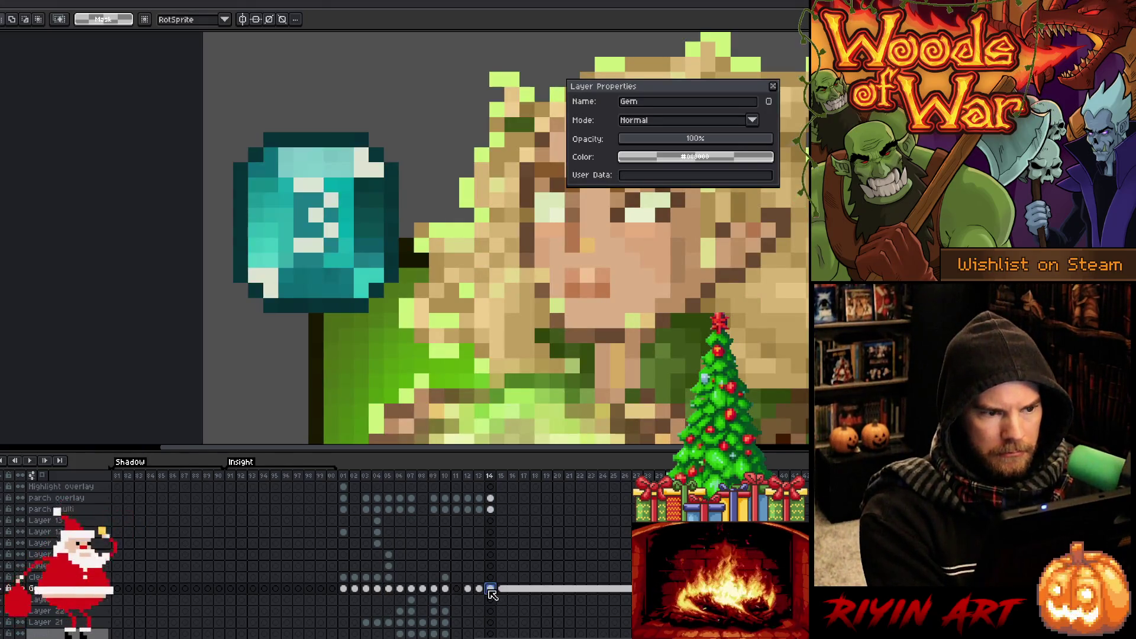
left_click_drag(478, 589, 467, 589)
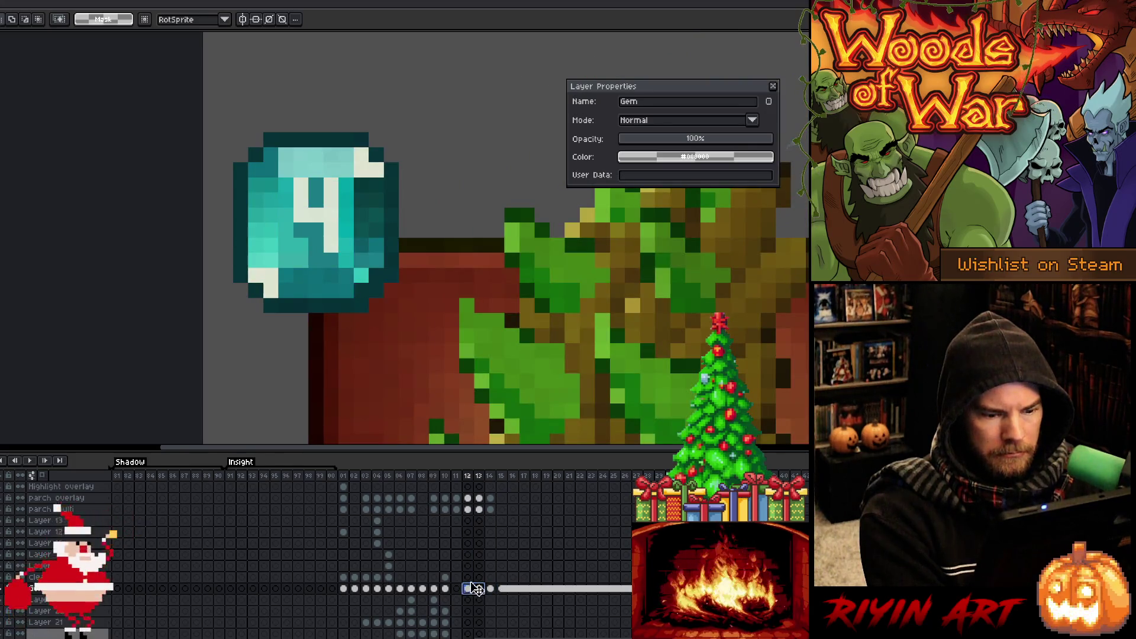
left_click(479, 588)
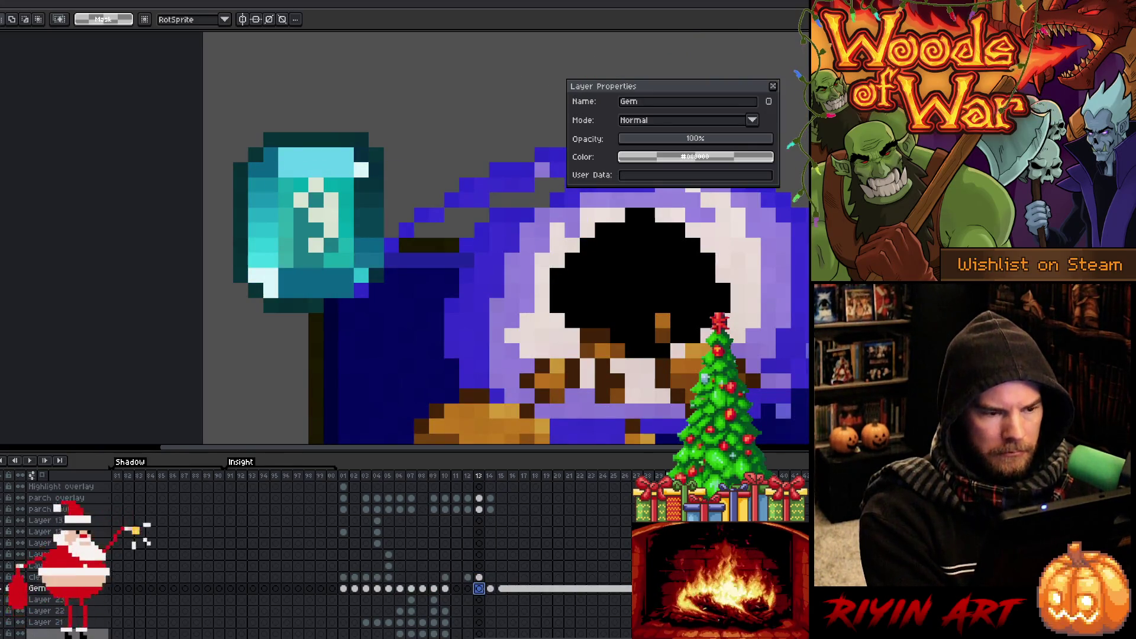
left_click(467, 589)
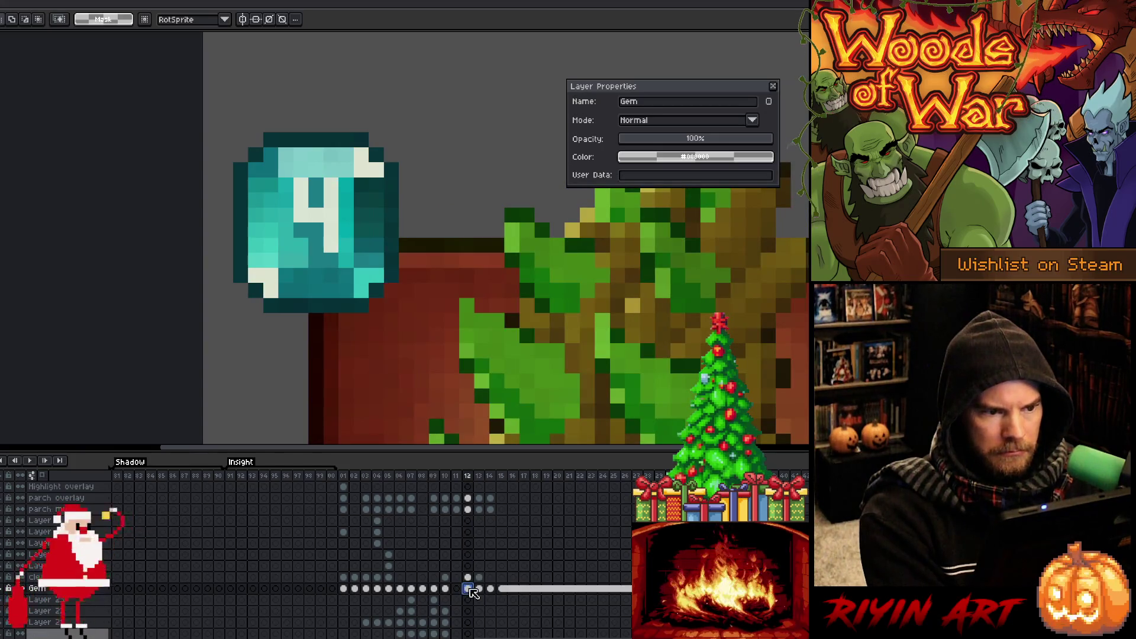
key("Right")
key("Right")
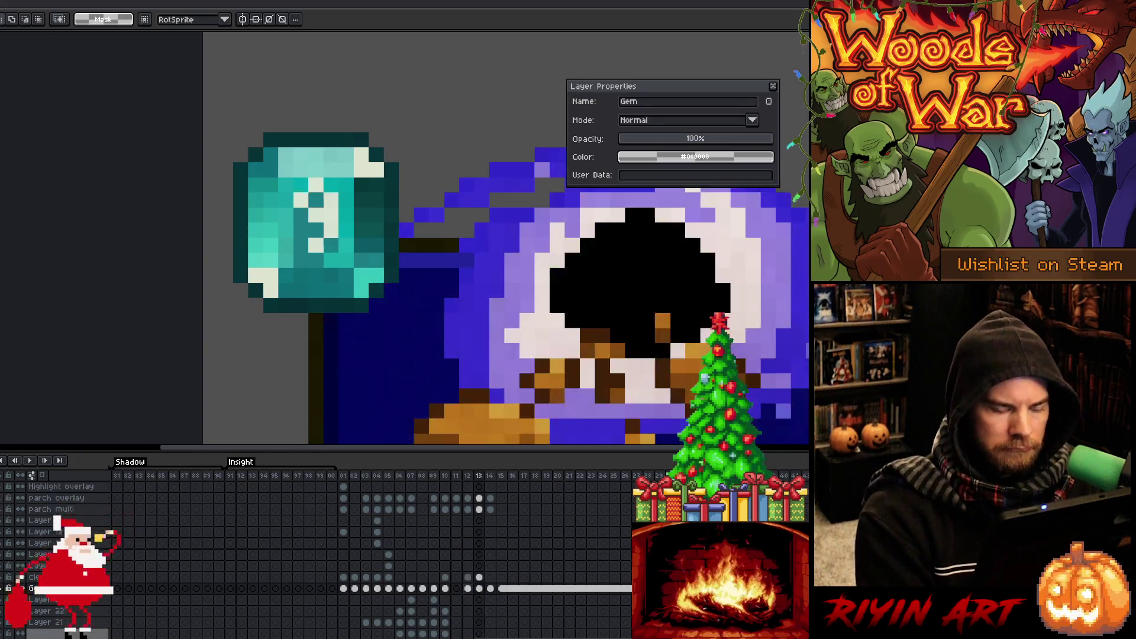
key("Right")
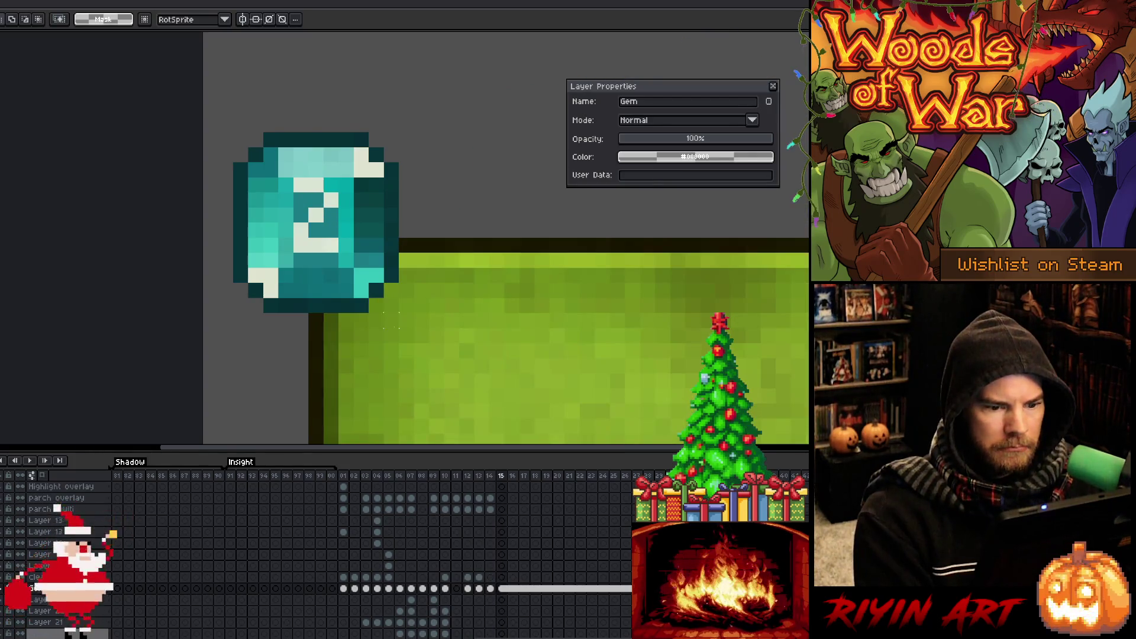
key("Left")
key("Left")
key("Left")
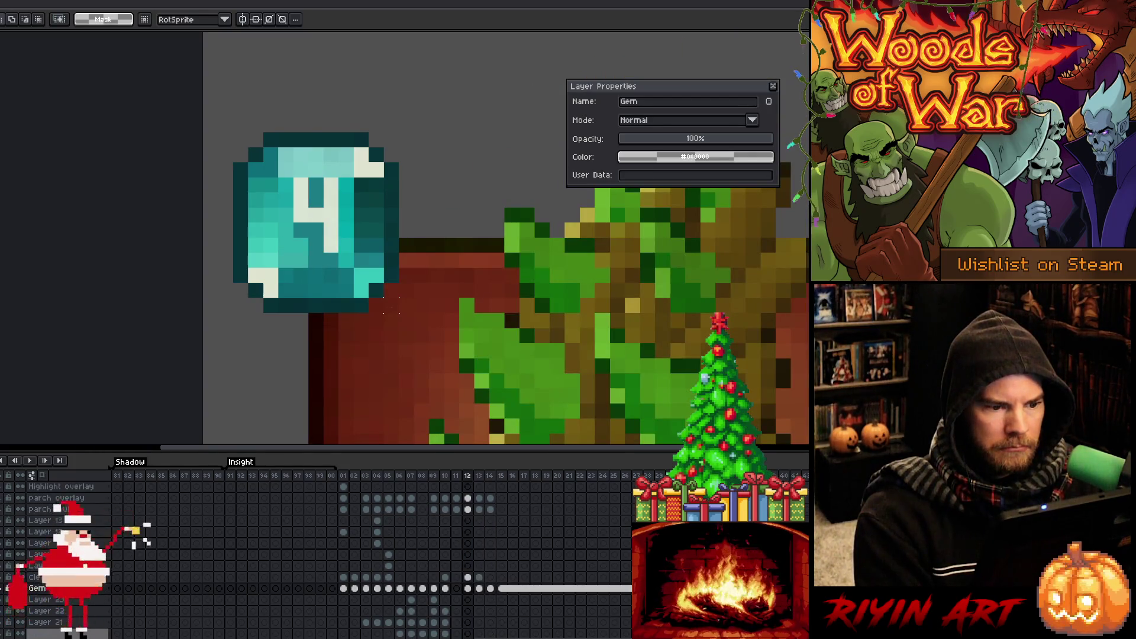
scroll(396, 237, "down", 3)
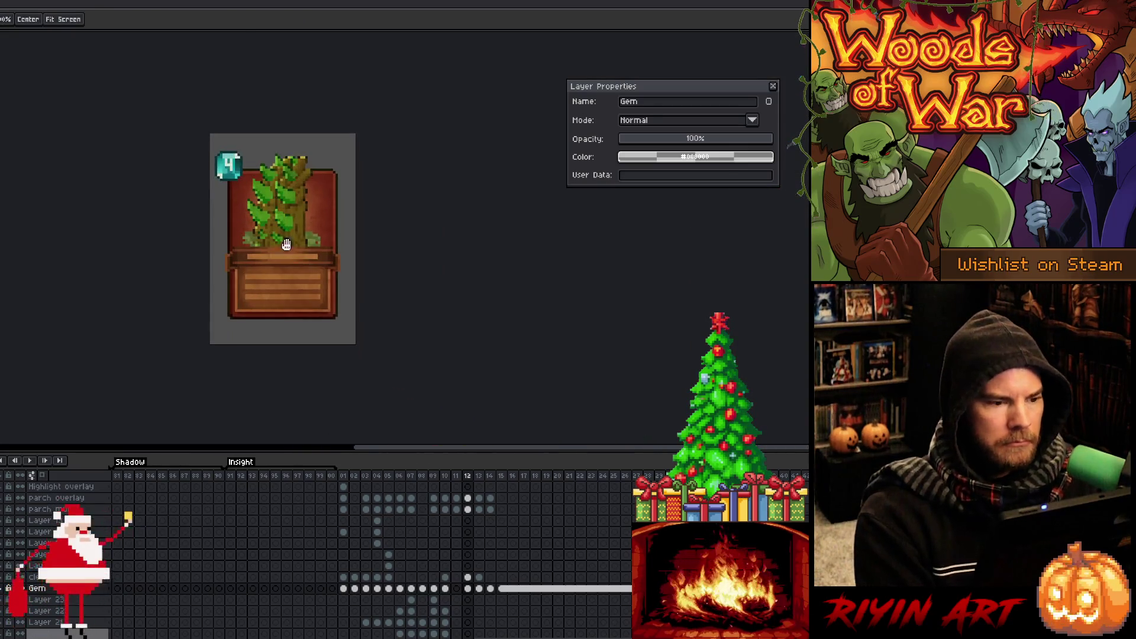
Flip between frames 10, 11 and 12 to compare the purple flower and tree cards.
scroll(459, 589, "down", 3)
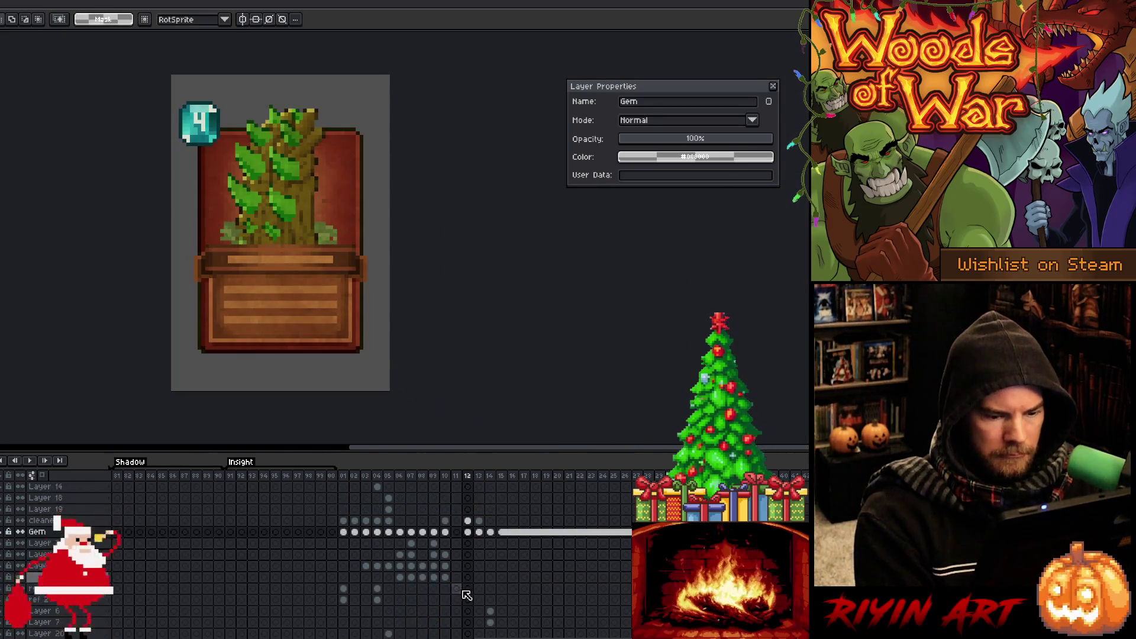
key("Left")
key("Left")
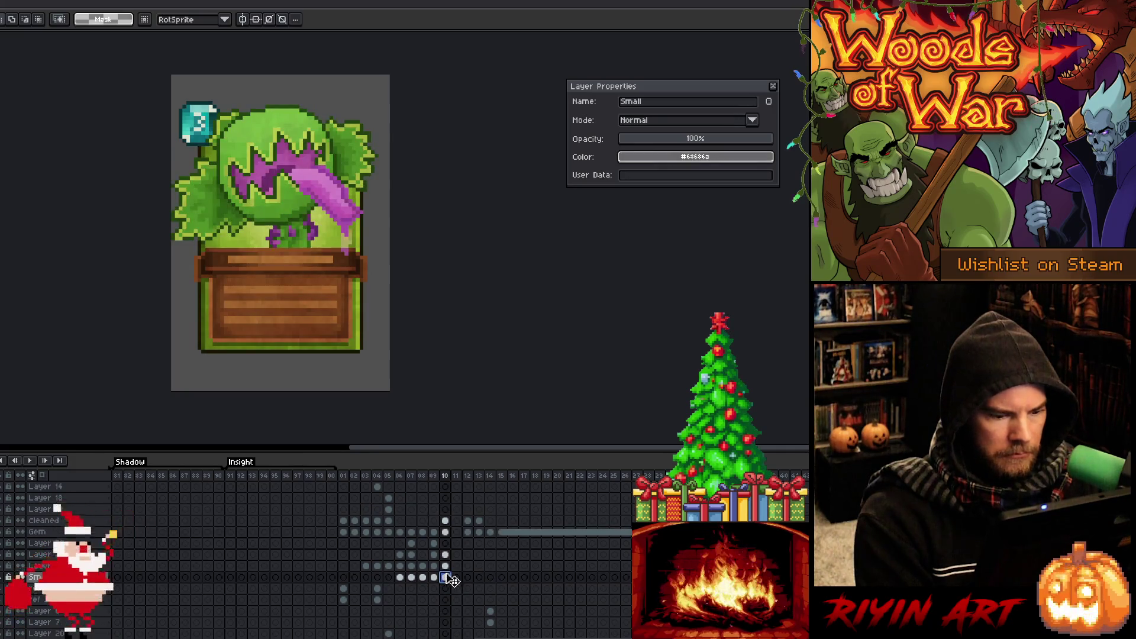
left_click(445, 566)
scroll(450, 568, "up", 3)
key("Right")
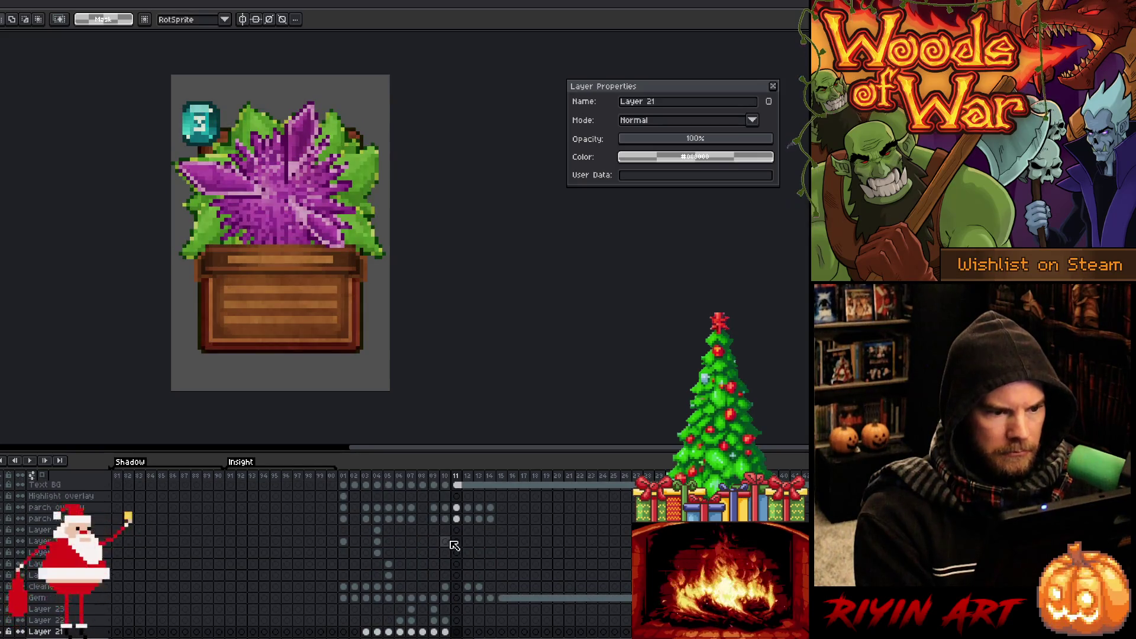
key("Right")
key("Left")
key("Left")
key("Right")
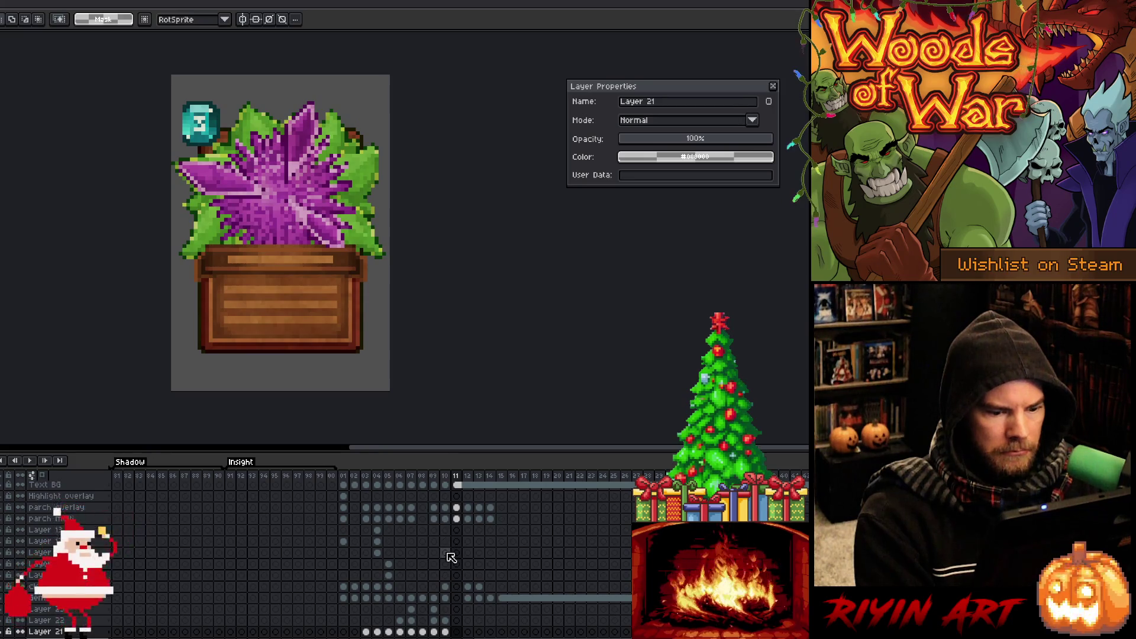
key("Right")
scroll(451, 558, "down", 4)
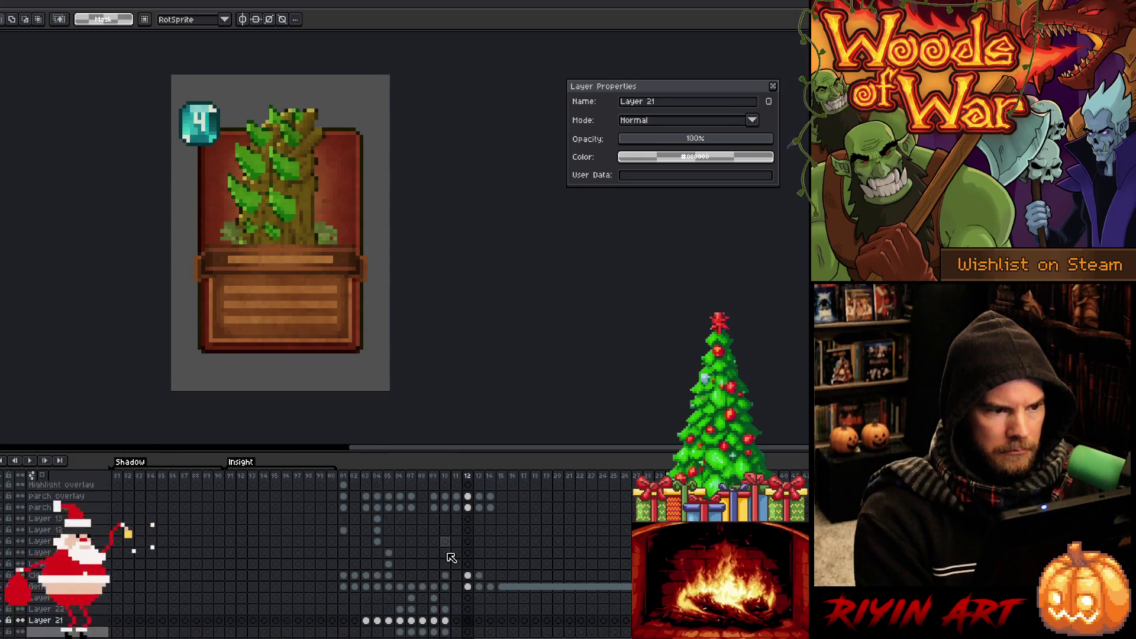
Delete the frame-12 Layer 21 card art, then undo to restore it.
left_click(468, 543)
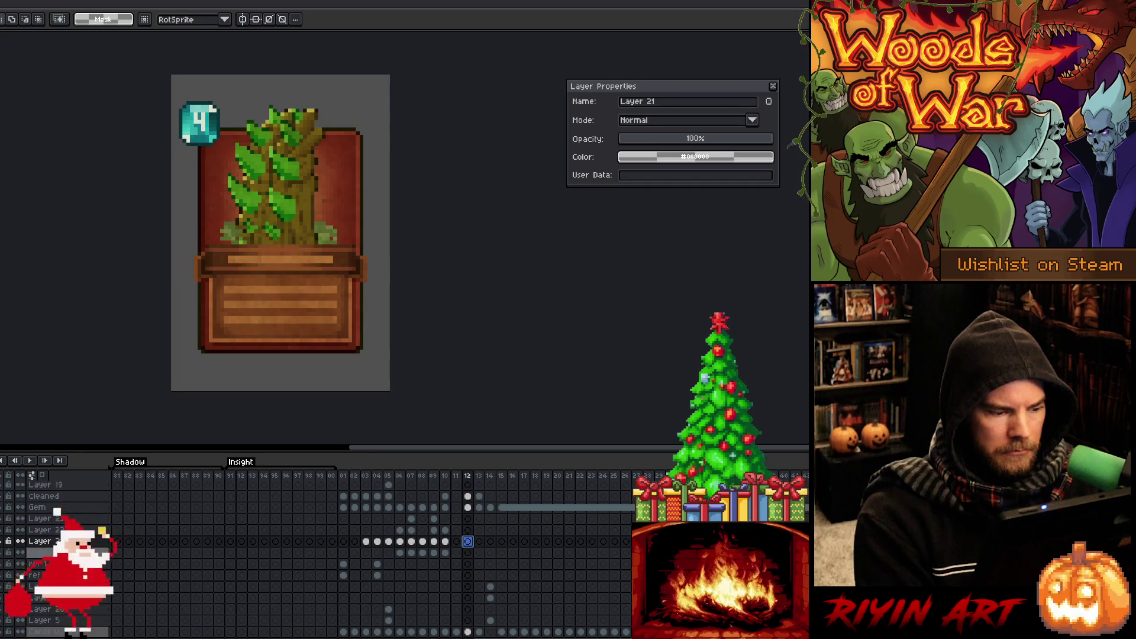
key("Delete")
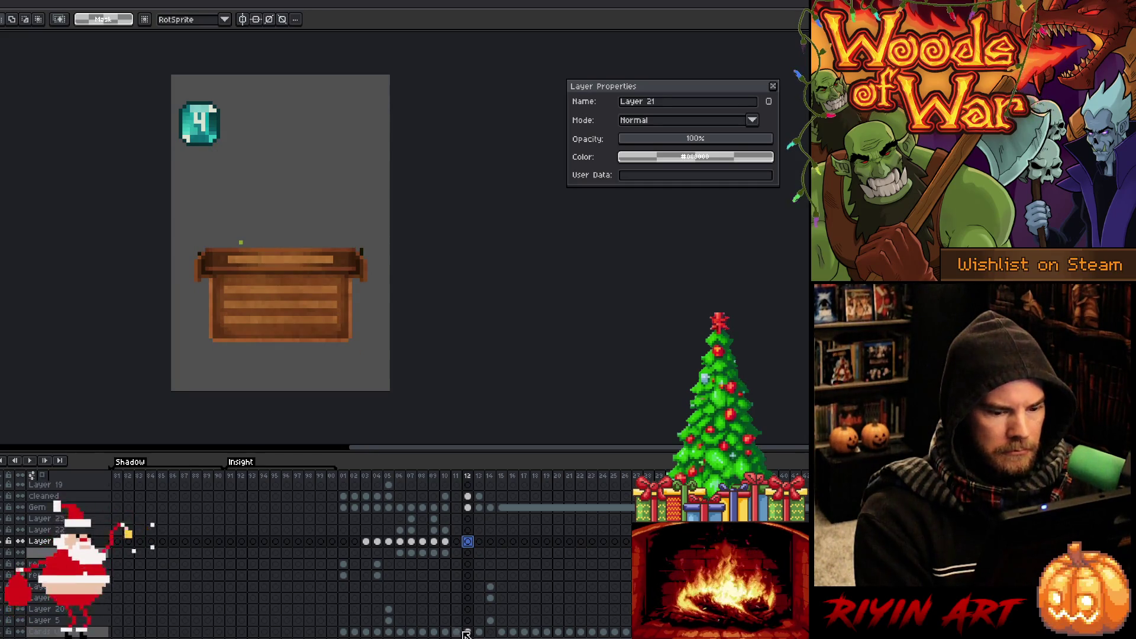
left_click(468, 632)
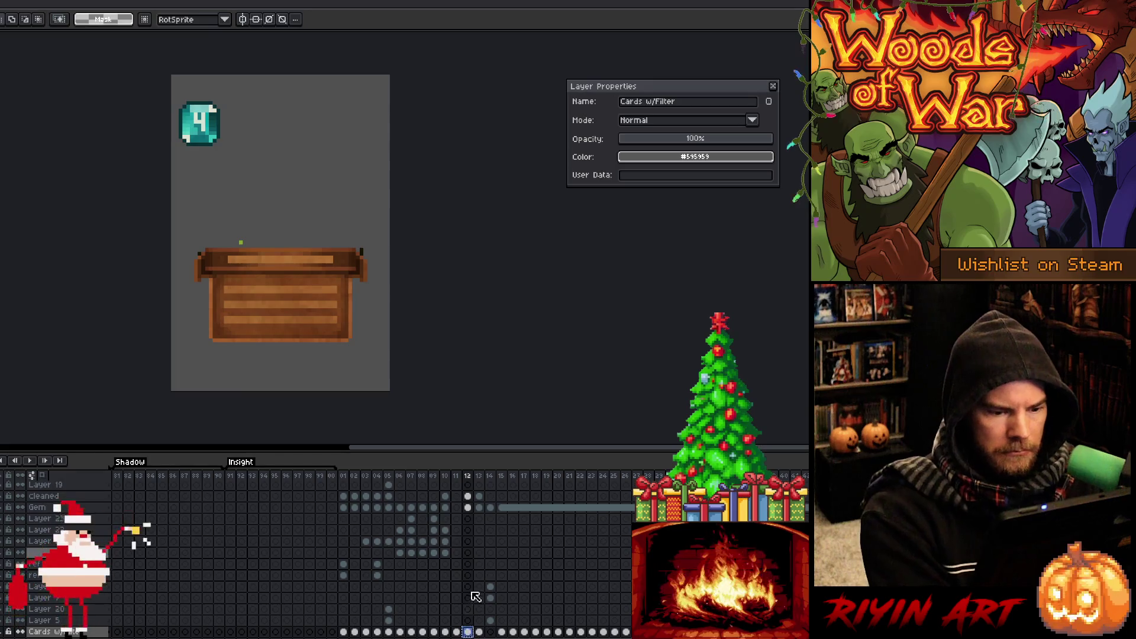
left_click(468, 541)
key("ctrl+z")
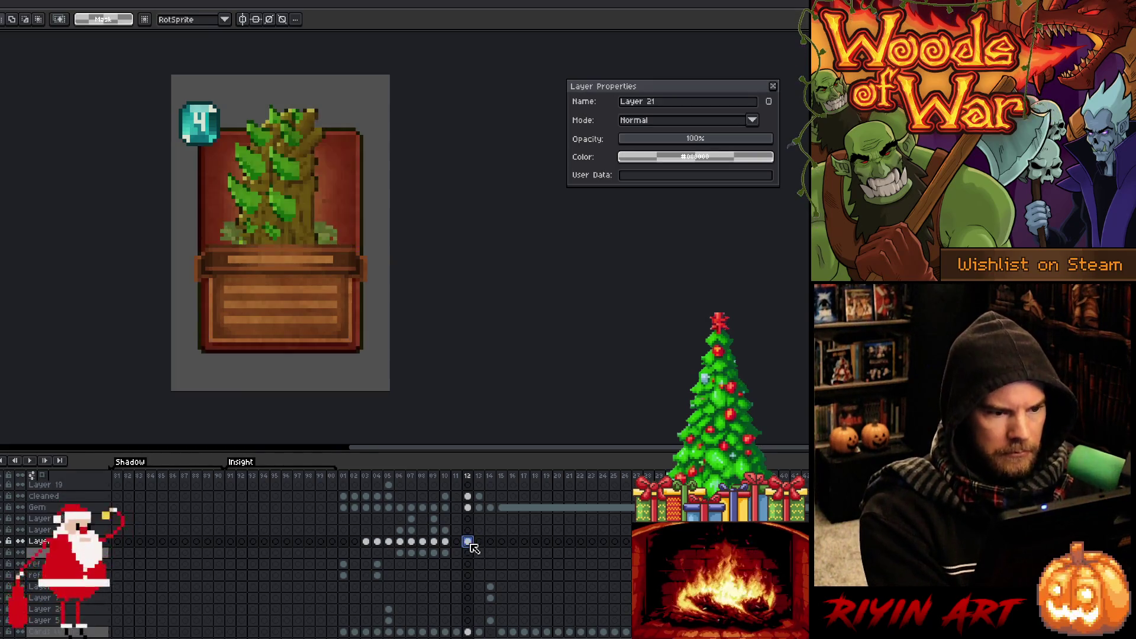
Close the layer properties, make the canvas area taller and recentre the tree card.
scroll(297, 259, "up", 2)
scroll(297, 260, "down", 2)
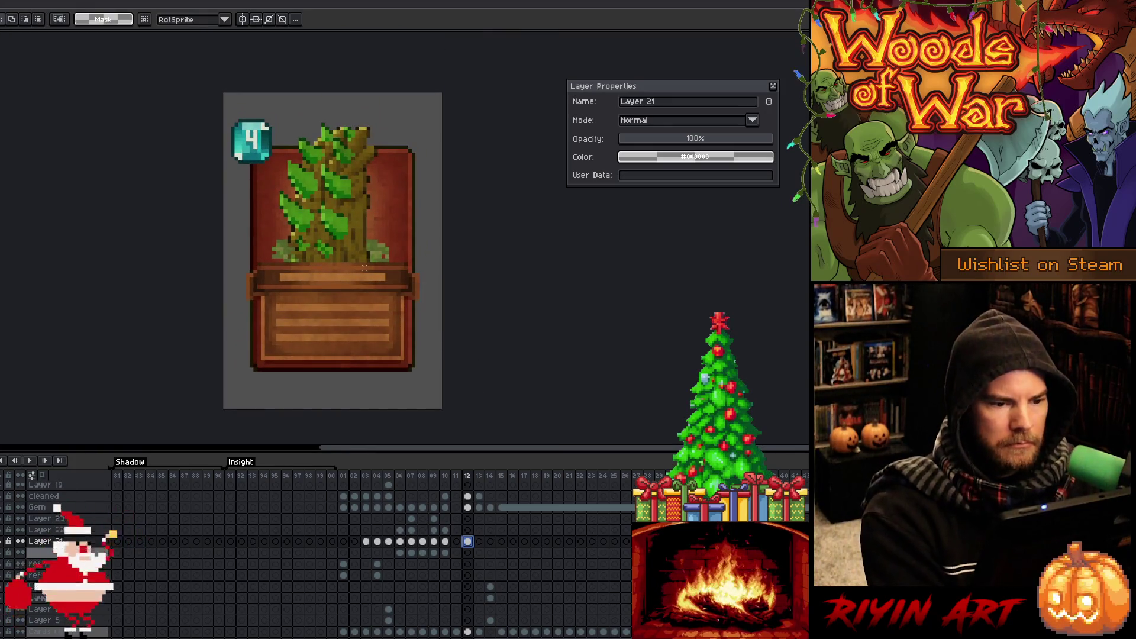
left_click(773, 86)
scroll(373, 274, "up", 1)
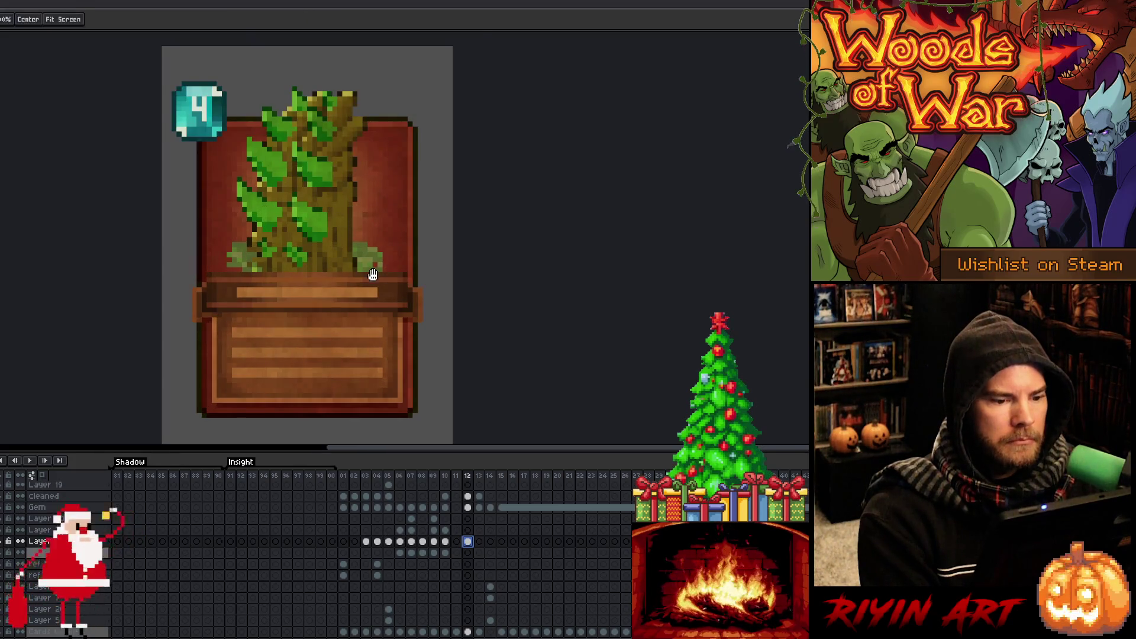
left_click_drag(372, 275, 403, 264)
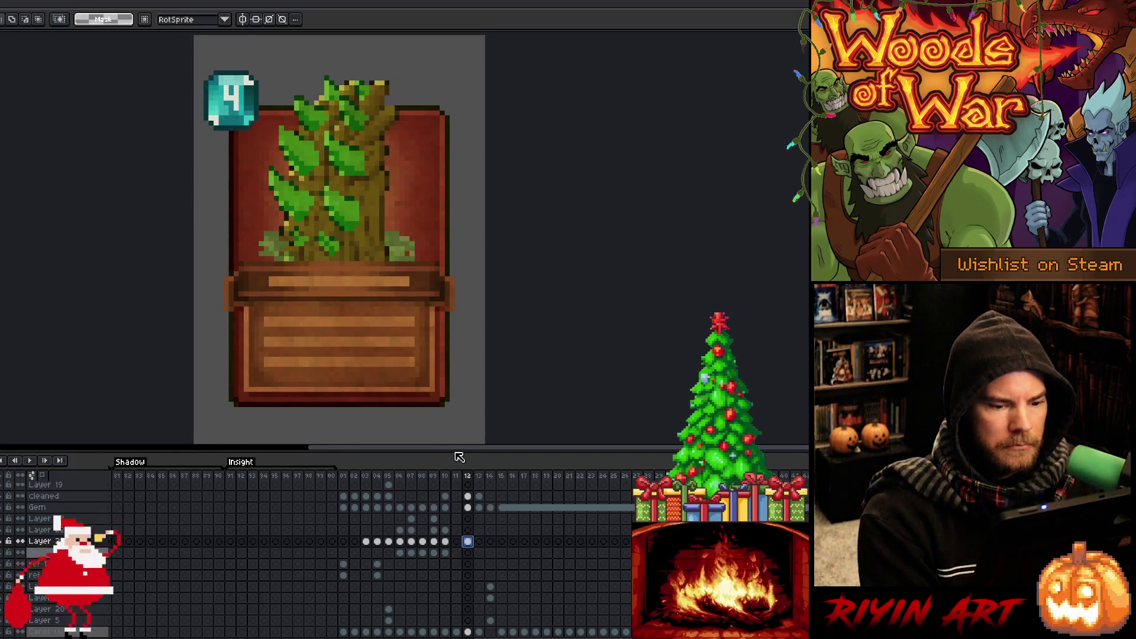
left_click_drag(460, 450, 459, 485)
left_click_drag(404, 332, 402, 322)
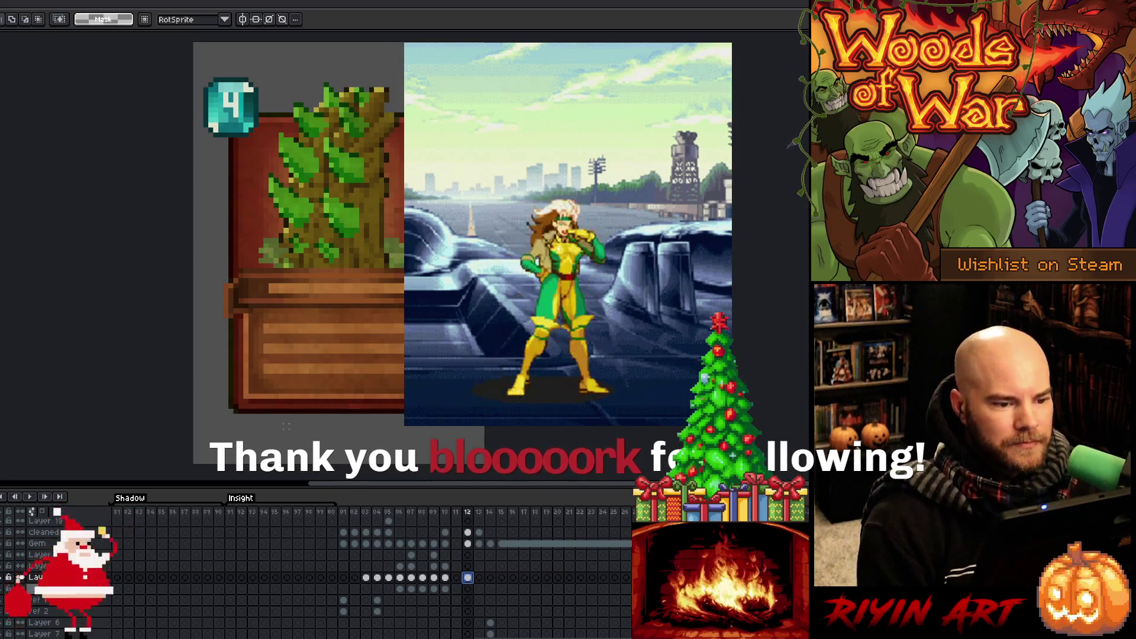
scroll(278, 282, "up", 1)
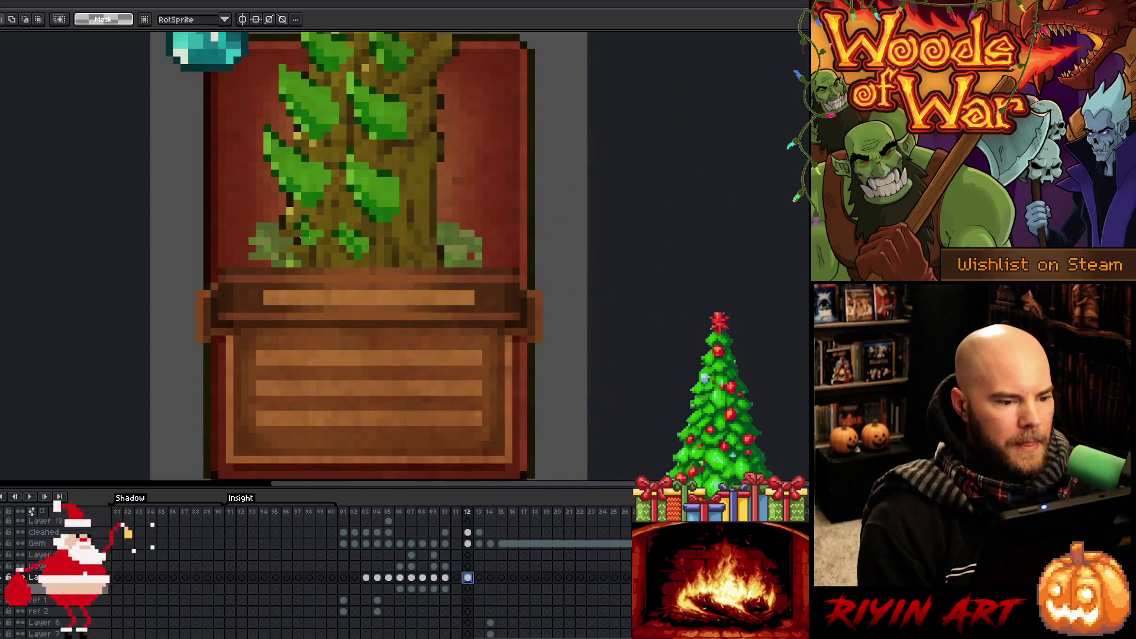
Sample a dark brown and pencil shading along the lower right edge of the trunk.
scroll(437, 238, "up", 3)
key("b")
left_click(437, 239, "alt")
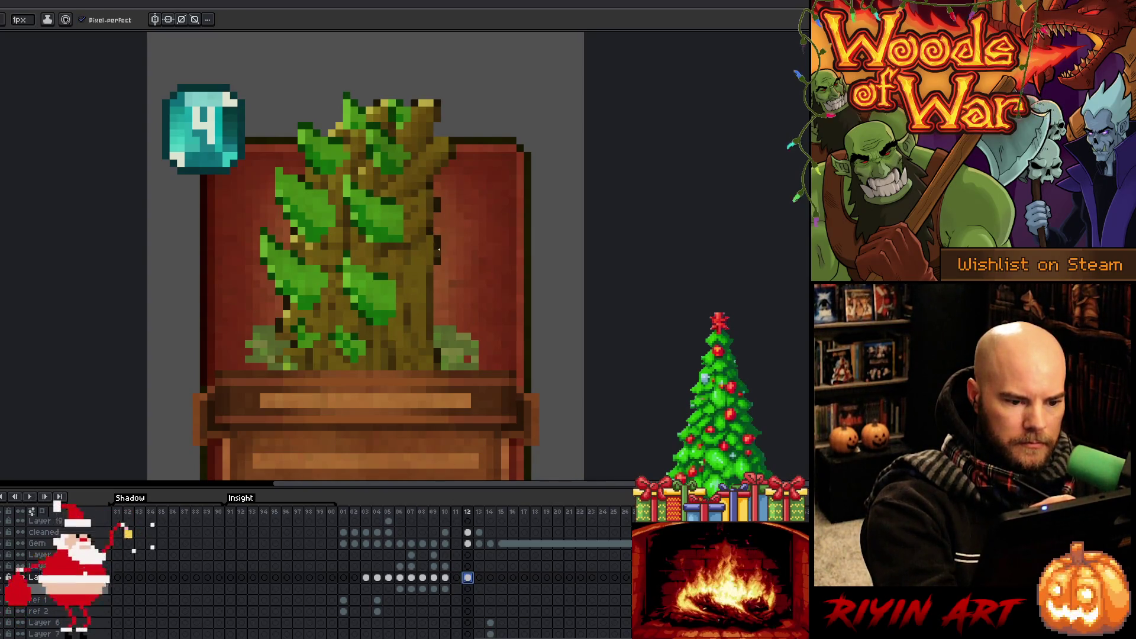
left_click(443, 265, "alt")
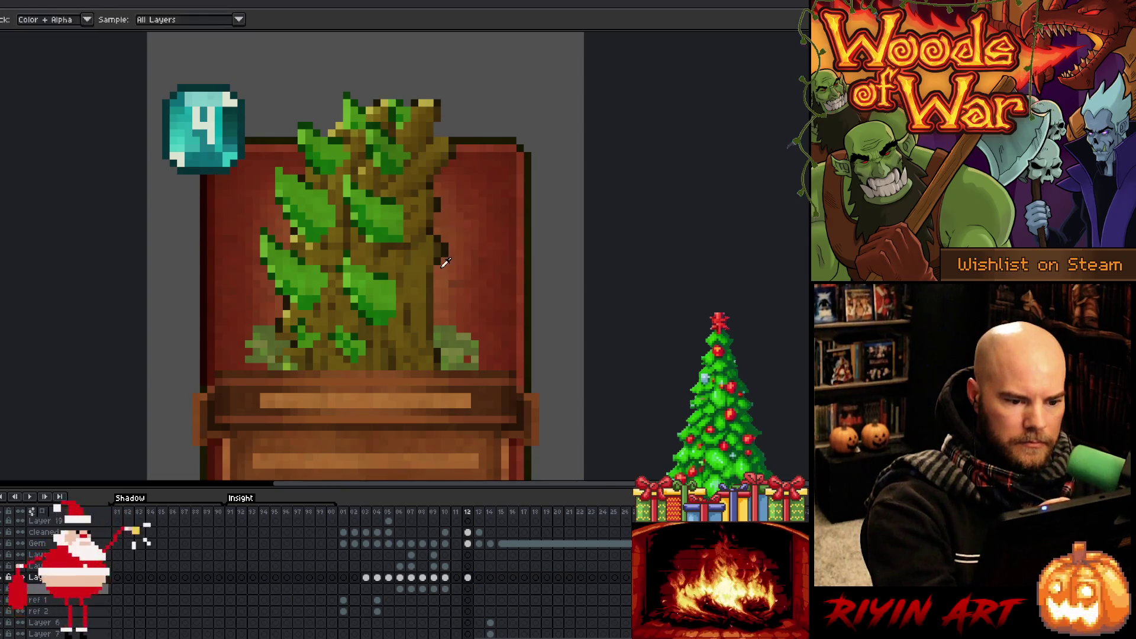
left_click_drag(438, 272, 437, 346)
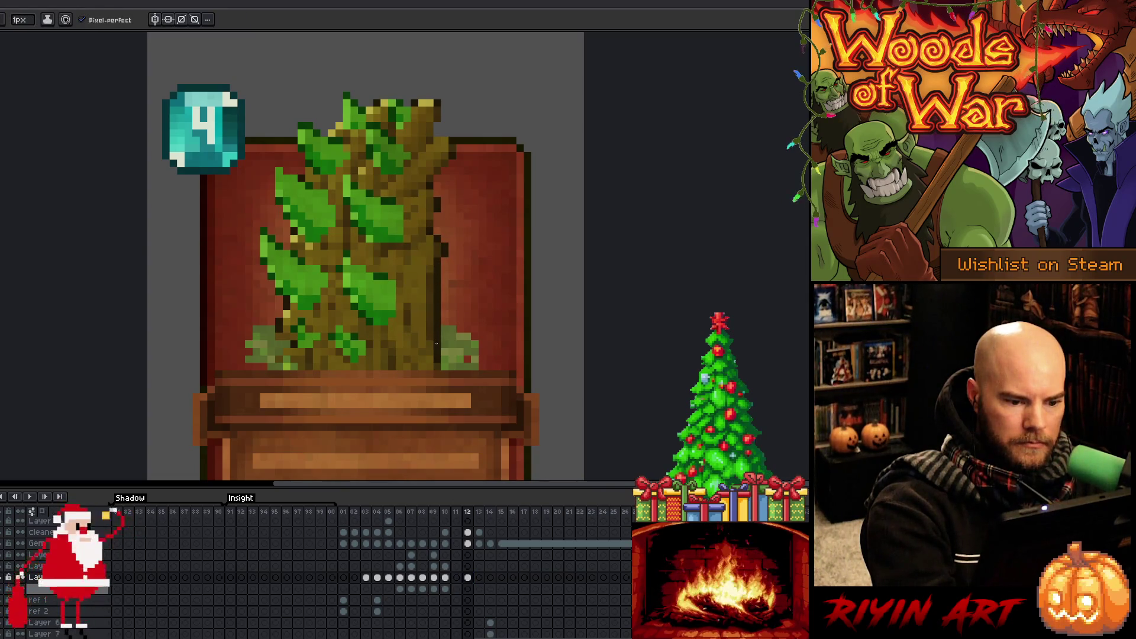
key("ctrl+z")
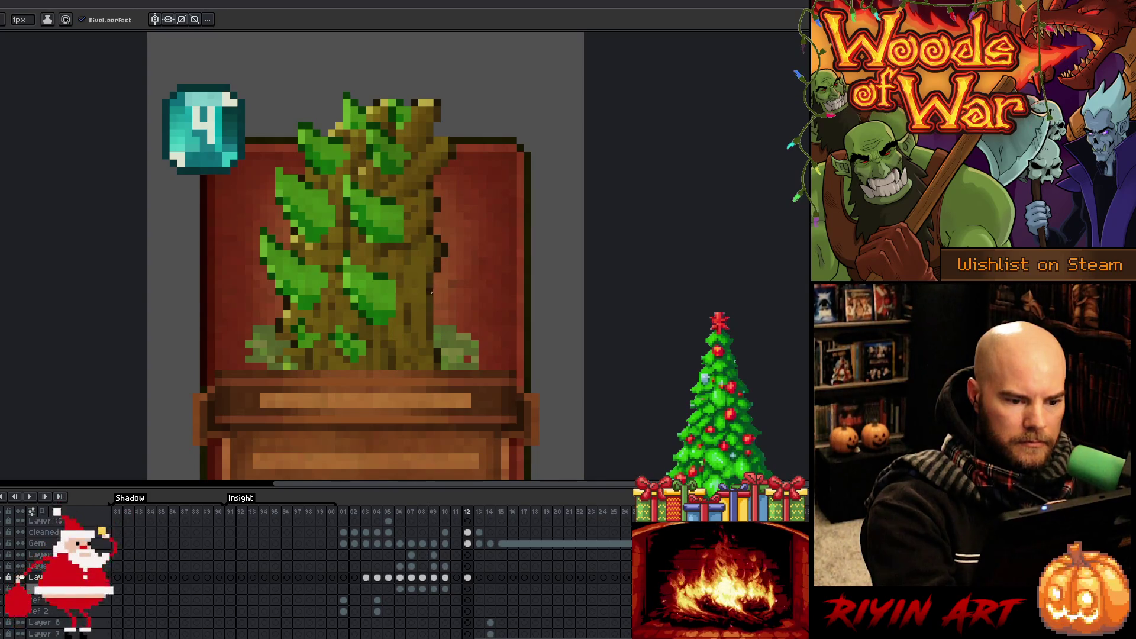
left_click_drag(431, 288, 431, 340)
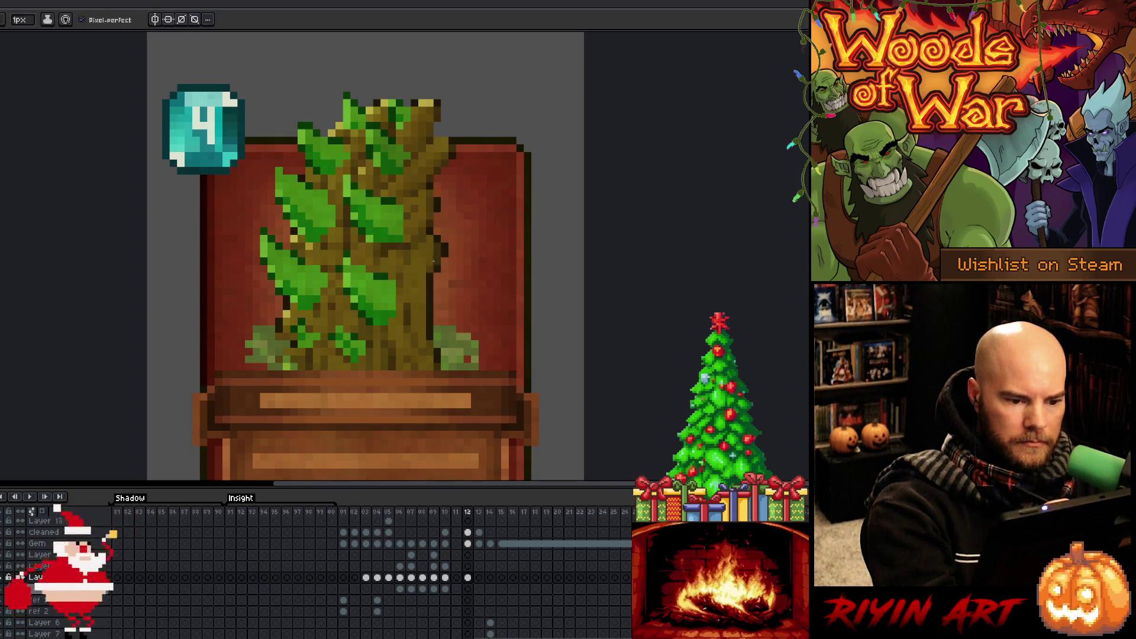
left_click_drag(438, 239, 424, 328)
left_click(431, 224)
left_click(435, 223)
left_click(434, 262)
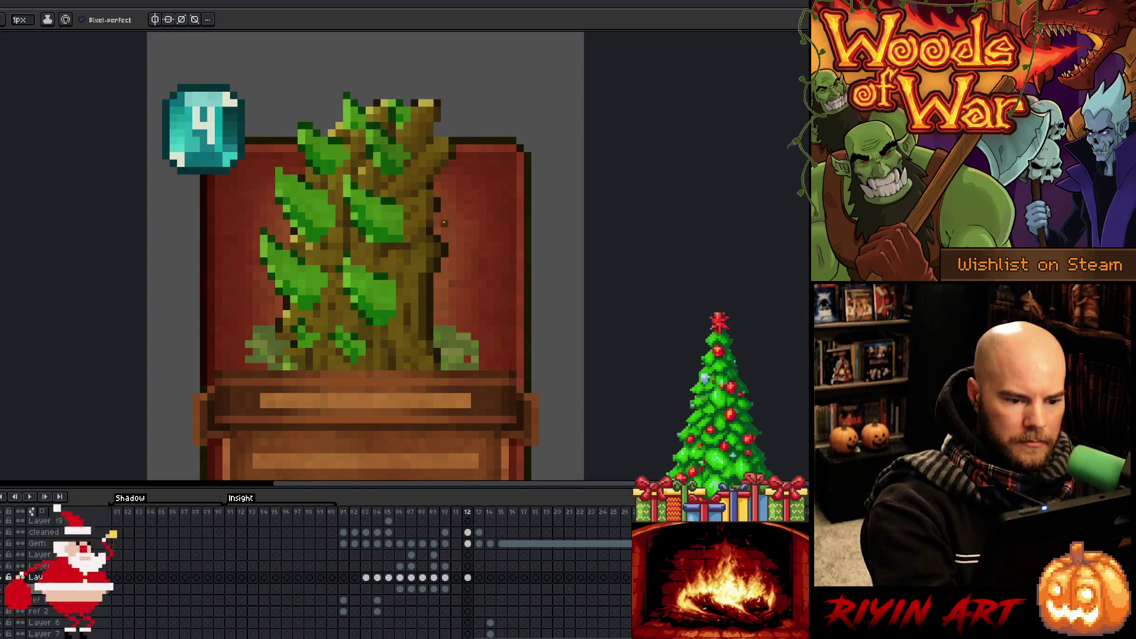
Sample trunk browns and dot dark pixels up the trunk's upper-right edge, undoing the last stroke.
left_click(441, 278, "alt")
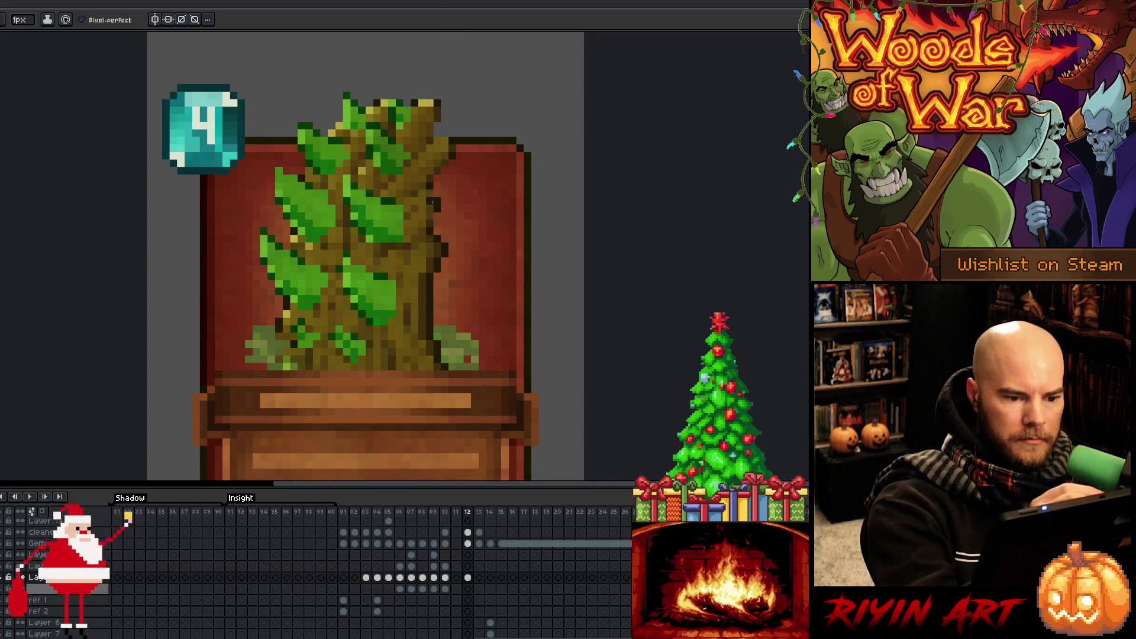
left_click(436, 225, "alt")
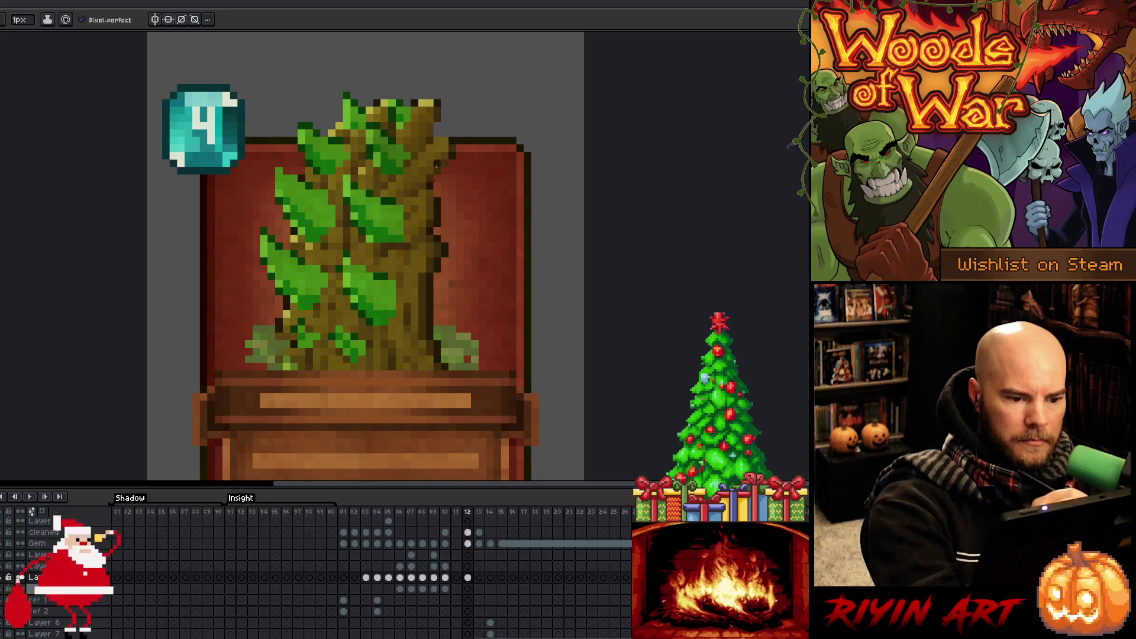
left_click(439, 191, "alt")
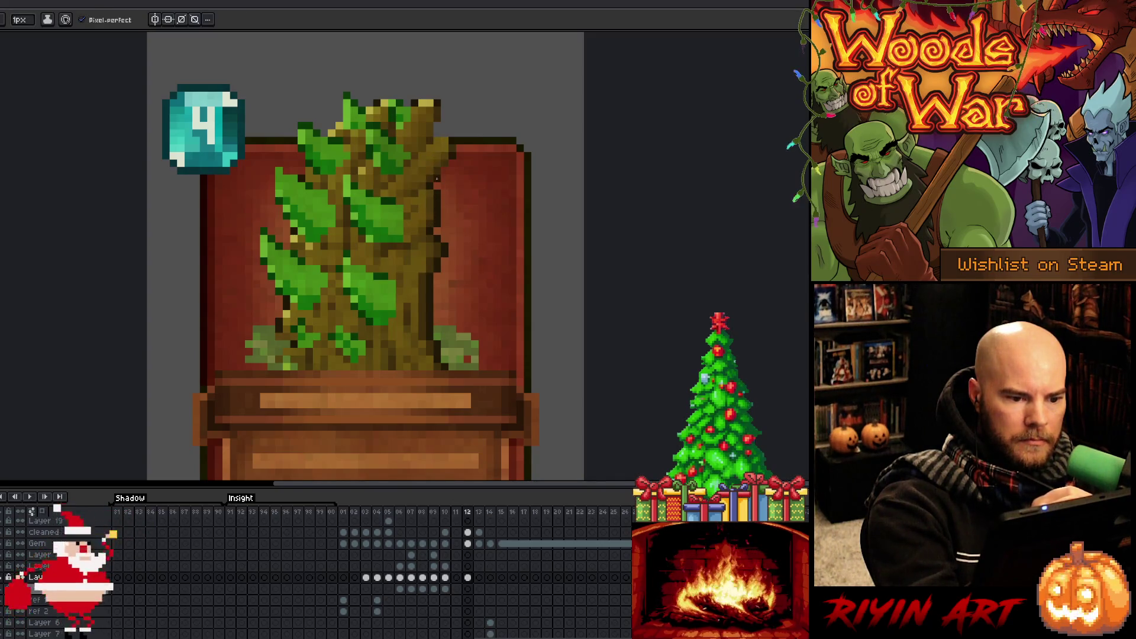
left_click(454, 155)
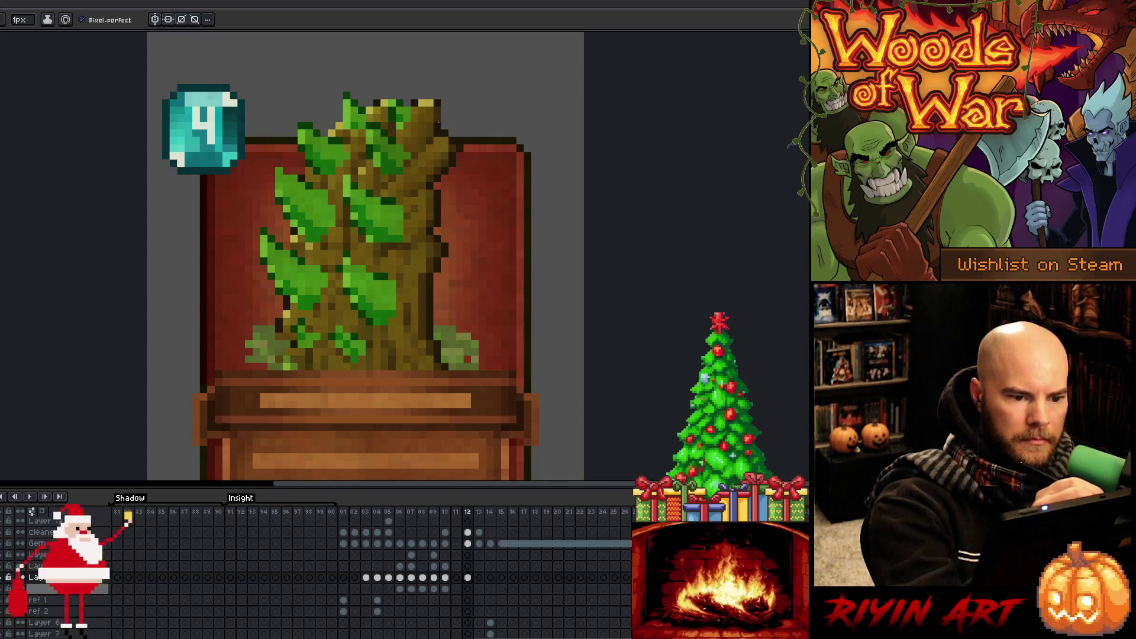
left_click(436, 126, "alt")
left_click(438, 109, "alt")
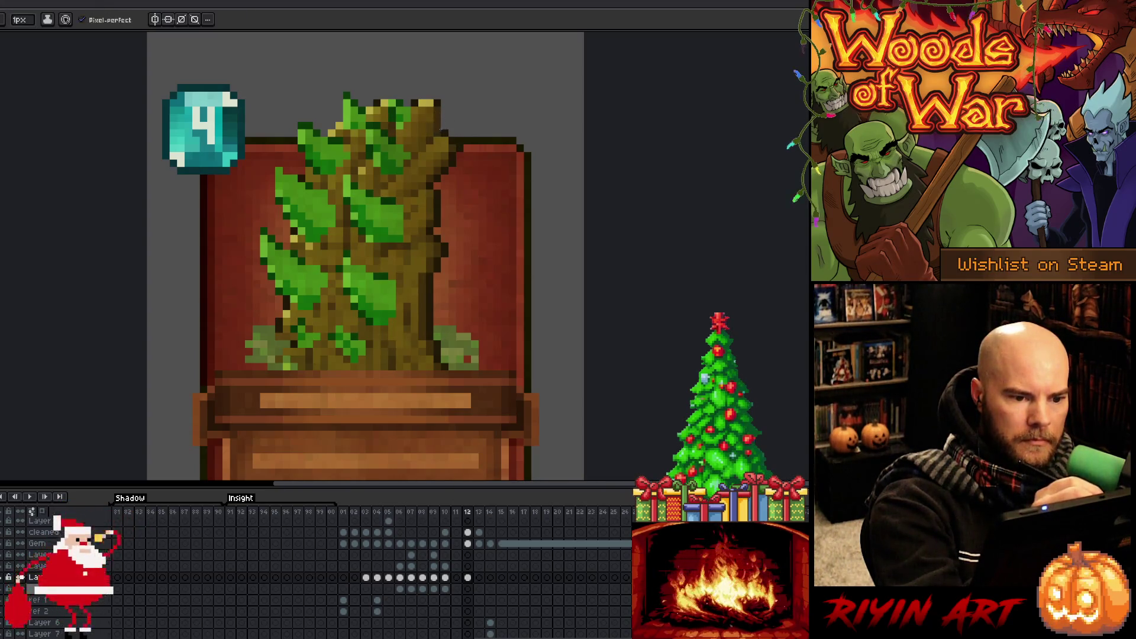
left_click(434, 125, "alt")
left_click(431, 130, "alt")
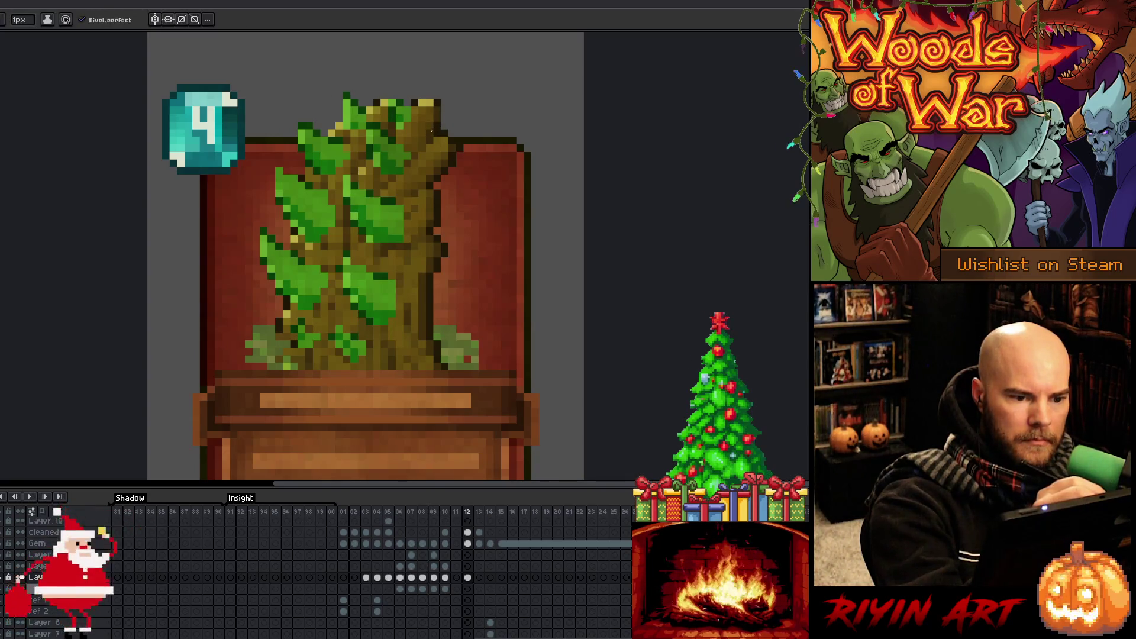
left_click(445, 108, "alt")
left_click_drag(445, 130, 444, 100)
key("ctrl+z")
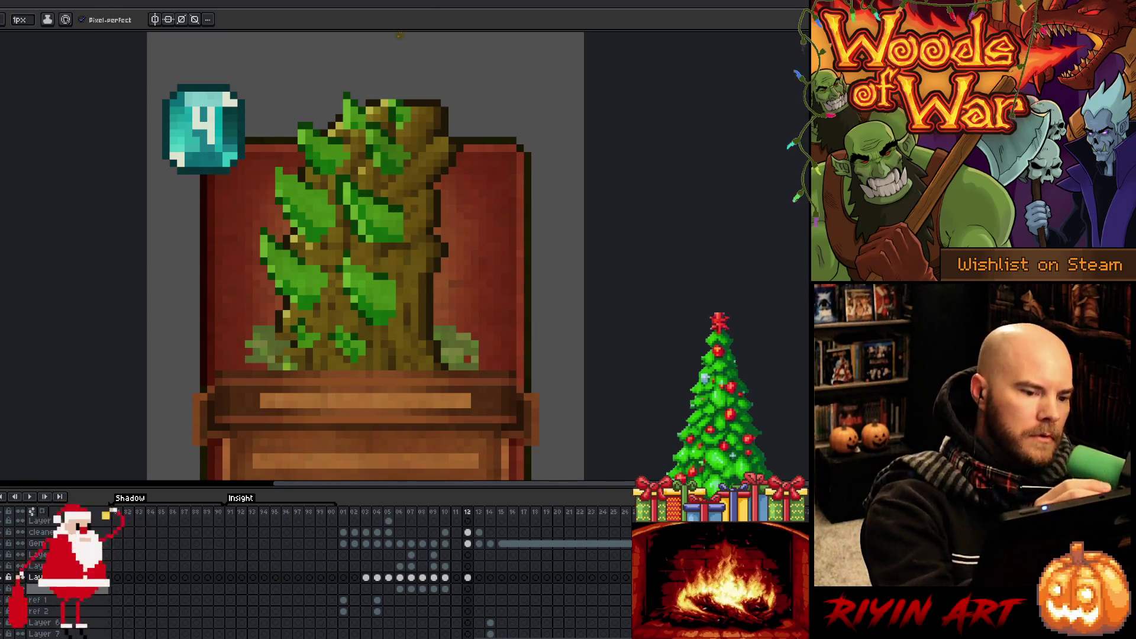
Switch to the eyedropper to sample a colour from the tree artwork.
key("alt")
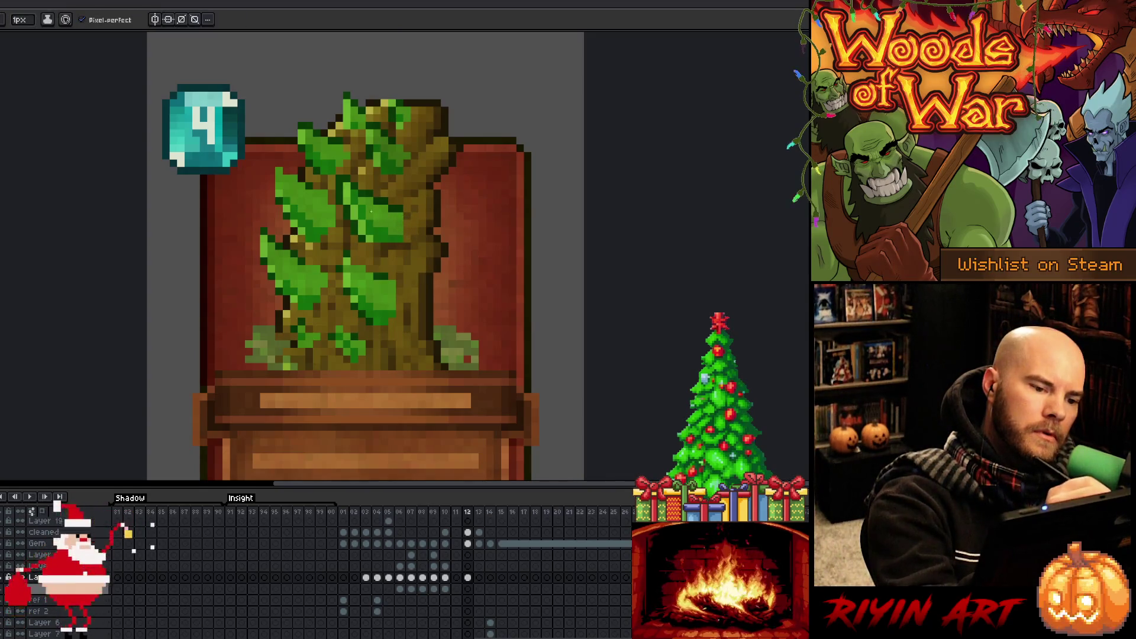
Retouch the leaves and trunk pixel by pixel, alternating eyedropper (I) and 1px pencil (B) with sampled tree colours.
key("alt")
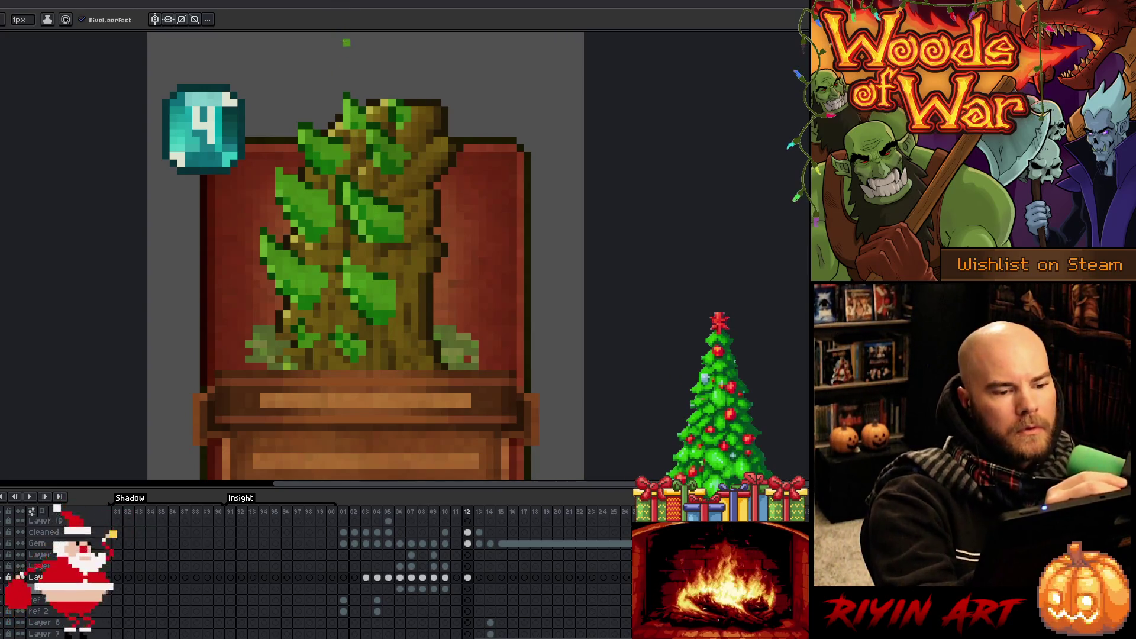
key("i")
key("b")
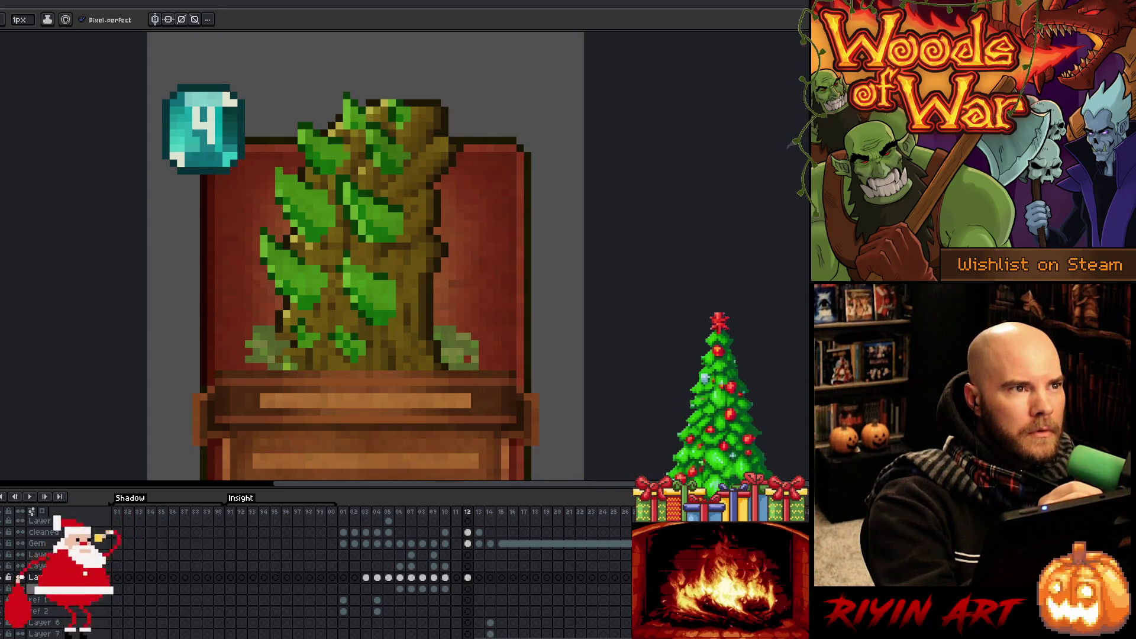
key("i")
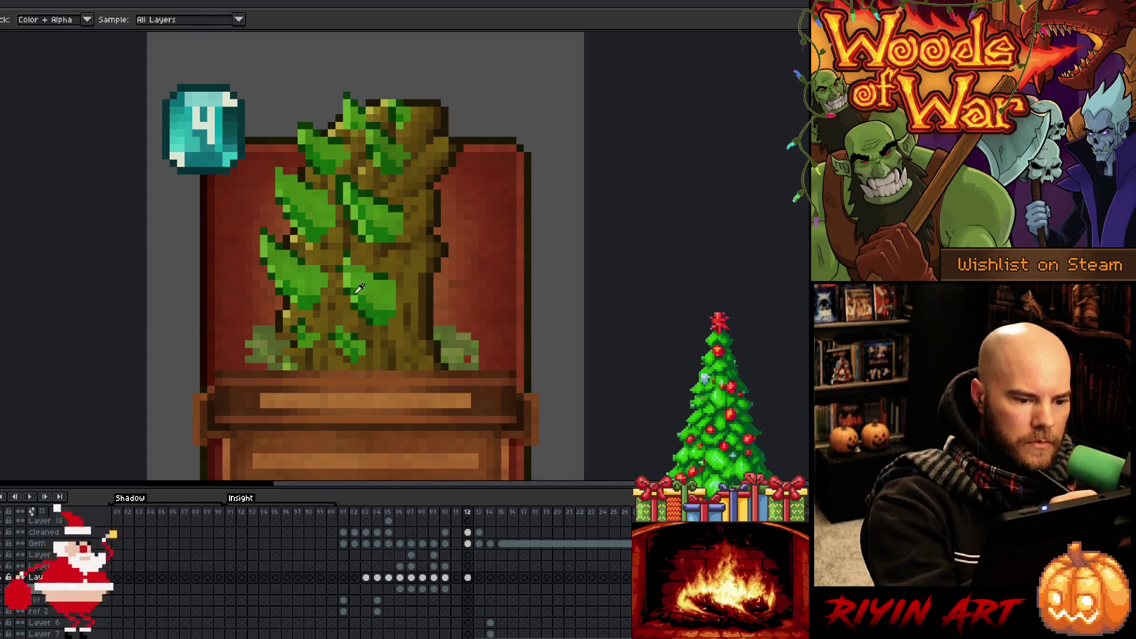
key("b")
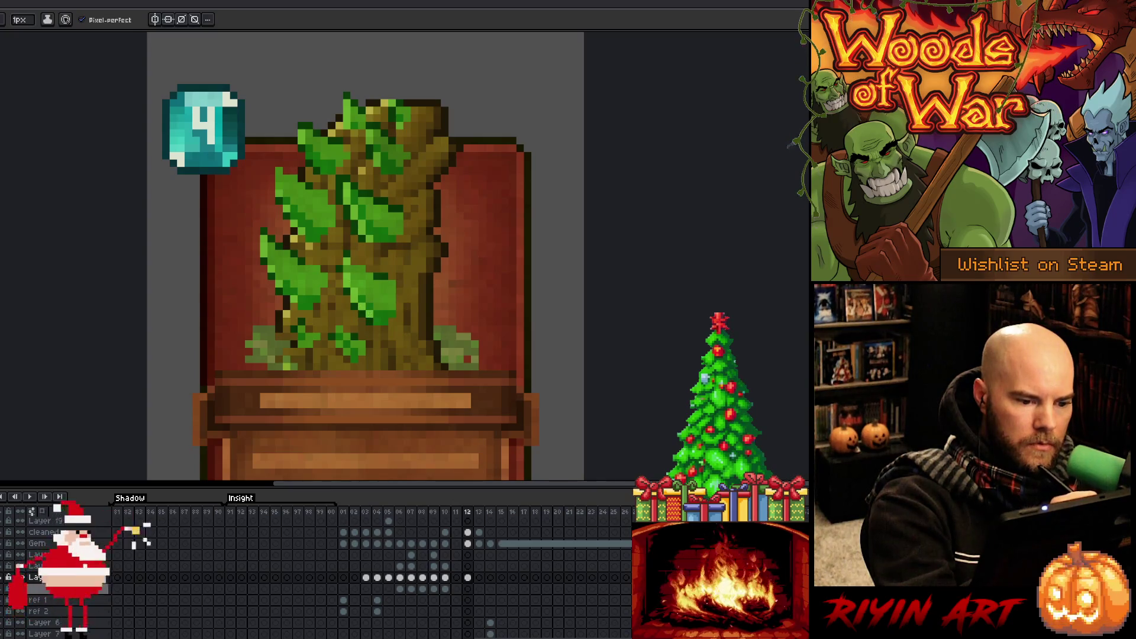
key("i")
key("b")
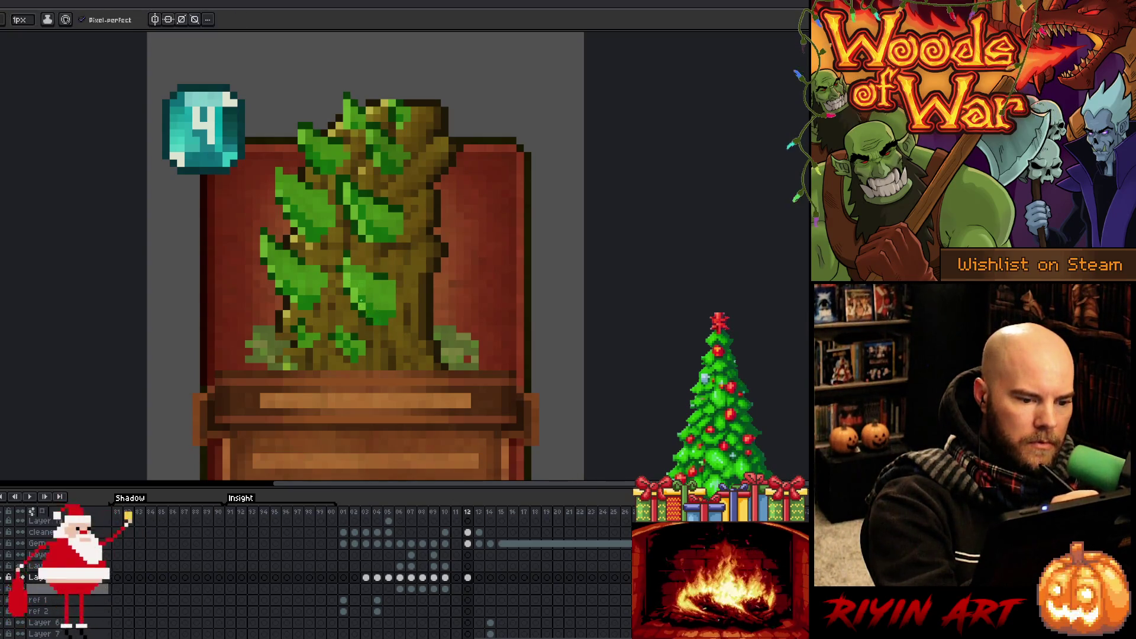
key("i")
key("b")
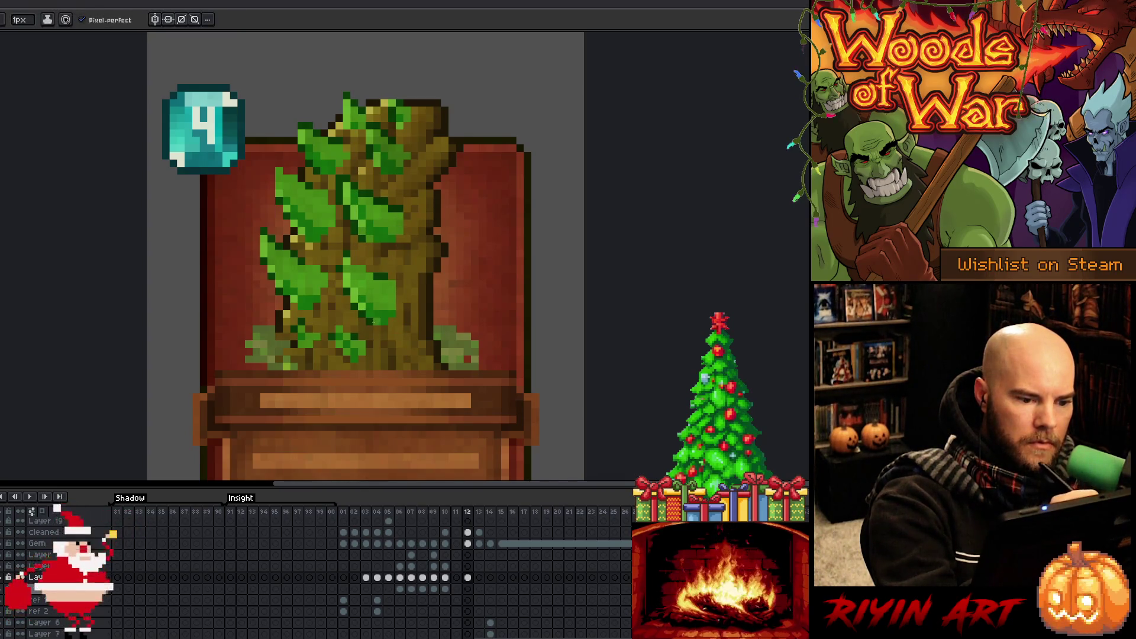
key("i")
key("b")
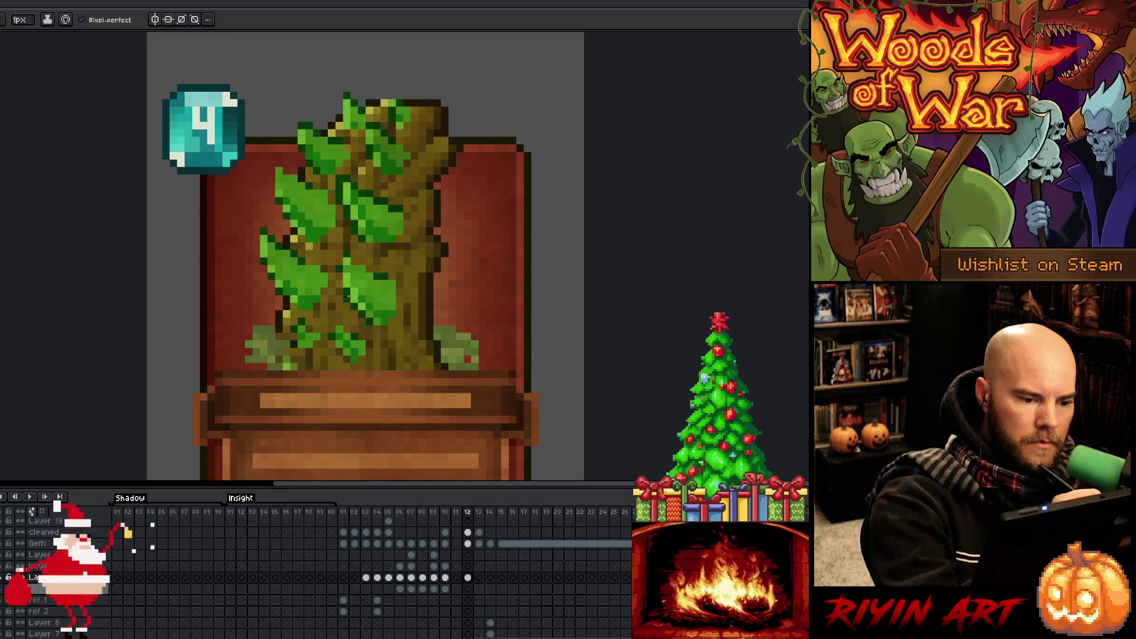
key("i")
key("b")
key("i")
key("b")
key("i")
key("b")
key("i")
key("b")
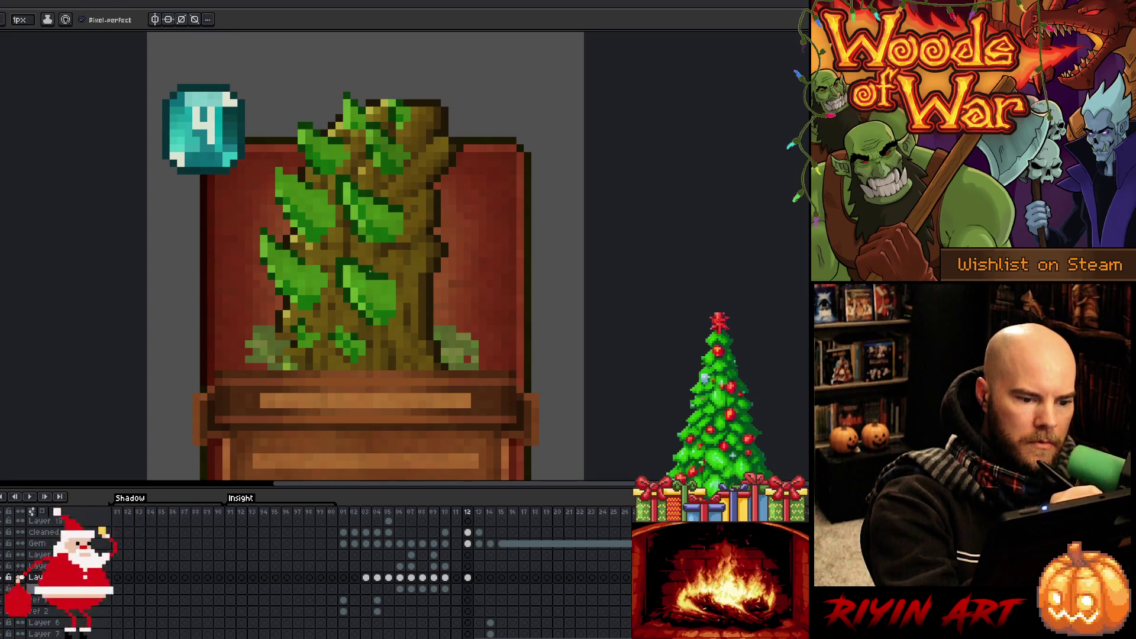
key("i")
key("b")
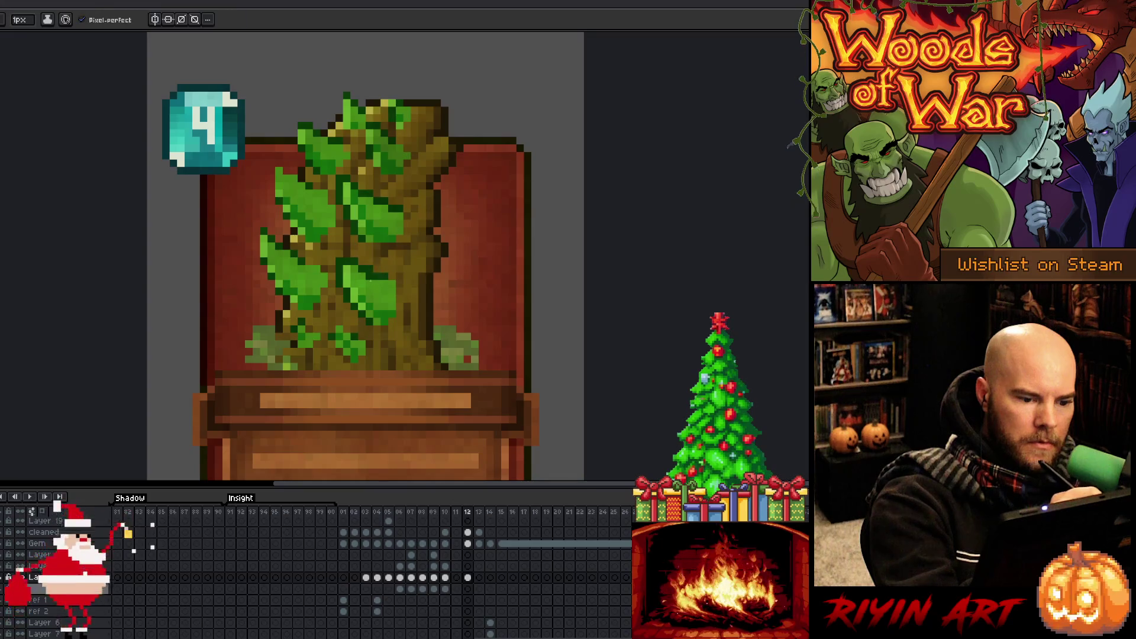
key("i")
key("b")
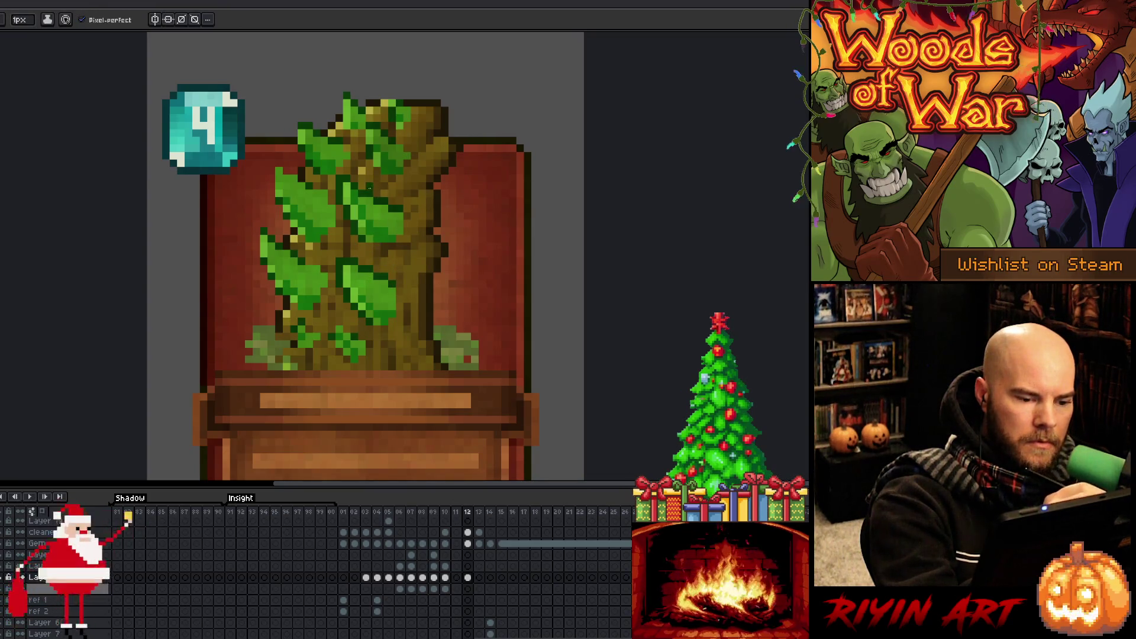
key("i")
key("b")
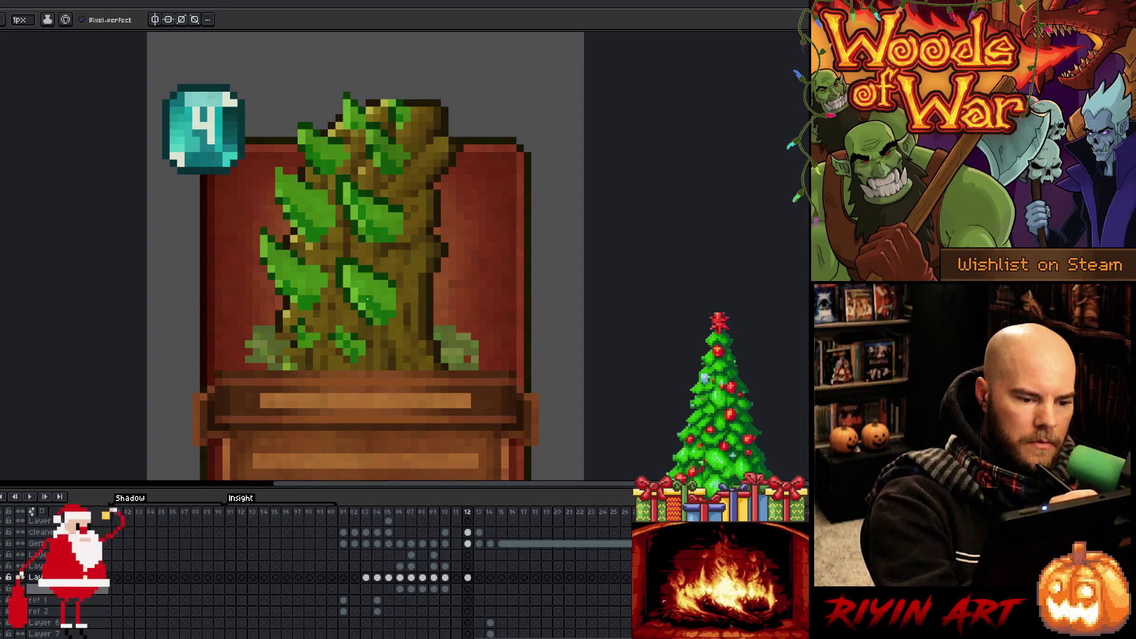
key("i")
key("b")
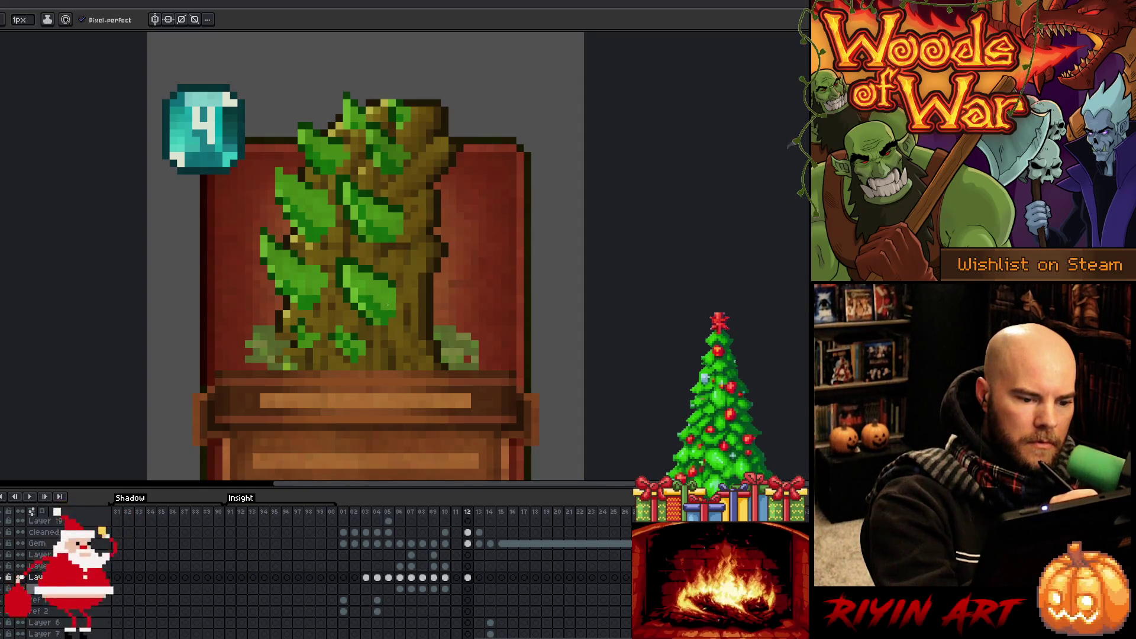
key("i")
key("b")
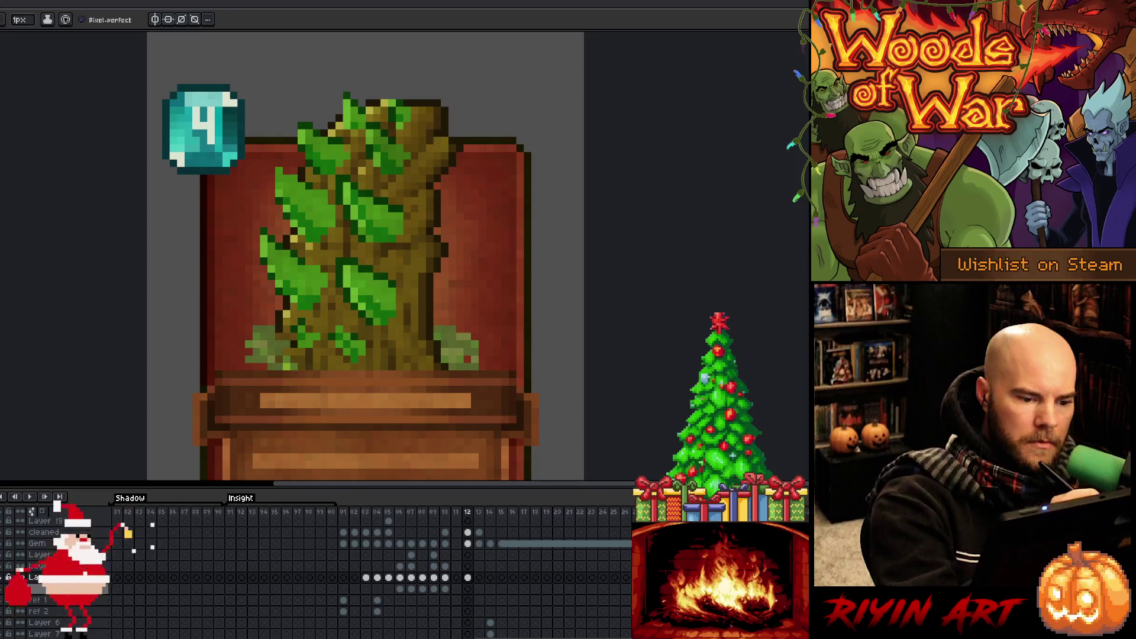
key("i")
key("b")
key("i")
key("b")
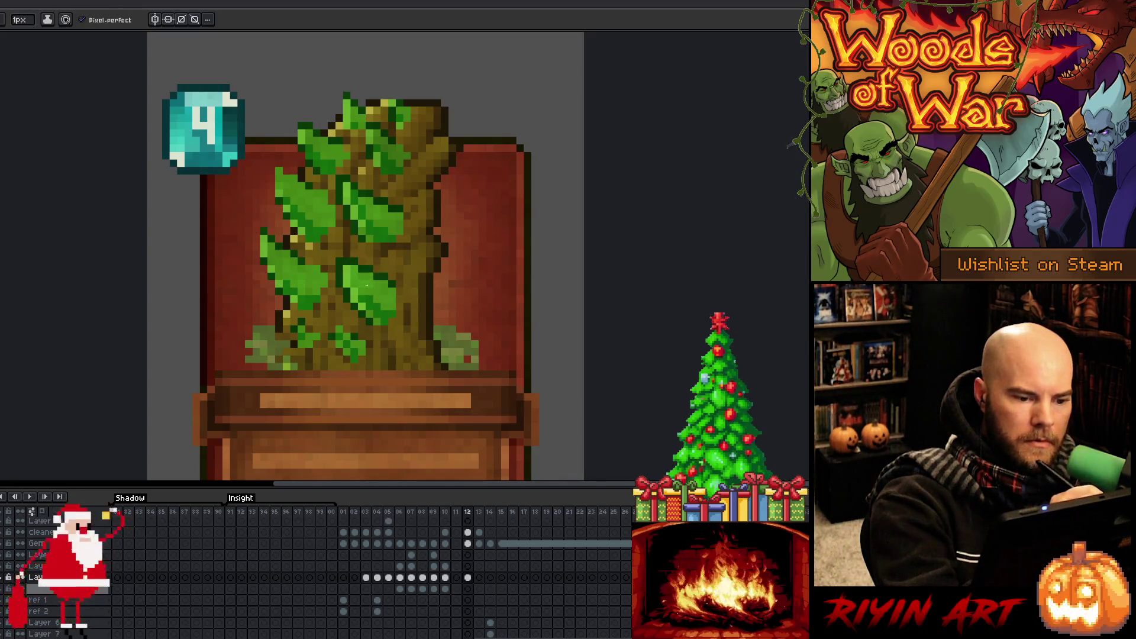
key("i")
key("b")
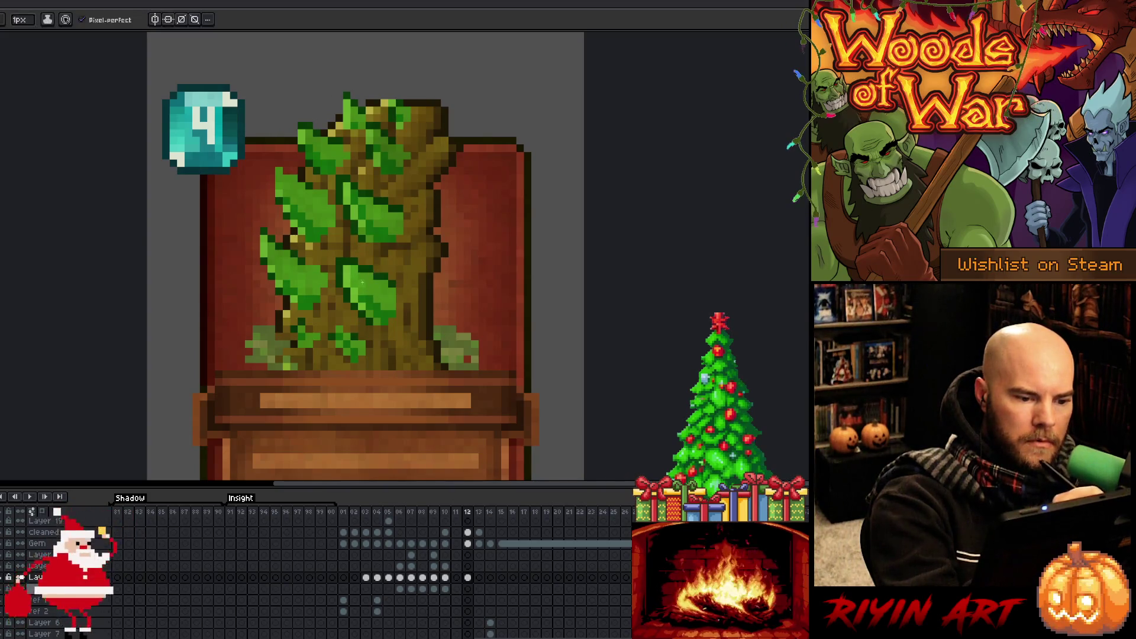
Sample leaf greens and add green pixels to the top leaves.
key("i")
key("b")
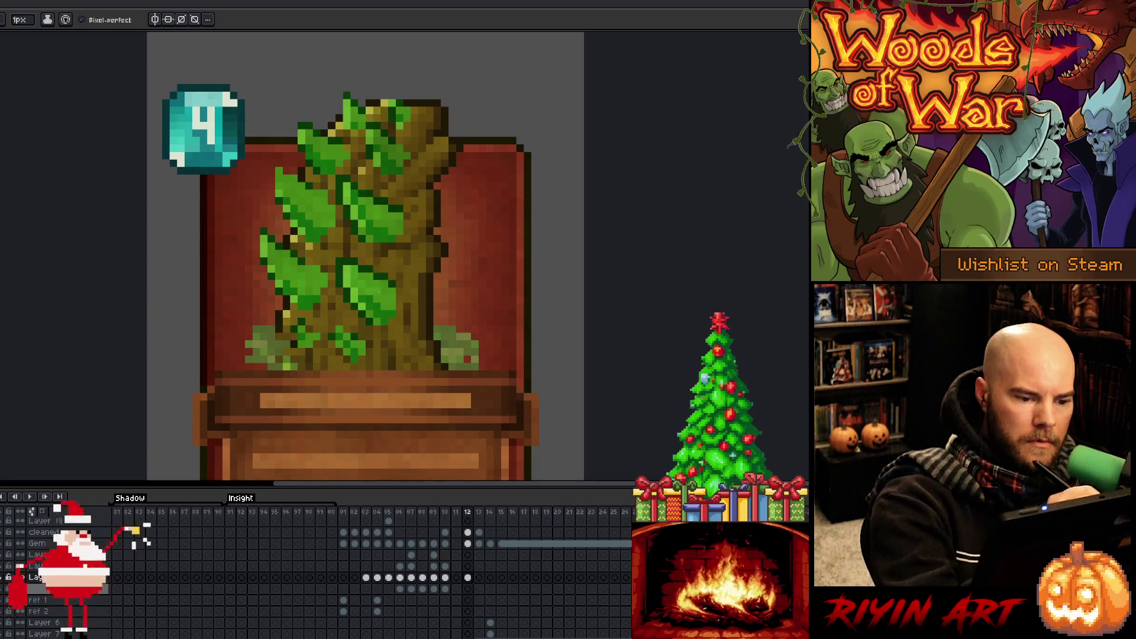
left_click(368, 289, "alt")
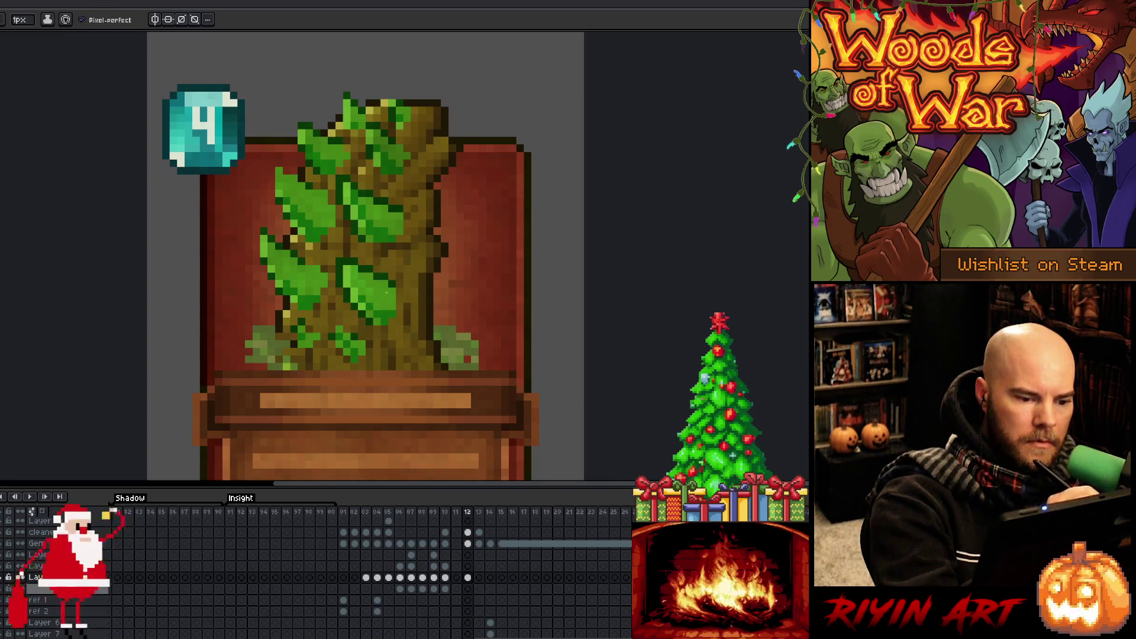
left_click(371, 301, "alt")
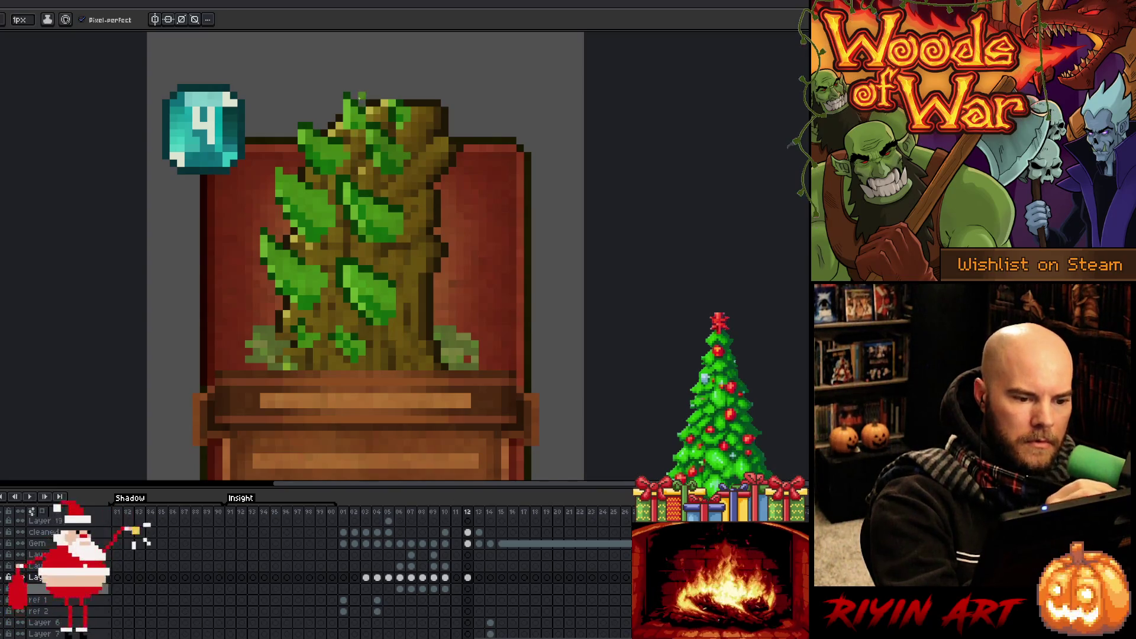
left_click(383, 302, "alt")
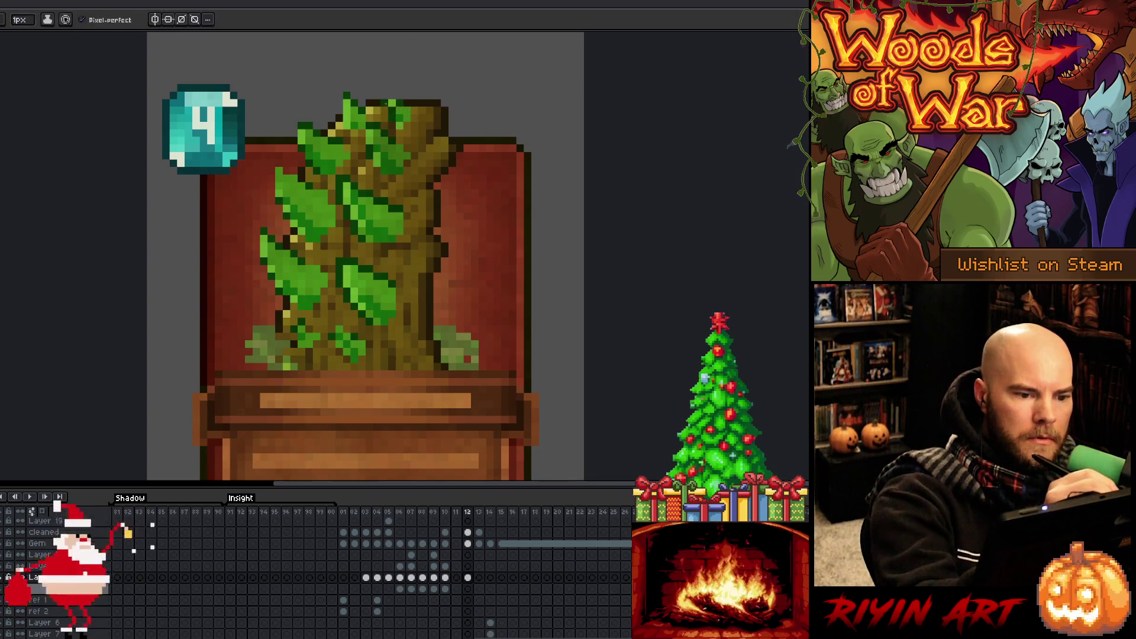
left_click(385, 111, "alt")
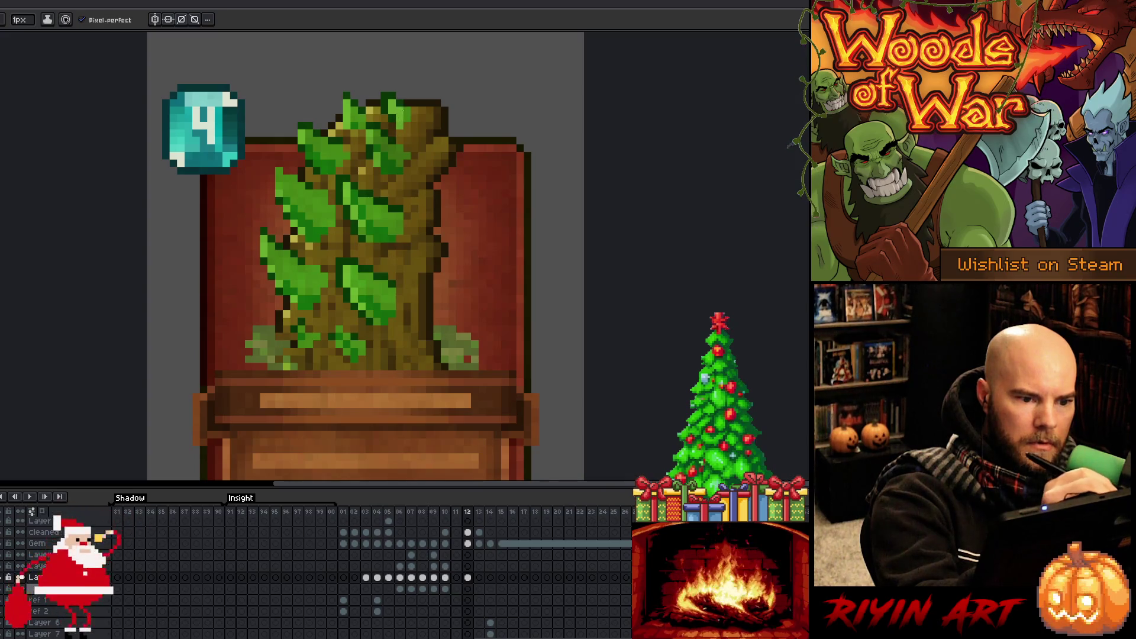
left_click(407, 118, "alt")
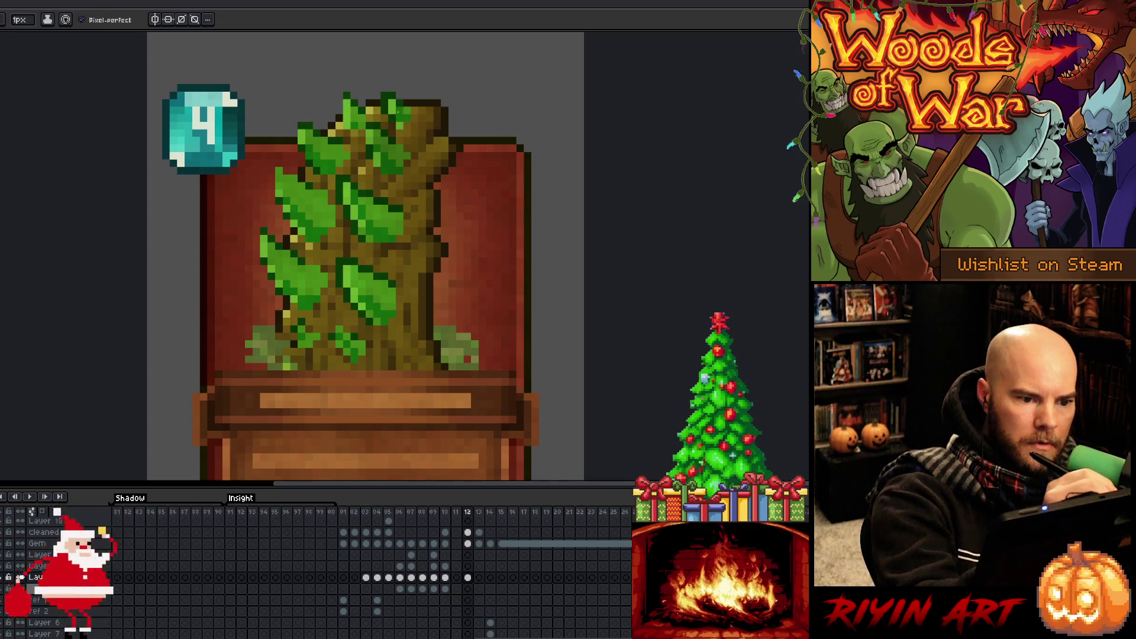
left_click(398, 111, "alt")
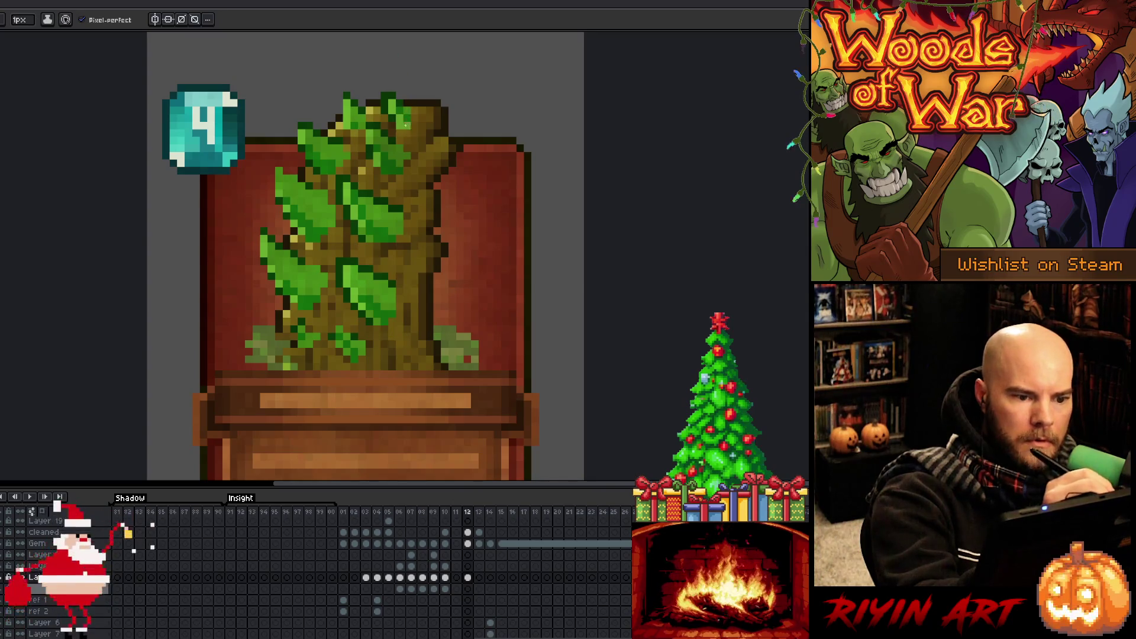
left_click(391, 120, "alt")
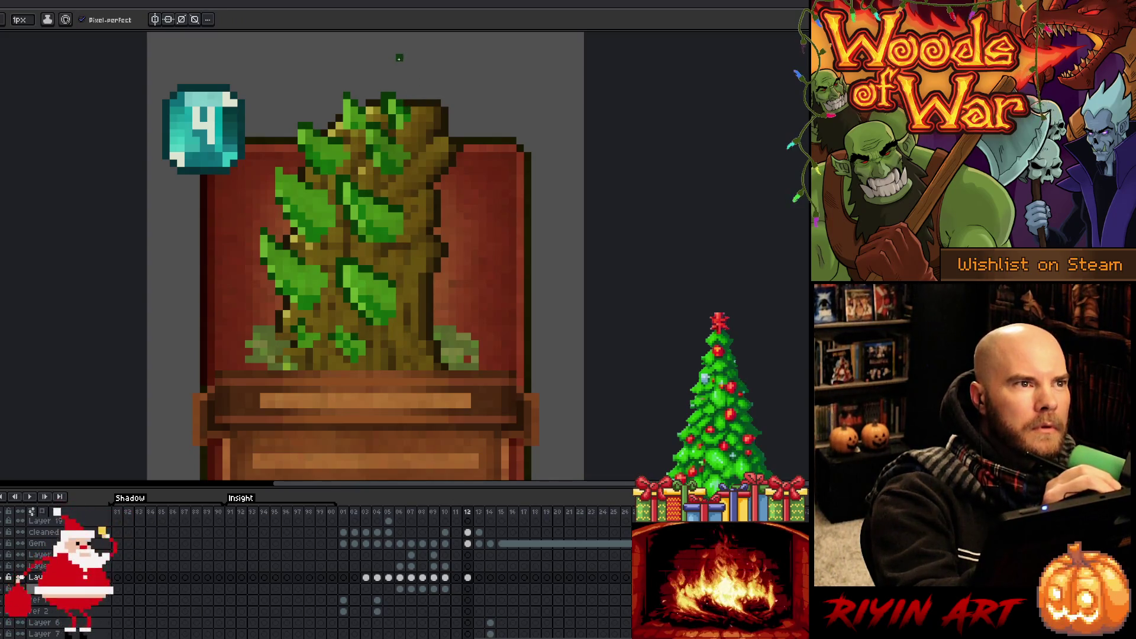
left_click(343, 102, "alt")
left_click(339, 97)
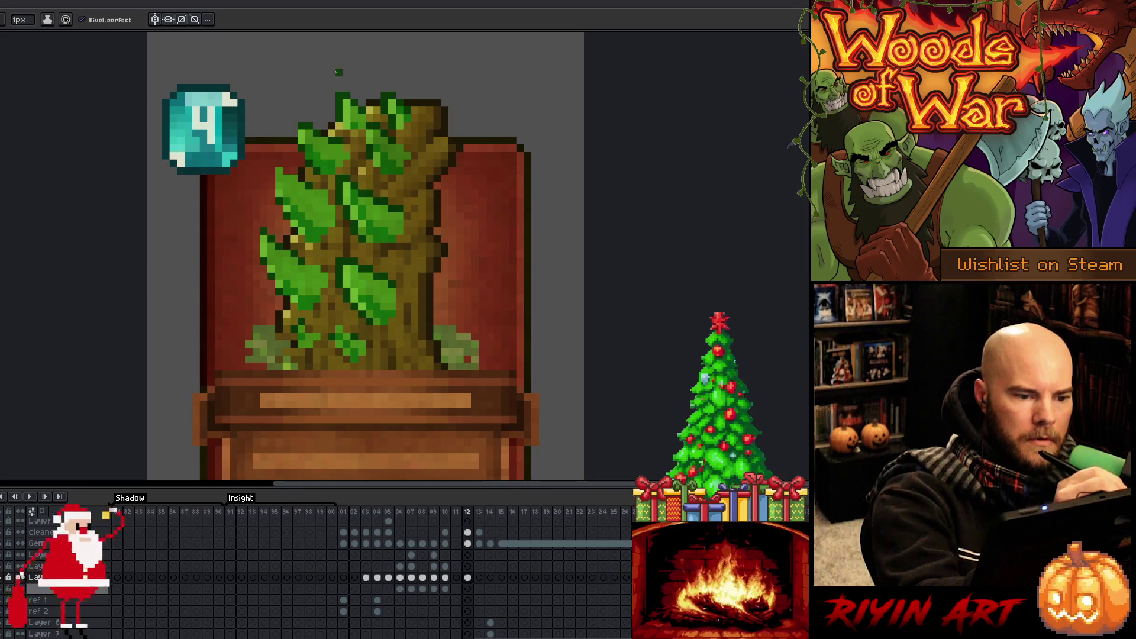
Pick greens from the left foliage and touch up the upper-left leaves.
key("alt")
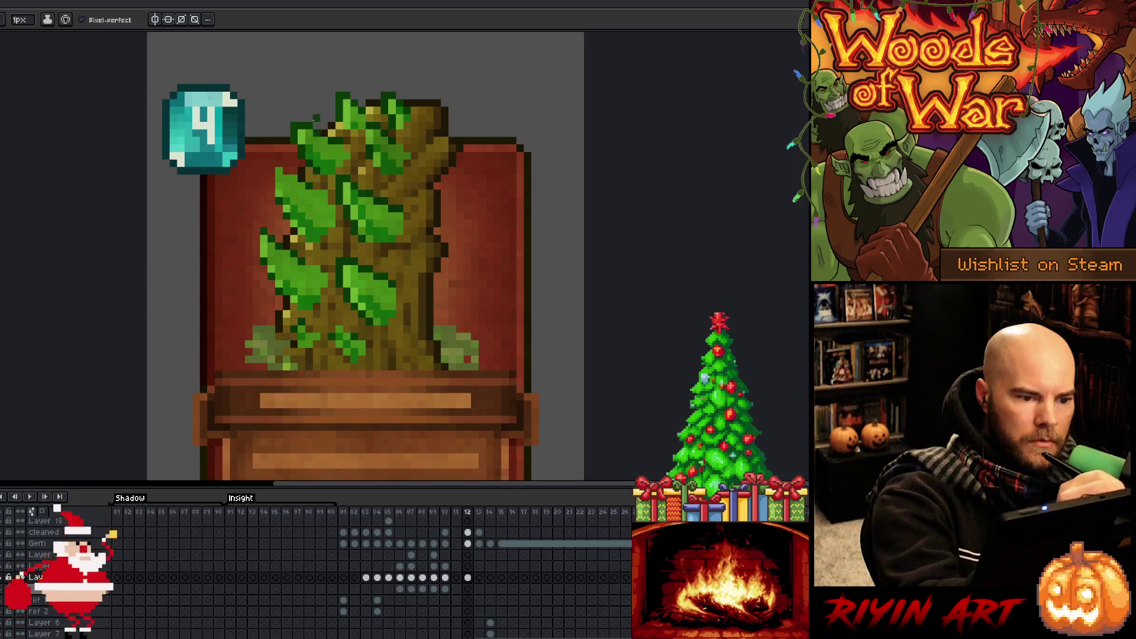
left_click(306, 132)
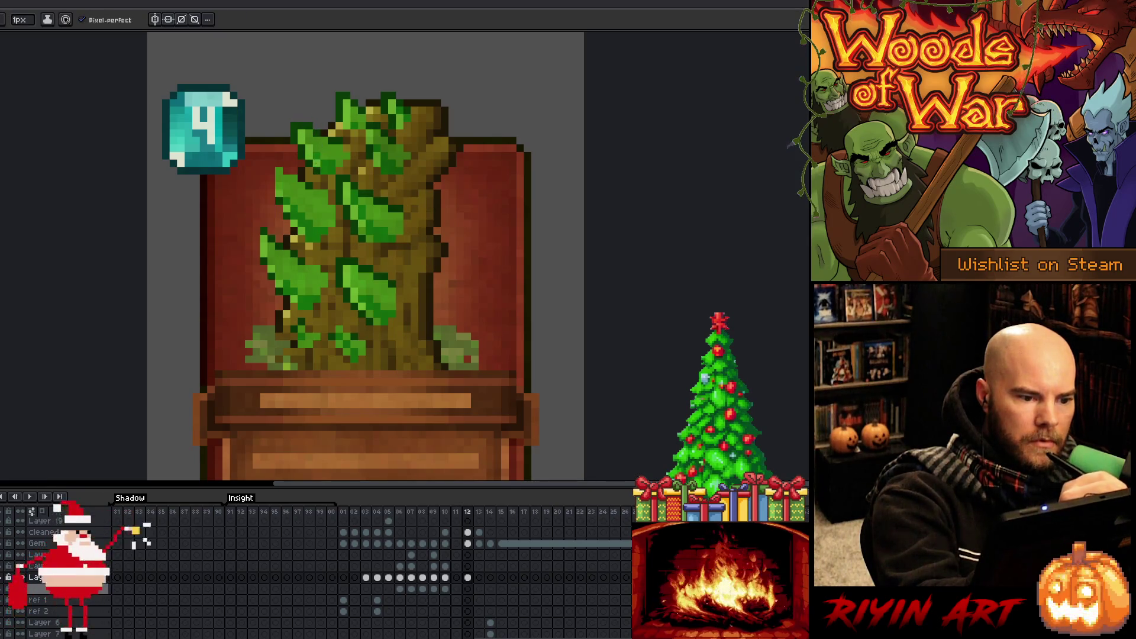
left_click(330, 148, "alt")
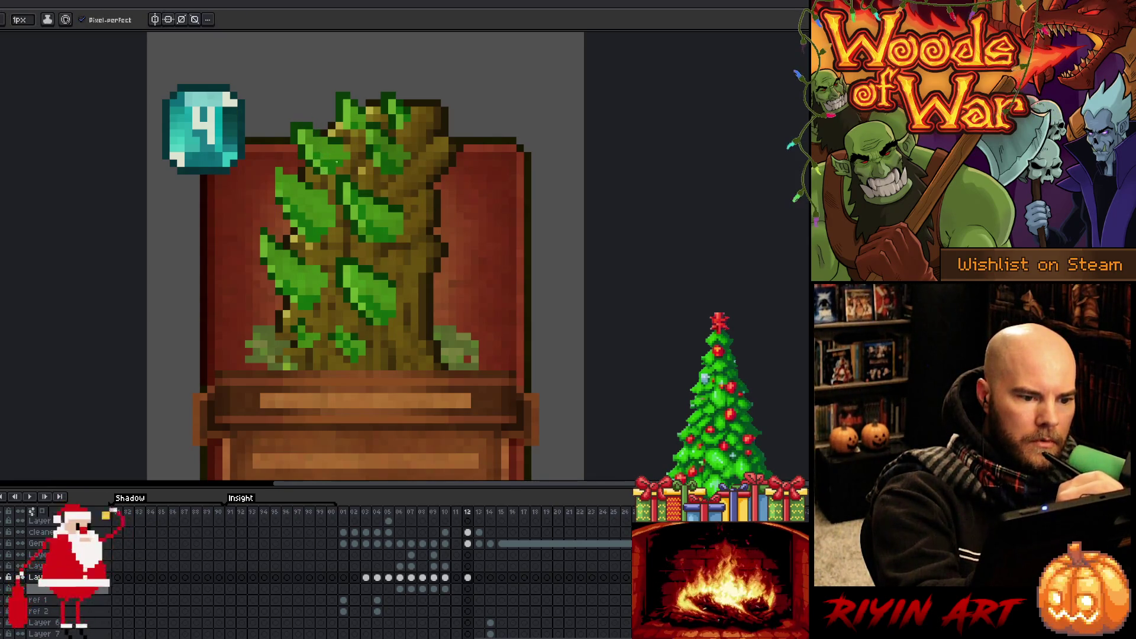
left_click(347, 148, "alt")
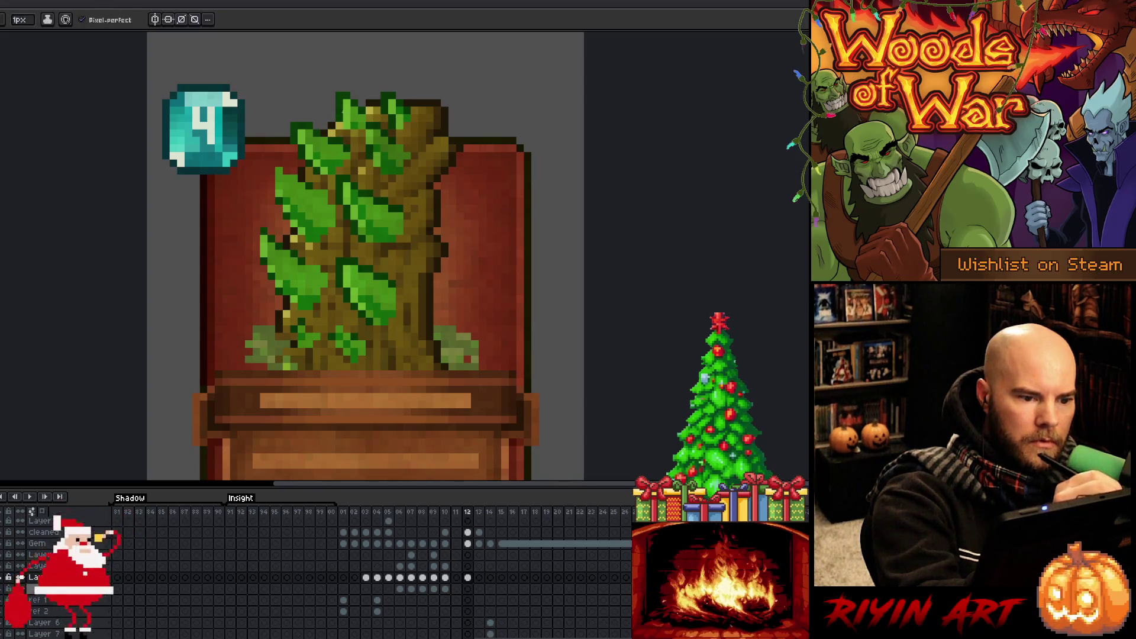
left_click(323, 130, "alt")
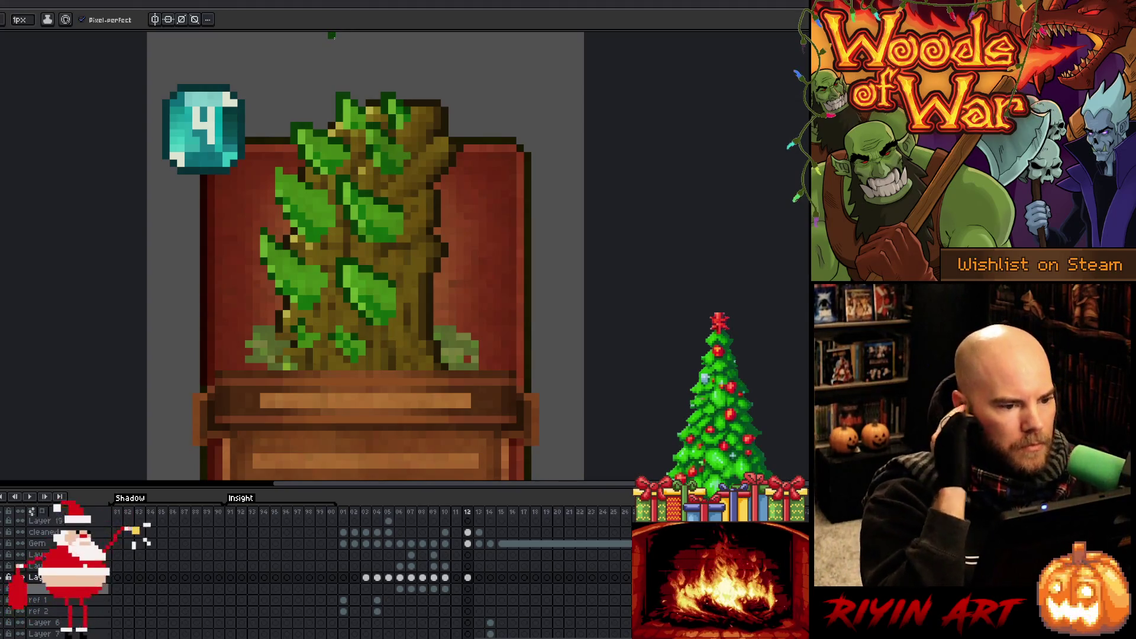
key("alt")
left_click(337, 126, "alt")
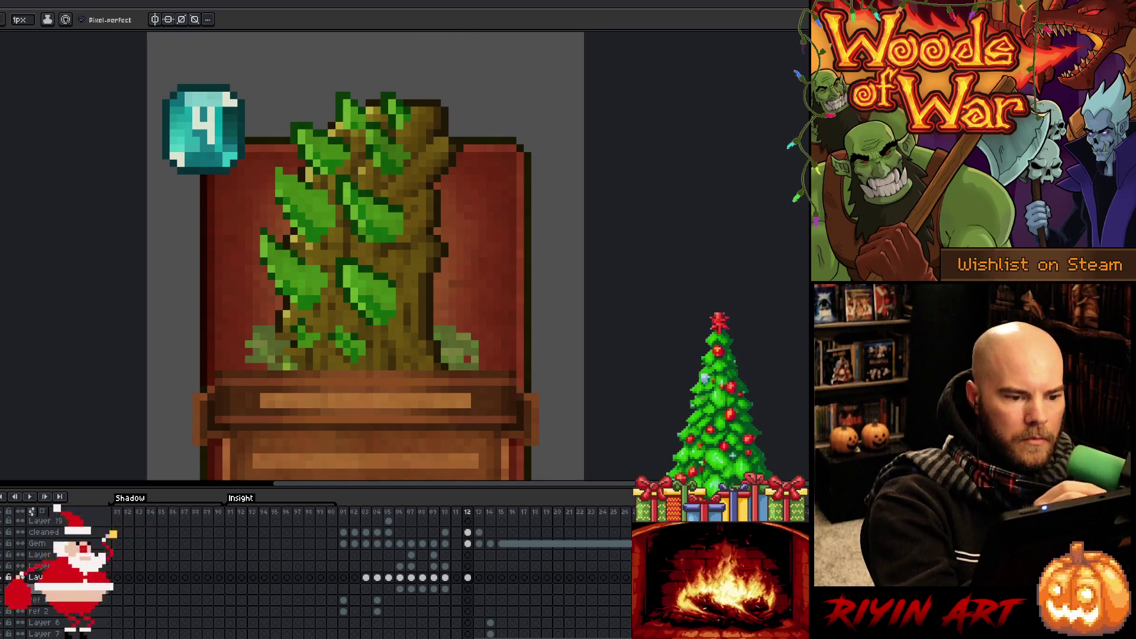
left_click(315, 182, "alt")
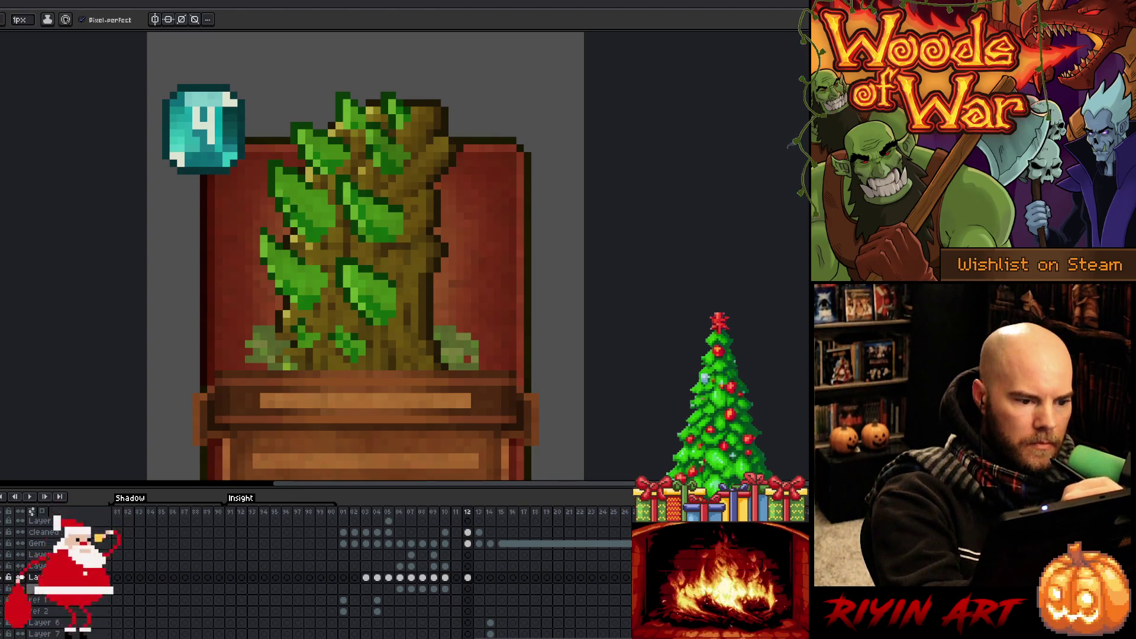
left_click(299, 219, "alt")
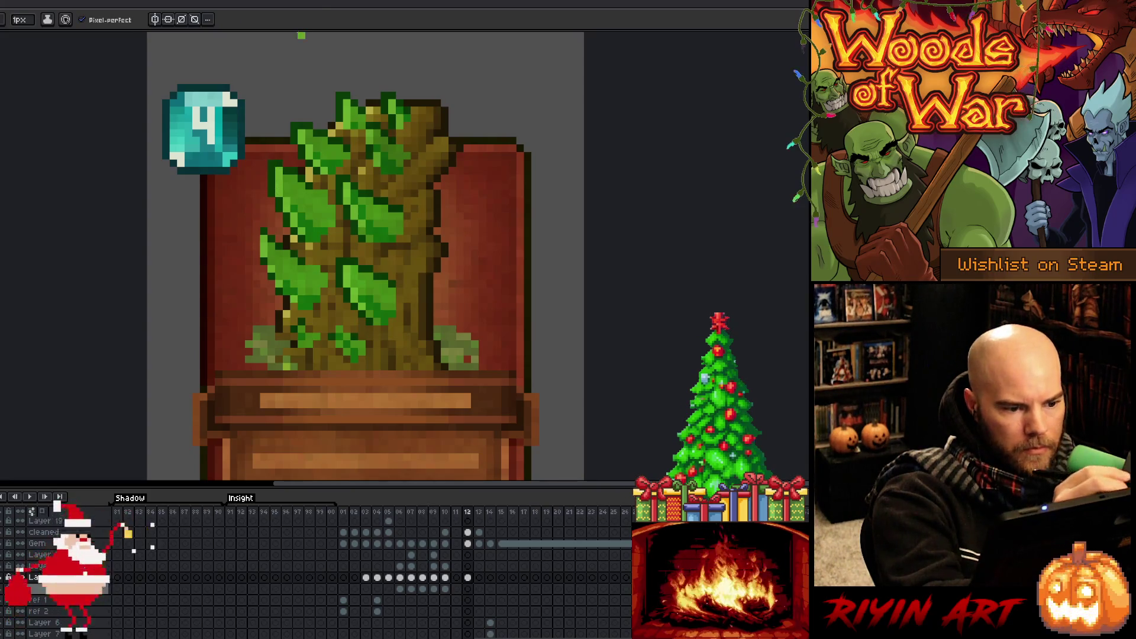
left_click(294, 203, "alt")
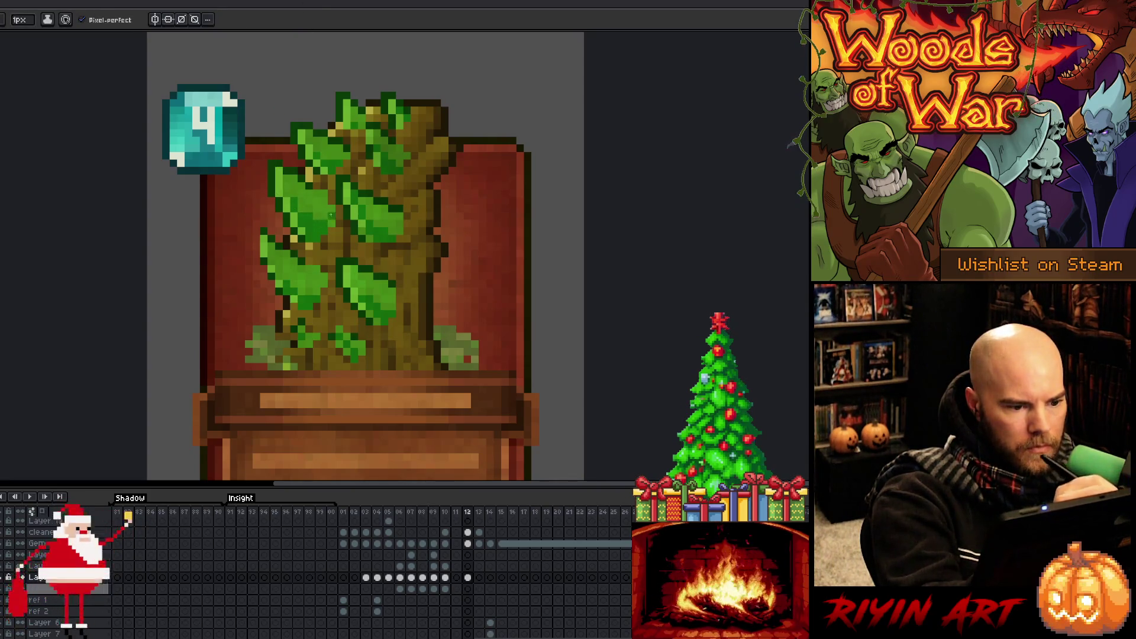
left_click(317, 249, "alt")
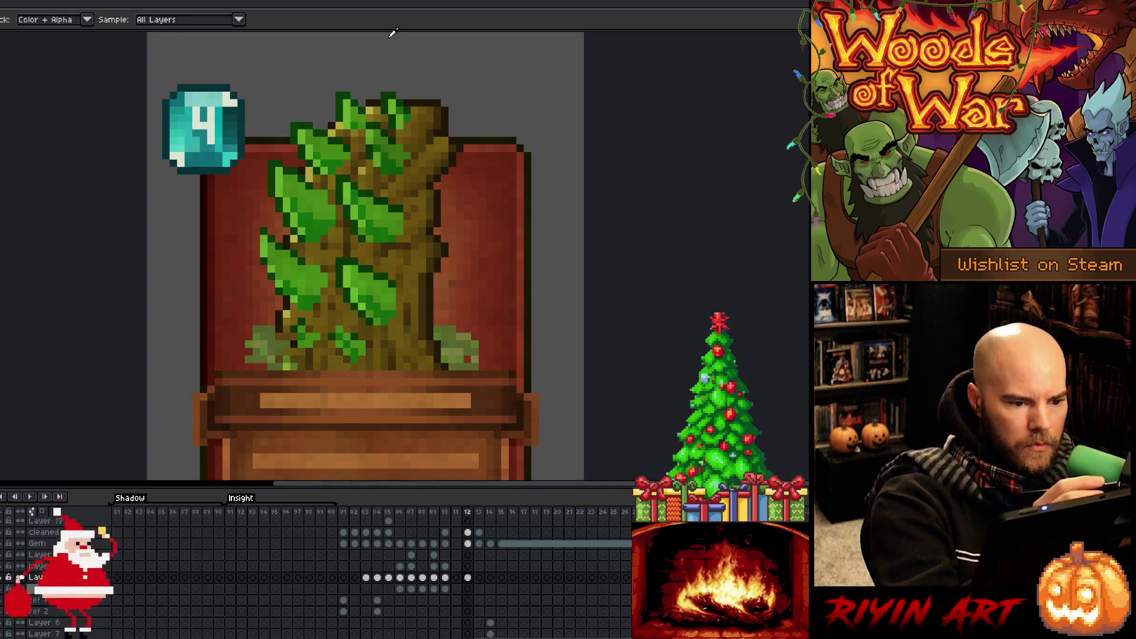
Refine shading and edges of the lower-left leaves with 1px greens sampled from the plant.
left_click(284, 245, "alt")
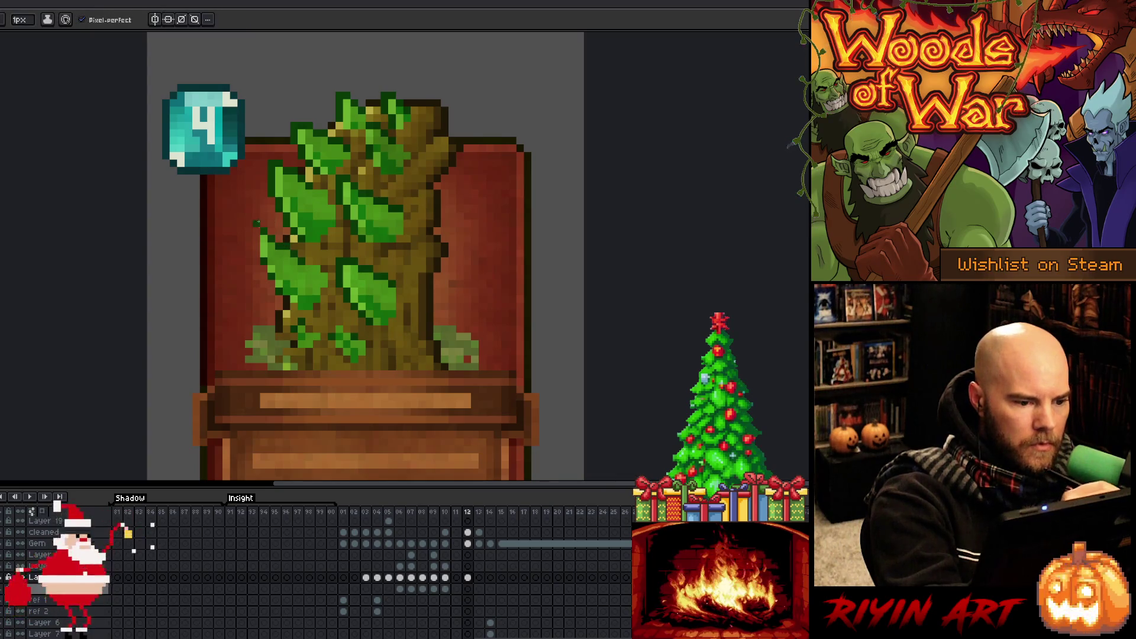
left_click(267, 241, "alt")
left_click(264, 252, "alt")
left_click(263, 223, "alt")
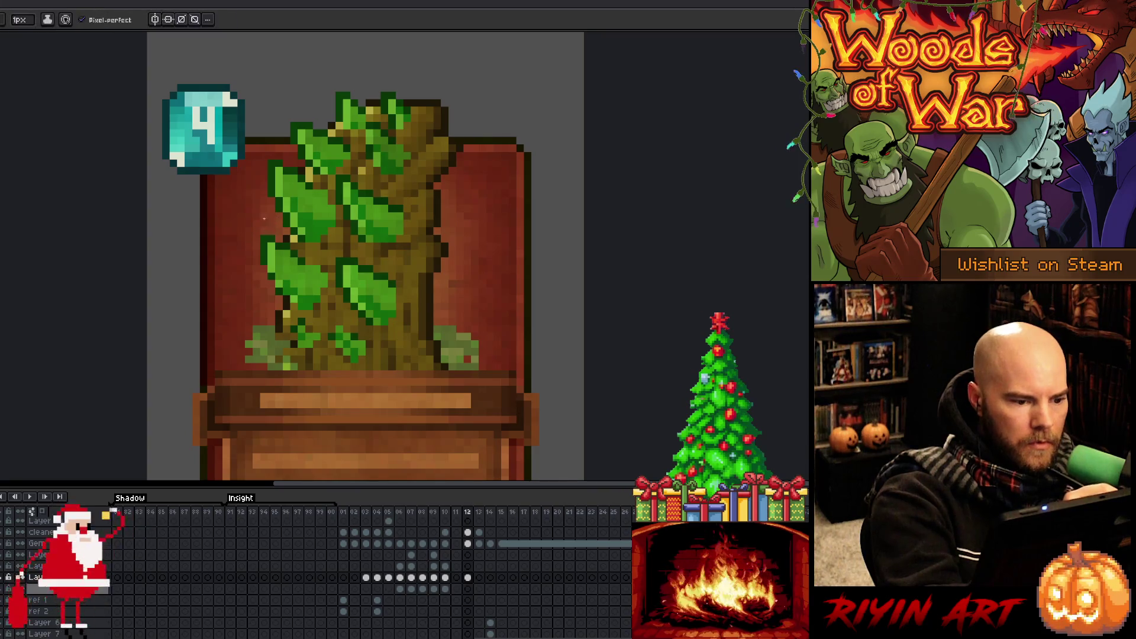
left_click(266, 231, "alt")
left_click(281, 245, "alt")
left_click(263, 186, "alt")
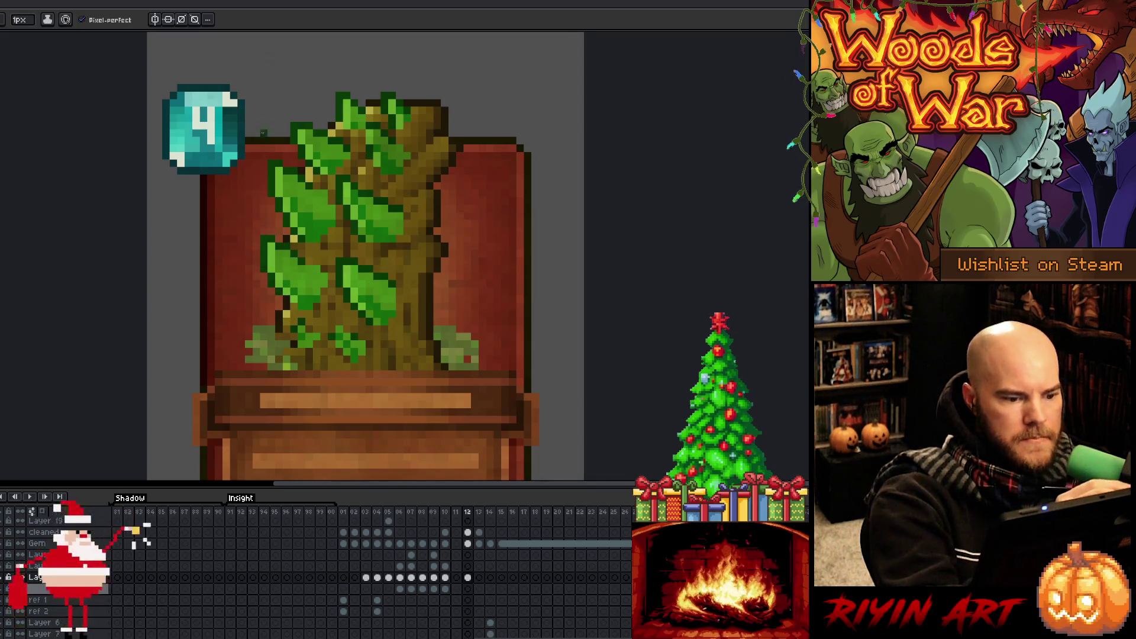
left_click(279, 262, "alt")
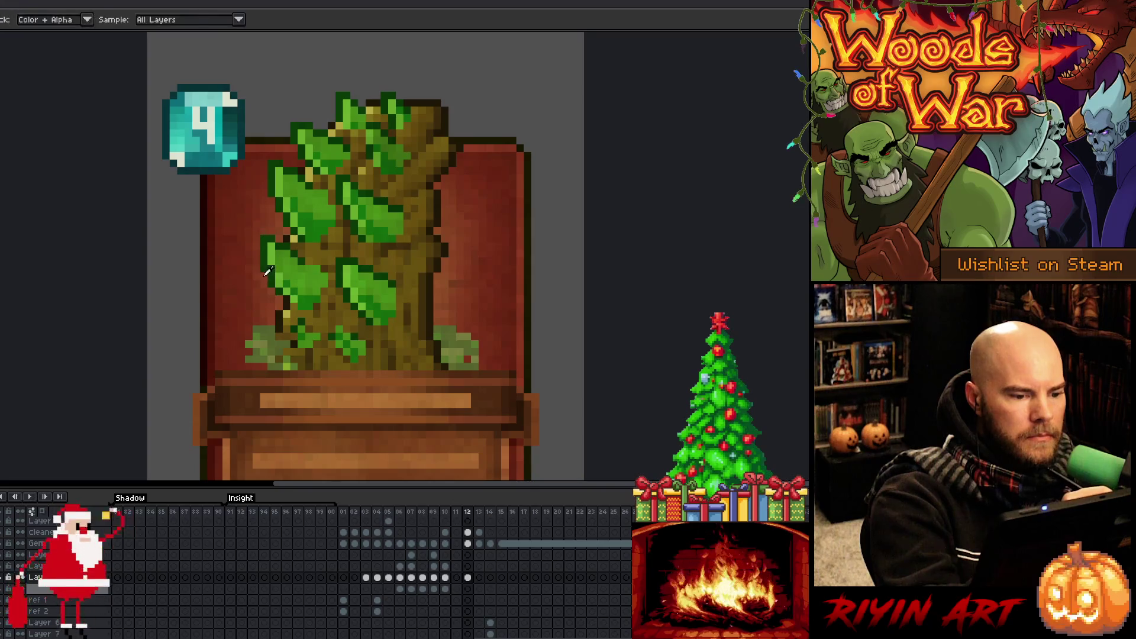
left_click(271, 202, "alt")
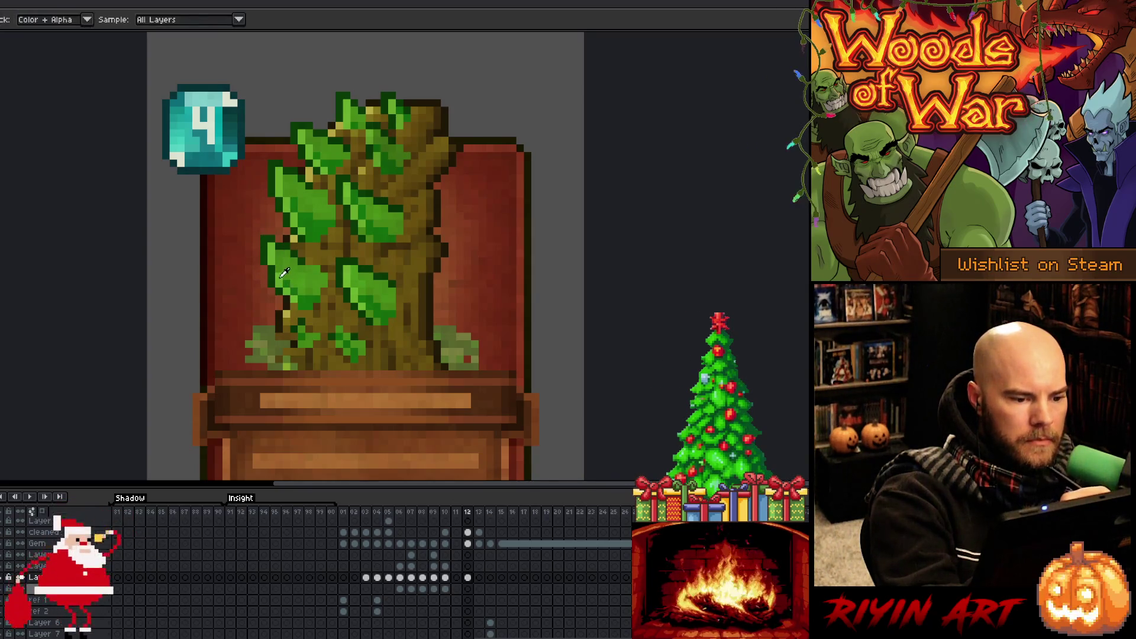
left_click(287, 276, "alt")
left_click(303, 283, "alt")
left_click(299, 296, "alt")
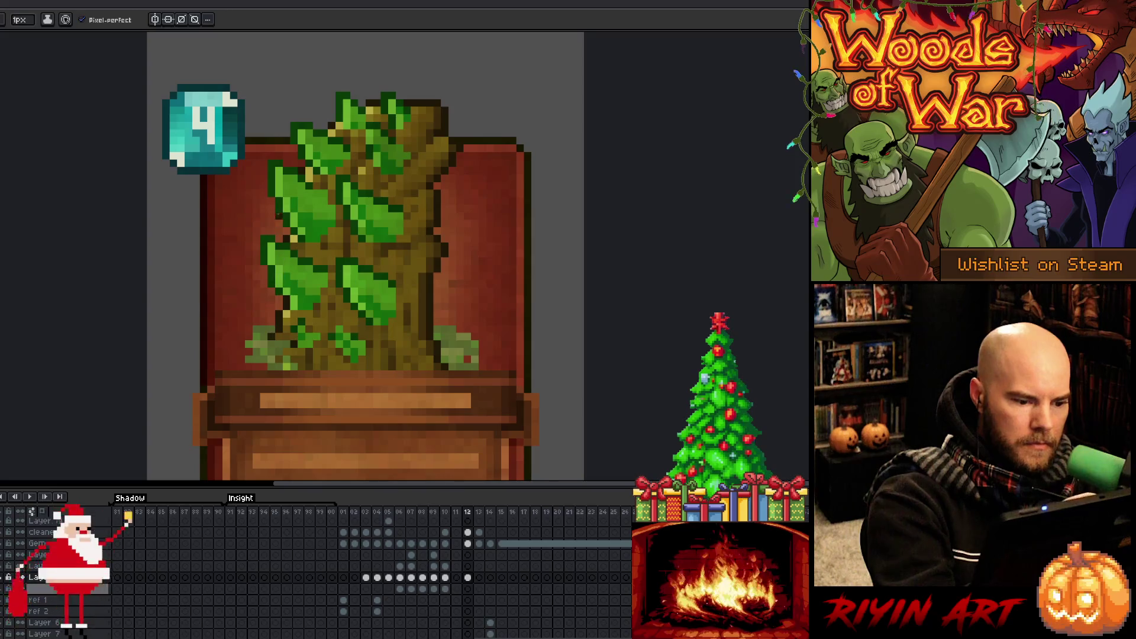
key("alt")
Sample several green shades from the tree's leaves.
left_click(300, 327, "alt")
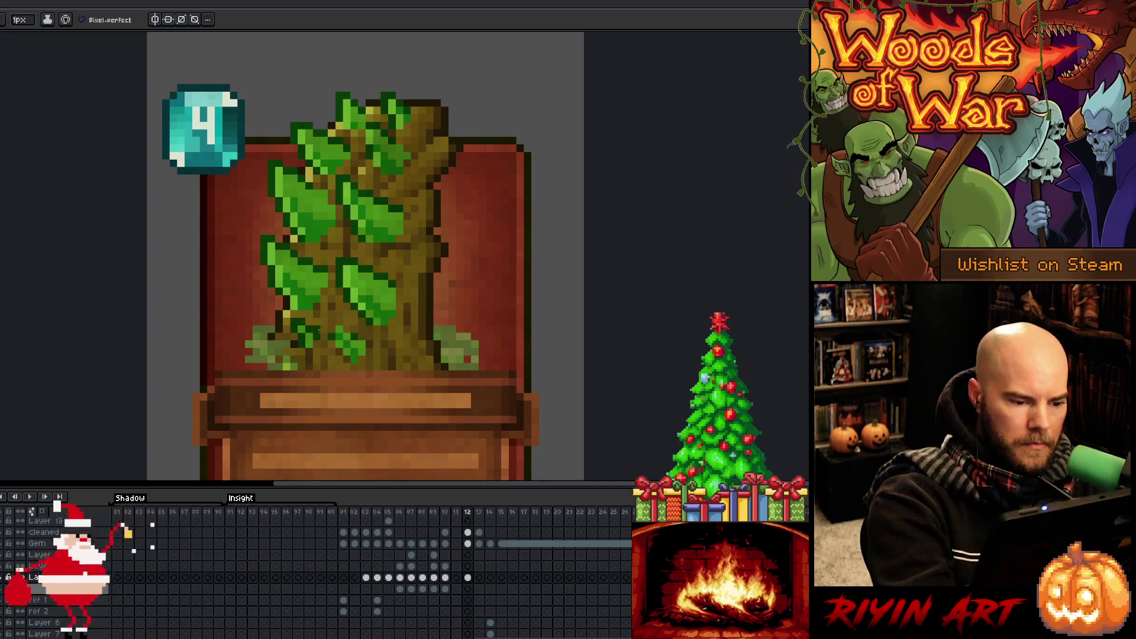
left_click(324, 336, "alt")
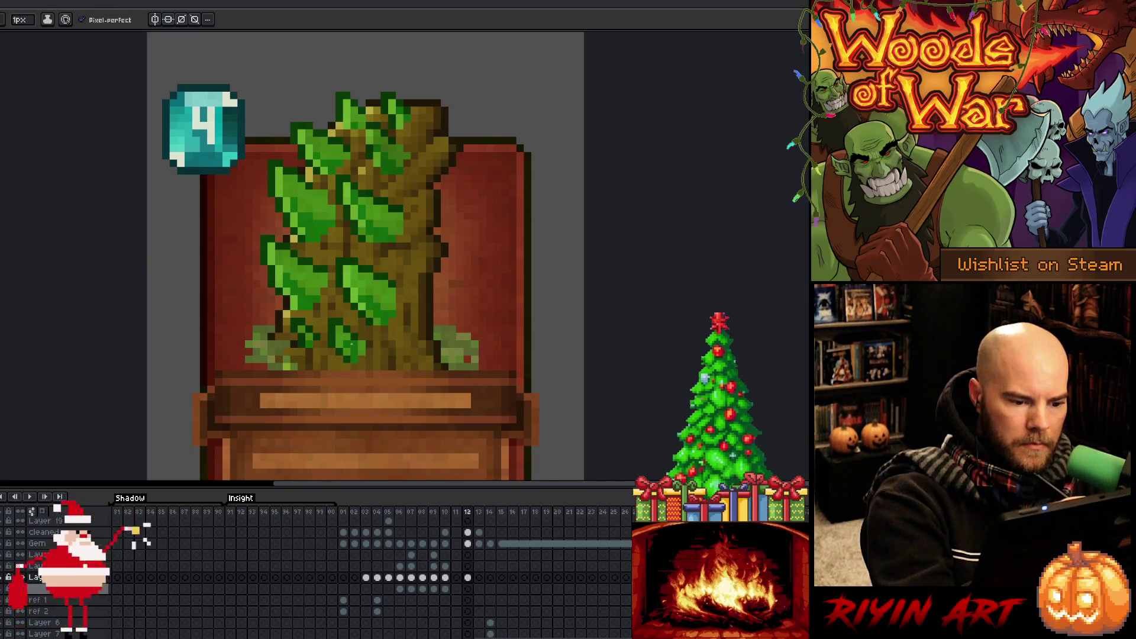
left_click(320, 275, "alt")
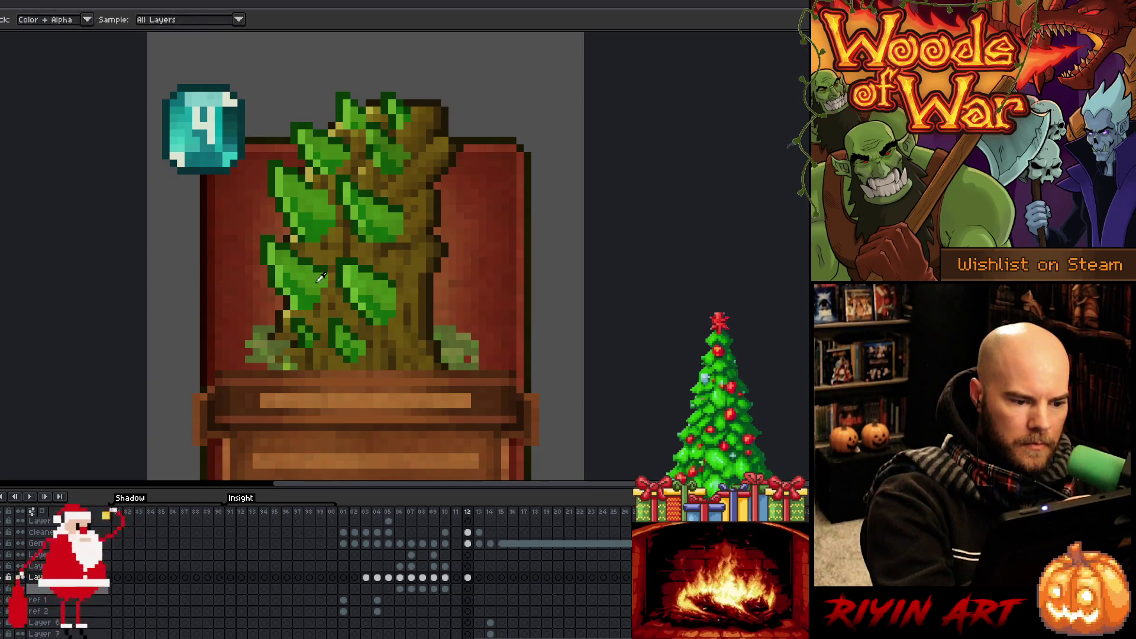
left_click(347, 329, "alt")
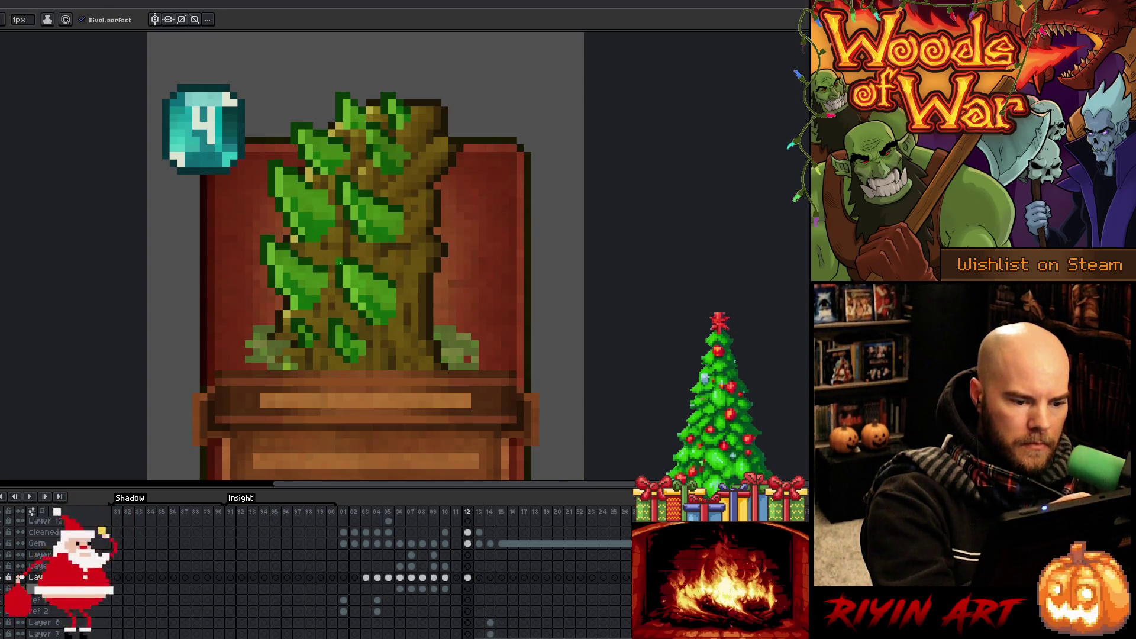
left_click(360, 334, "alt")
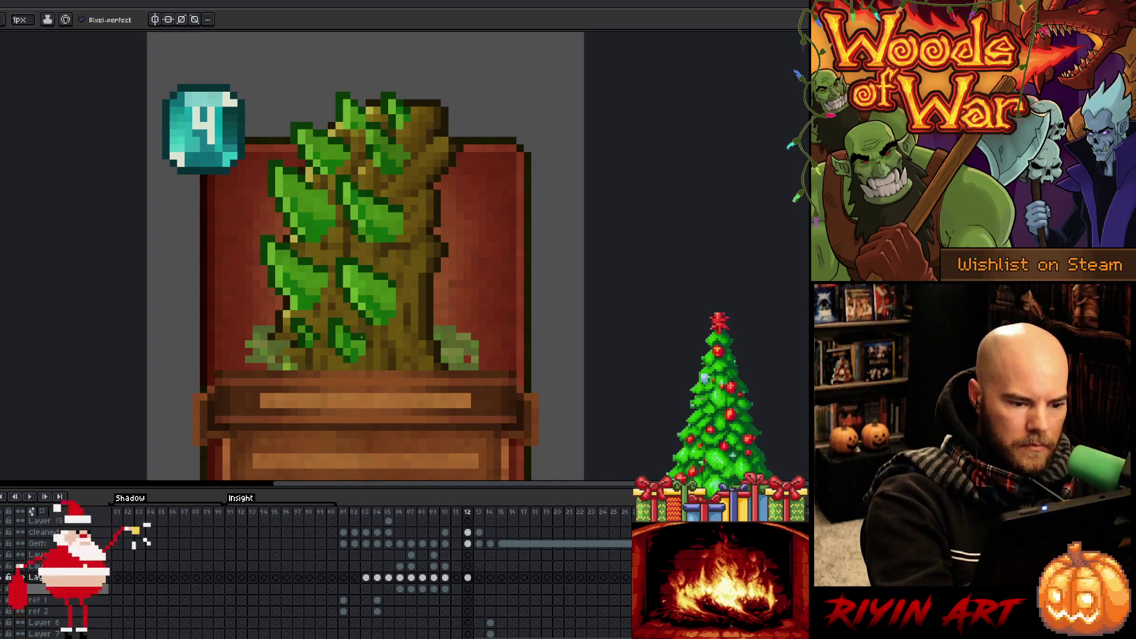
left_click(375, 346, "alt")
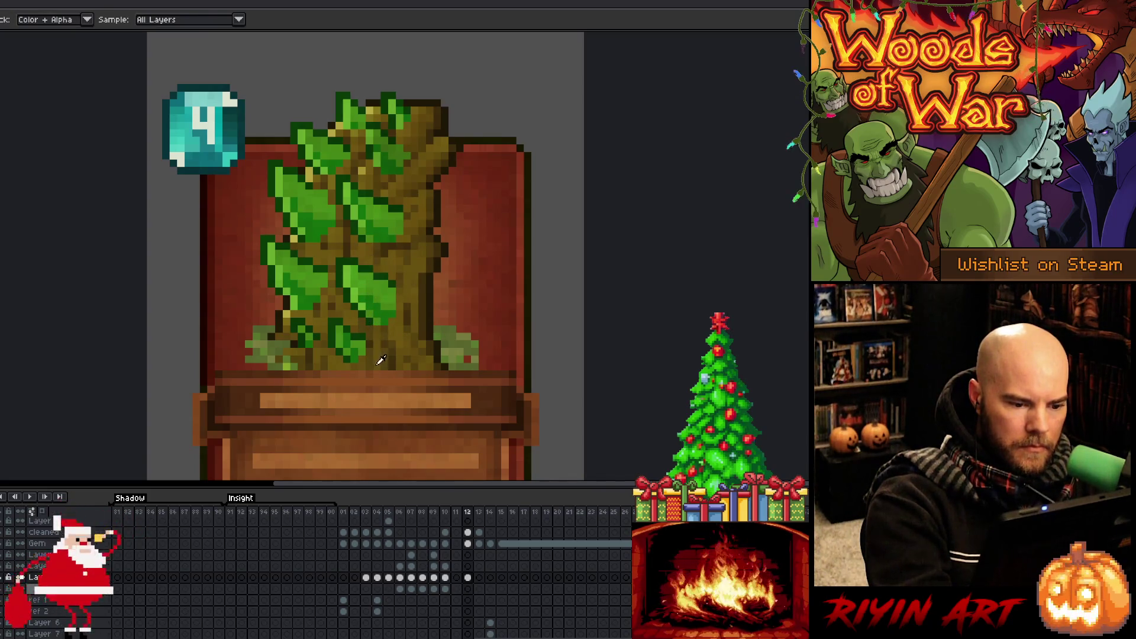
left_click(379, 360, "alt")
left_click(370, 355, "alt")
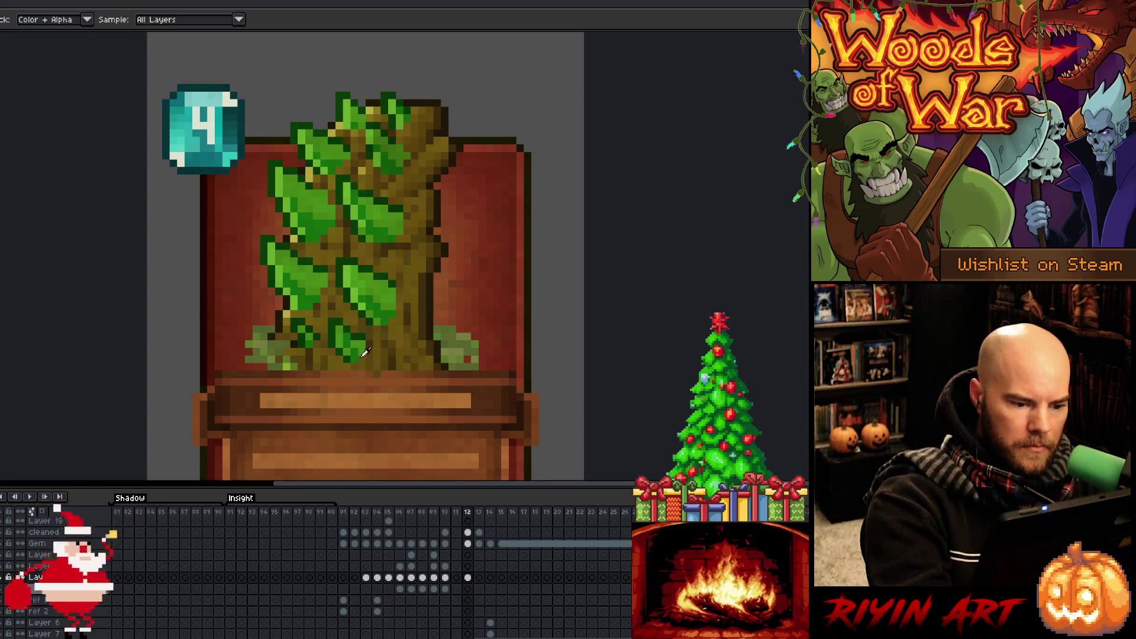
Sample colours from the lower plant, the trunk base and the trunk shading.
left_click(340, 349, "alt")
left_click(326, 363, "alt")
left_click(320, 365, "alt")
left_click(308, 359, "alt")
left_click(301, 371, "alt")
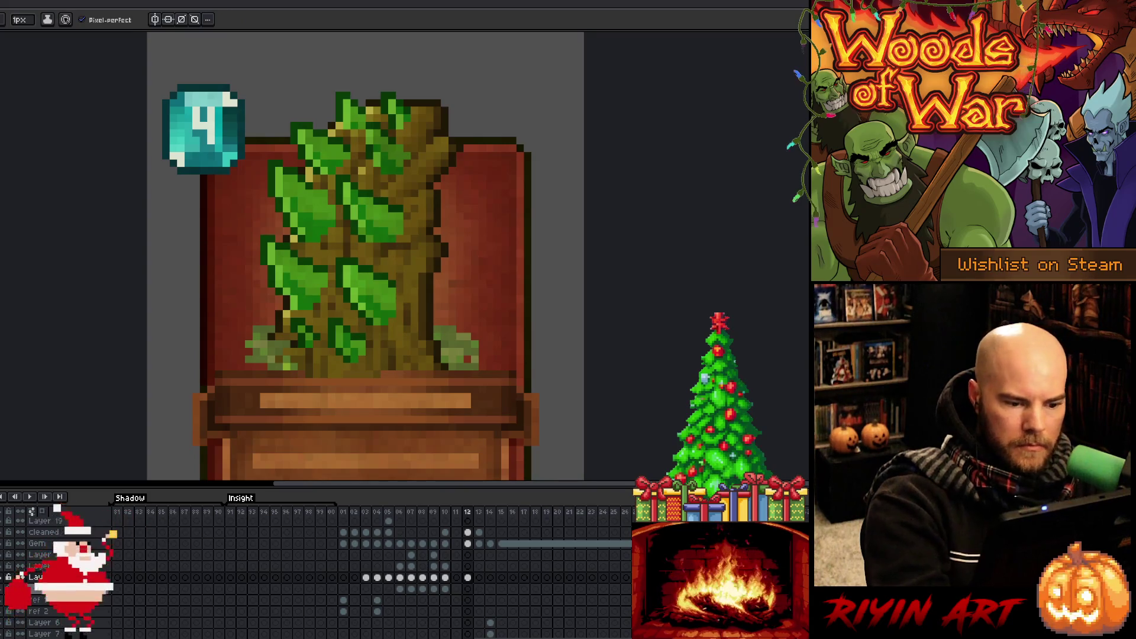
left_click(331, 364, "alt")
left_click(329, 373, "alt")
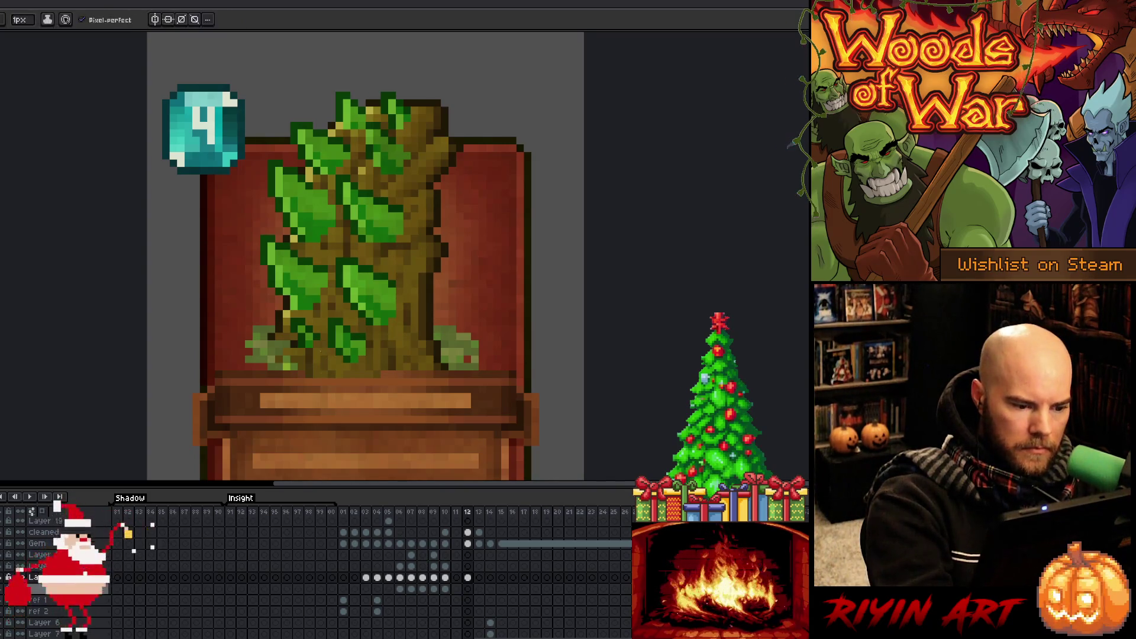
left_click(393, 355, "alt")
left_click(392, 353, "alt")
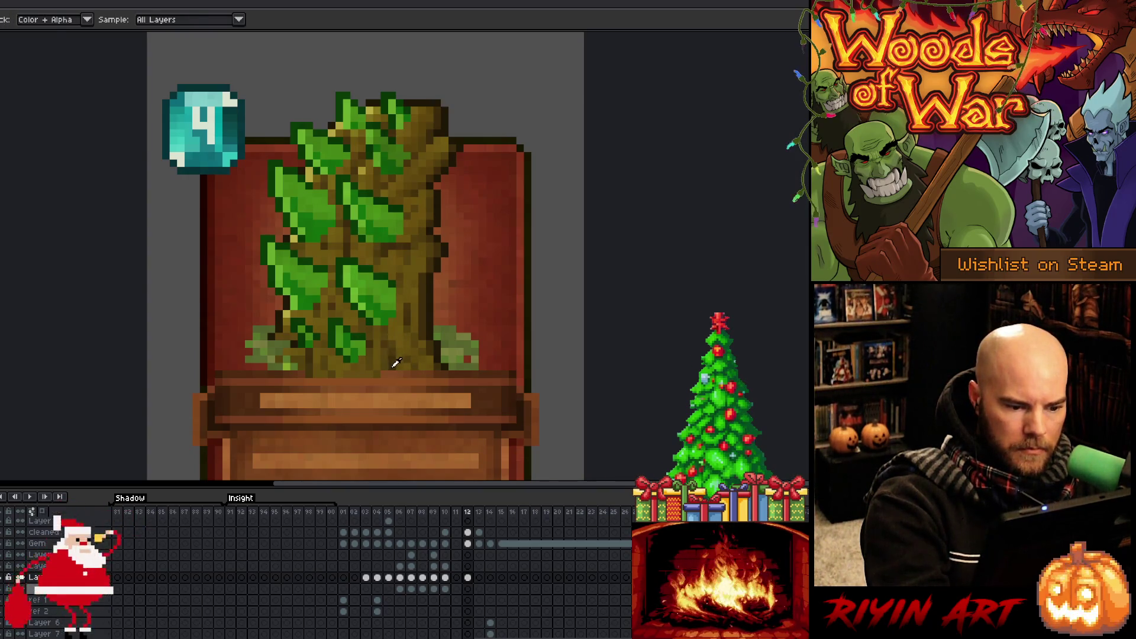
Place single shading pixels on the trunk using the sampled trunk shades.
left_click(392, 374, "alt")
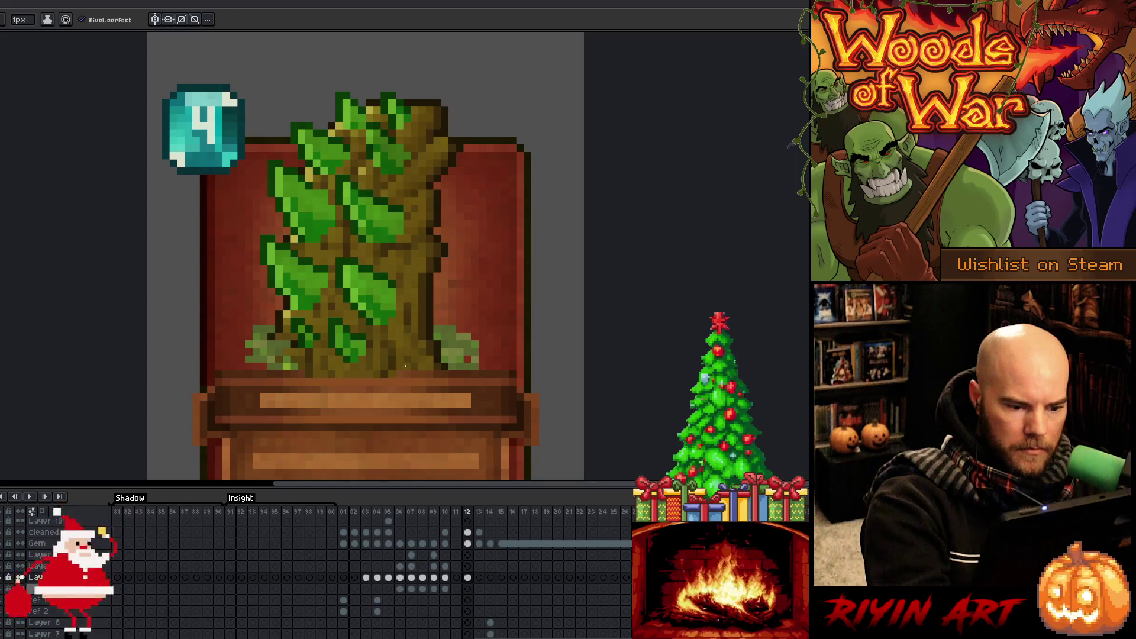
left_click(414, 367, "alt")
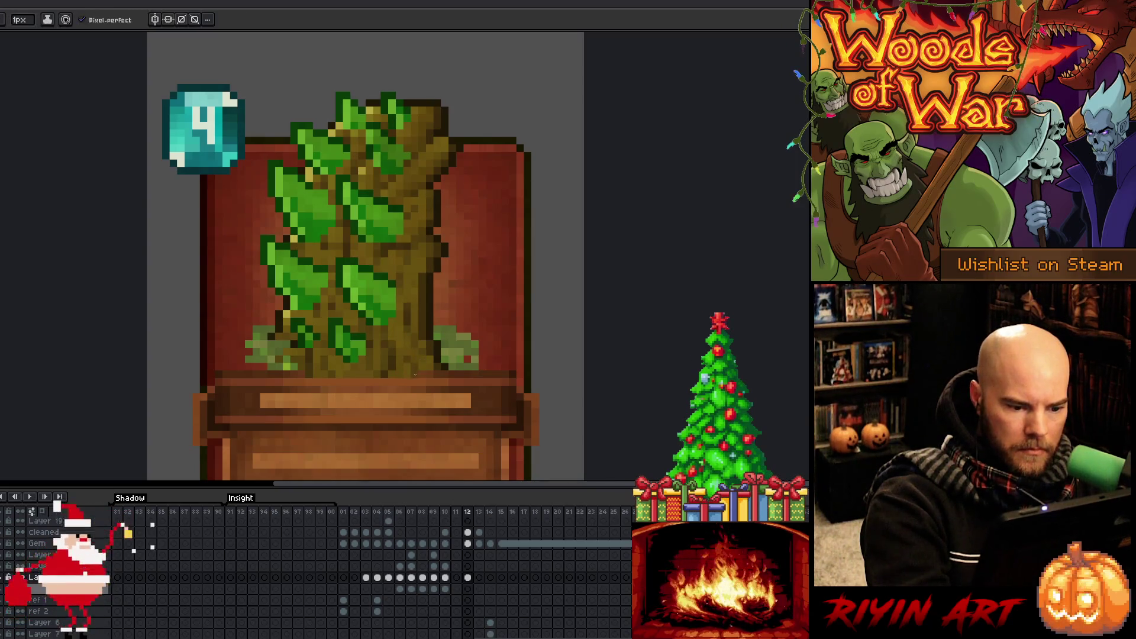
left_click(423, 375, "alt")
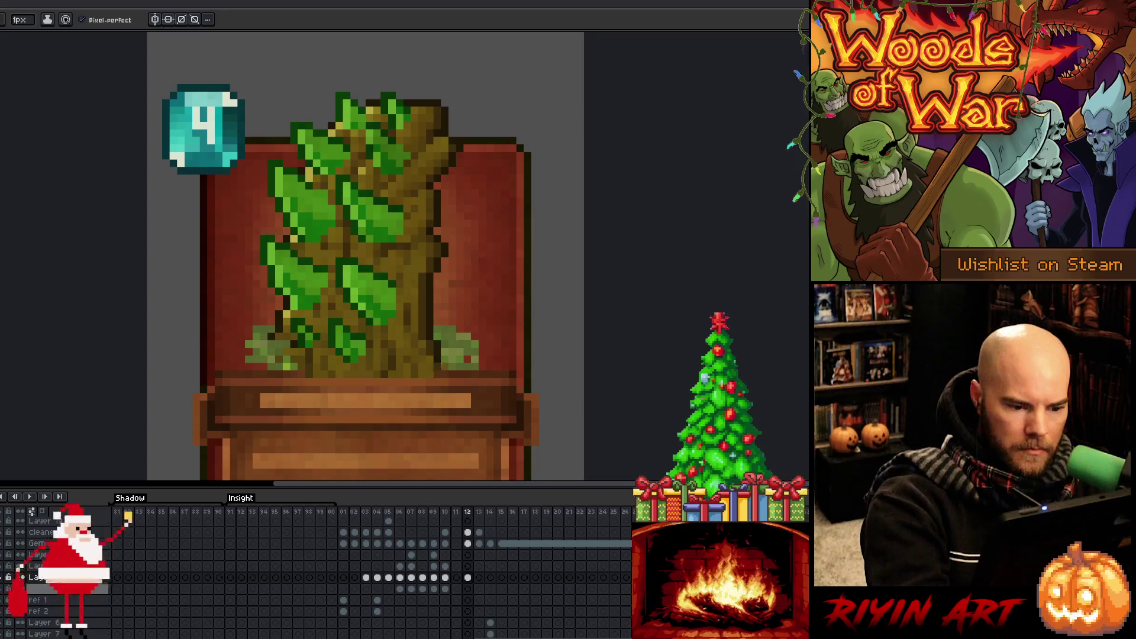
left_click(444, 363, "alt")
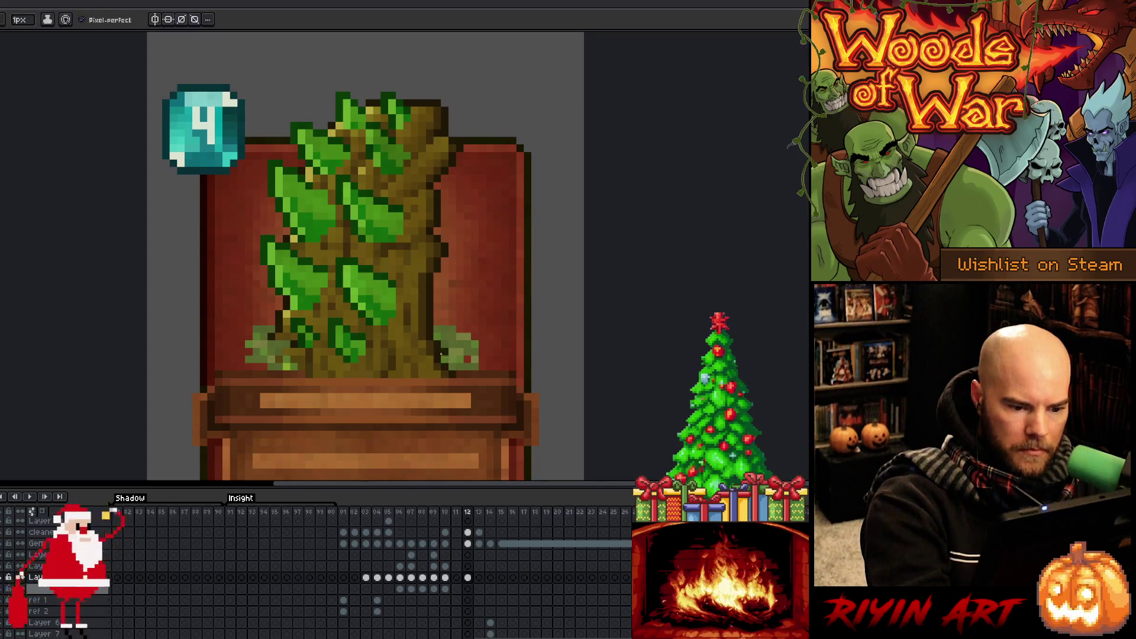
left_click(431, 359, "alt")
left_click(431, 359, "alt")
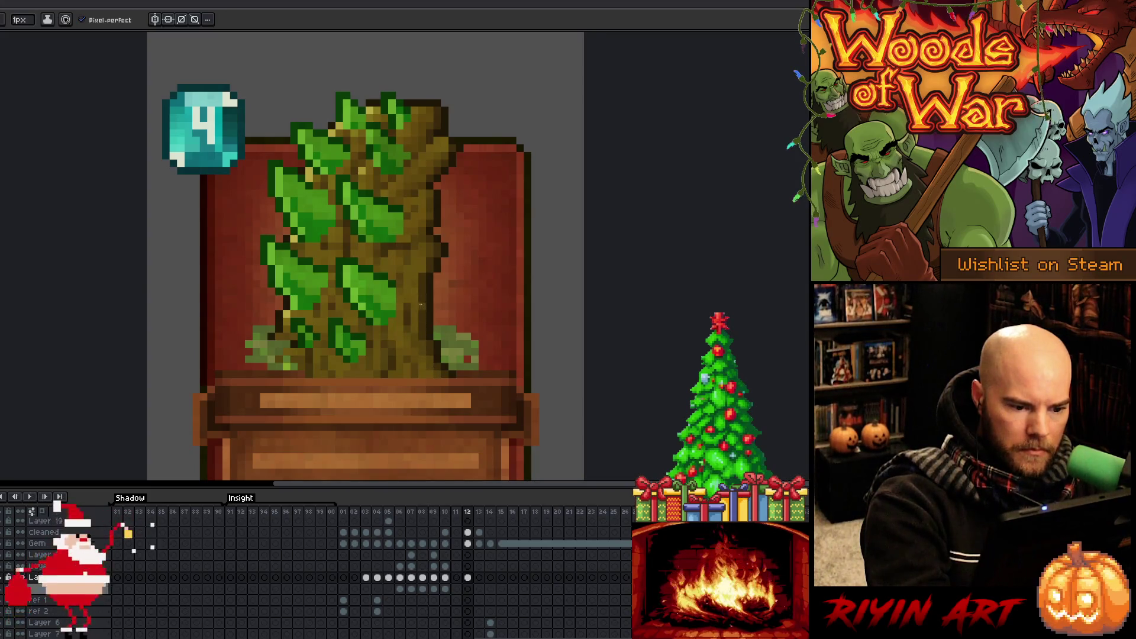
Add shading pixels near the trunk base, then sample colours from the upper trunk.
left_click(424, 338, "alt")
left_click(425, 349, "alt")
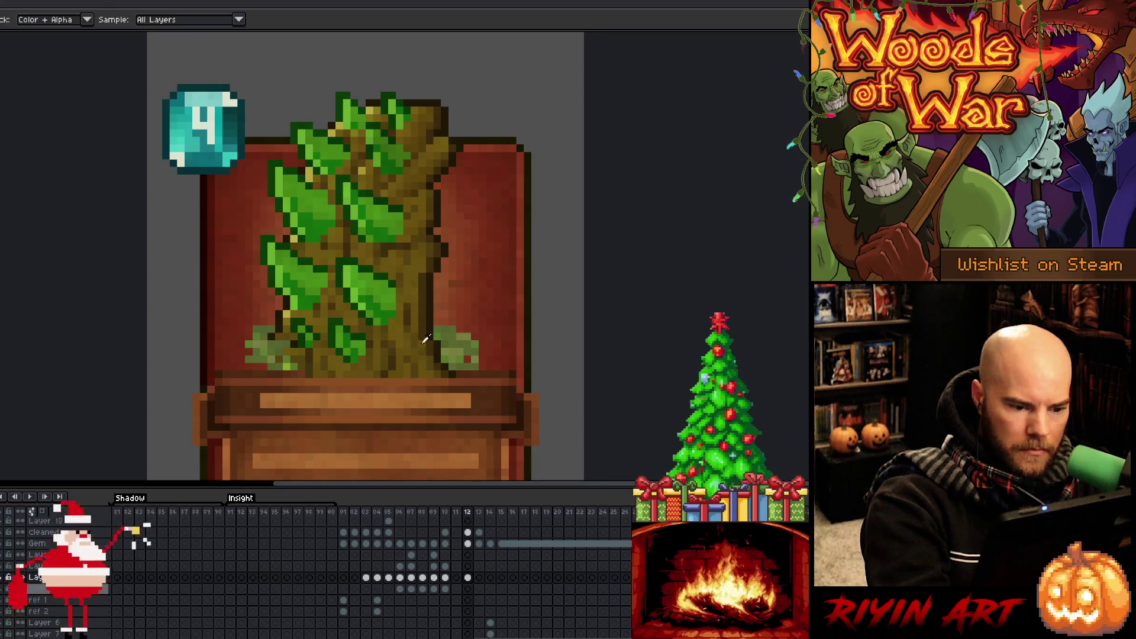
left_click(425, 364, "alt")
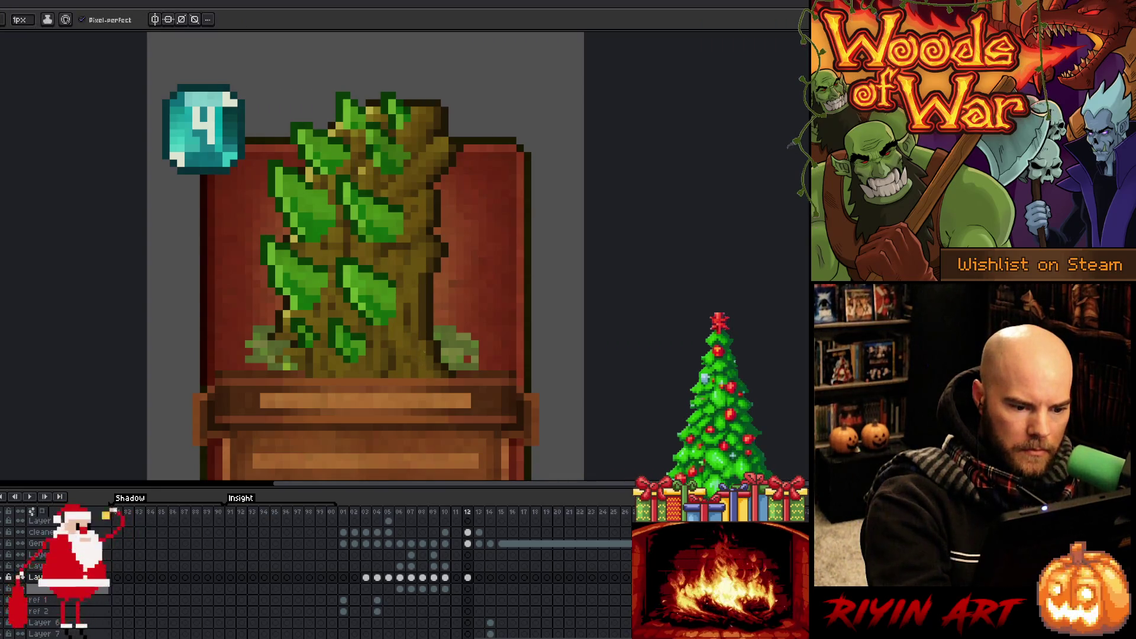
left_click(427, 348, "alt")
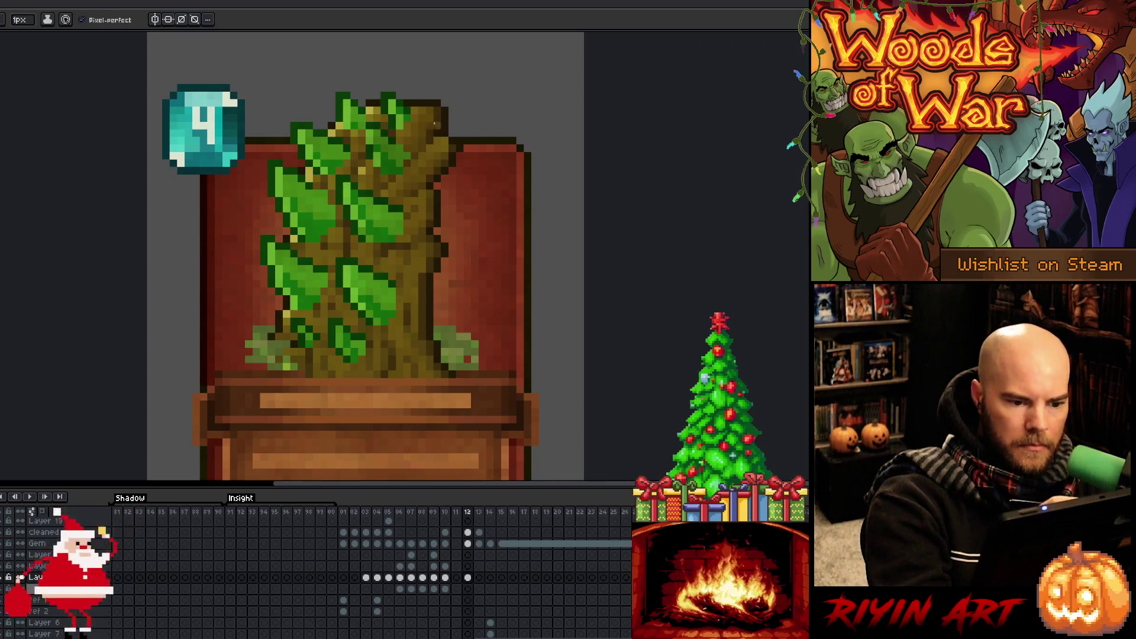
left_click(407, 199, "alt")
left_click(422, 163, "alt")
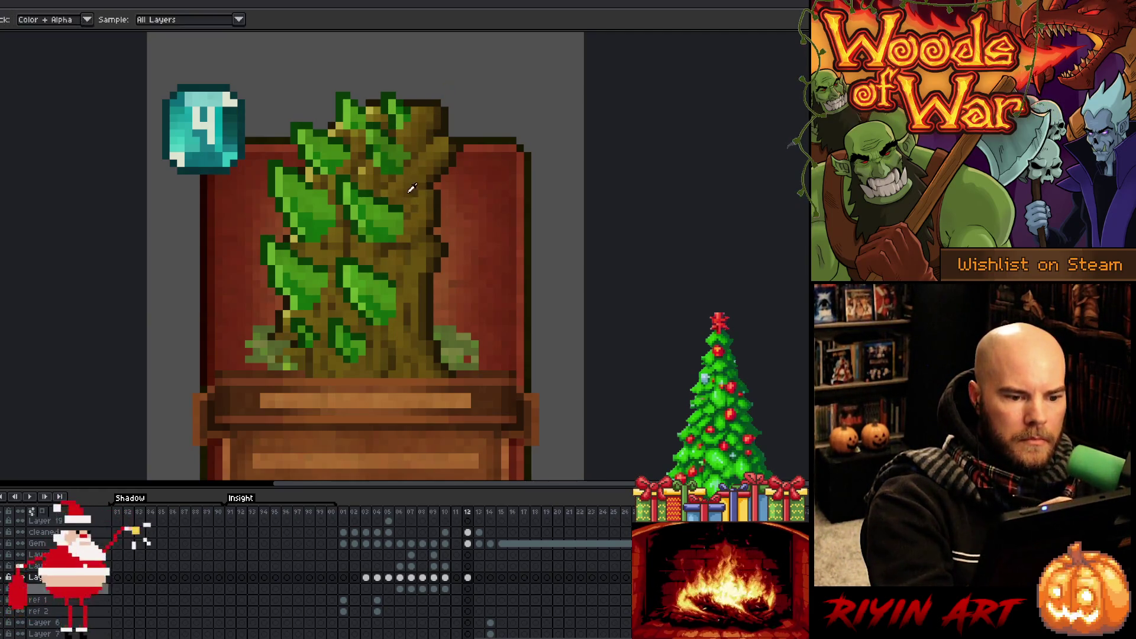
Sample trunk shades and a yellow highlight colour from the tree.
left_click(427, 172, "alt")
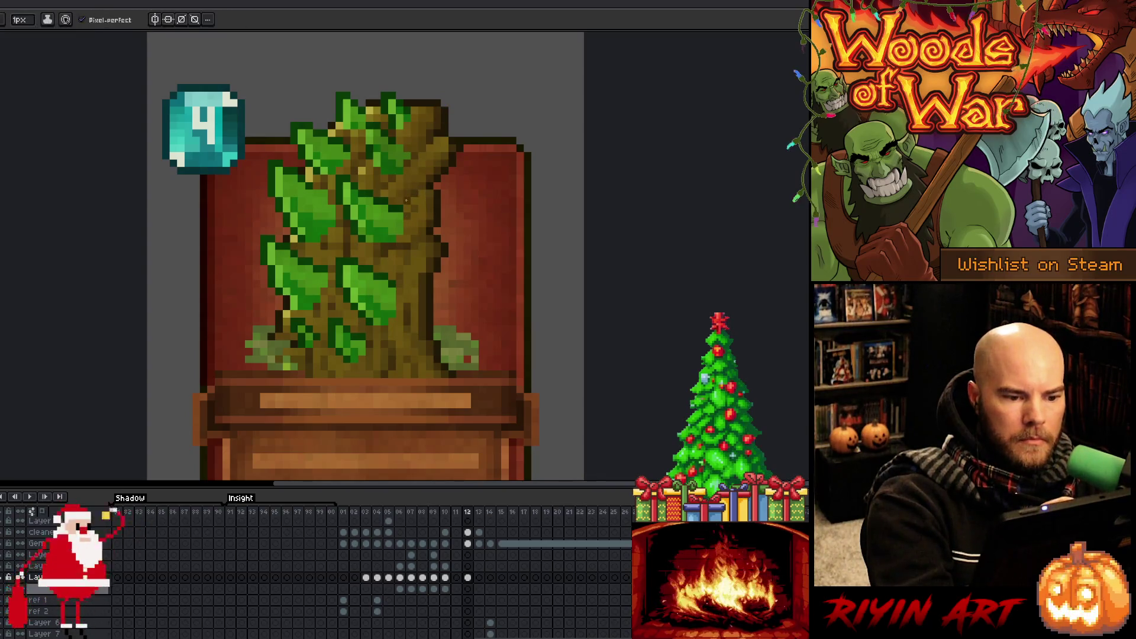
left_click(399, 178, "alt")
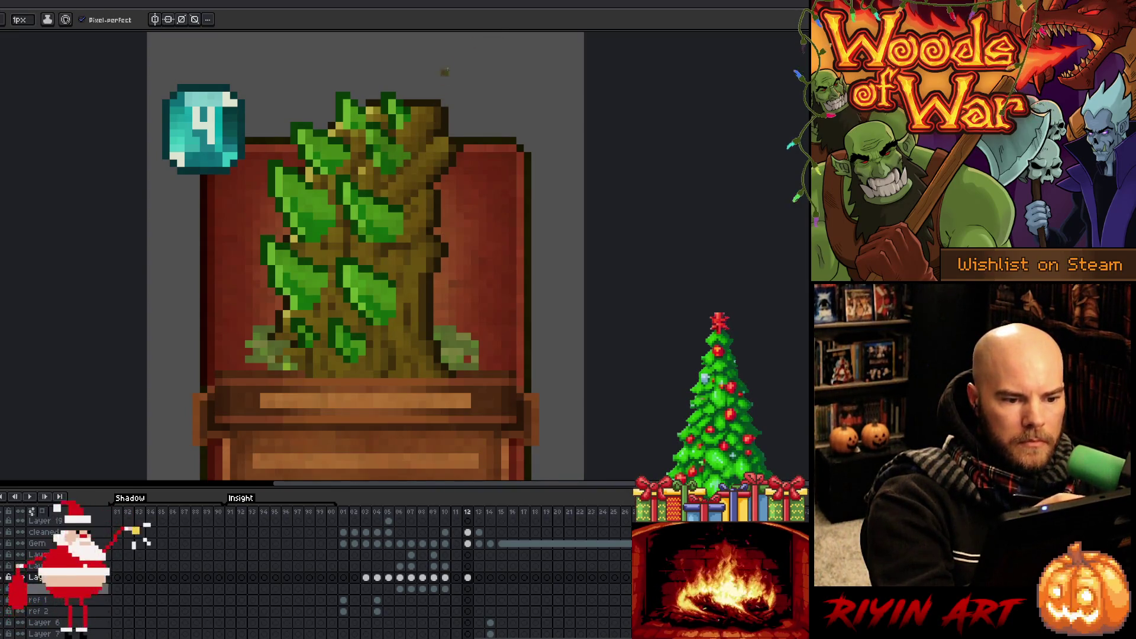
left_click(369, 155, "alt")
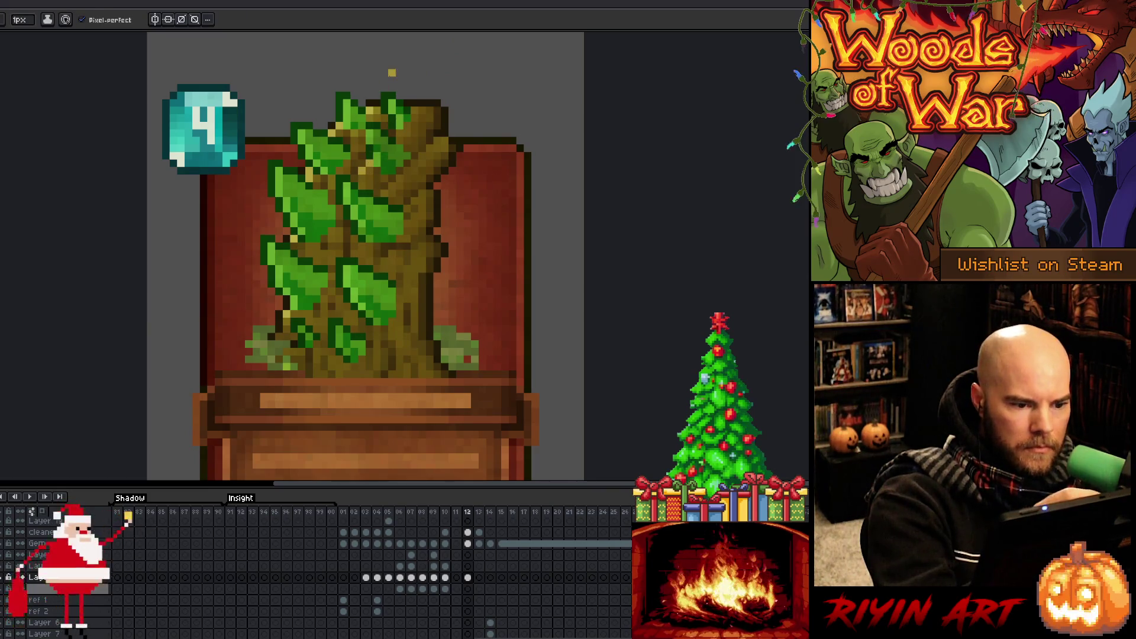
left_click(368, 125, "alt")
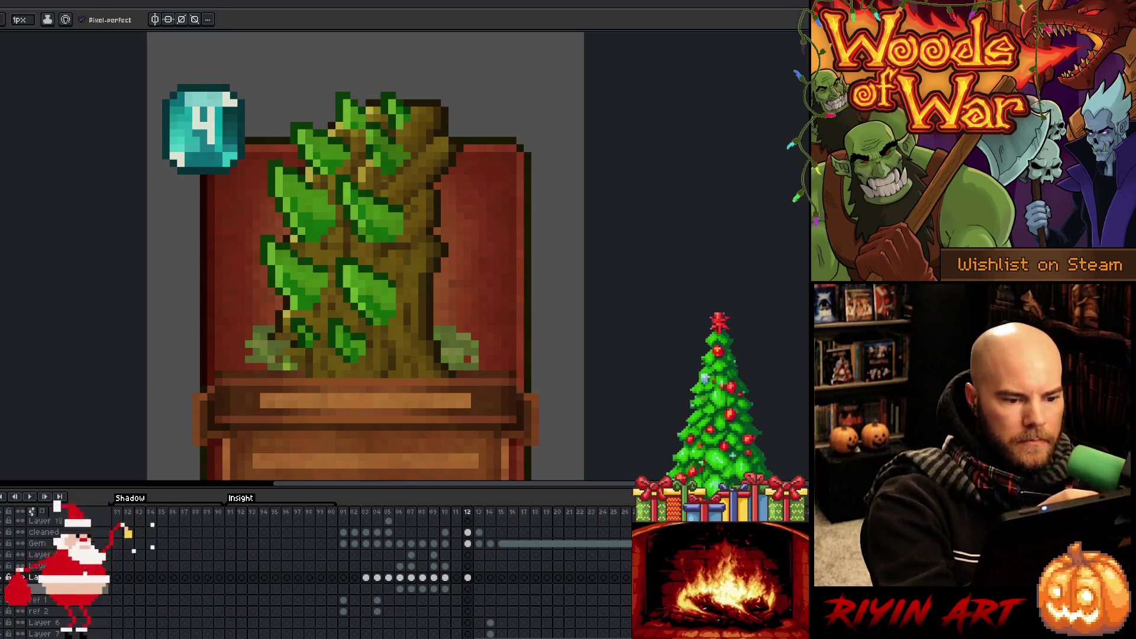
left_click(336, 294, "alt")
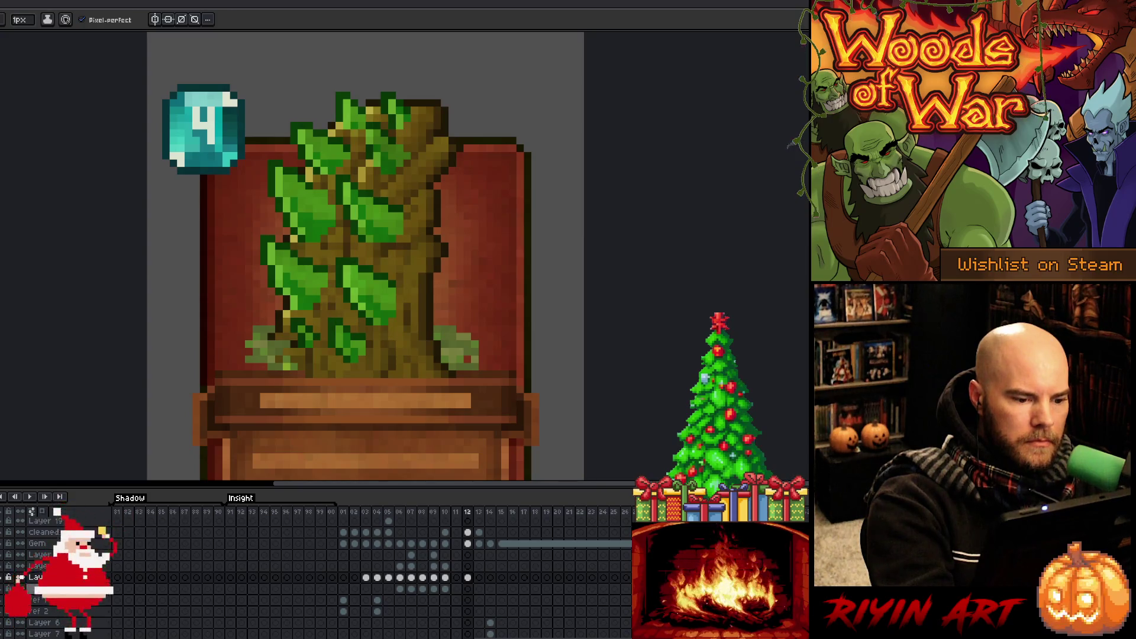
left_click(307, 320, "alt")
left_click(290, 326, "alt")
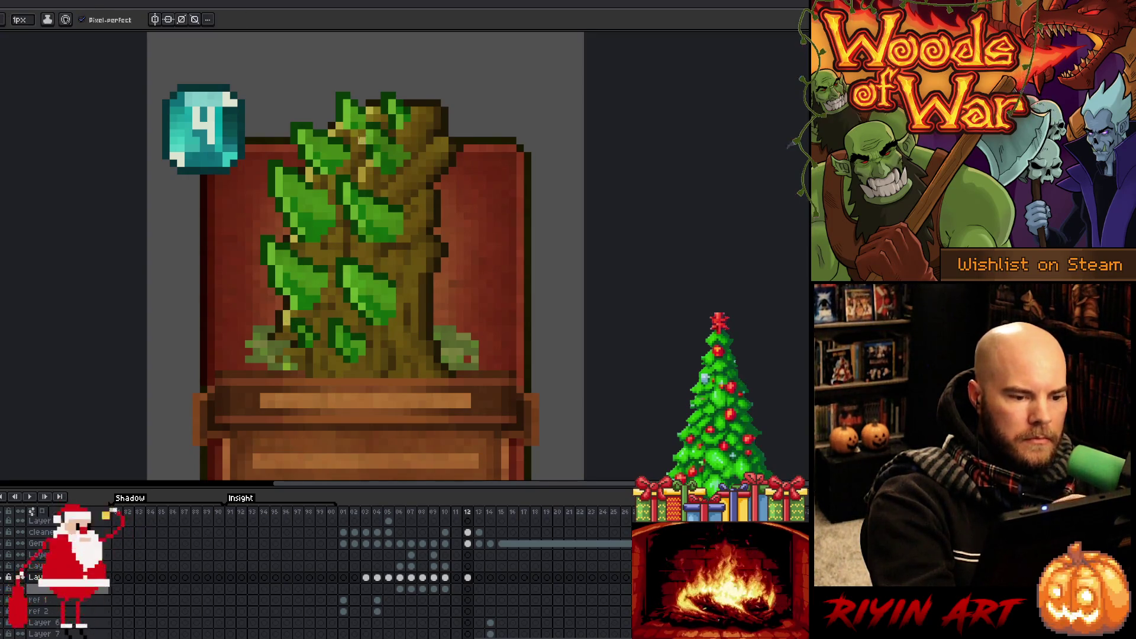
left_click(324, 202, "alt")
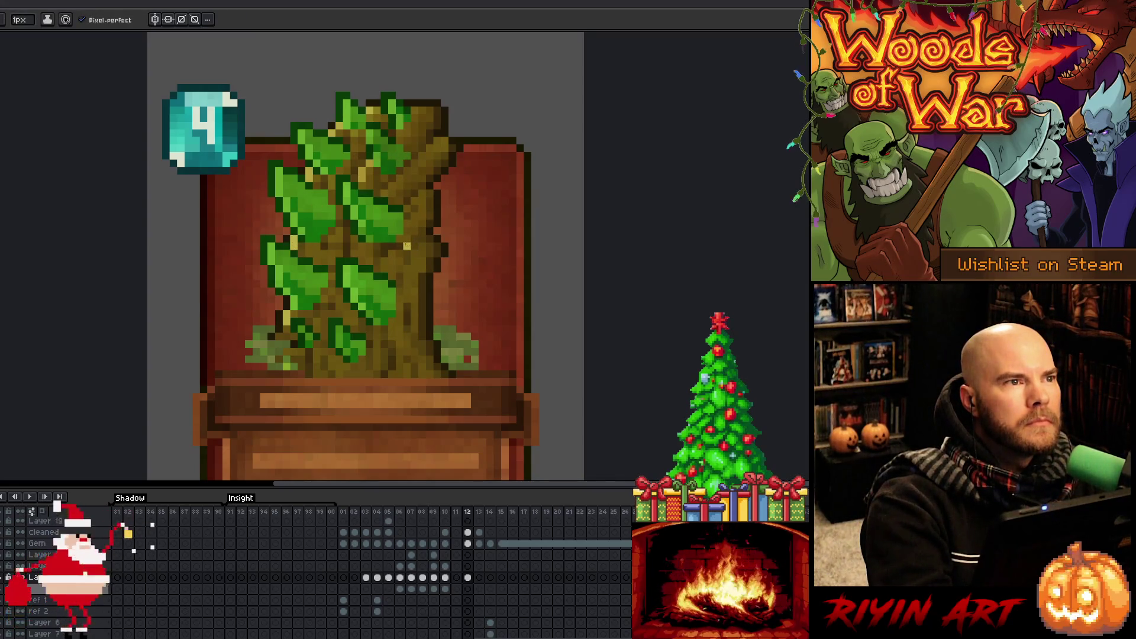
Place yellowish highlight pixels on the upper trunk and among the upper leaves.
key("alt")
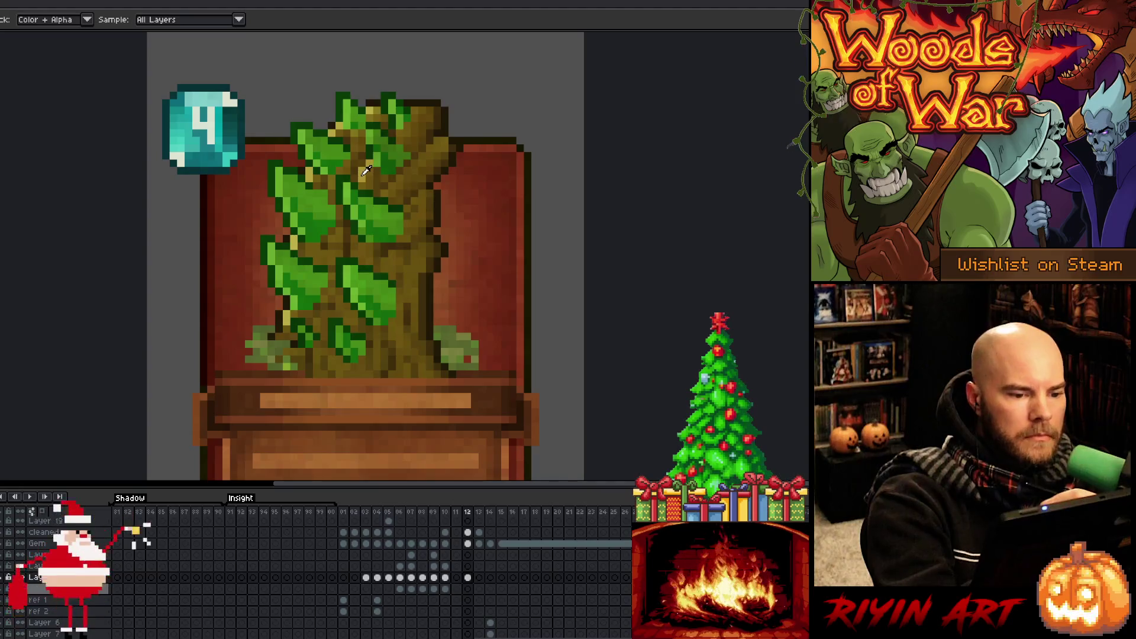
left_click(367, 172, "alt")
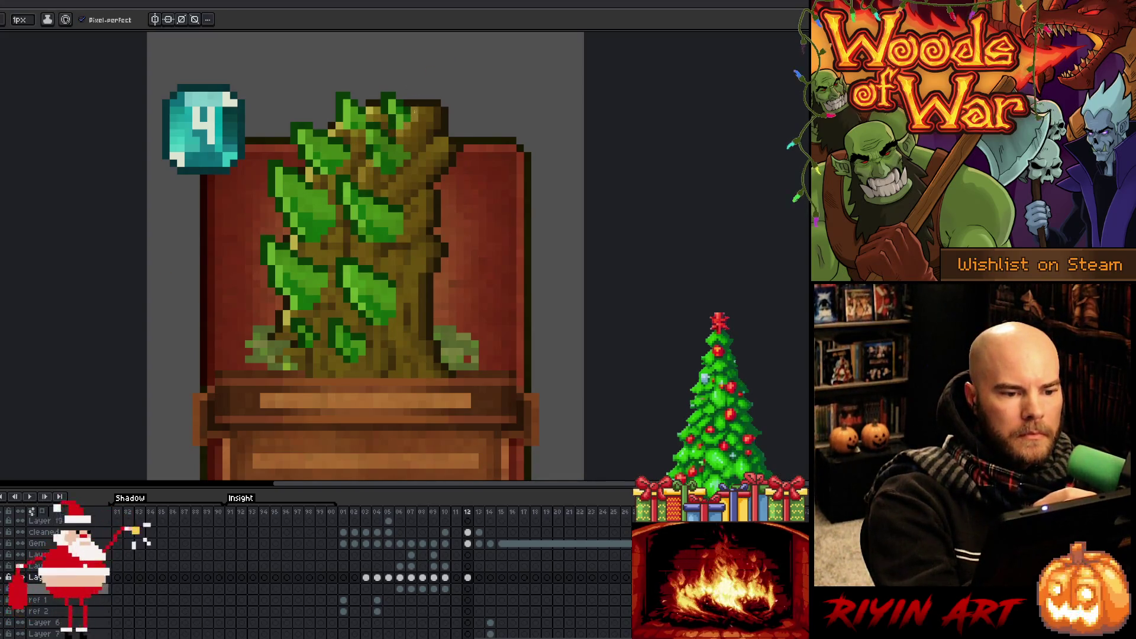
left_click(422, 95, "alt")
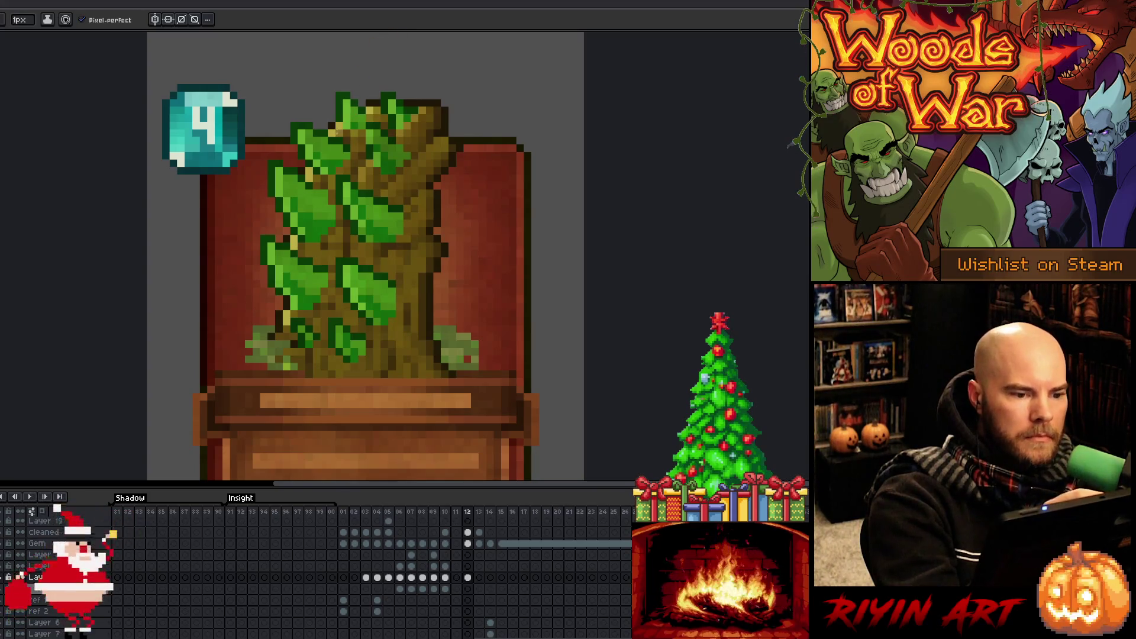
left_click(300, 243, "alt")
left_click(371, 157, "alt")
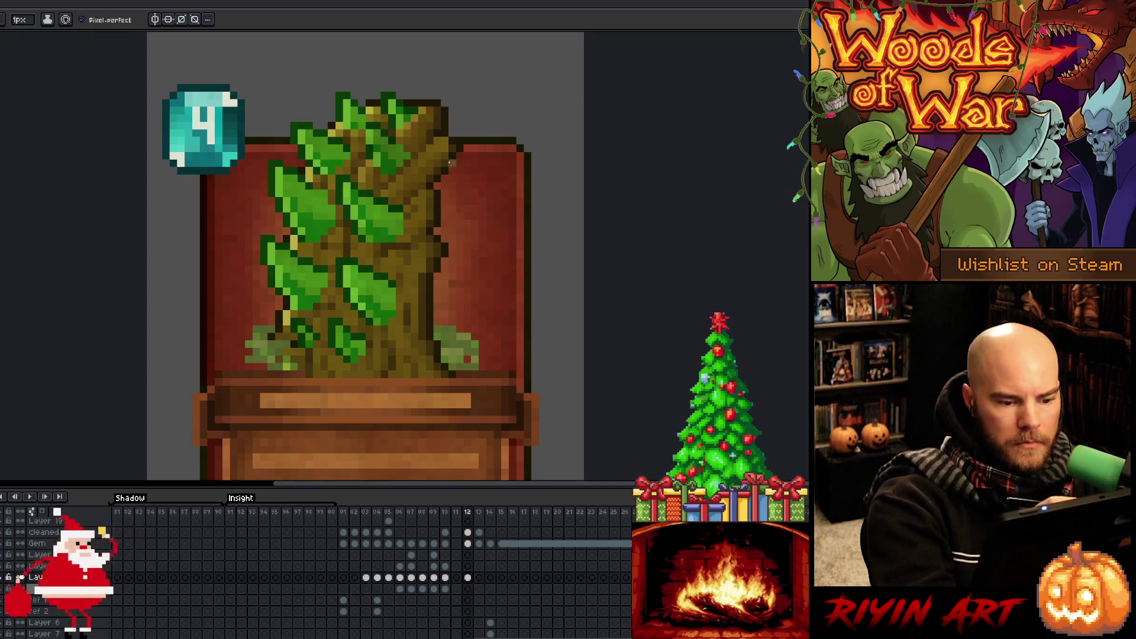
Alternate between the eyedropper and the 1px pencil to keep refining the bark shading.
key("alt")
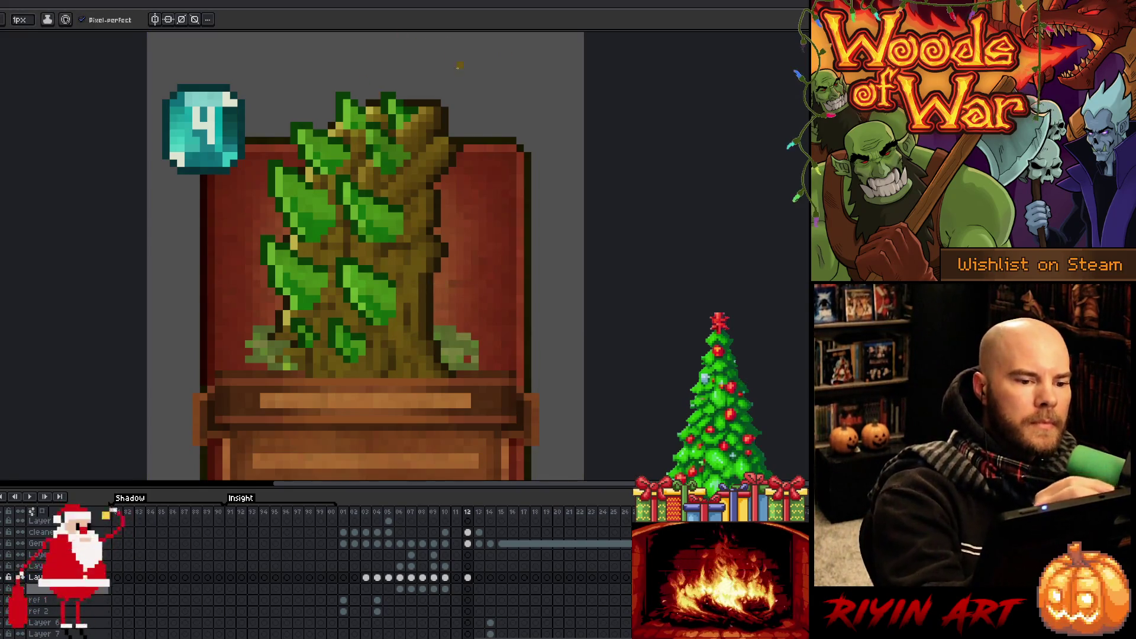
key("v")
key("b")
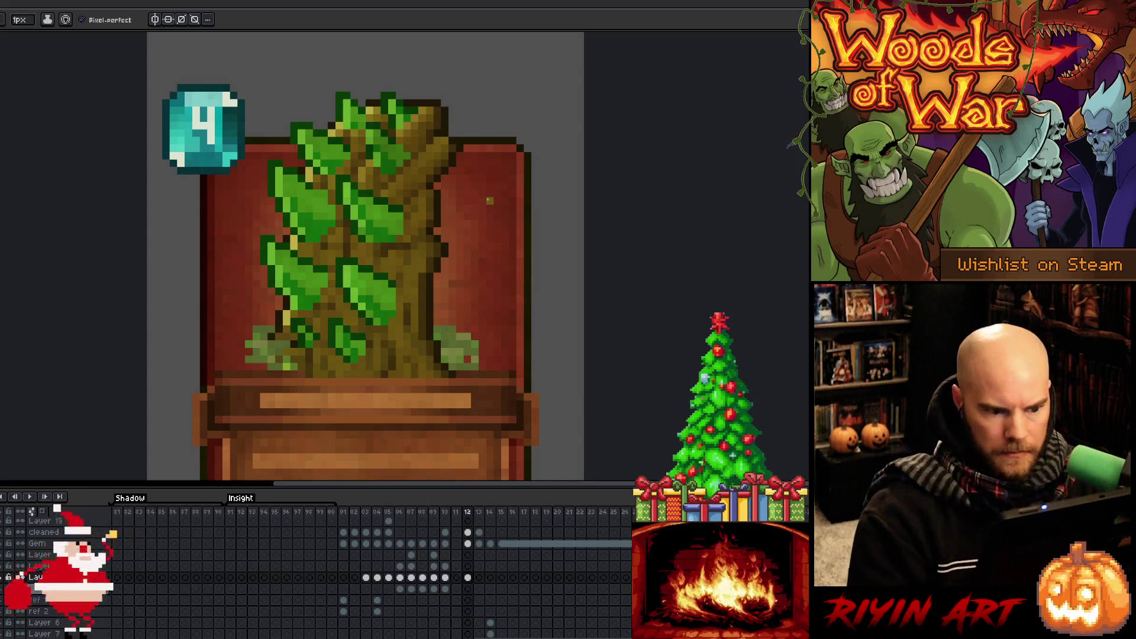
key("i")
key("b")
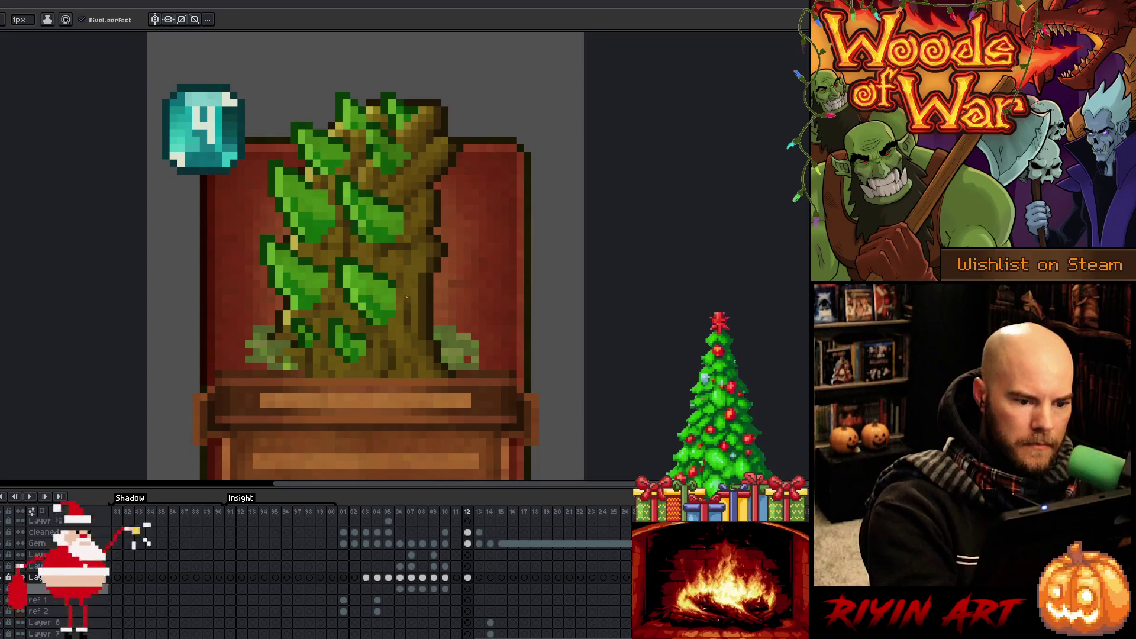
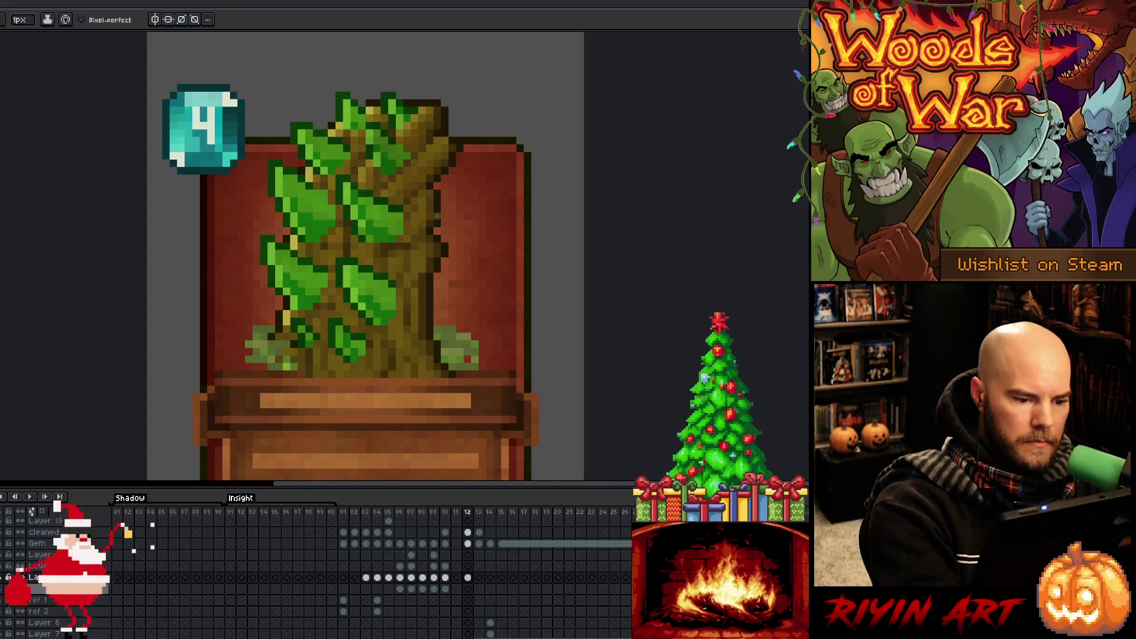
Dismiss the stray context menus and sample a colour from the tree card.
right_click(456, 261)
left_click(323, 245)
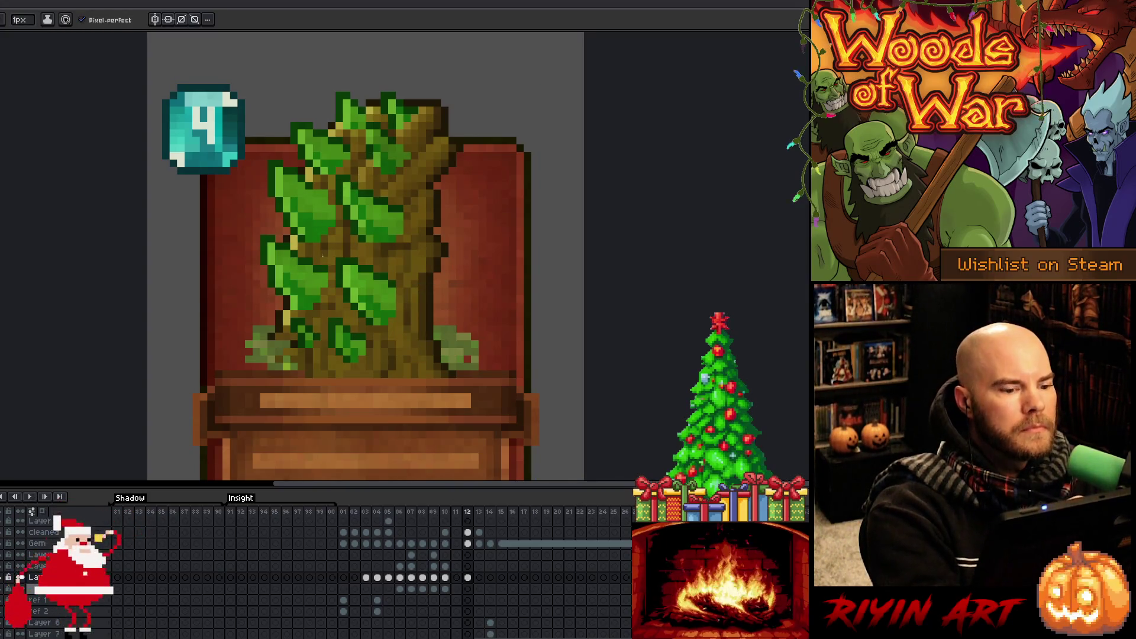
right_click(415, 281)
key("Escape")
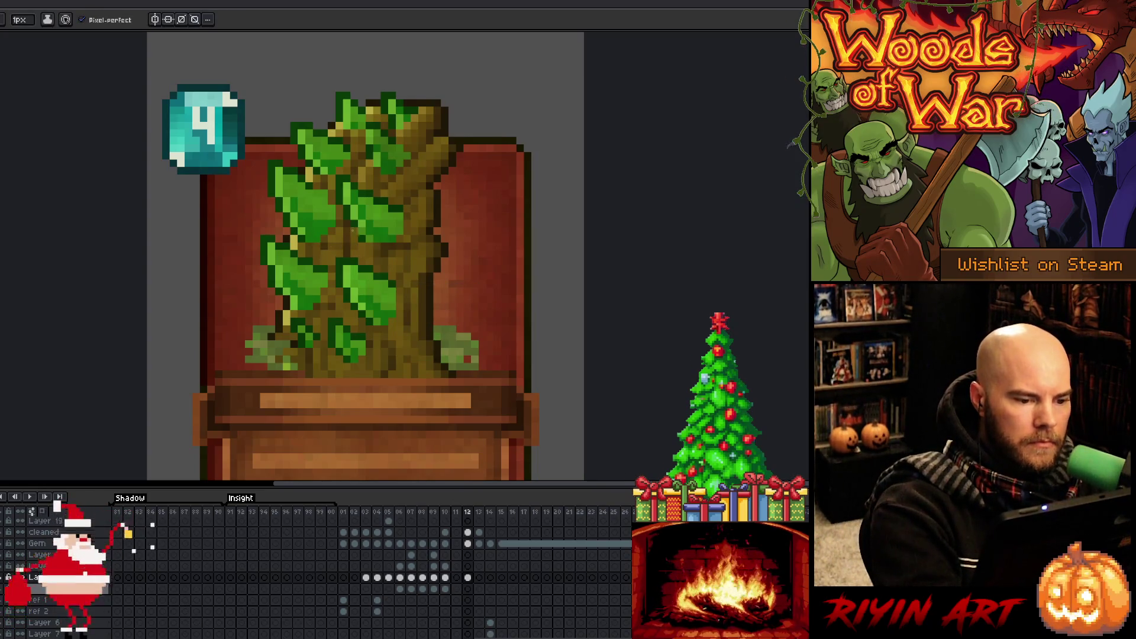
left_click(343, 245, "alt")
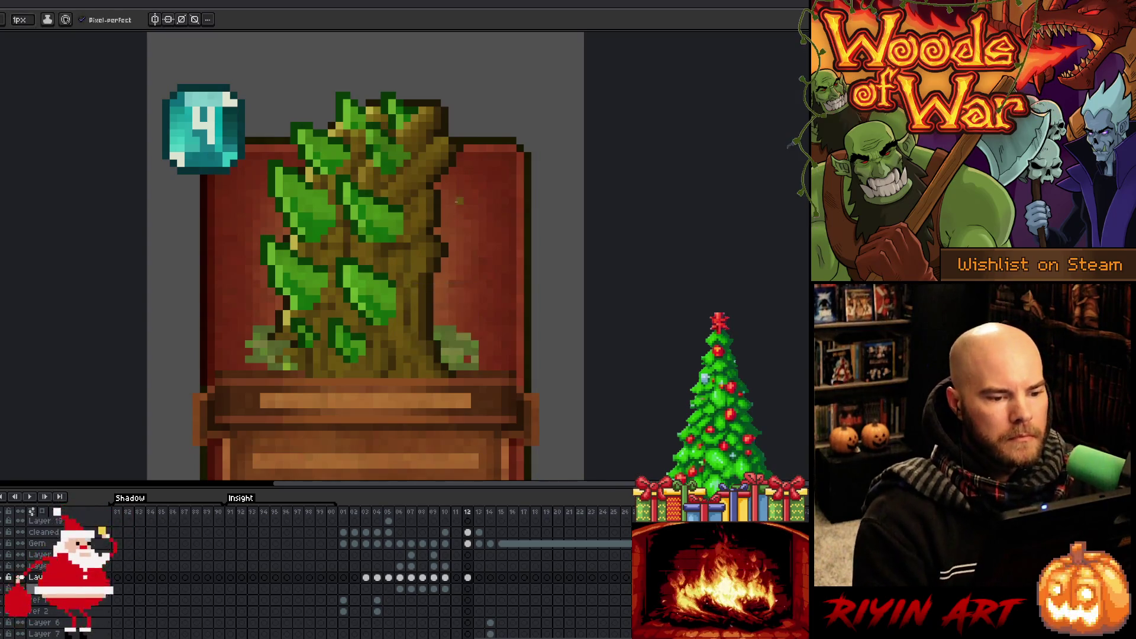
Show the parchment background layer behind the card and pan across the tree card.
scroll(430, 218, "down", 5)
scroll(430, 219, "up", 5)
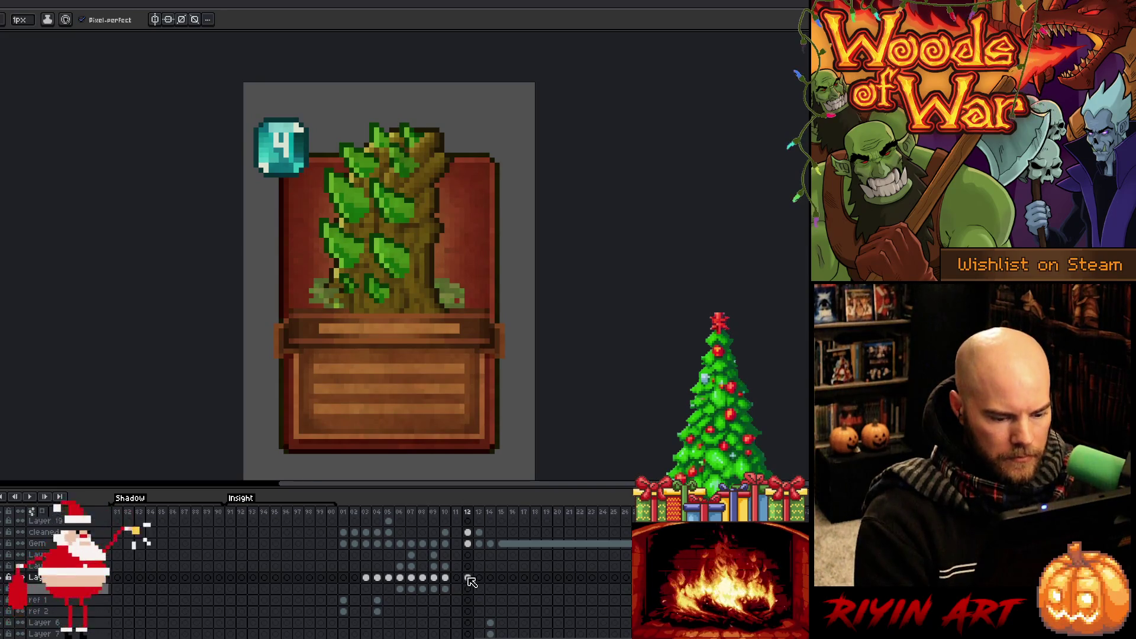
scroll(472, 580, "up", 3)
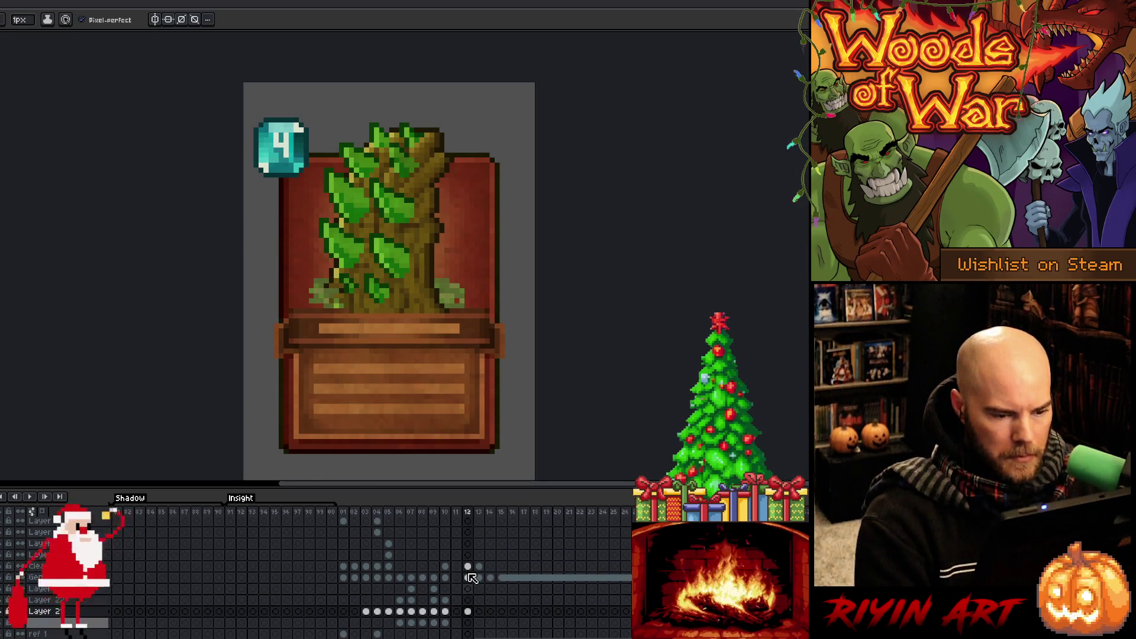
scroll(471, 577, "up", 4)
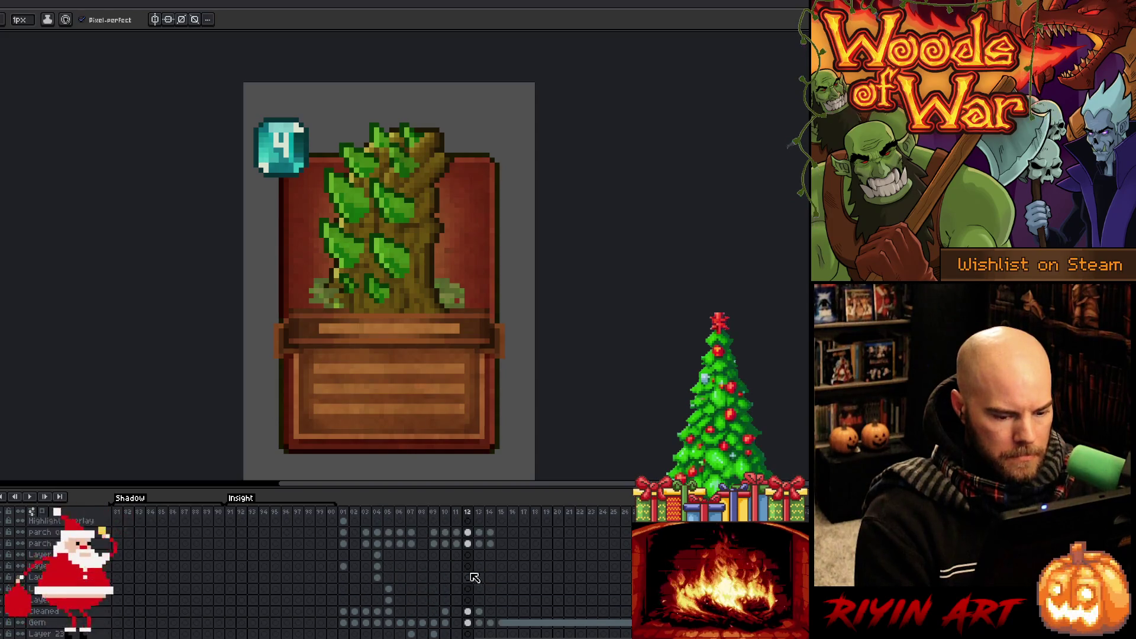
left_click(3, 538)
scroll(387, 267, "up", 3)
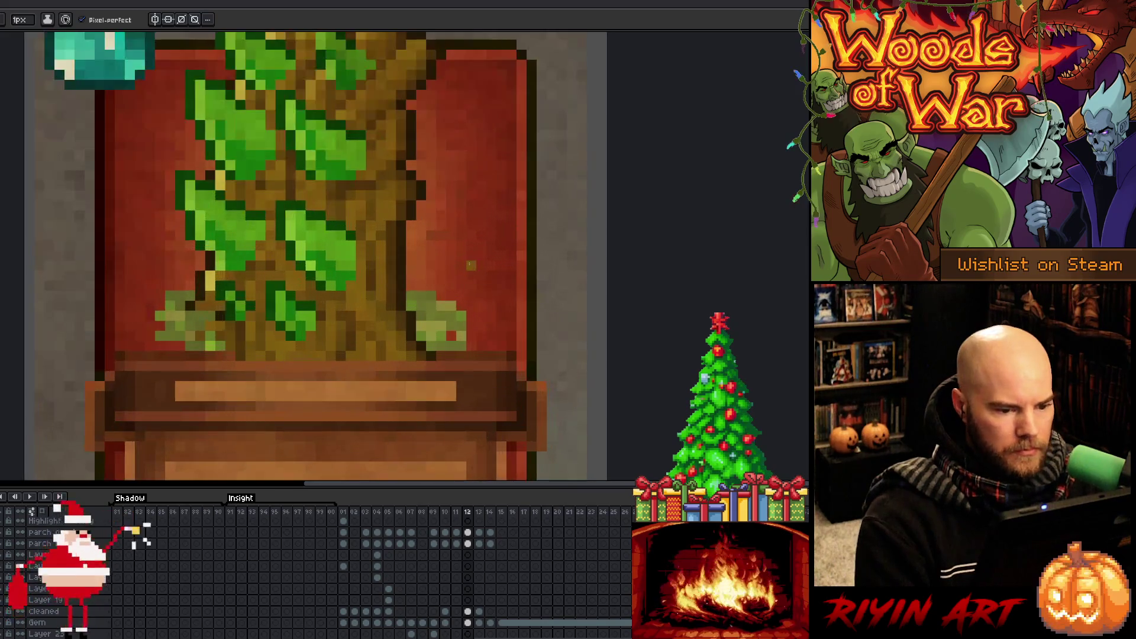
scroll(388, 266, "down", 1)
left_click_drag(470, 260, 470, 295)
Hide the parchment background again and reframe the card in view.
key("b")
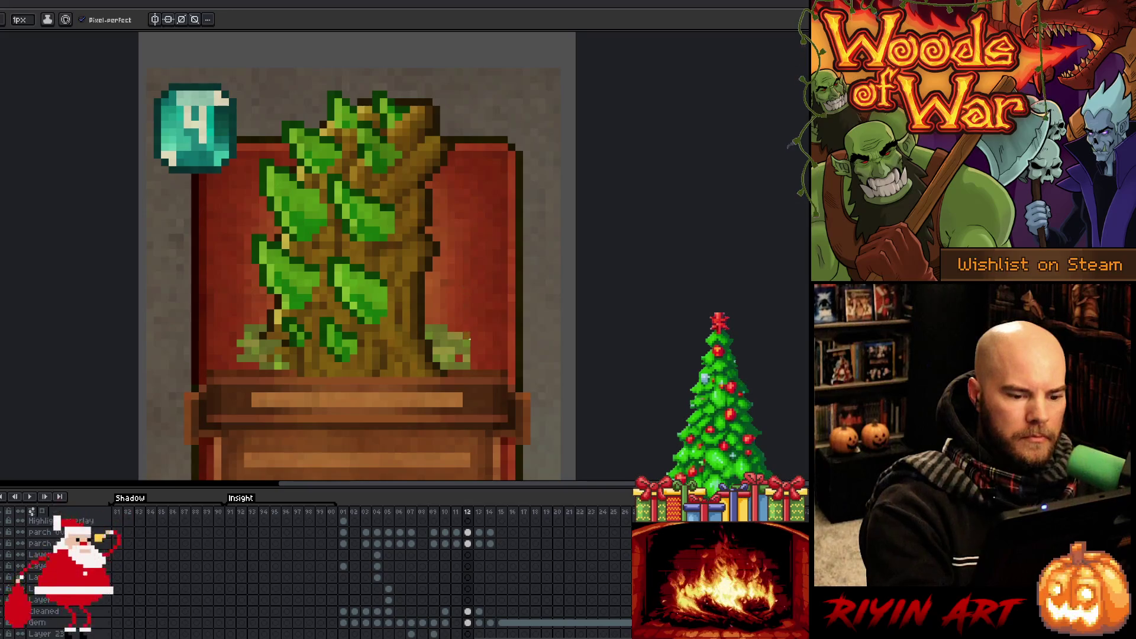
left_click(3, 538)
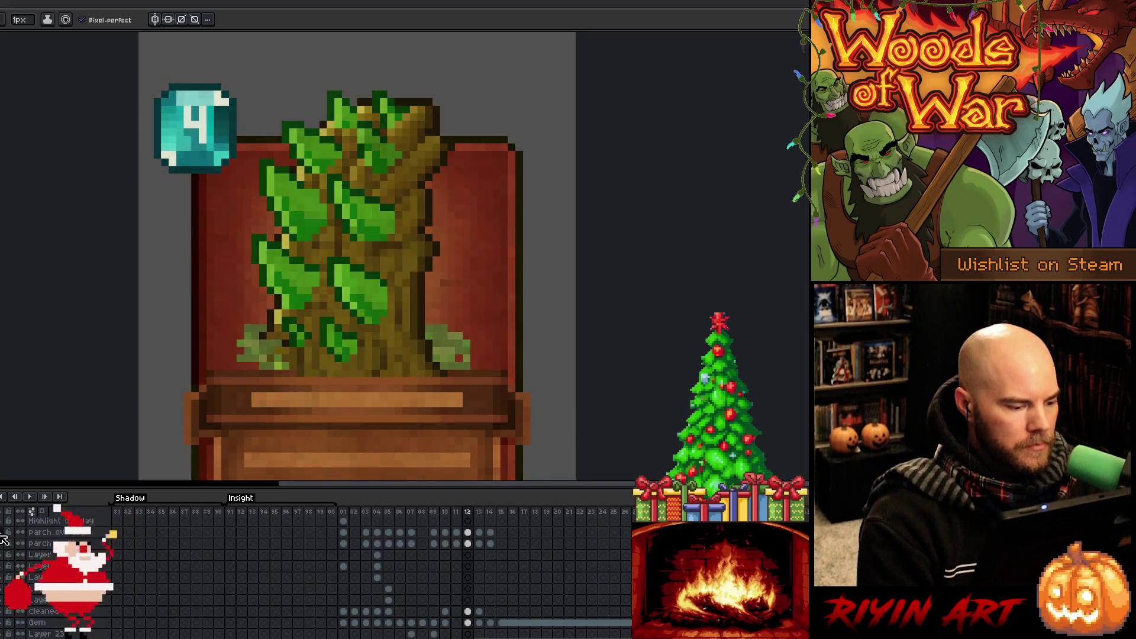
scroll(239, 315, "down", 3)
scroll(221, 259, "up", 2)
left_click_drag(298, 277, 293, 93)
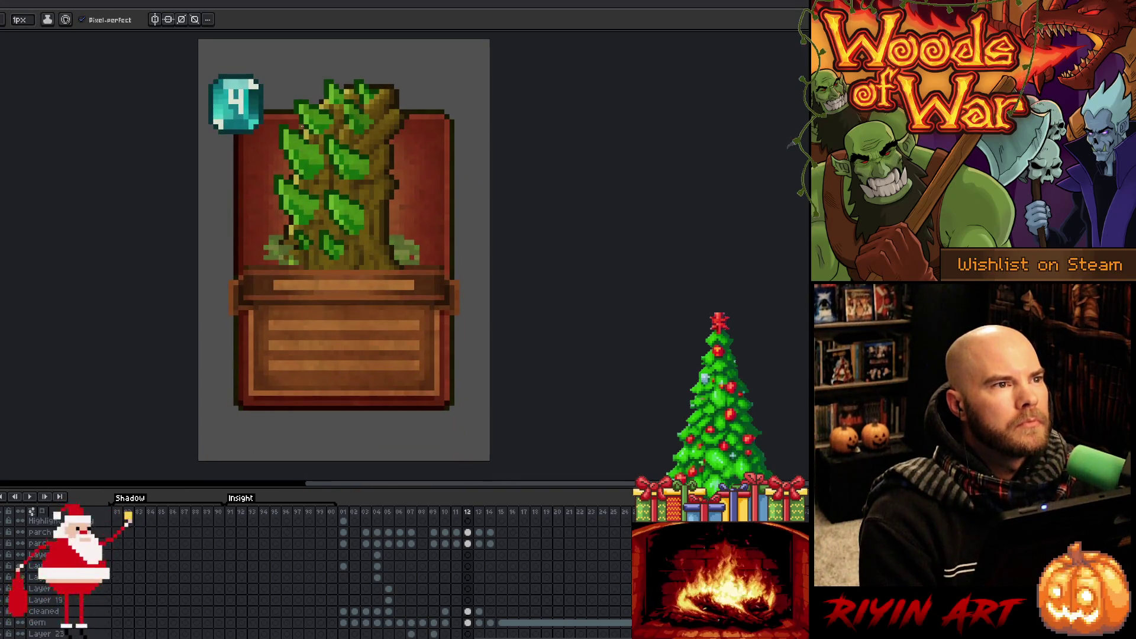
scroll(300, 152, "up", 1)
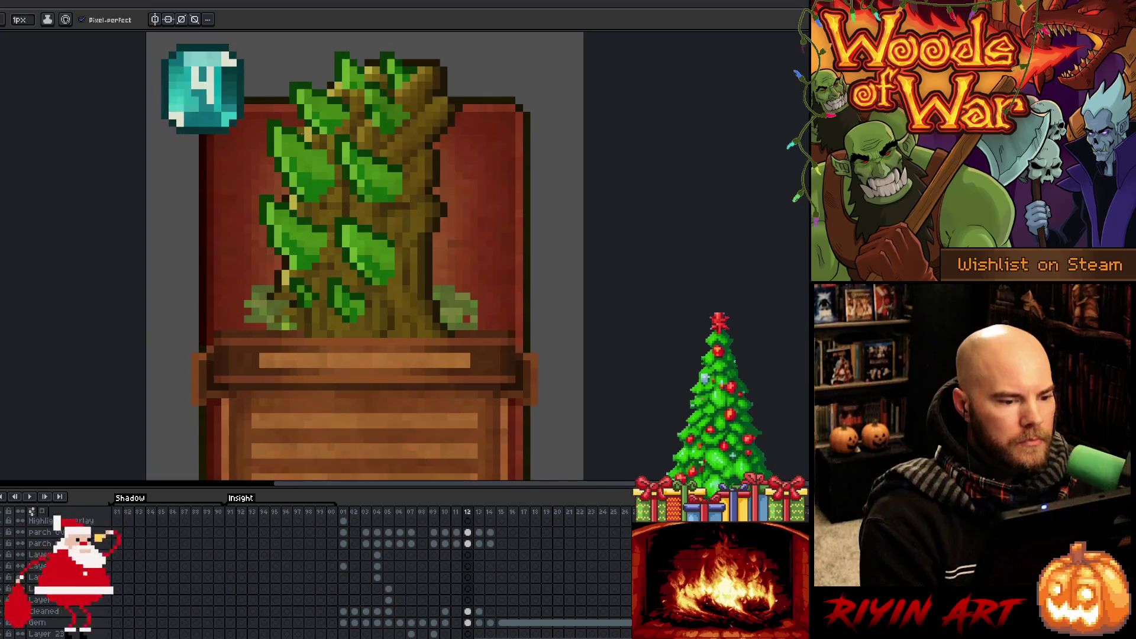
scroll(300, 152, "down", 1)
scroll(307, 223, "up", 1)
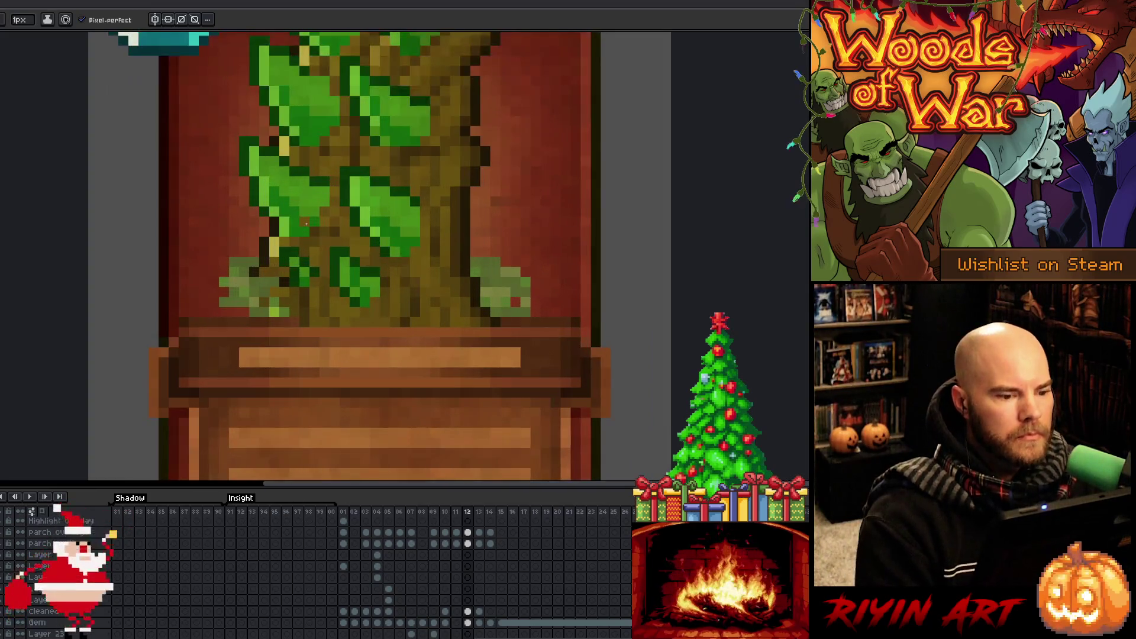
Make Layer 21 active, zoom out, and flip through earlier frames back to the tree card.
left_click(299, 271, "ctrl")
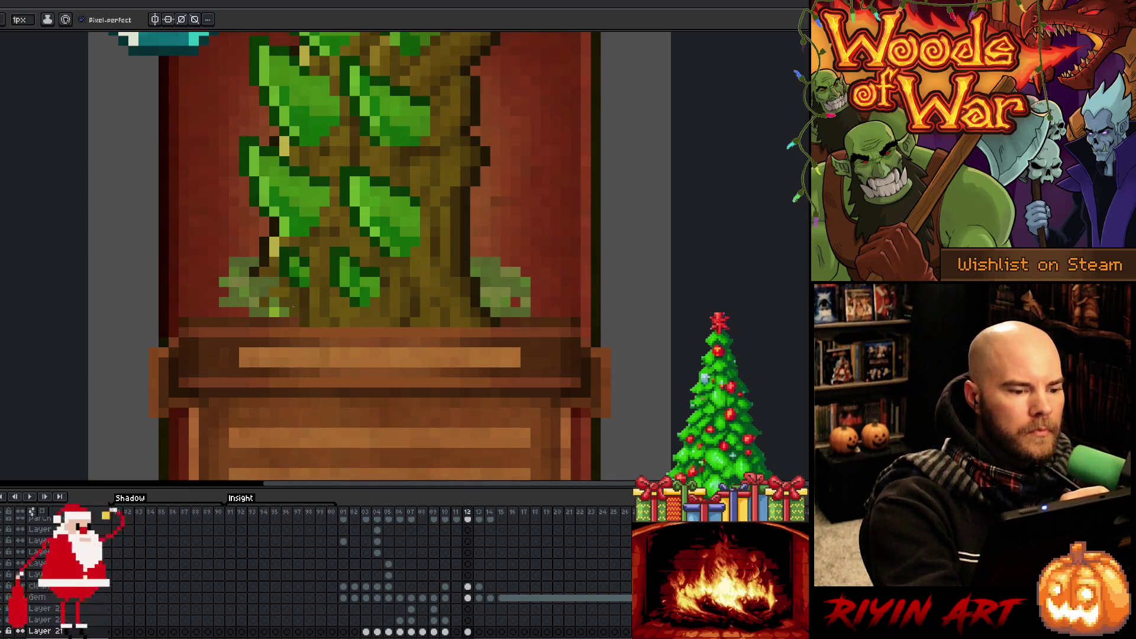
key("minus")
key("minus")
key("Left")
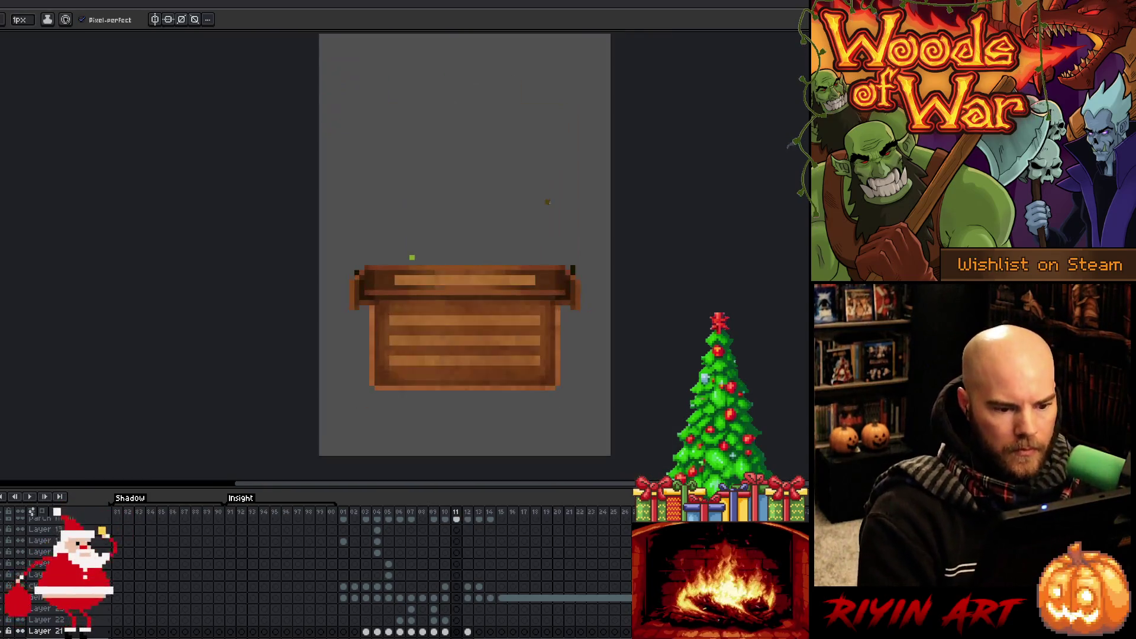
key("Left")
key("Left")
key("Left")
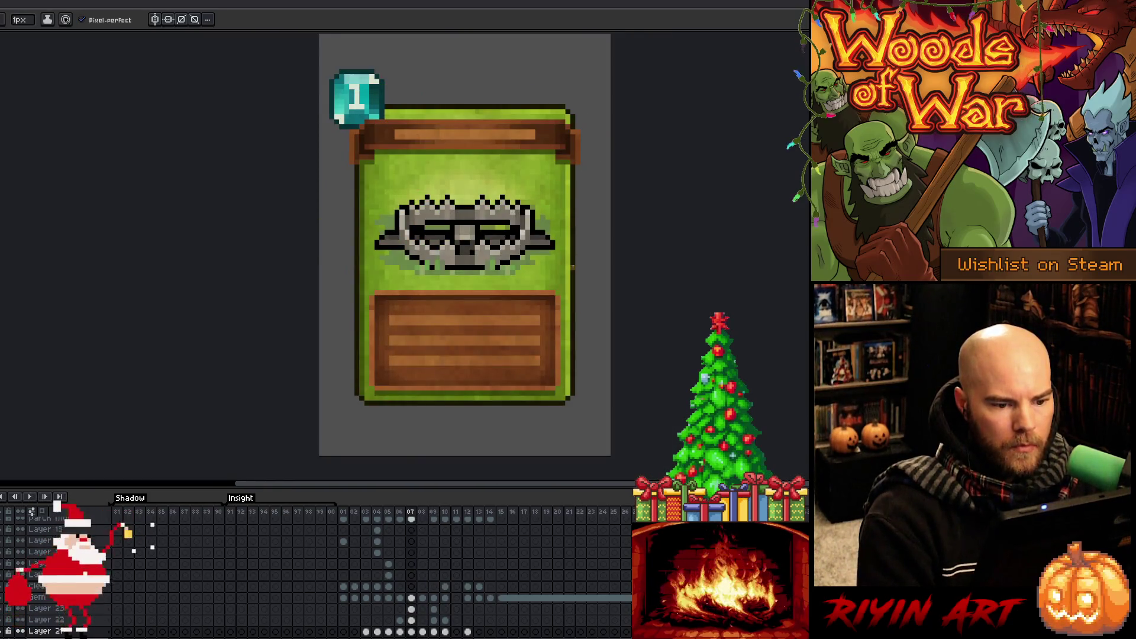
key("Right")
key("Right")
key("Right")
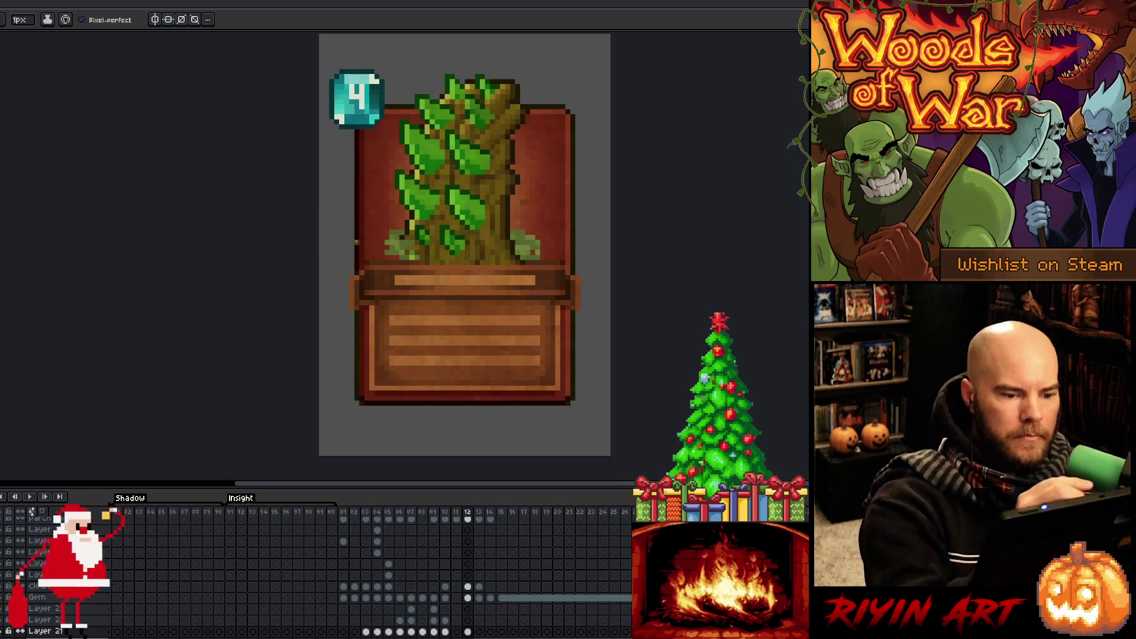
key("i")
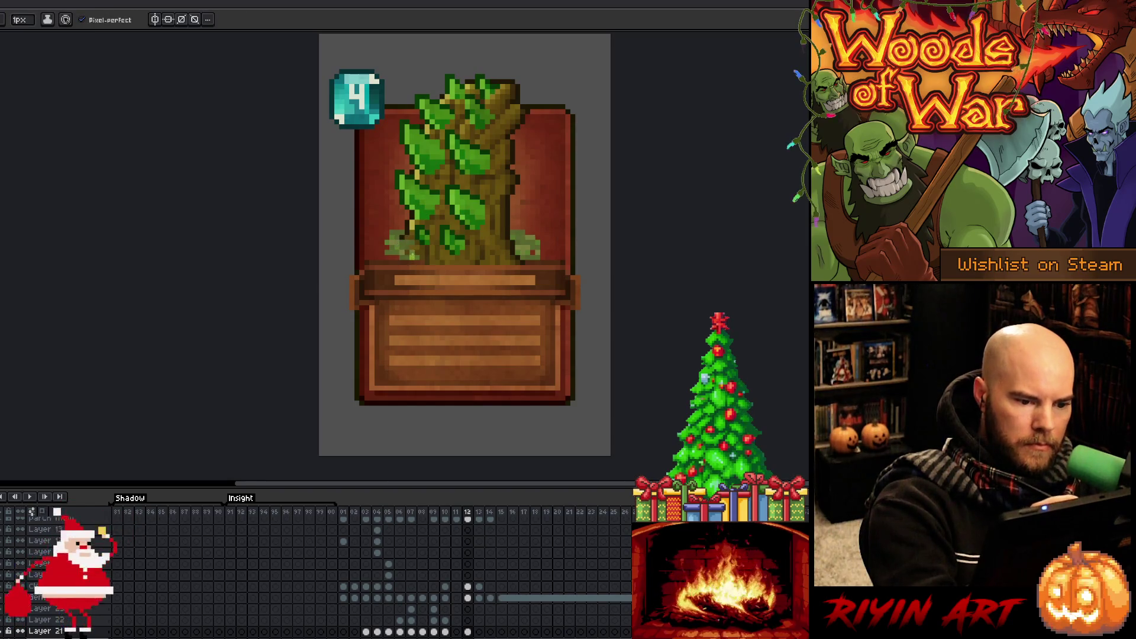
Make the Text BG layer active and sample colours from the left-side foliage.
left_click(419, 260, "ctrl")
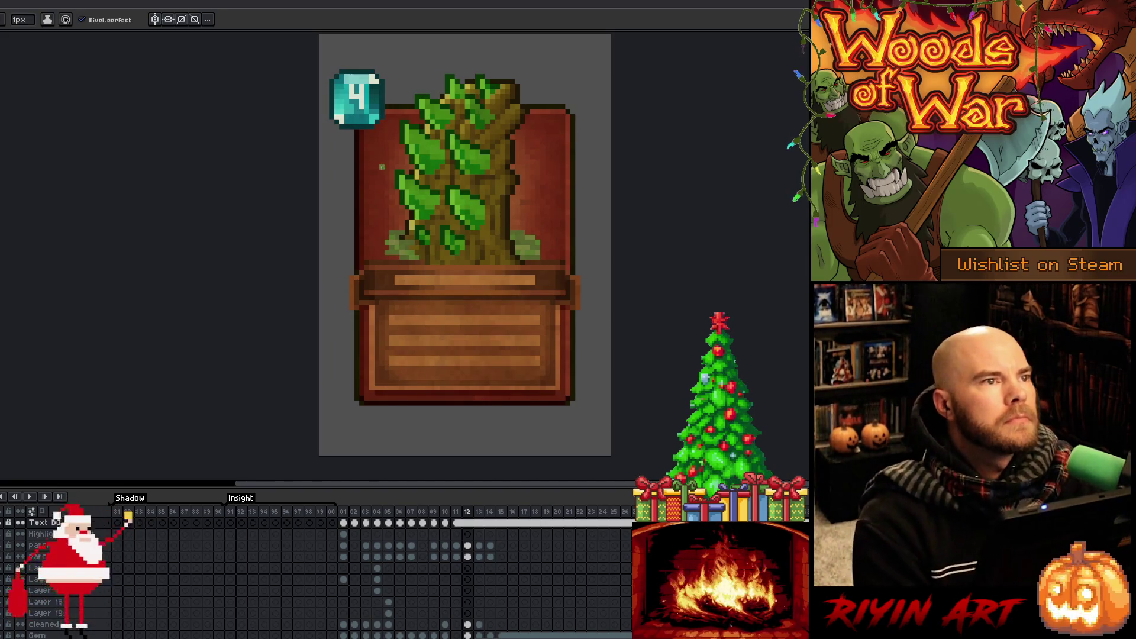
scroll(382, 171, "down", 1)
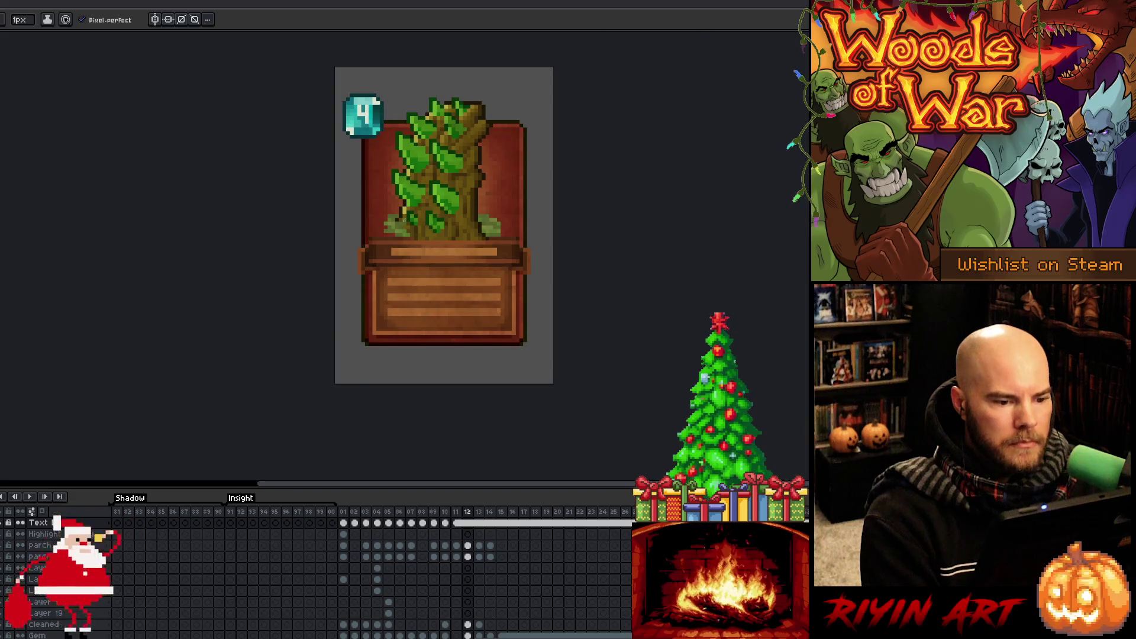
scroll(388, 286, "up", 2)
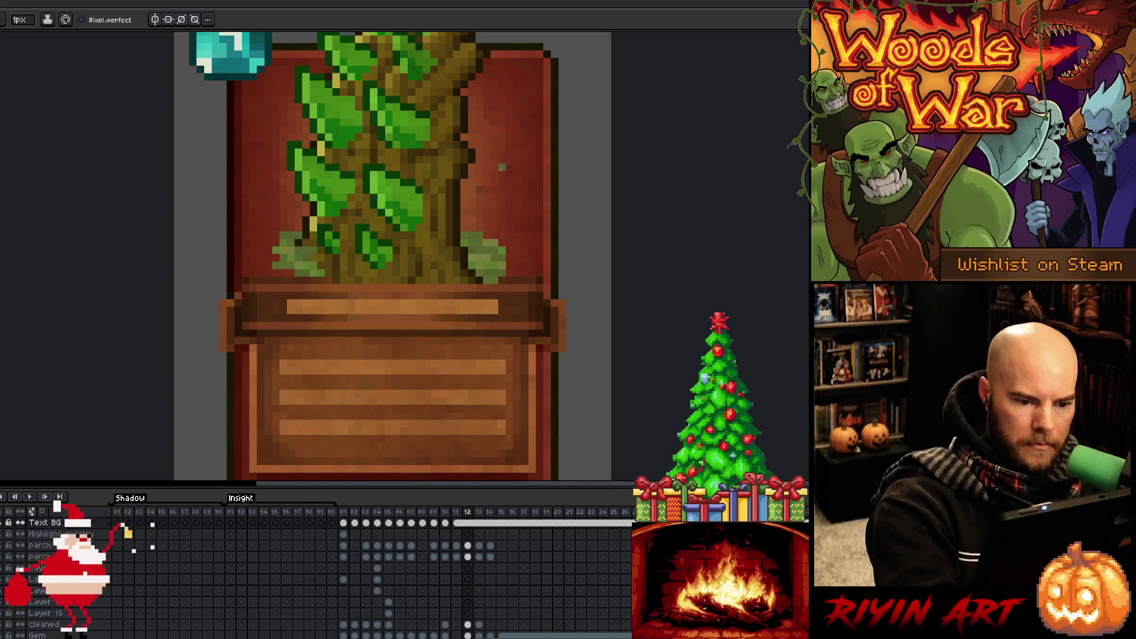
left_click(310, 267, "alt")
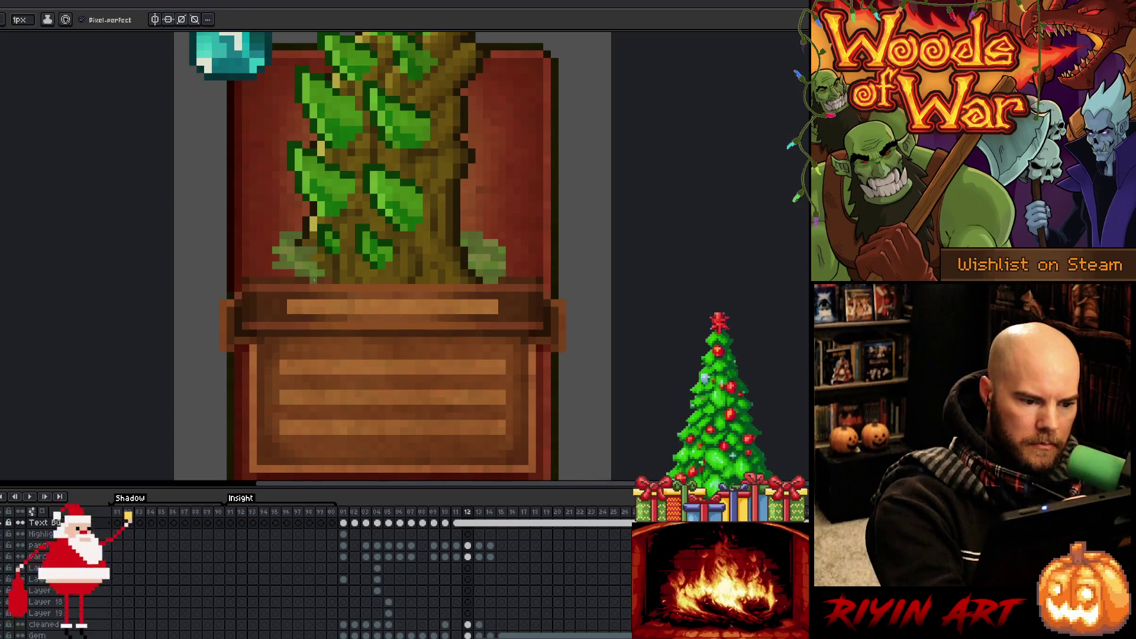
left_click(325, 268, "alt")
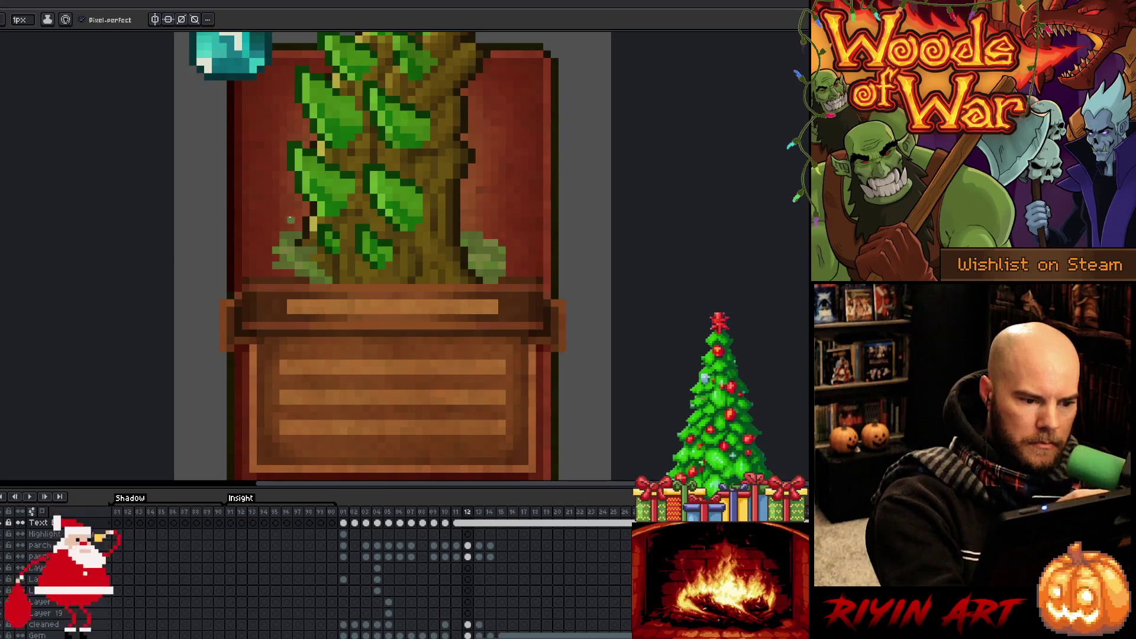
left_click(295, 270, "alt")
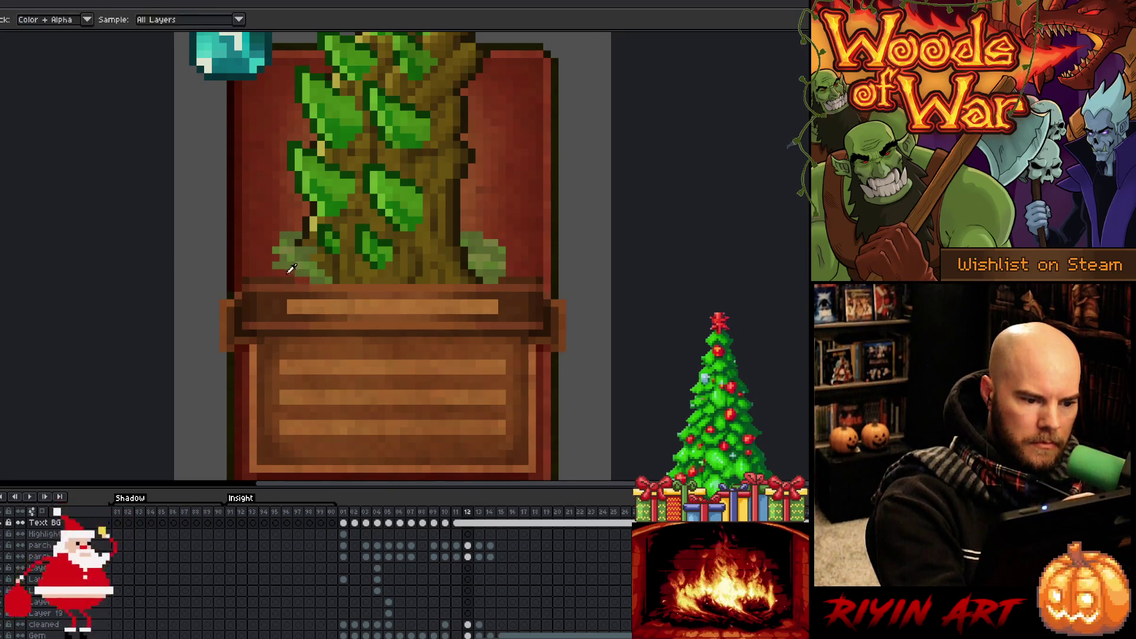
left_click(270, 271, "alt")
left_click(269, 271, "alt")
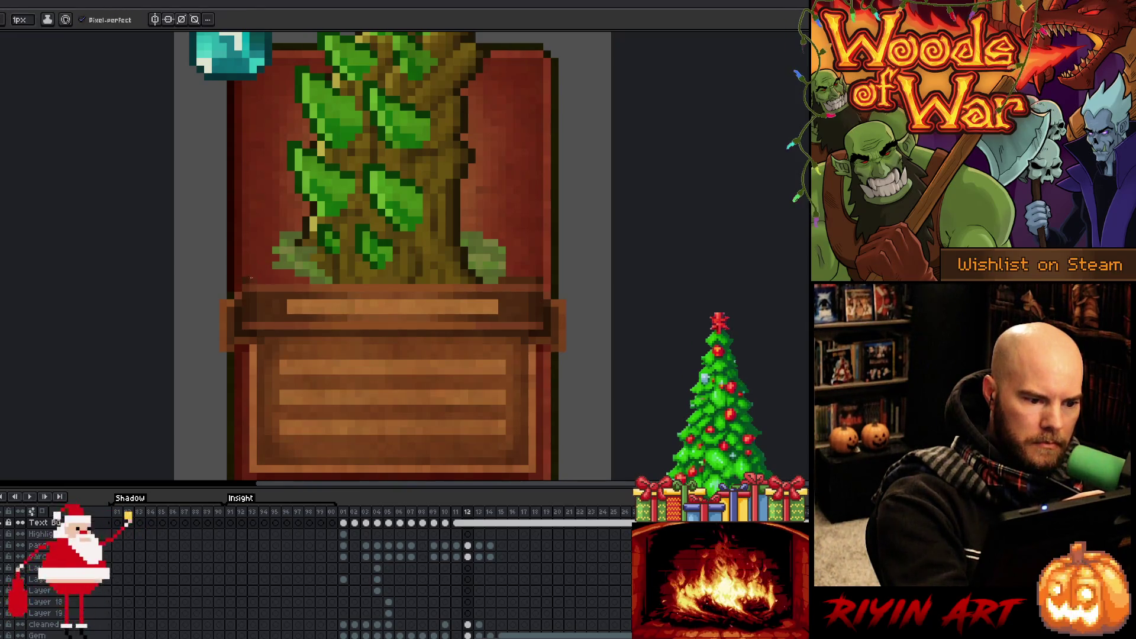
Sample colours from the lower-right leaves and the rest of the tree card.
left_click(507, 266, "alt")
left_click(513, 276, "alt")
left_click(527, 265, "alt")
left_click(533, 266, "alt")
left_click(545, 268, "alt")
left_click(545, 269, "alt")
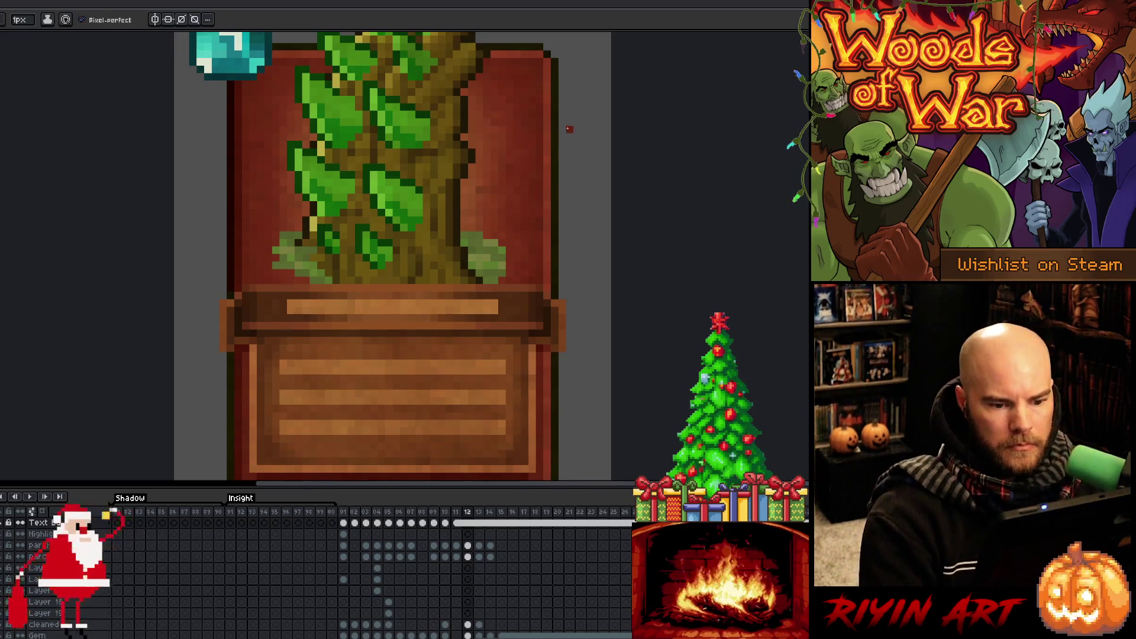
left_click(546, 267, "alt")
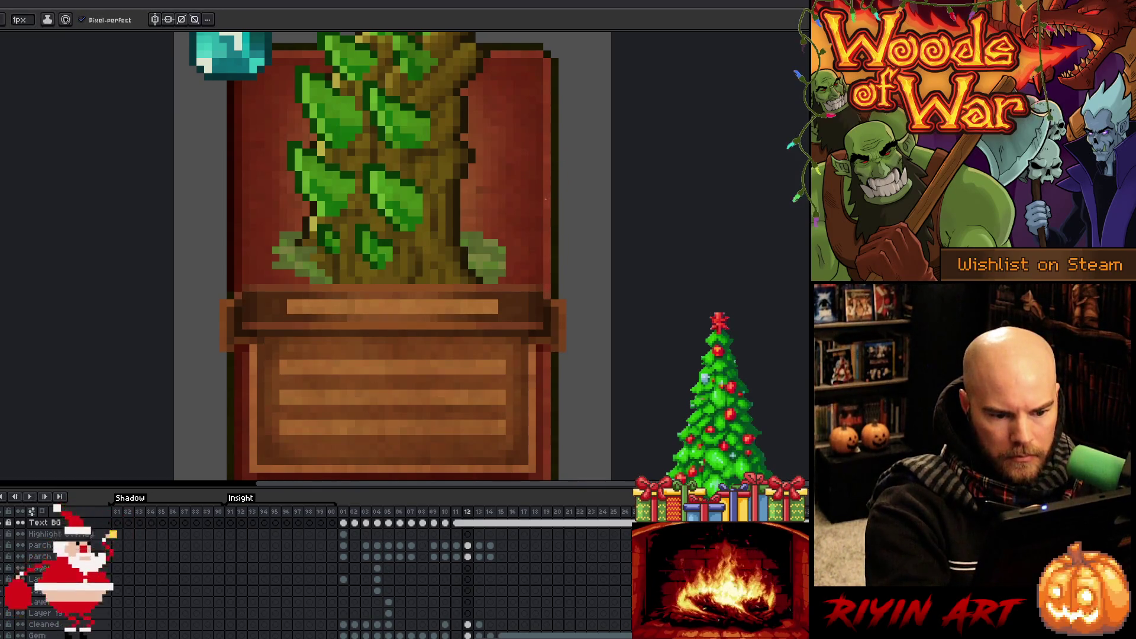
left_click(469, 254, "alt")
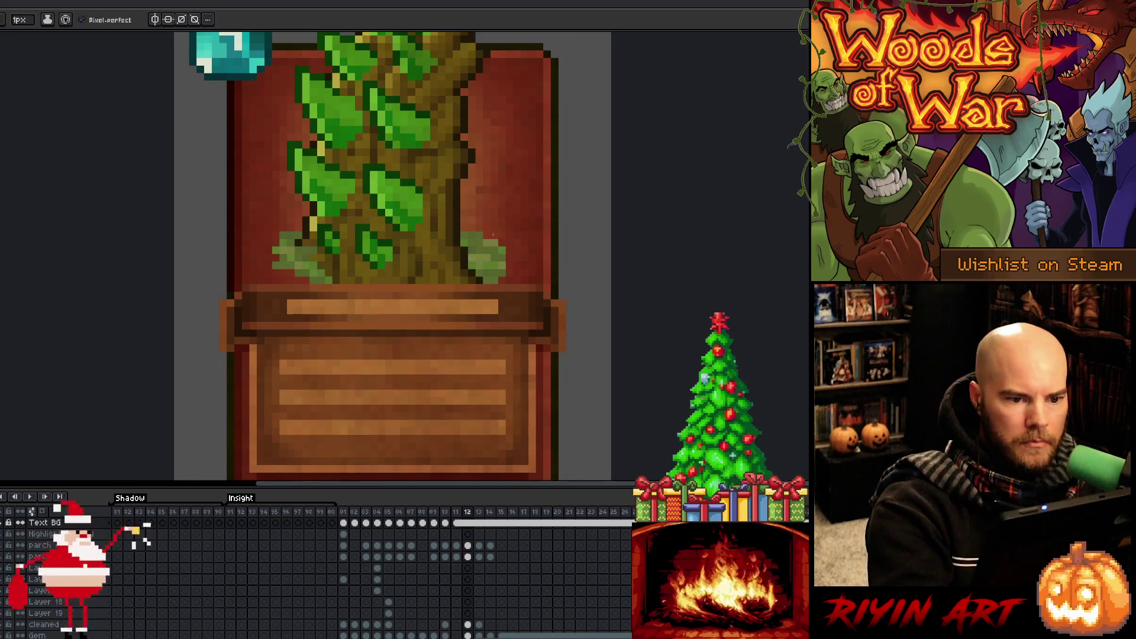
scroll(500, 220, "down", 3)
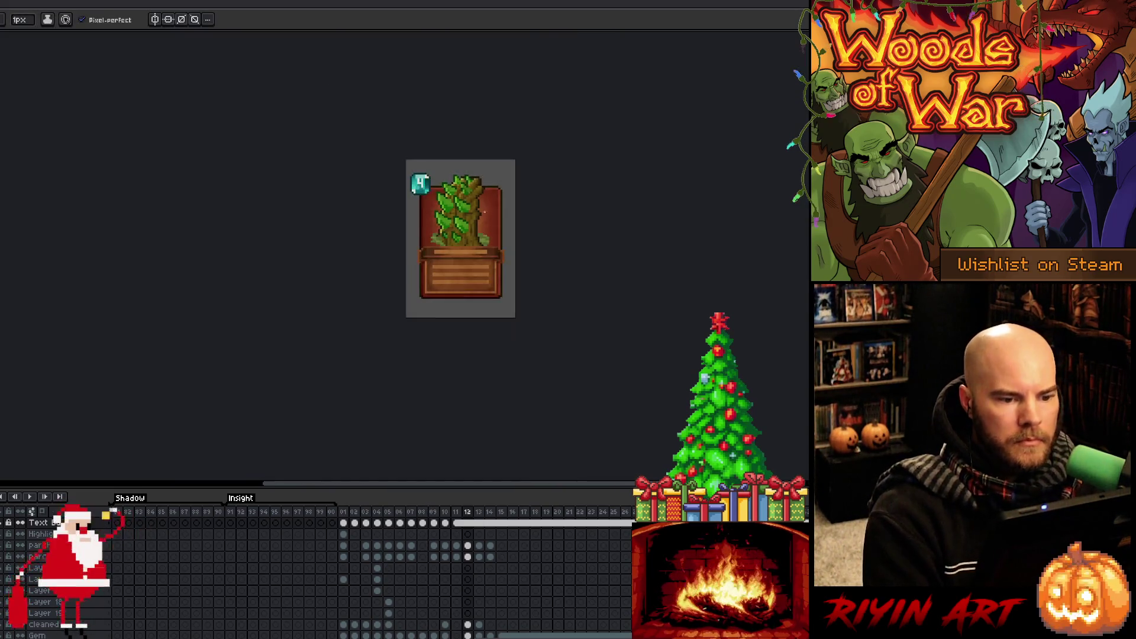
Go to the number-3 card frame with the Rectangular Marquee, comparing it against the tree card.
left_click_drag(484, 189, 415, 188)
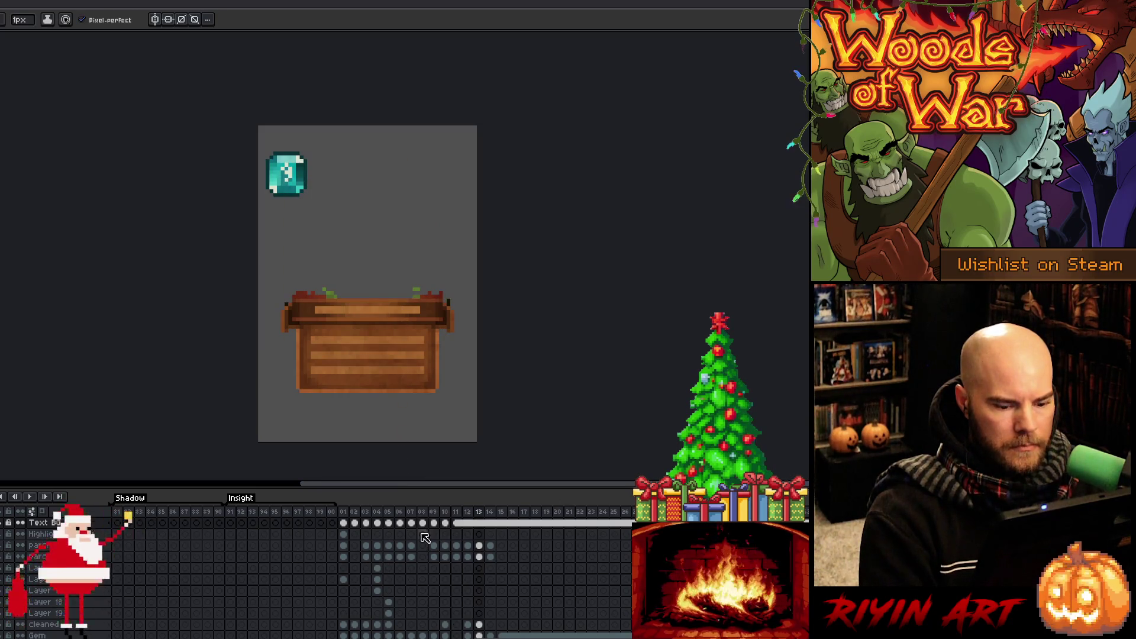
key("Right")
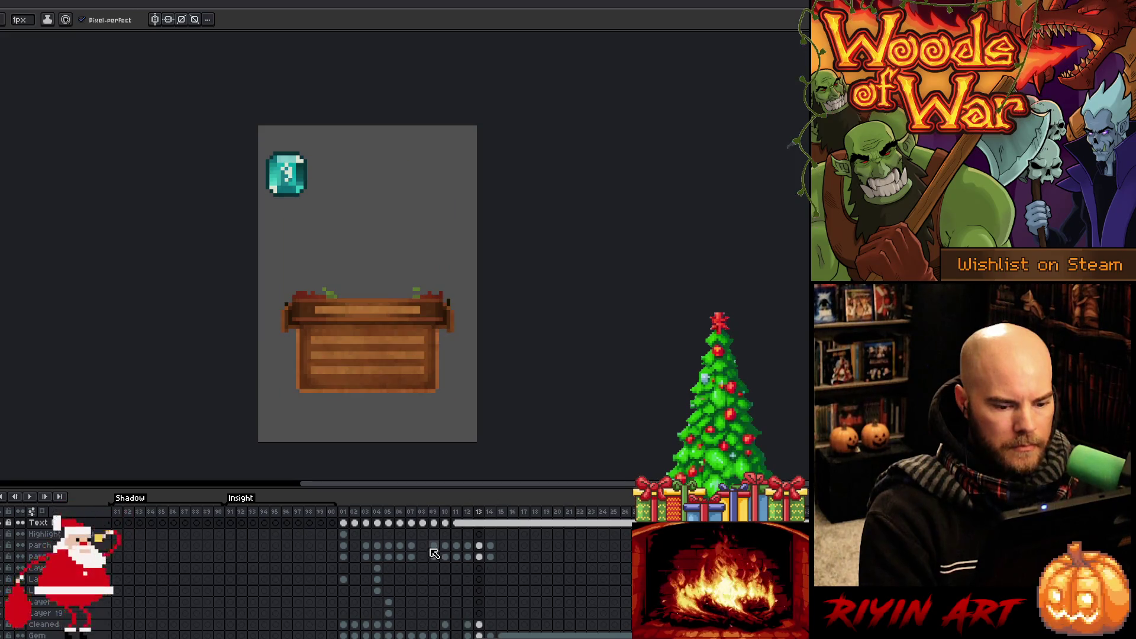
key("m")
scroll(296, 288, "up", 2)
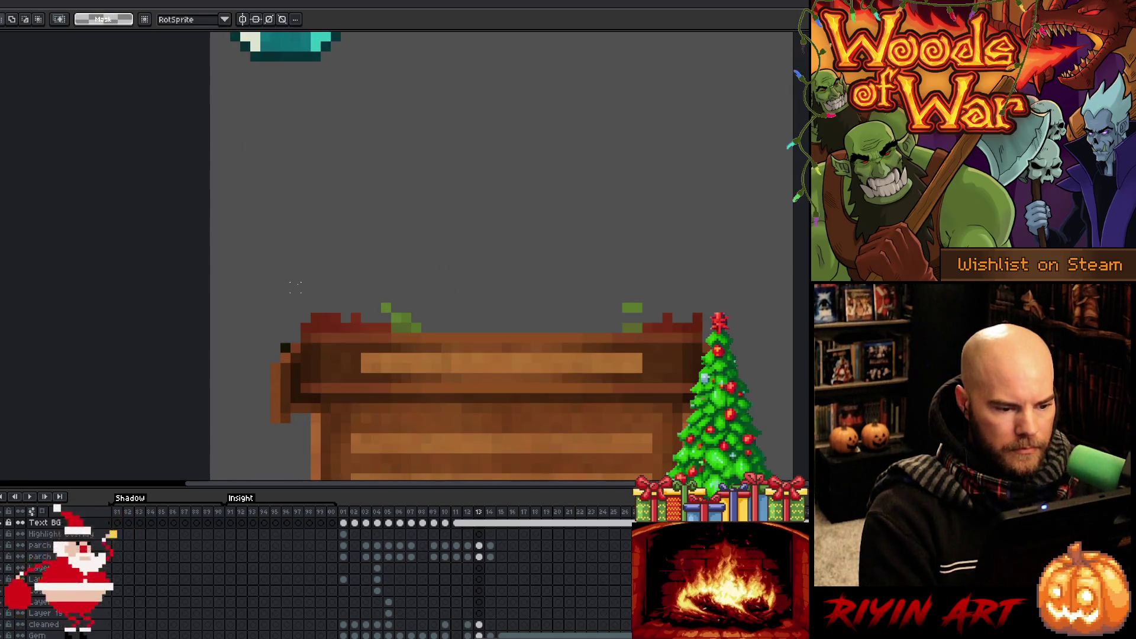
key("Left")
key("Left")
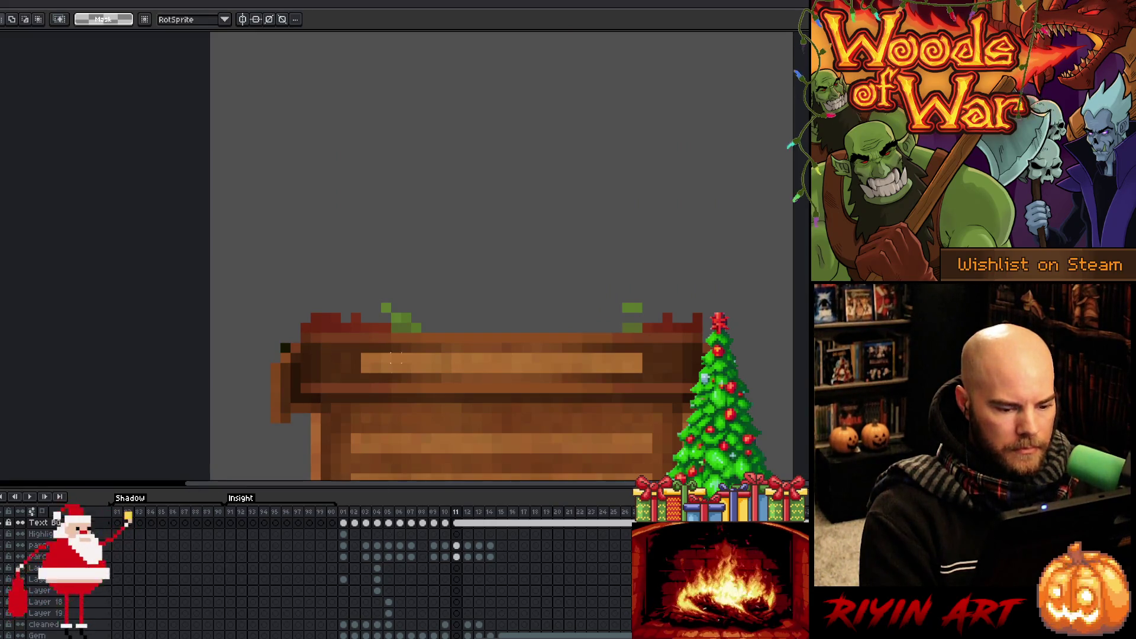
scroll(418, 387, "down", 6)
scroll(417, 387, "up", 3)
key("Right")
key("Right")
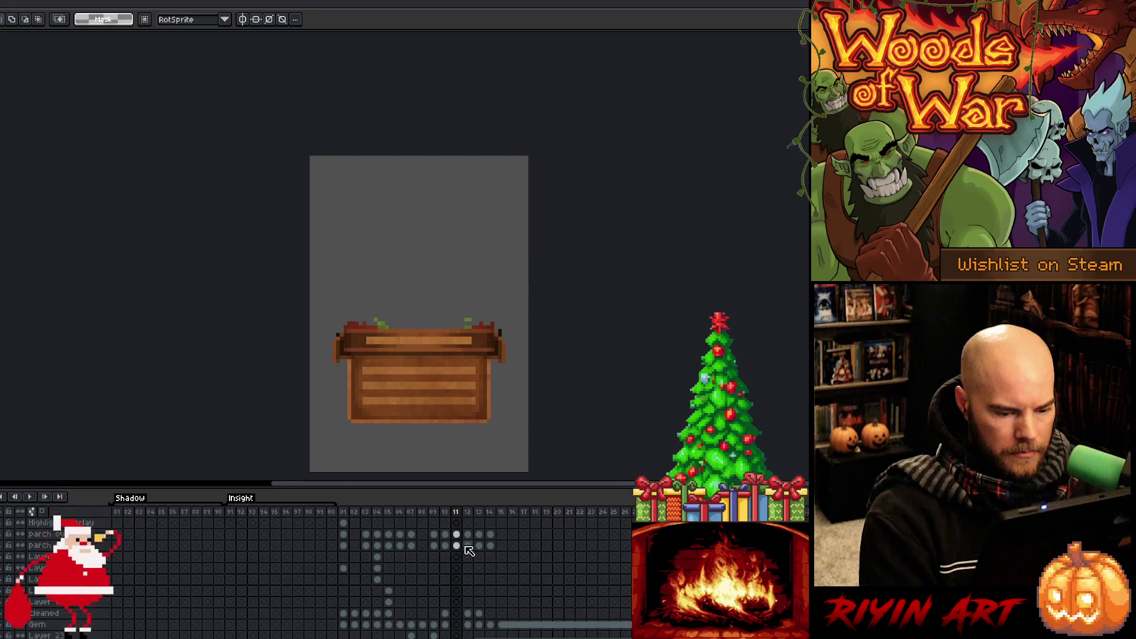
key("Left")
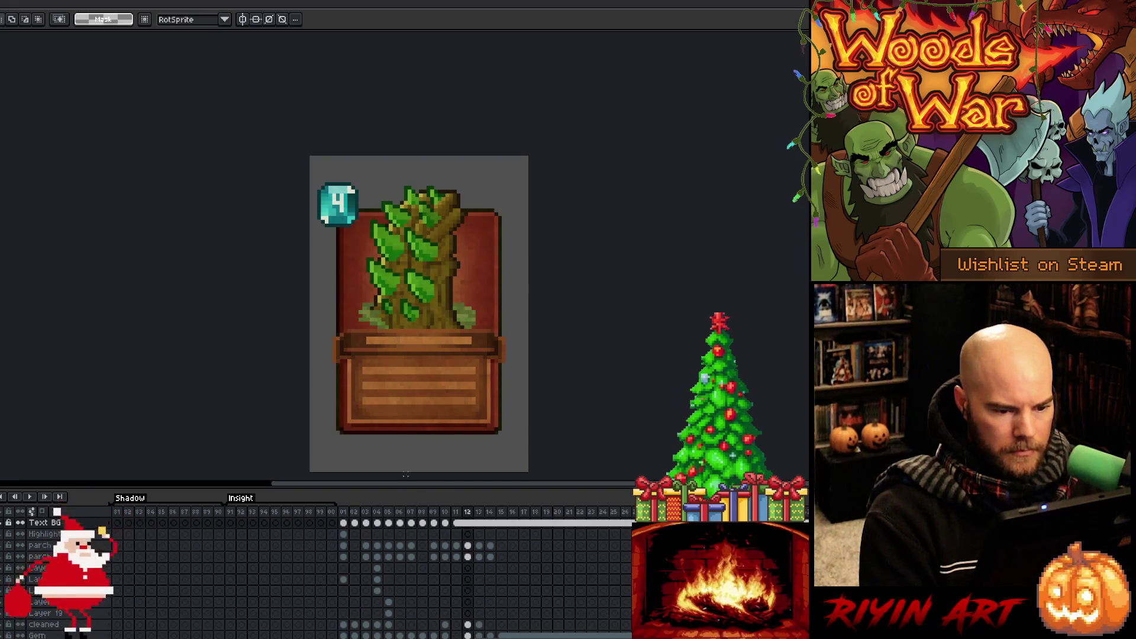
key("Right")
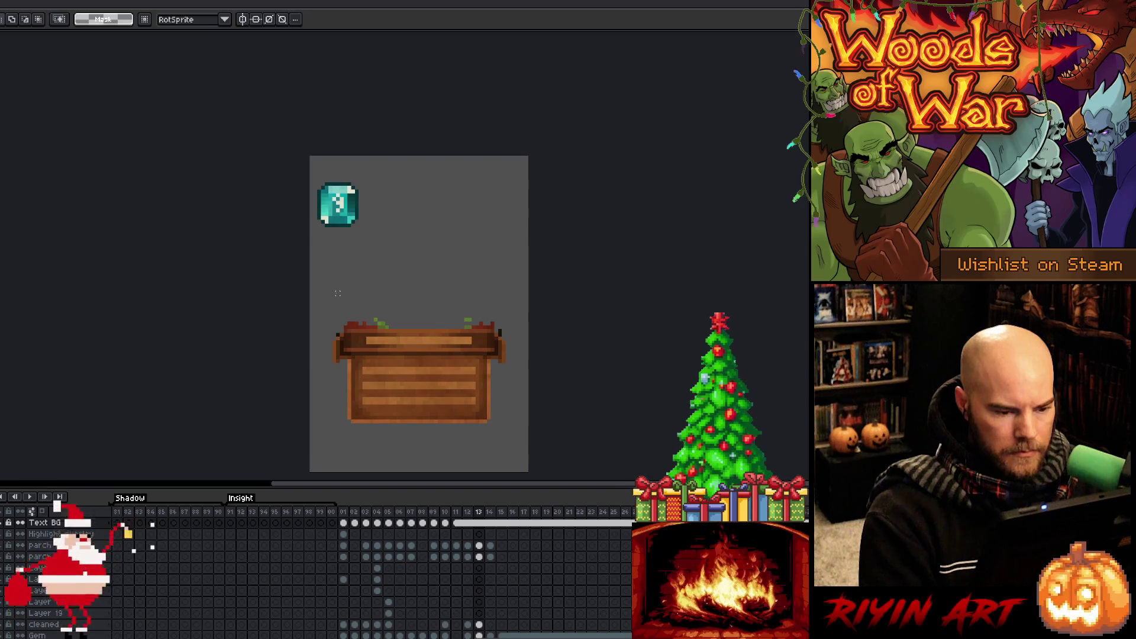
Select and delete the stray red and green pixels above the crate top.
mouse_move(322, 297)
left_mouse_down()
mouse_move(529, 317)
mouse_move(529, 329)
left_mouse_up()
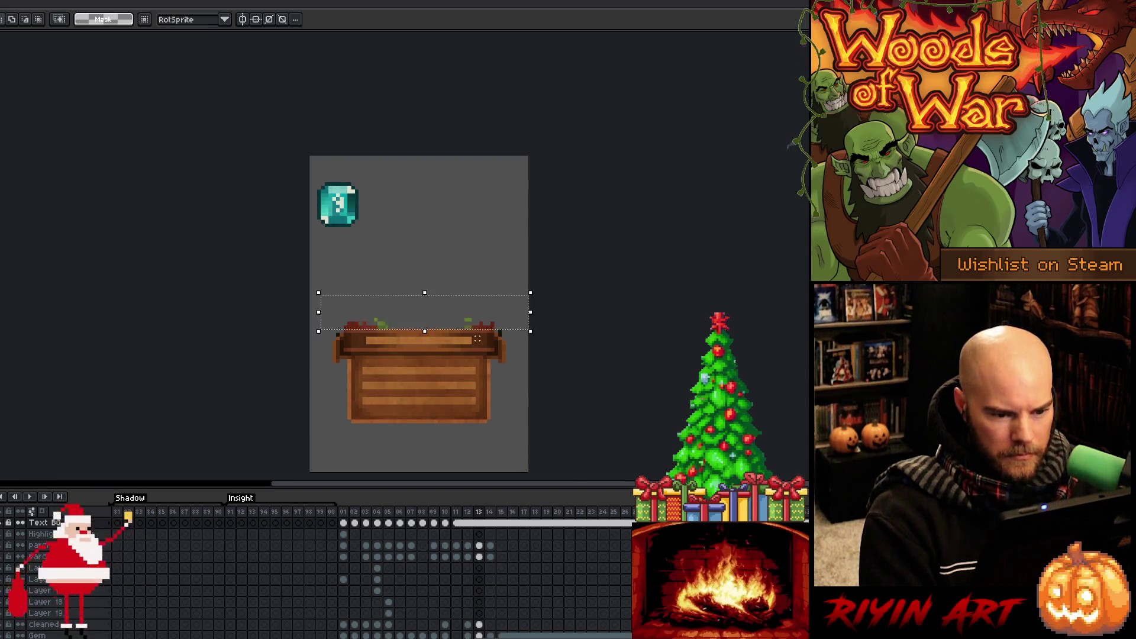
scroll(480, 334, "up", 3)
scroll(562, 323, "down", 3)
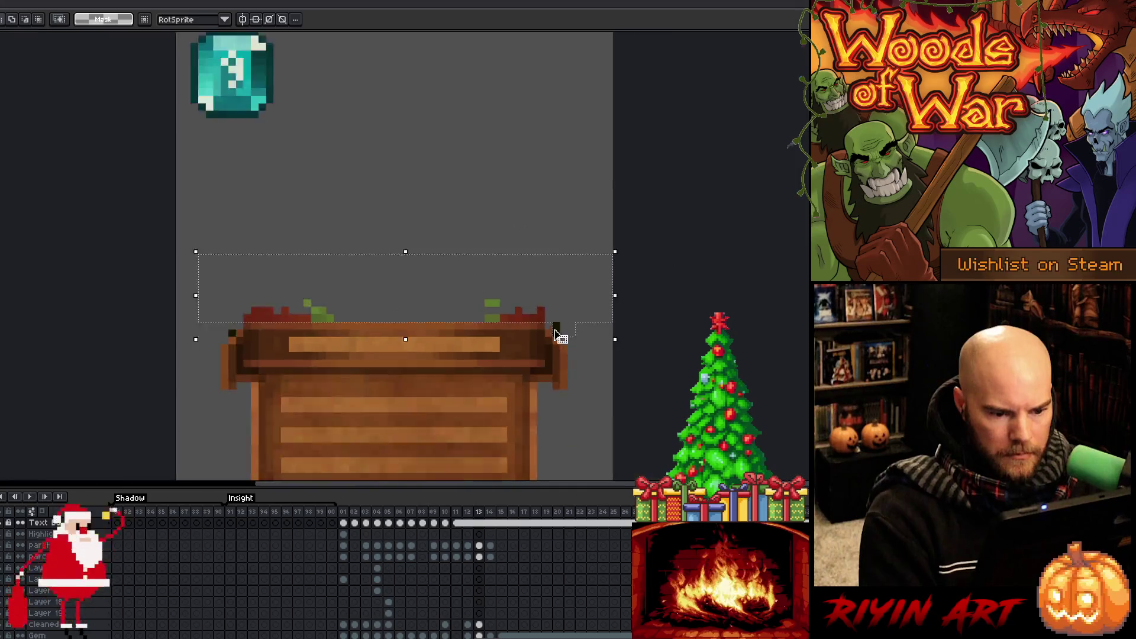
scroll(299, 302, "up", 2)
left_click_drag(298, 297, 411, 394)
key("Delete")
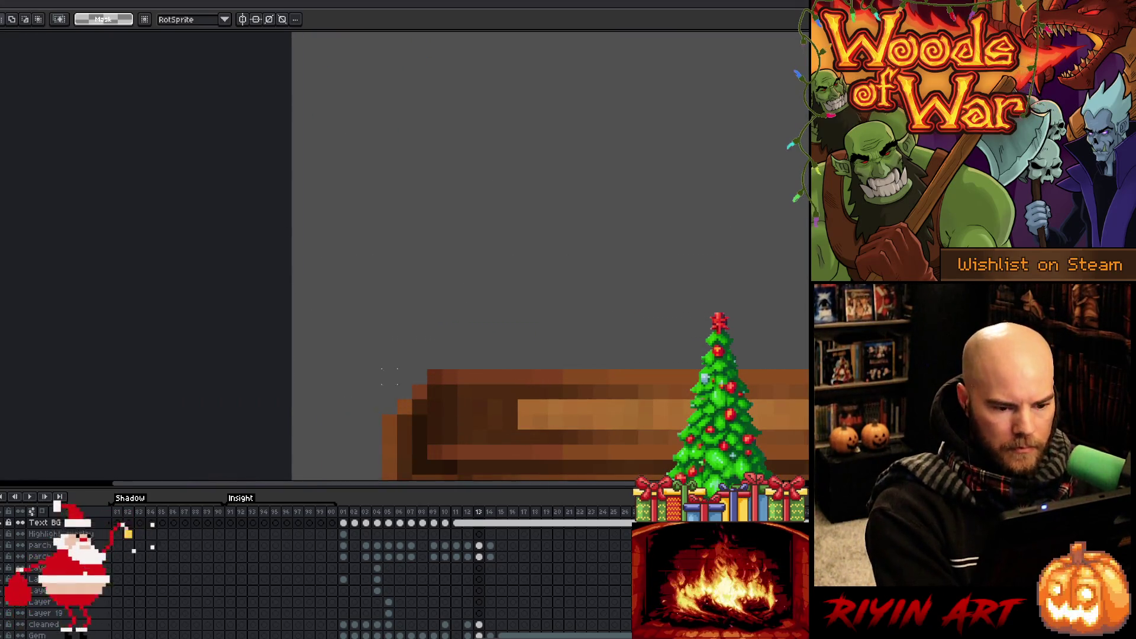
scroll(403, 379, "down", 2)
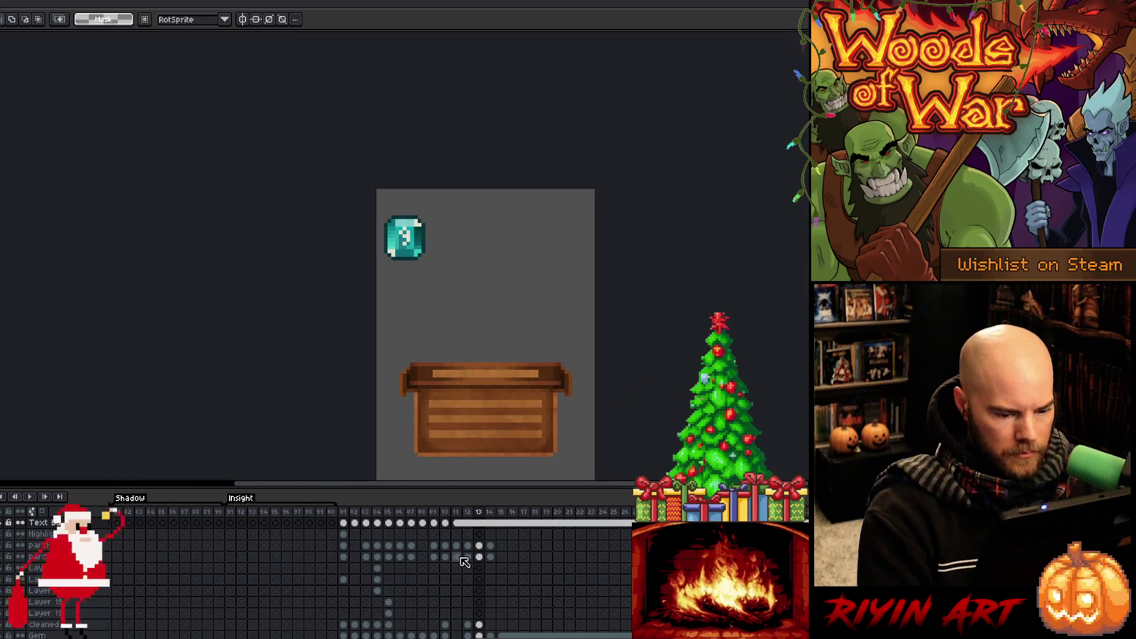
Return to the tree card on frame 12 and select Layer 21 with the Move tool.
left_click(482, 516)
left_click(467, 559)
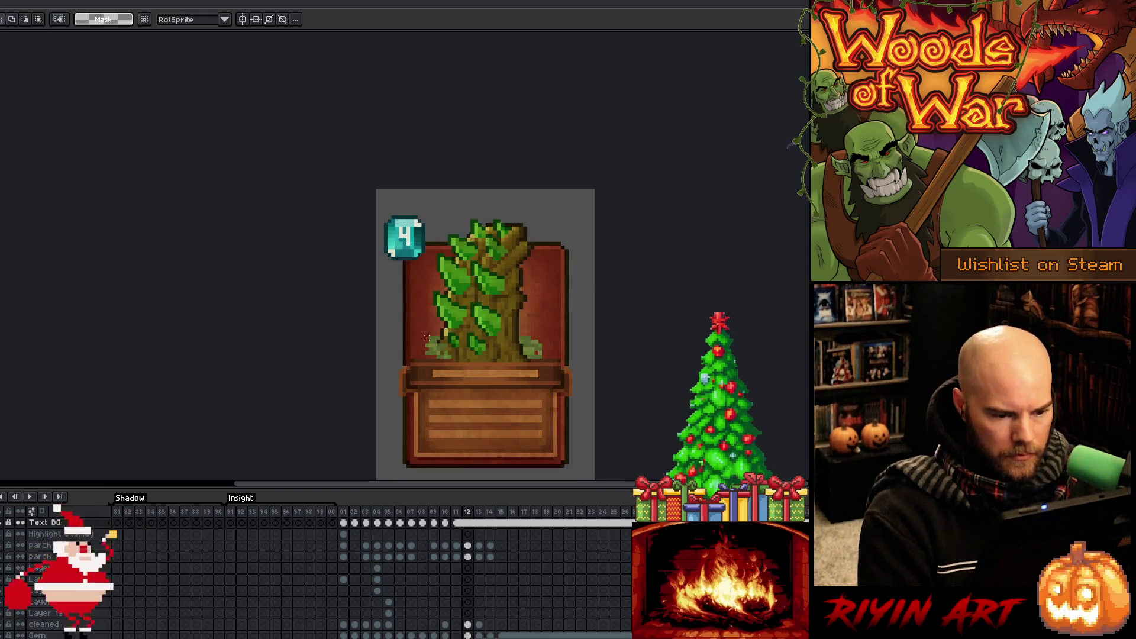
key("v")
left_click(432, 333)
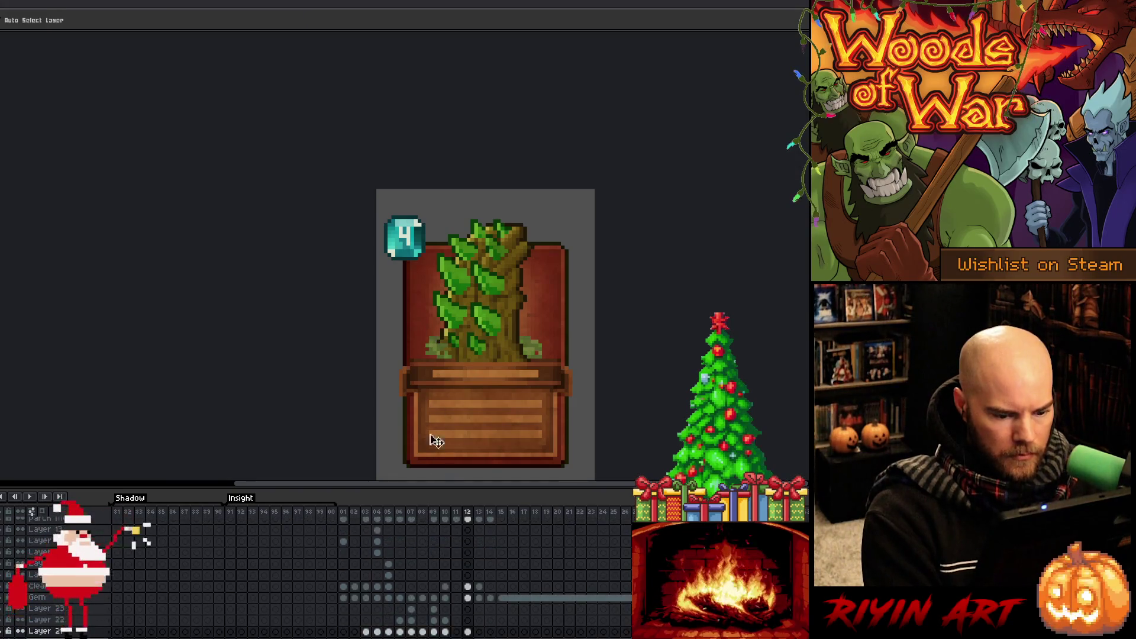
Add a new layer above Layer 21 and close its Layer Properties panel.
scroll(465, 628, "down", 2)
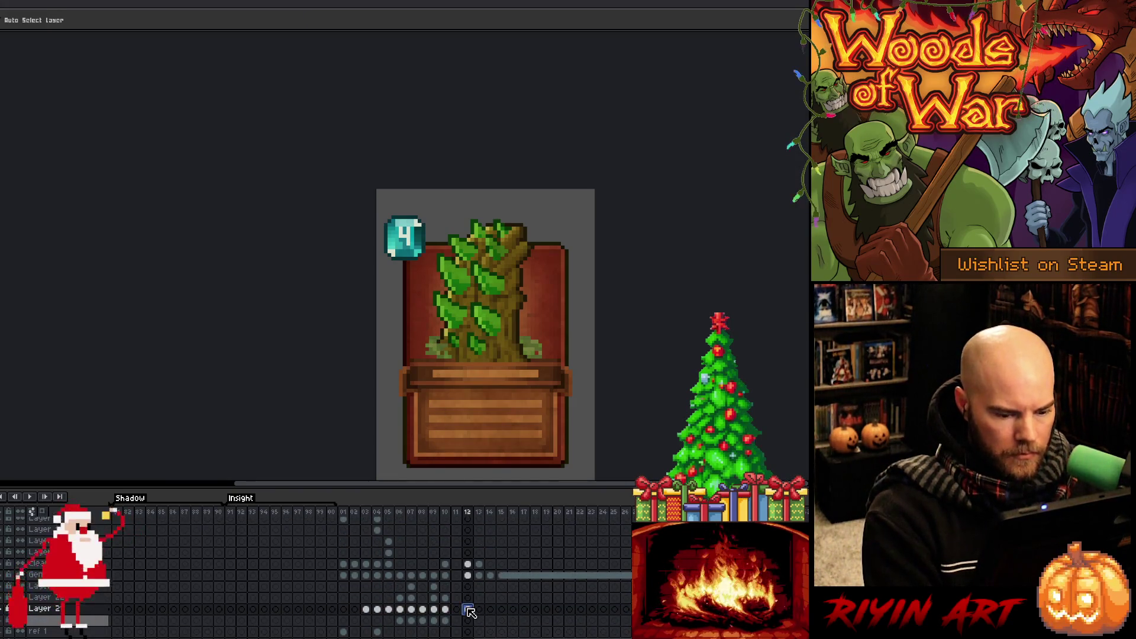
key("shift+n")
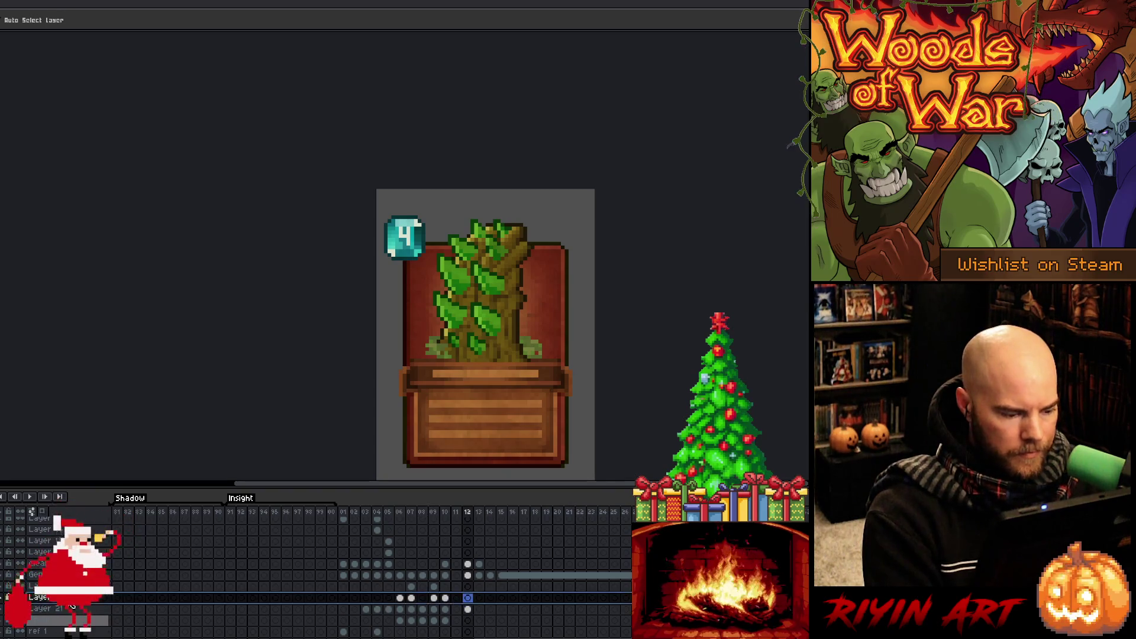
key("F2")
mouse_move(655, 92)
left_mouse_down()
mouse_move(645, 78)
mouse_move(11, 72)
mouse_move(75, 49)
left_mouse_up()
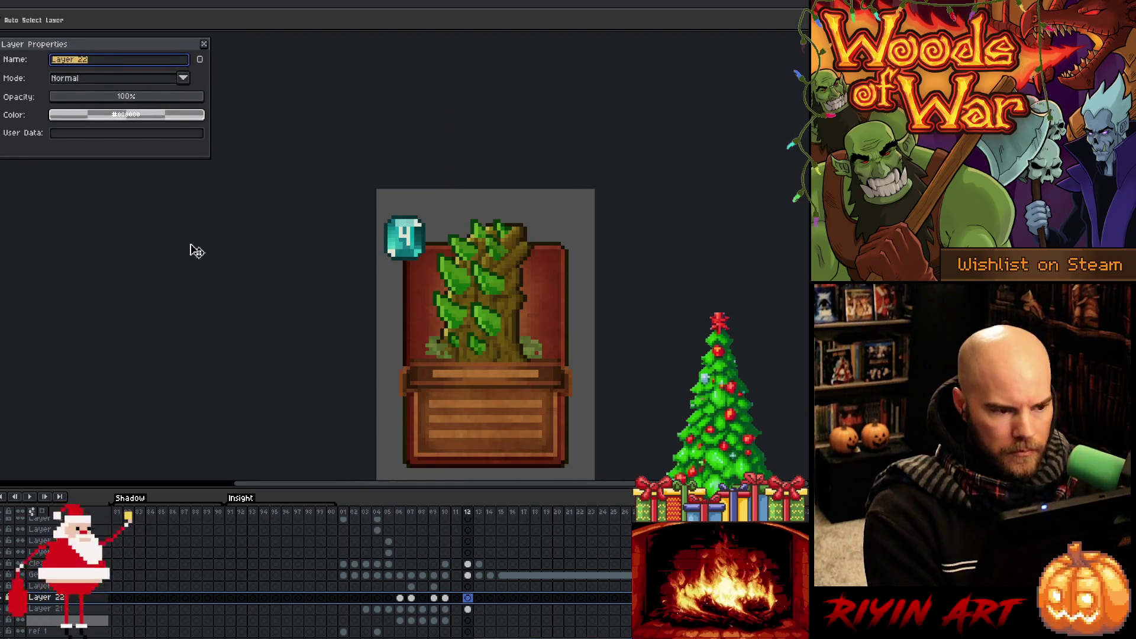
left_click(200, 61)
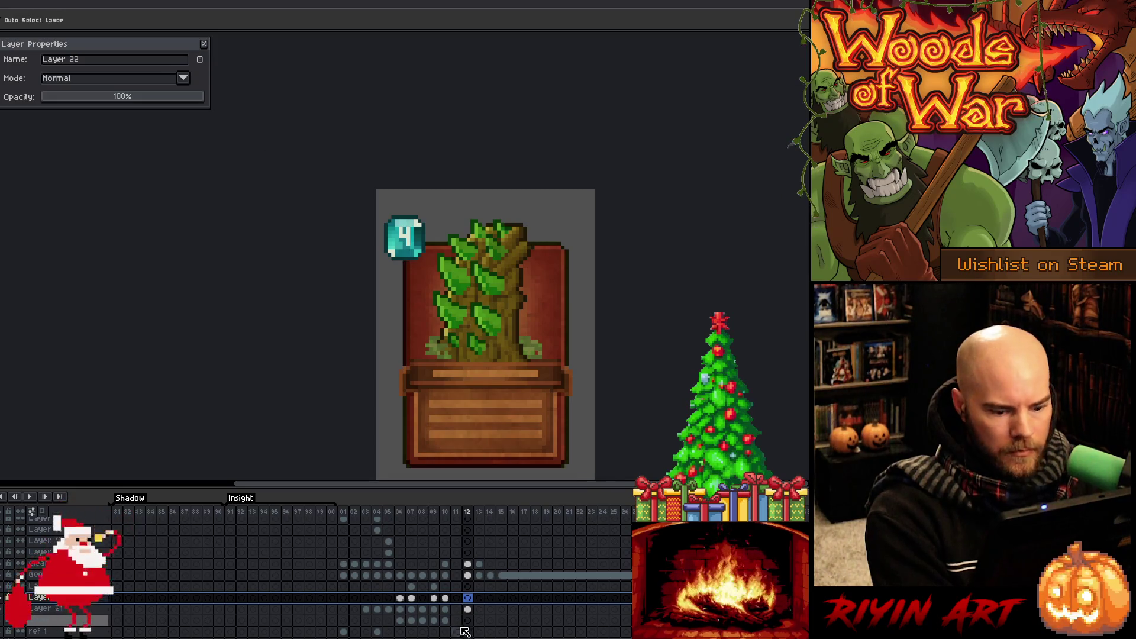
Select Layer 21's frame-12 cel, apply a quick transform, then advance to the number-3 frame.
left_click(468, 609)
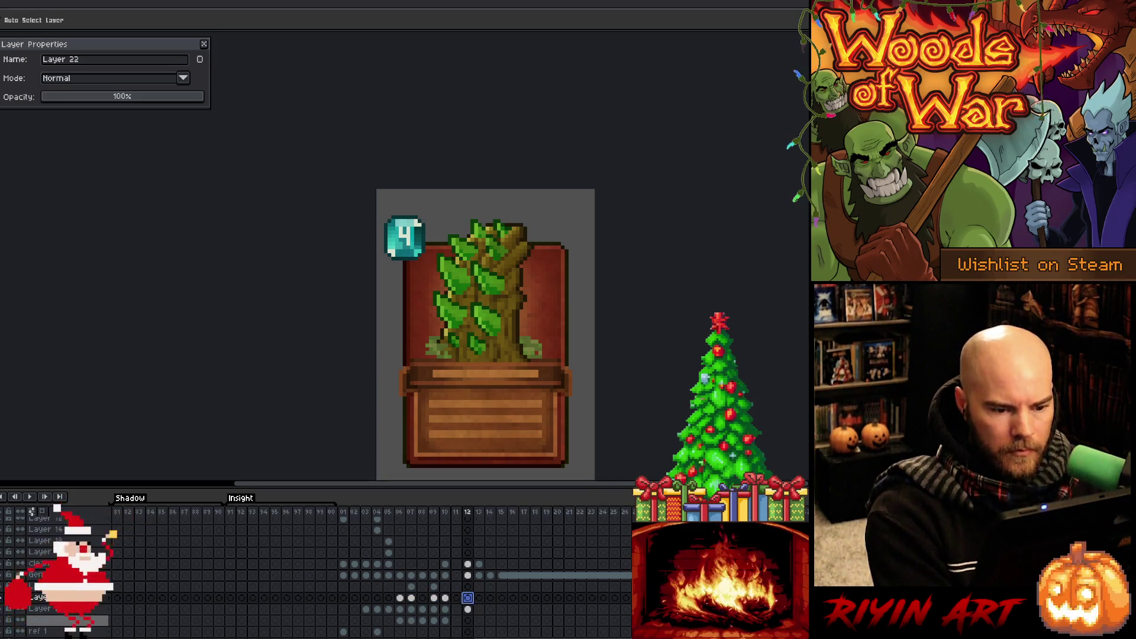
key("ctrl+t")
left_click(287, 394)
mouse_move(531, 402)
left_mouse_down()
mouse_move(366, 337)
mouse_move(417, 322)
mouse_move(406, 287)
mouse_move(464, 287)
mouse_move(458, 281)
left_mouse_up()
key("v")
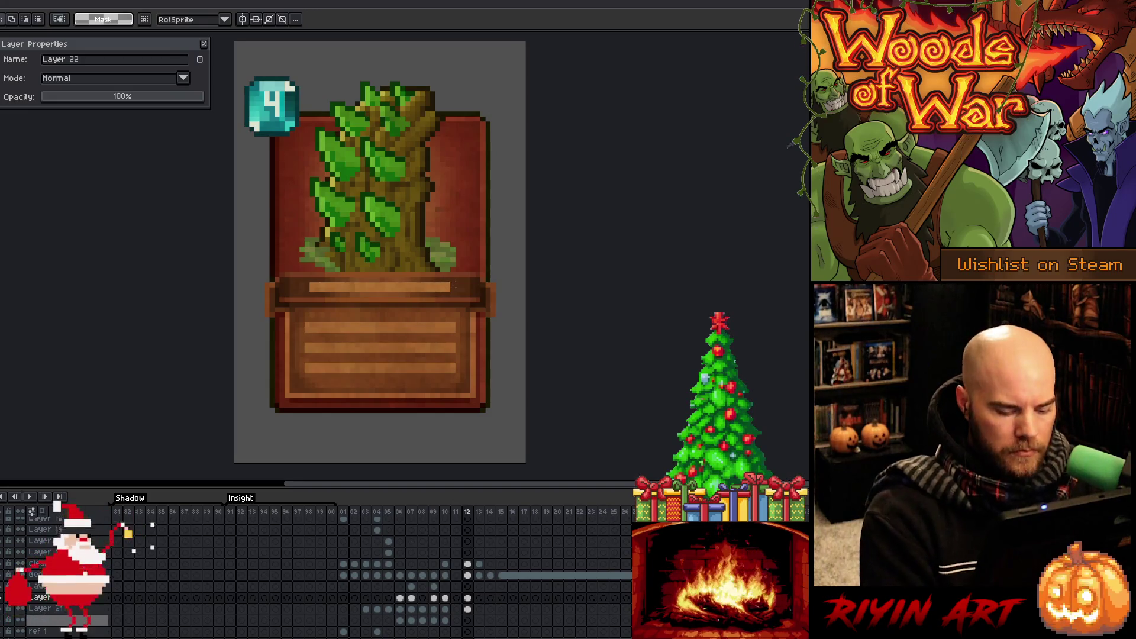
key("Right")
scroll(479, 597, "down", 3)
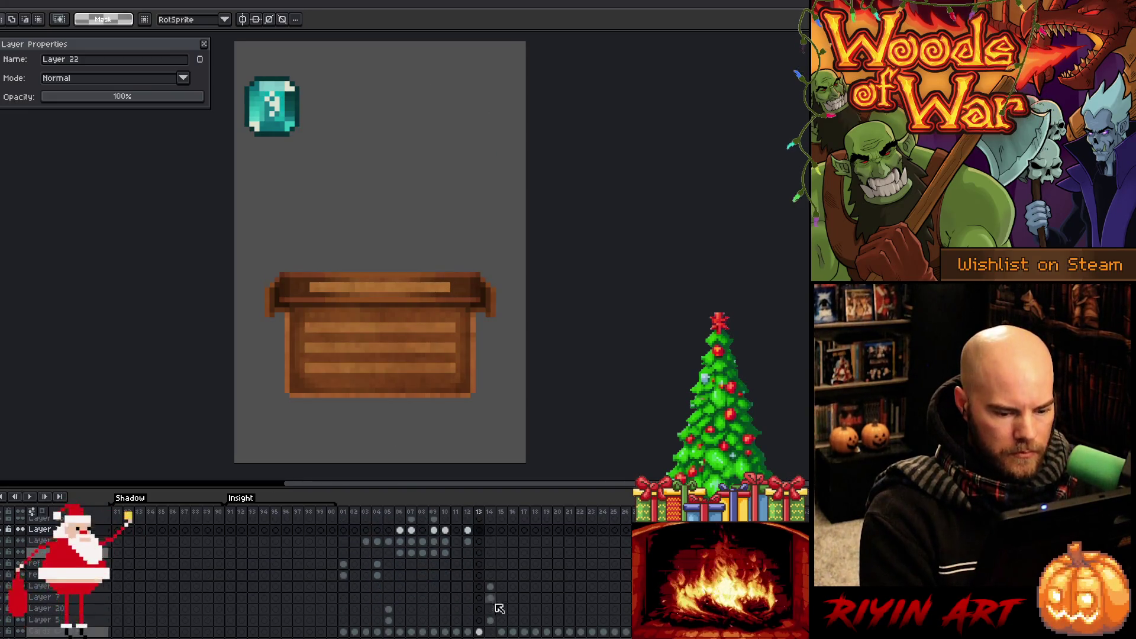
Select the frame-13 cels on Cards w/Filter, Small and Layer 21, and pan the card lower.
left_click(480, 621)
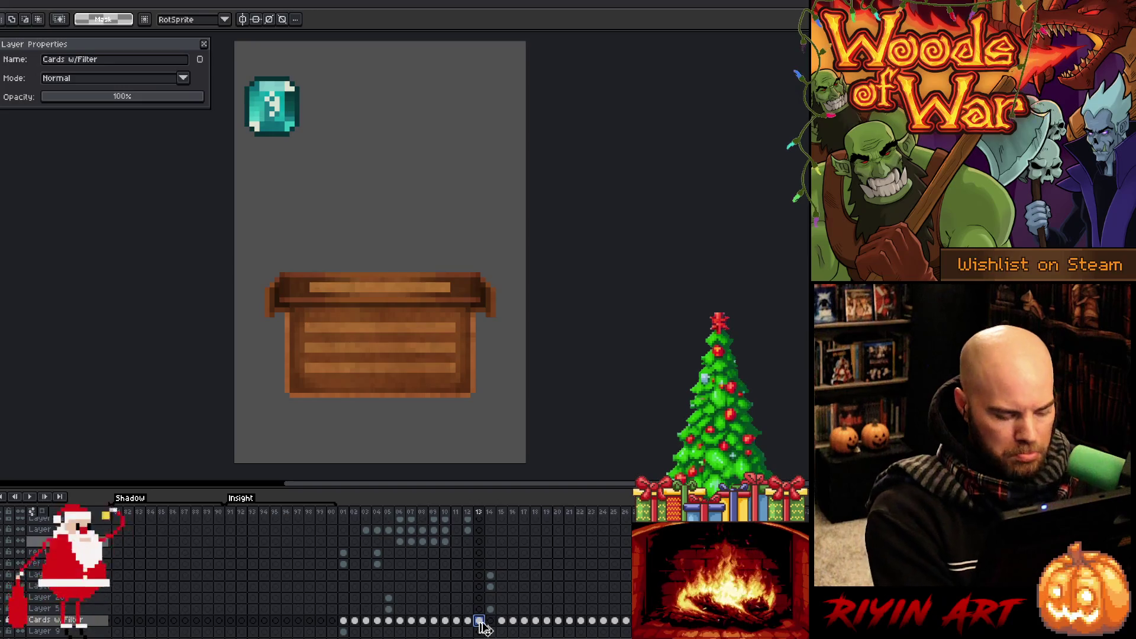
scroll(481, 595, "up", 3)
left_click(480, 576)
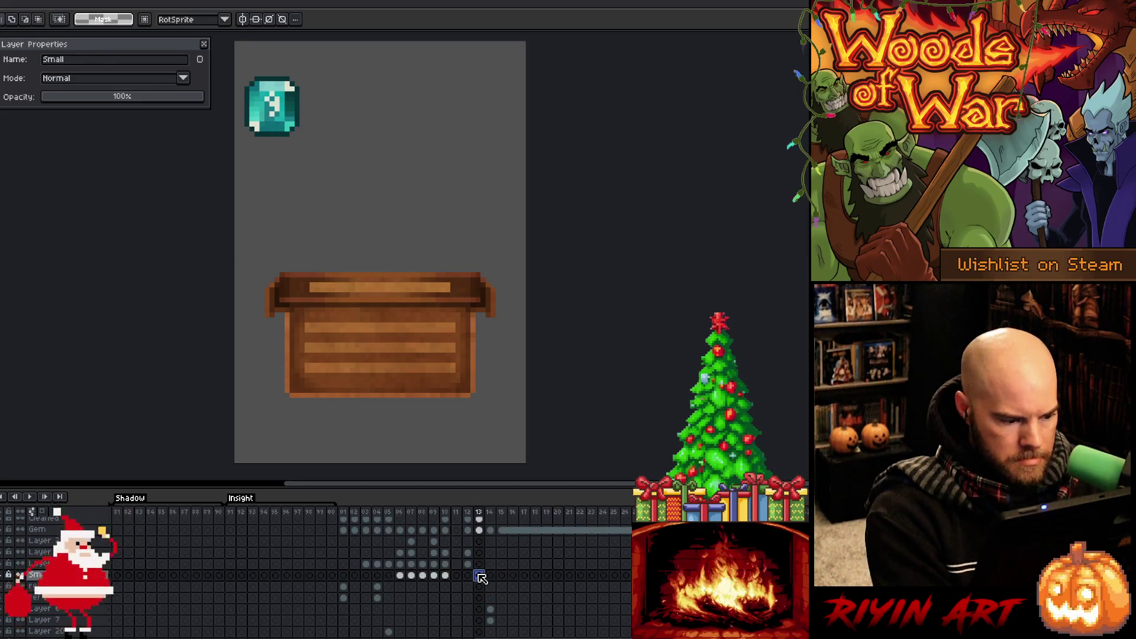
left_click(480, 564)
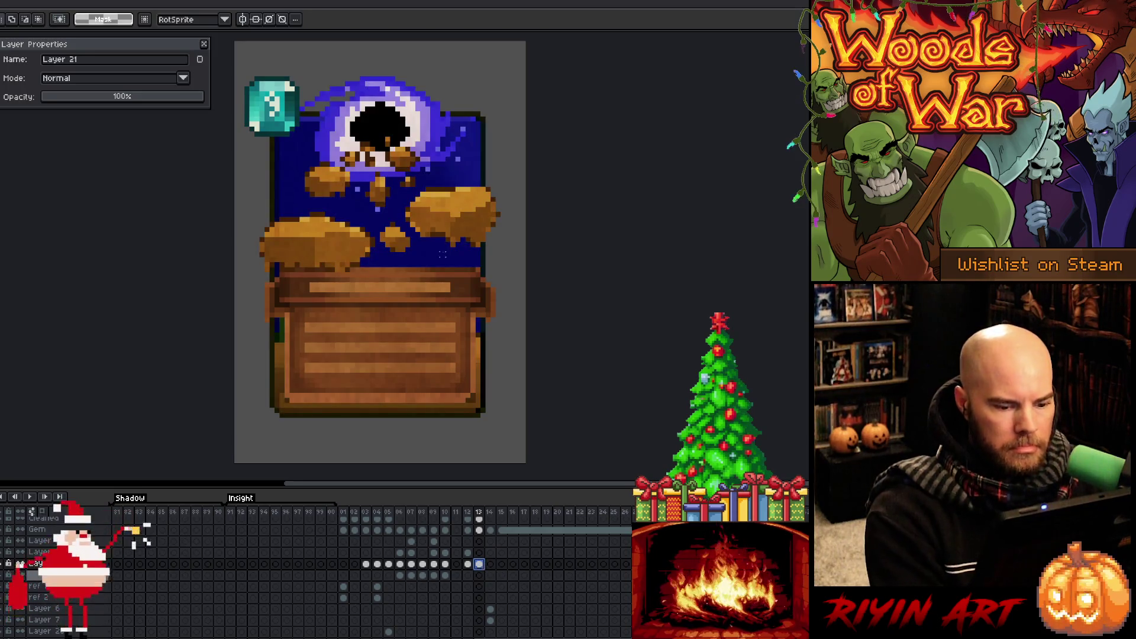
left_click_drag(379, 236, 386, 283)
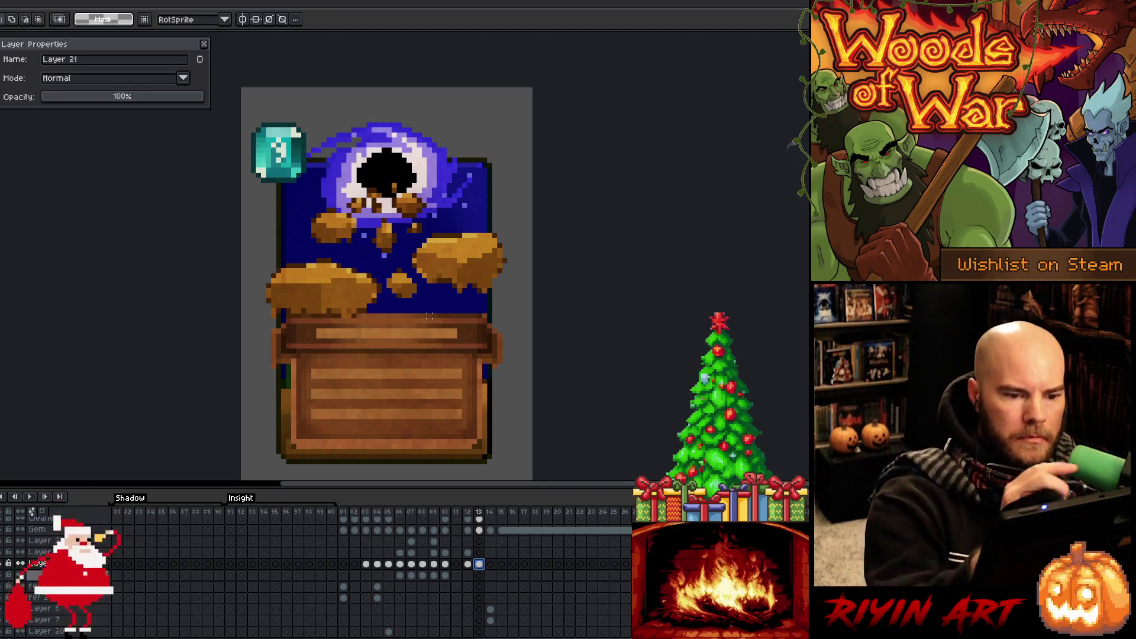
Select the crate's upper panel strip and sample colours from the crate edge.
key("b")
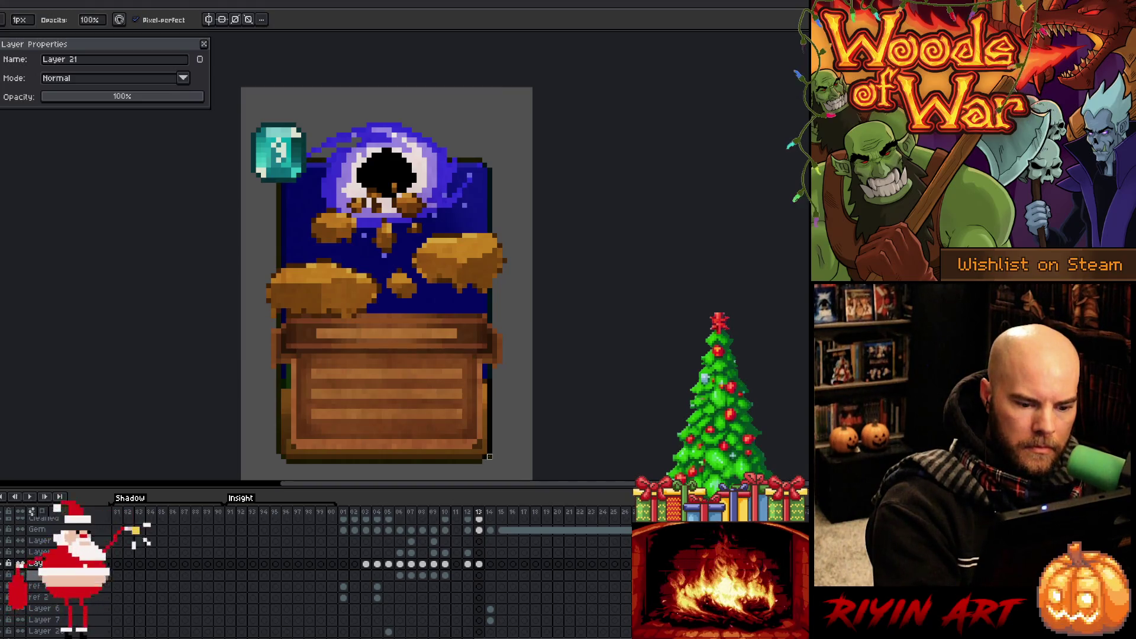
key("e")
key("alt")
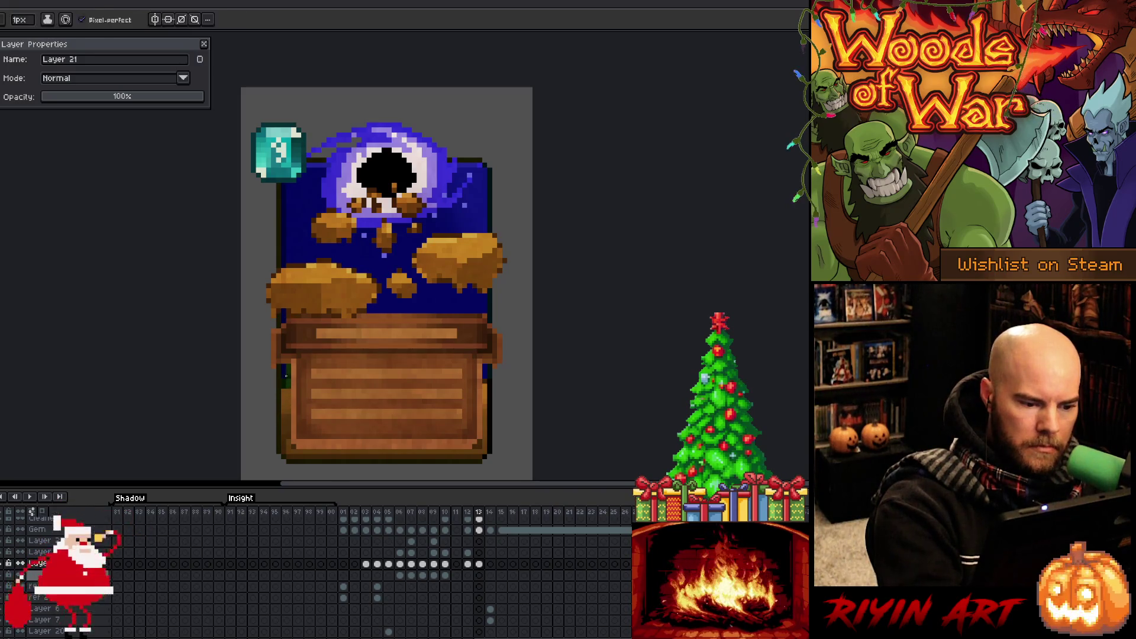
key("alt")
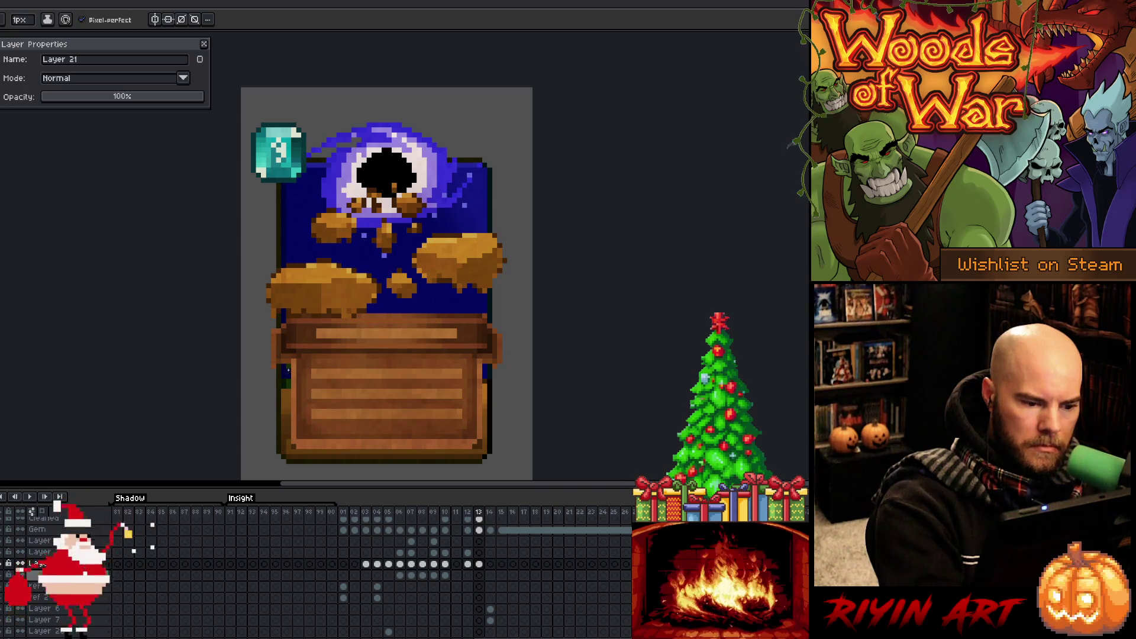
key("alt")
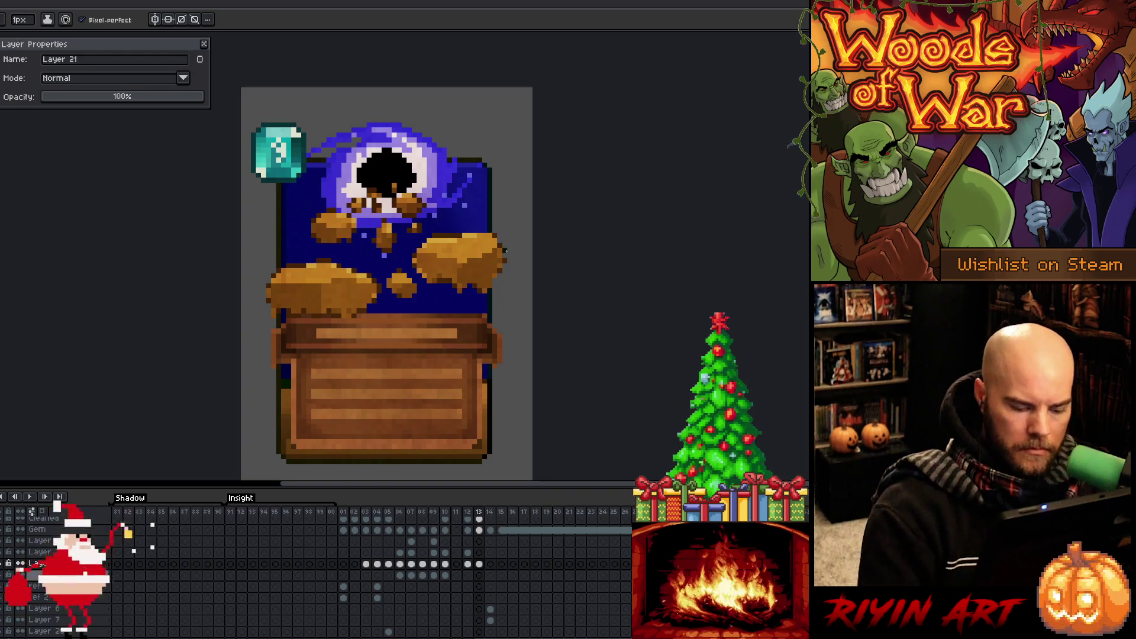
key("m")
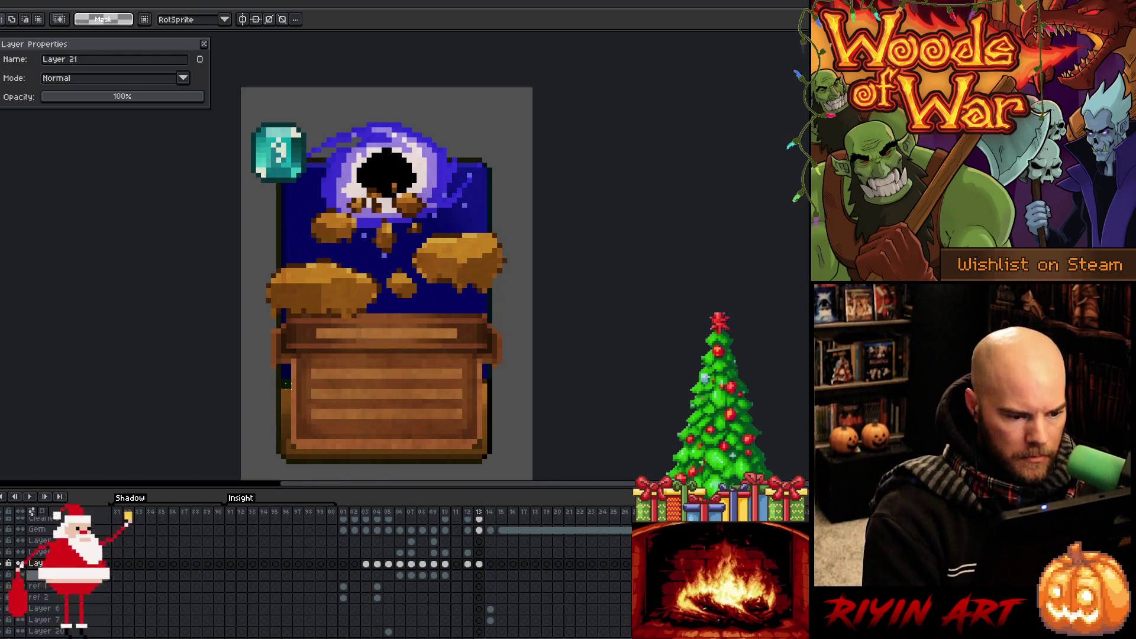
left_click_drag(284, 386, 491, 358)
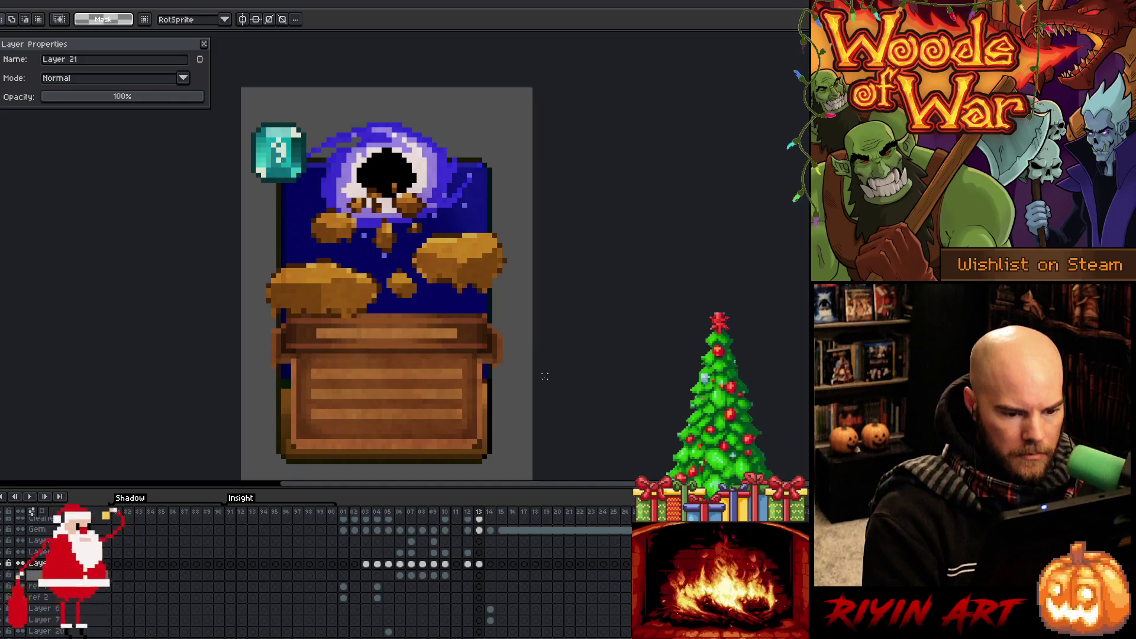
key("b")
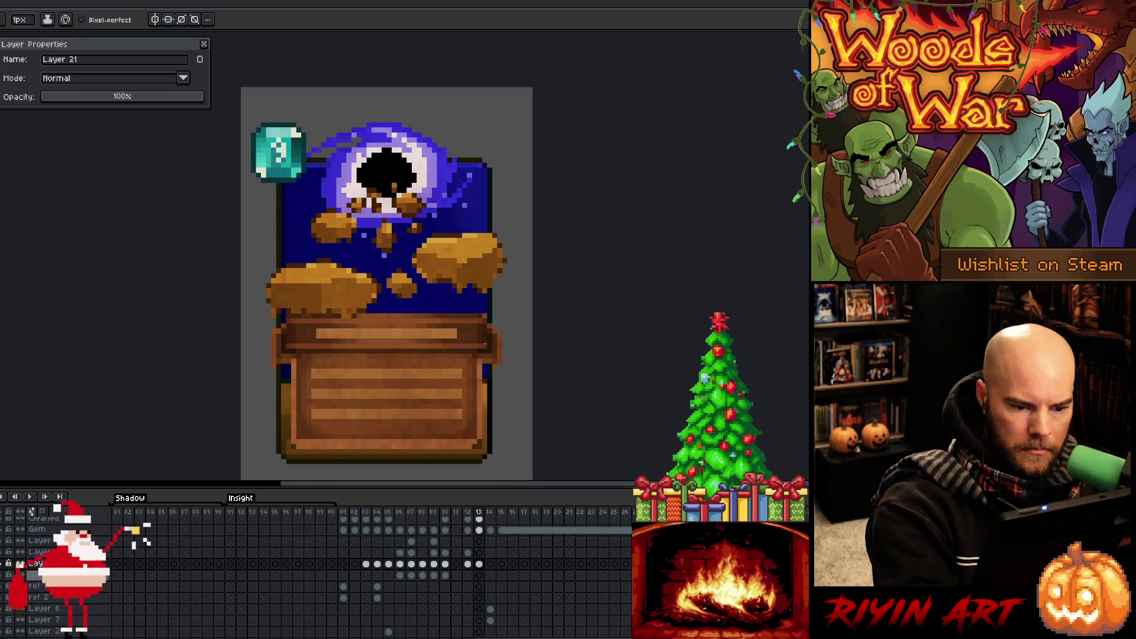
left_click(489, 355, "alt")
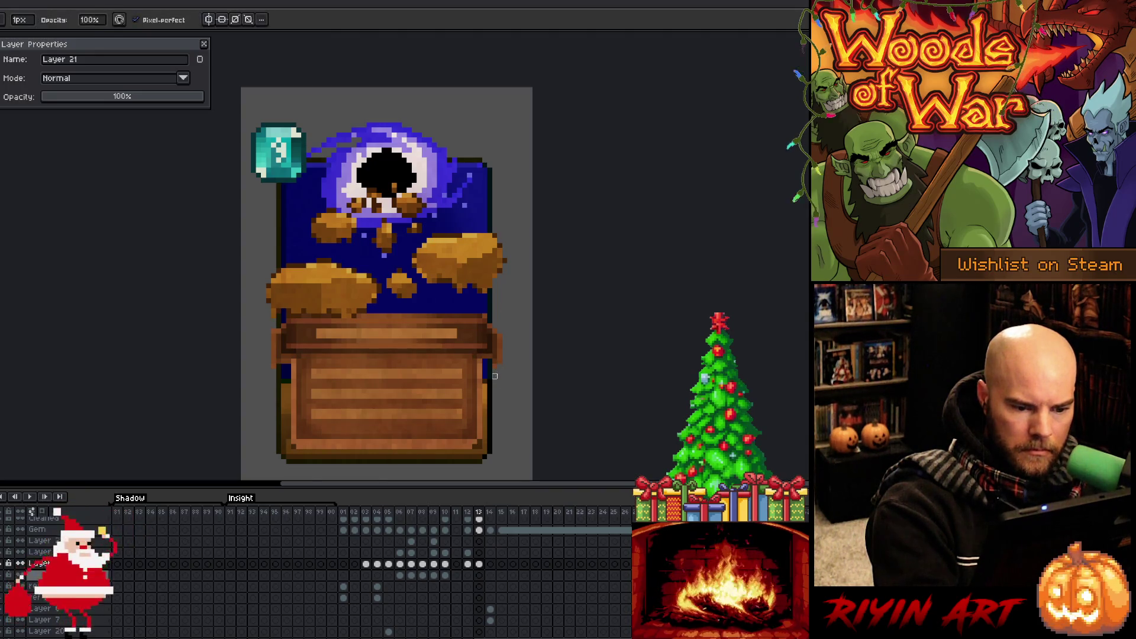
left_click(498, 362, "alt")
left_click(500, 362, "alt")
key("b")
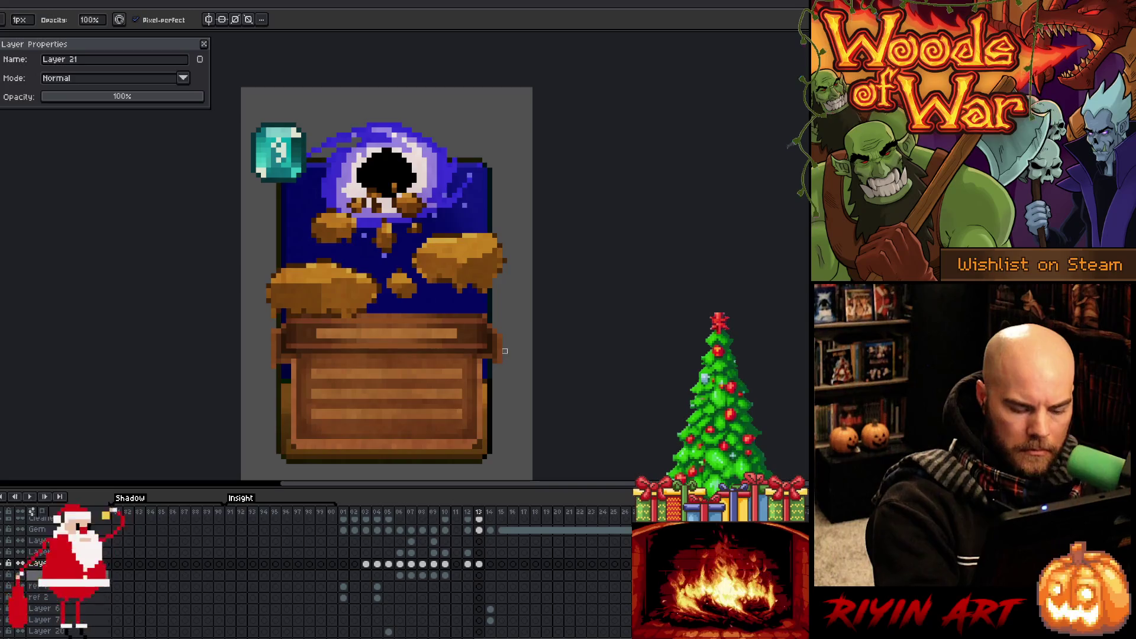
Compare with the tree card, then paint a lighter strip along the card's right edge.
key("Left")
key("Right")
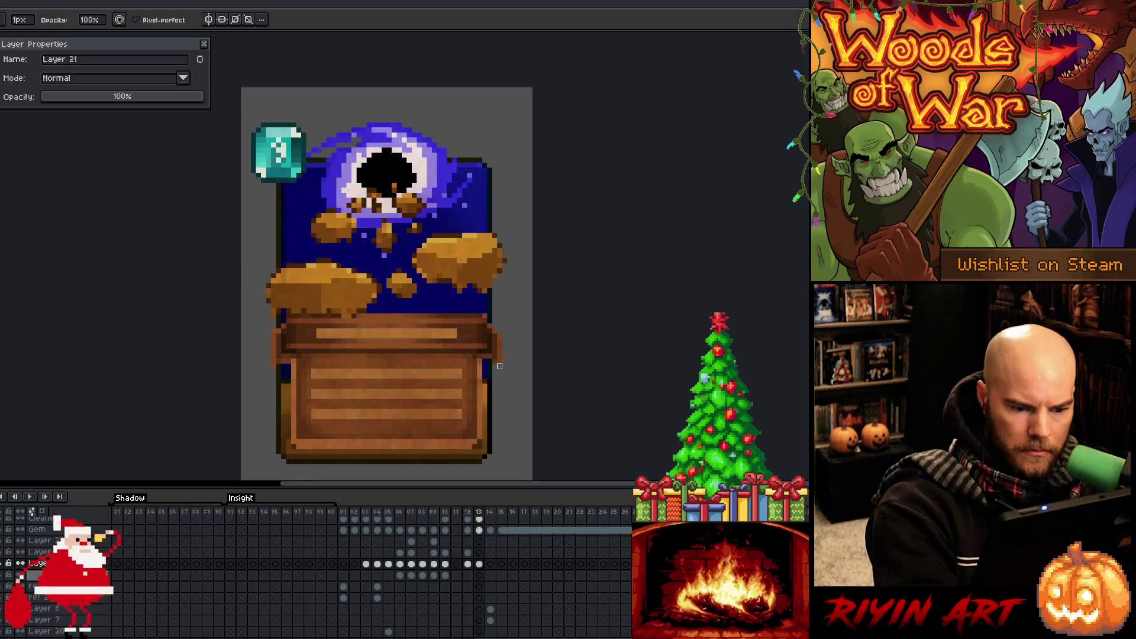
key("Left")
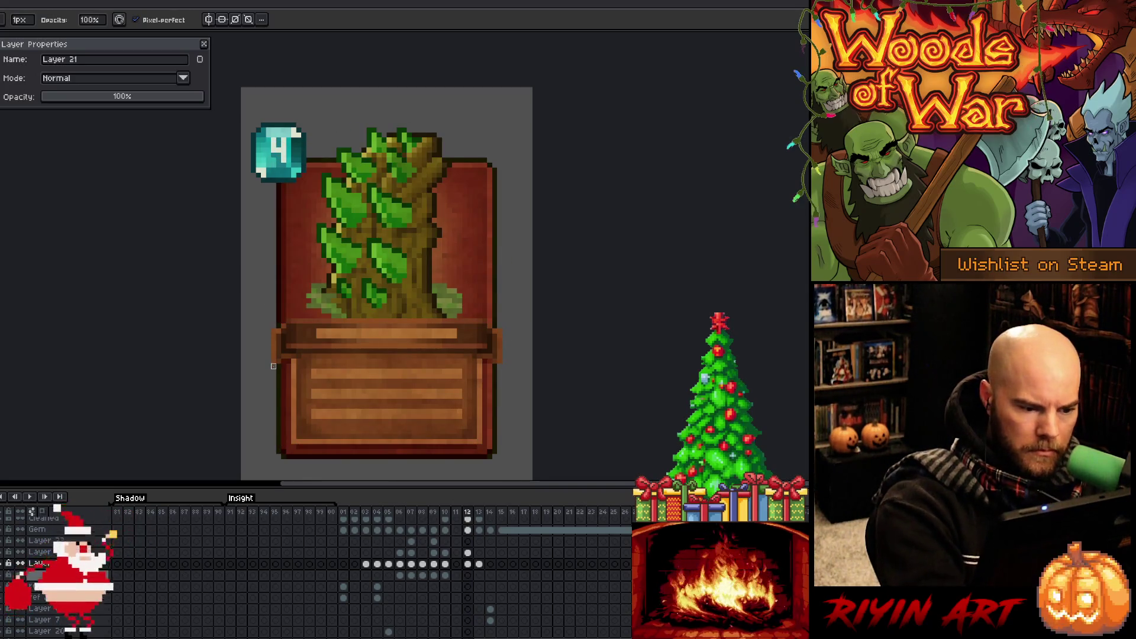
key("Right")
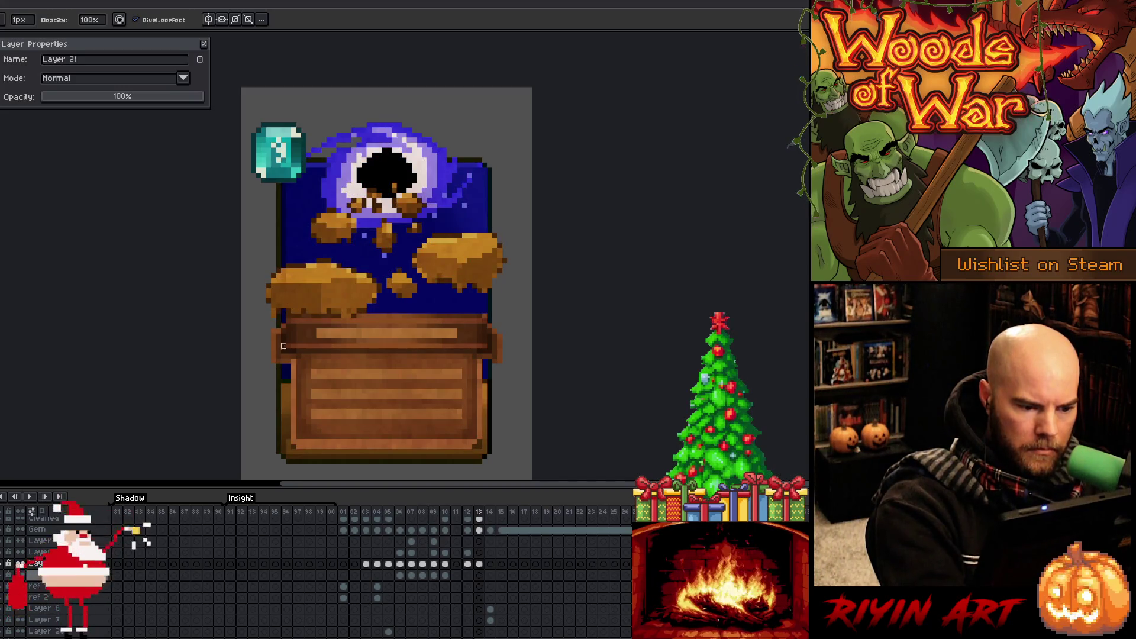
key("e")
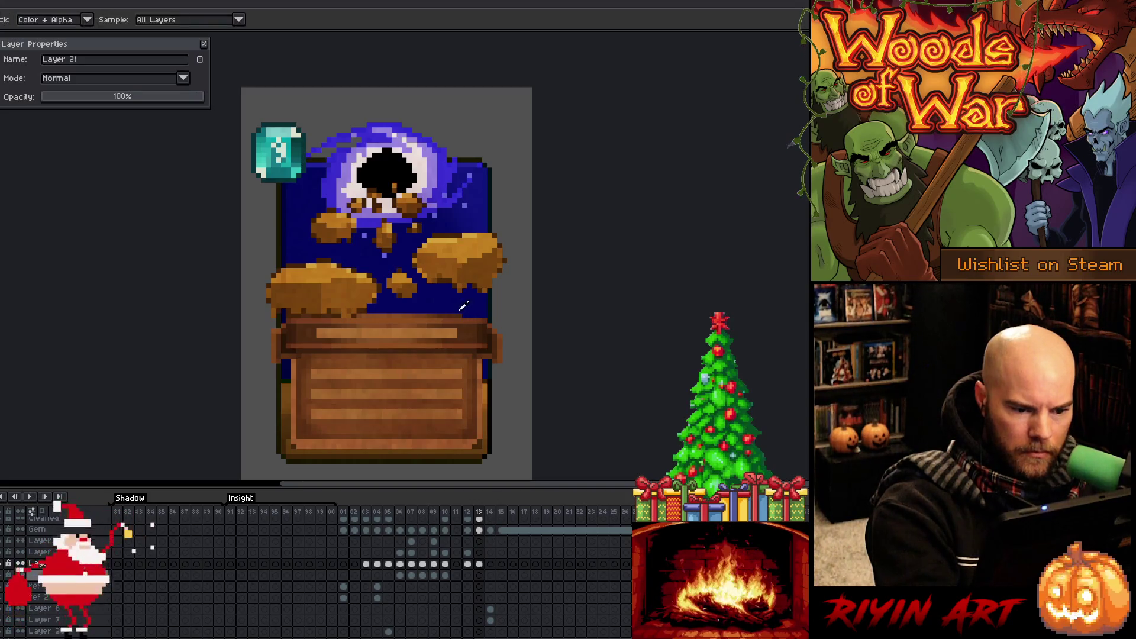
key("alt")
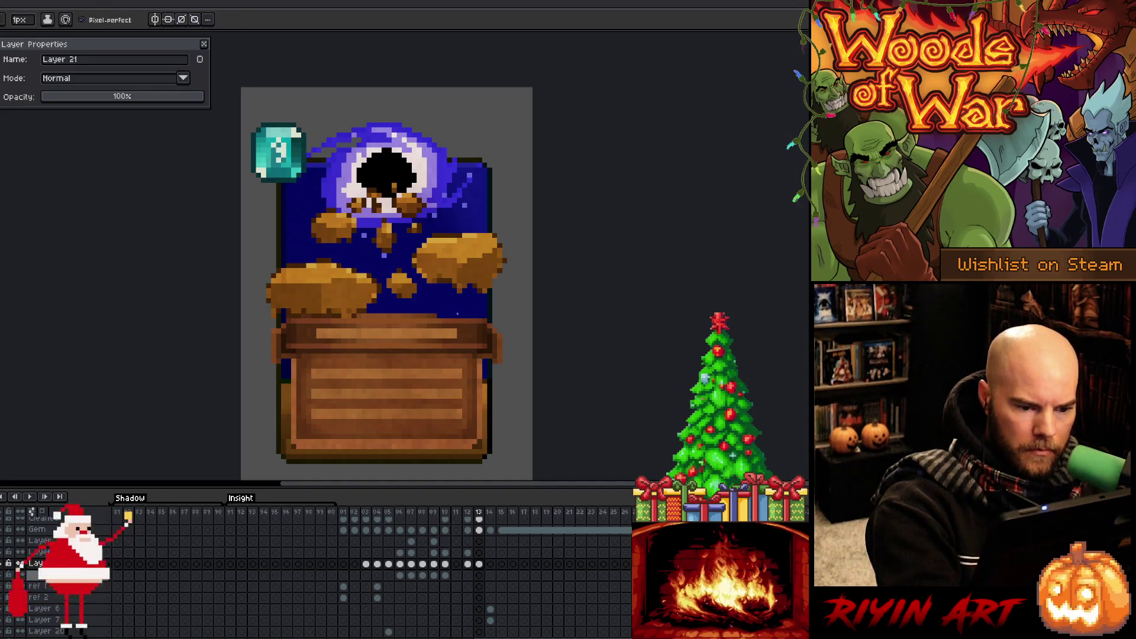
key("alt")
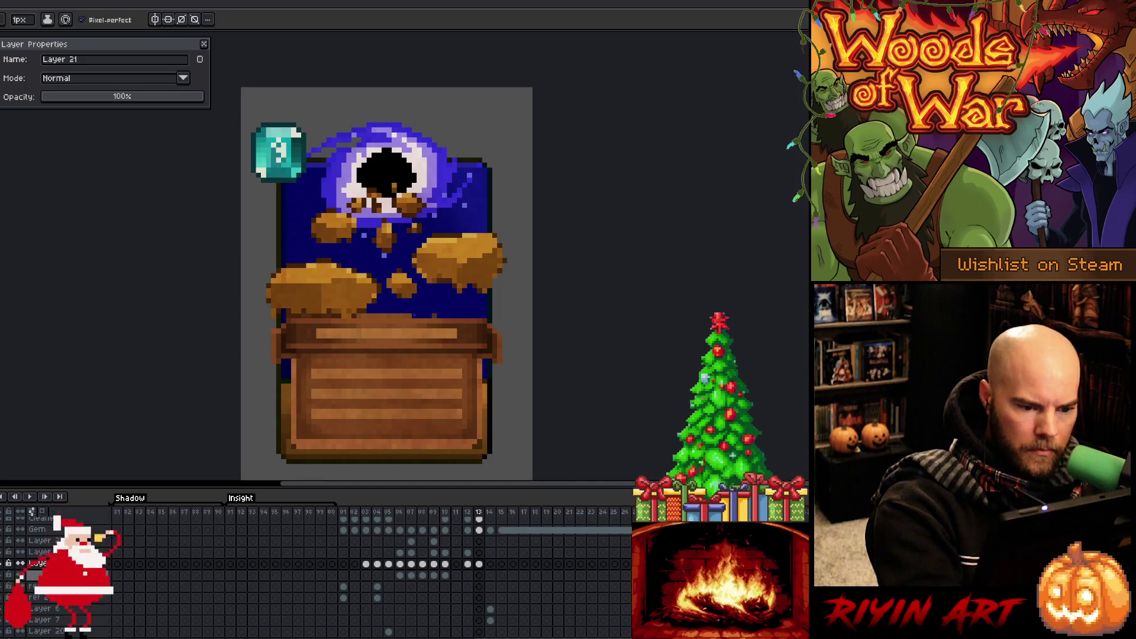
key("alt")
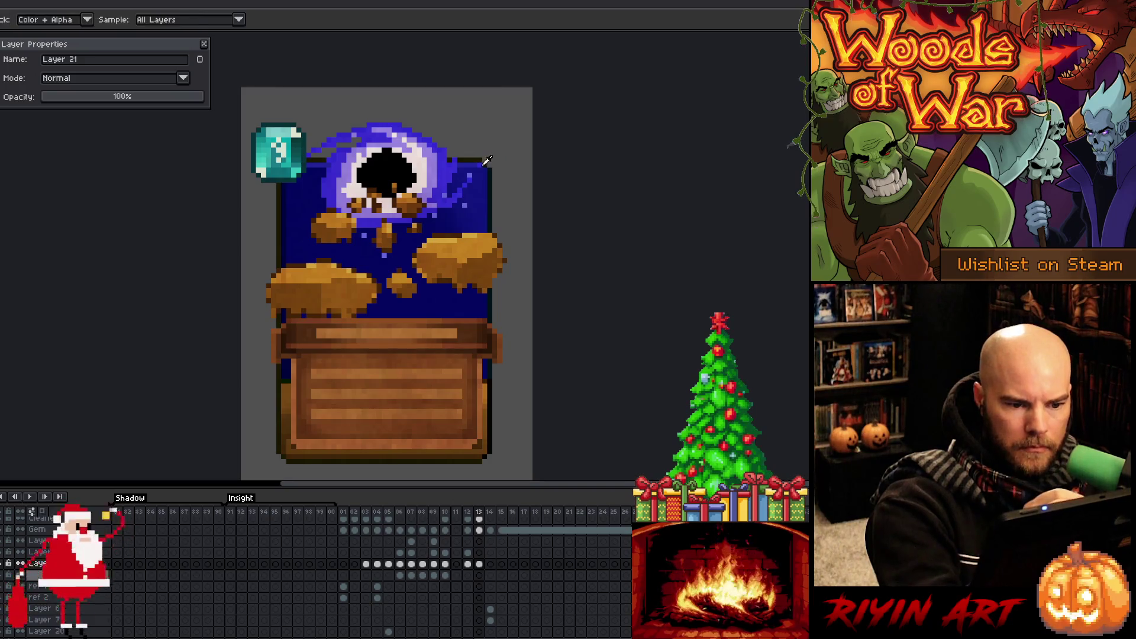
left_click_drag(485, 173, 484, 224)
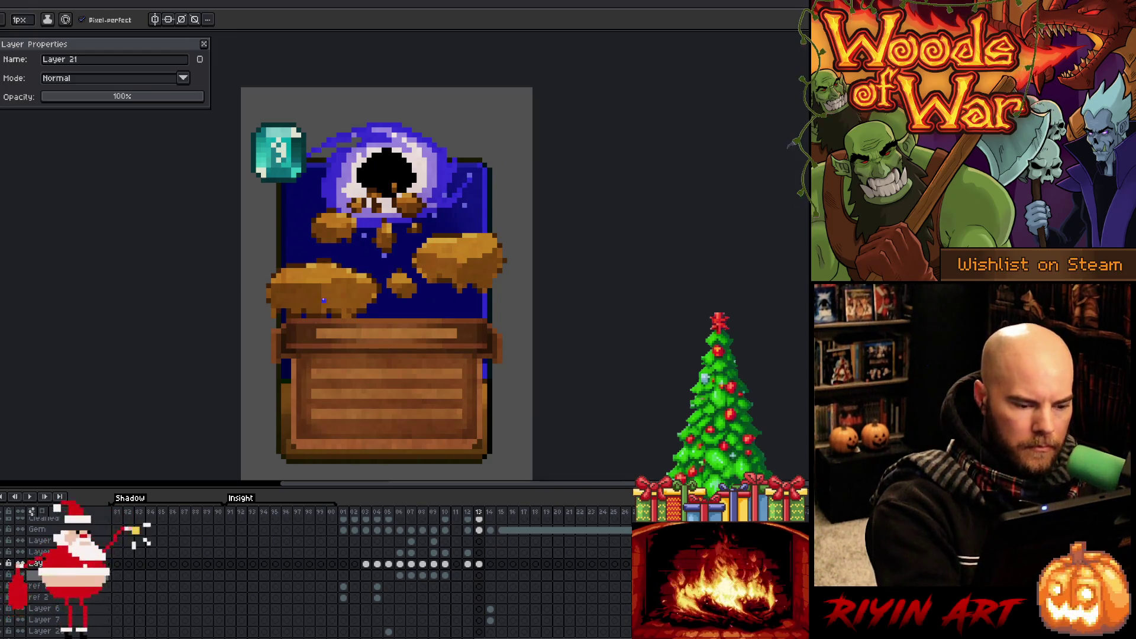
Sample colours around the crate's sides and save the sprite with Ctrl+S.
left_click(283, 275, "alt")
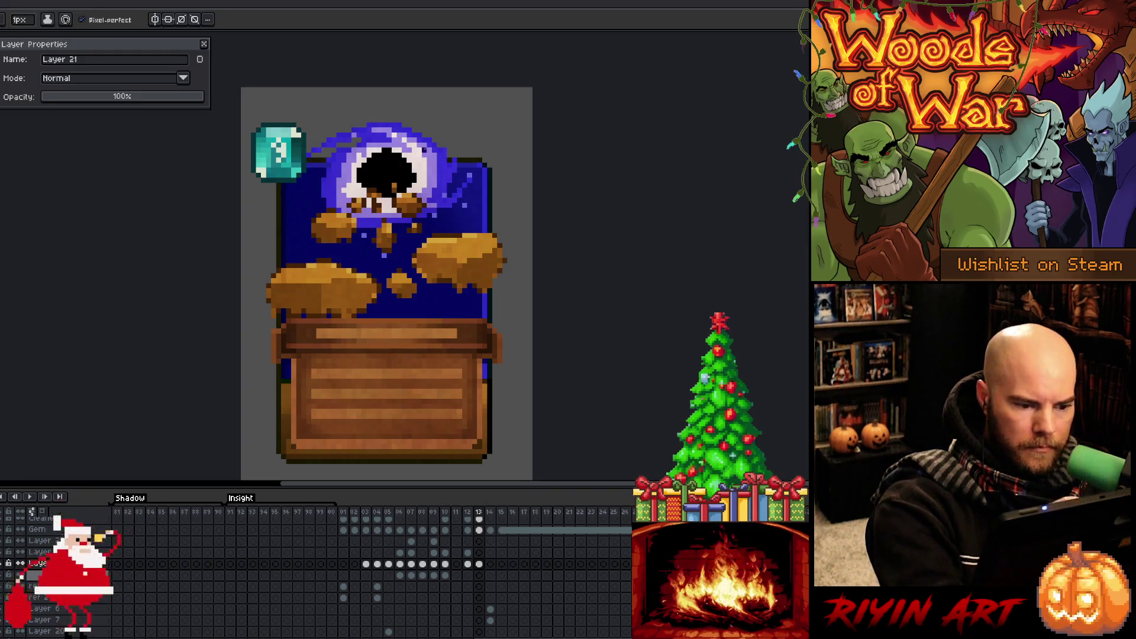
left_click(288, 382, "alt")
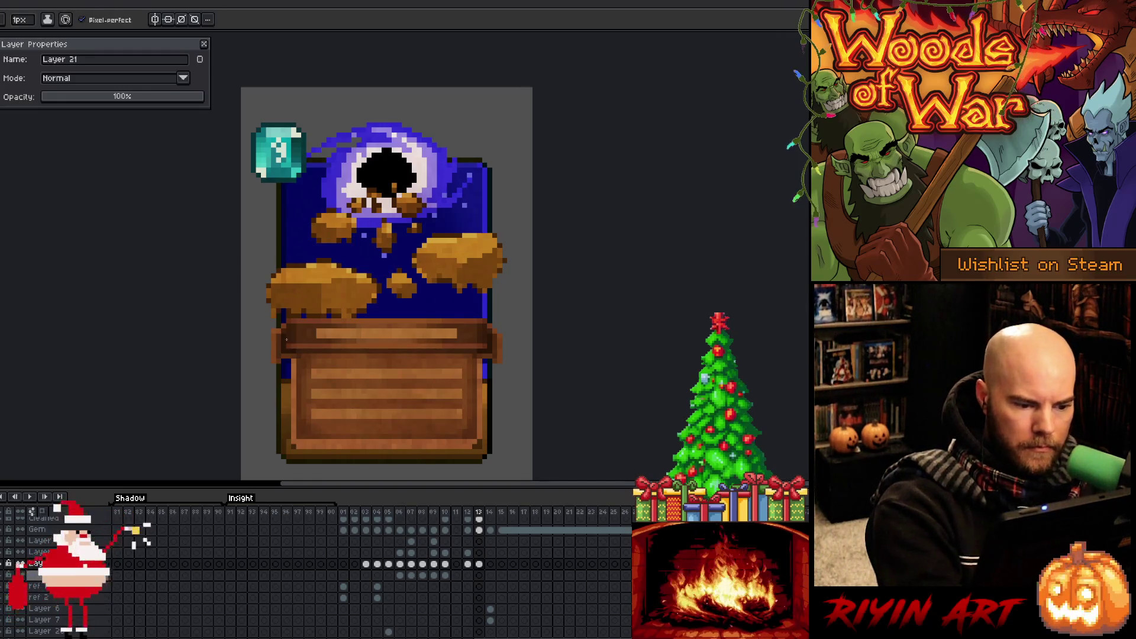
key("alt")
left_click(481, 378, "alt")
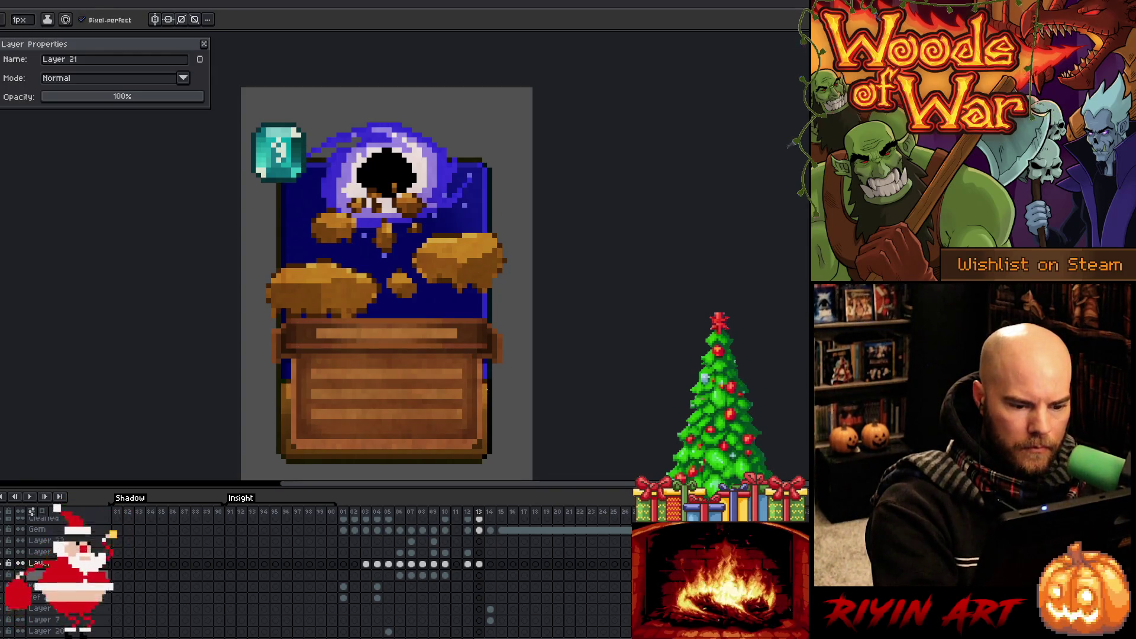
left_click(499, 391, "alt")
left_click(499, 394, "alt")
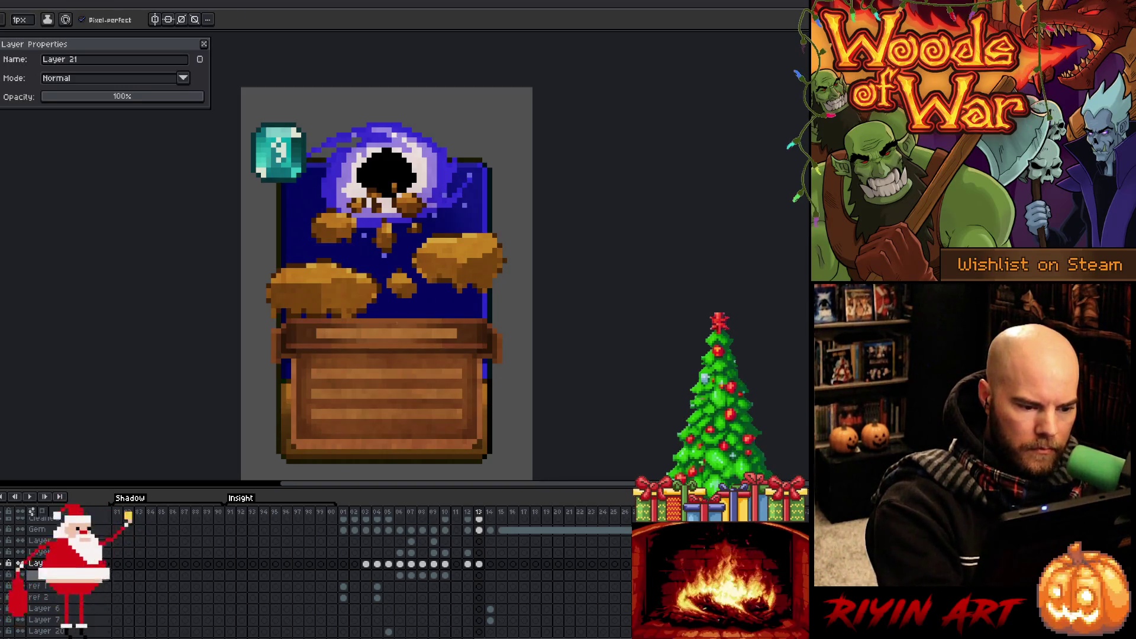
left_click(490, 408, "alt")
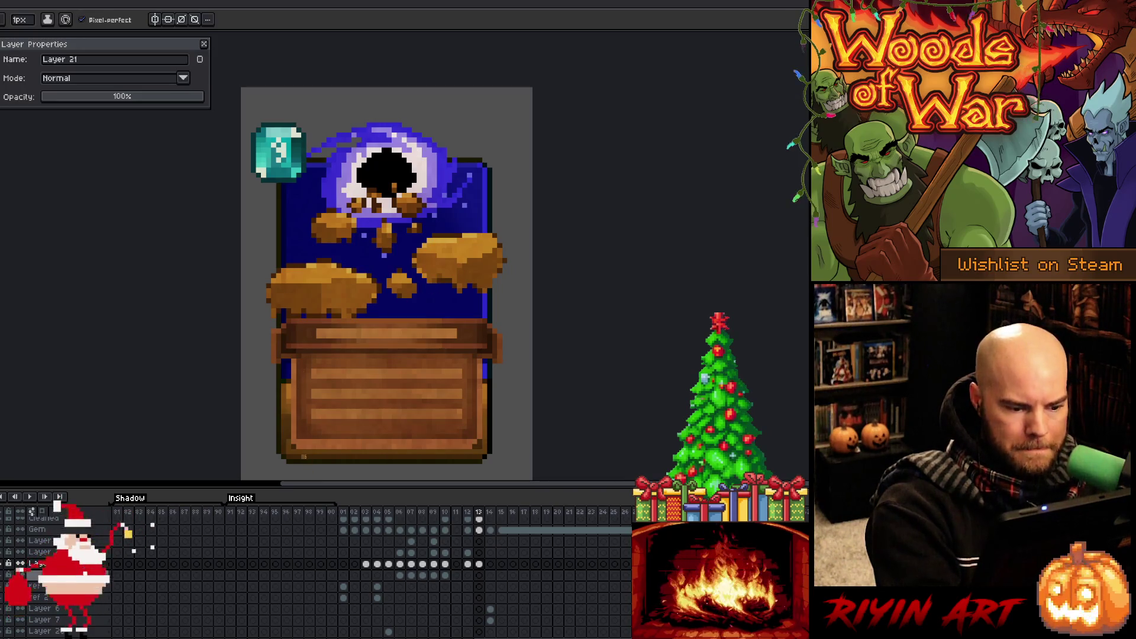
left_click(490, 423, "alt")
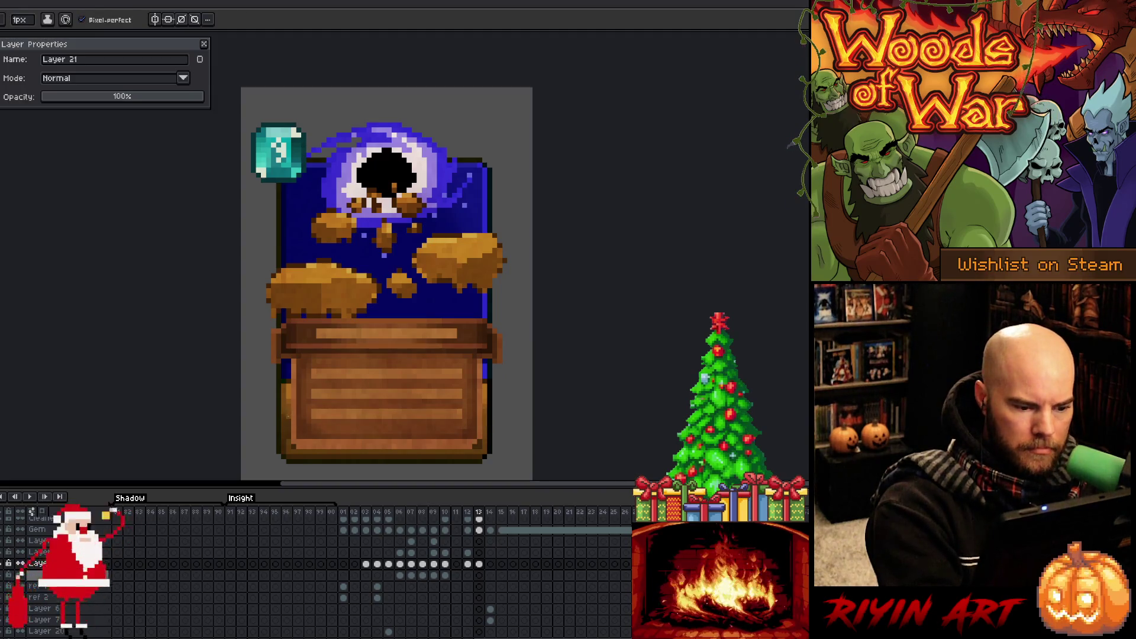
key("ctrl+s")
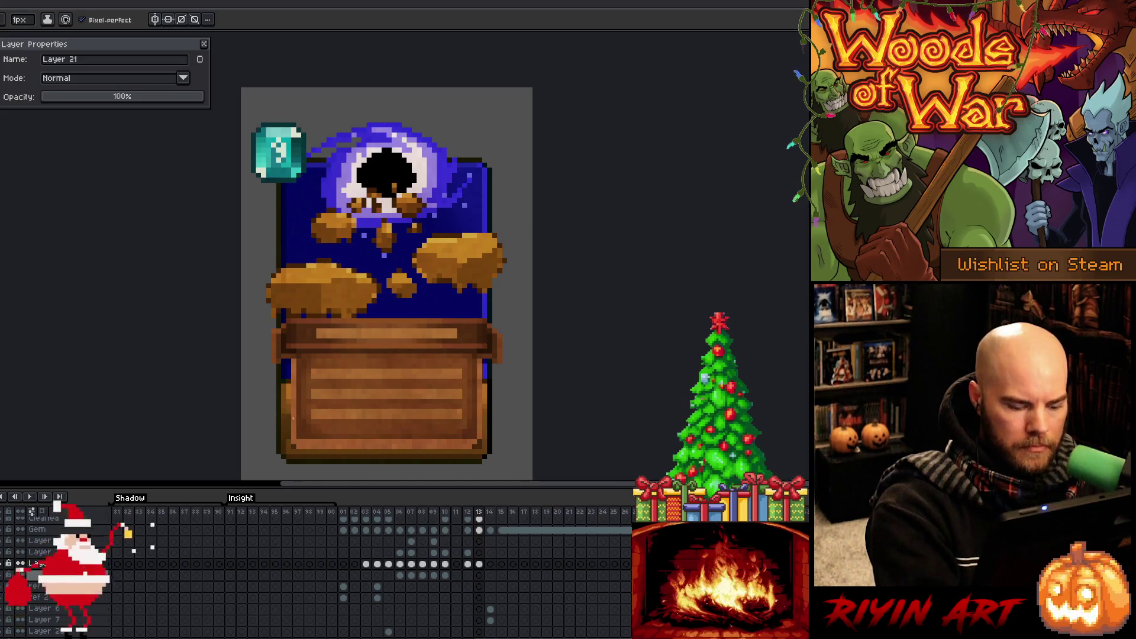
Raise the chest's thin left-edge strip to lightness 6 via Hue/Saturation, then deselect.
key("m")
left_click_drag(287, 414, 291, 440)
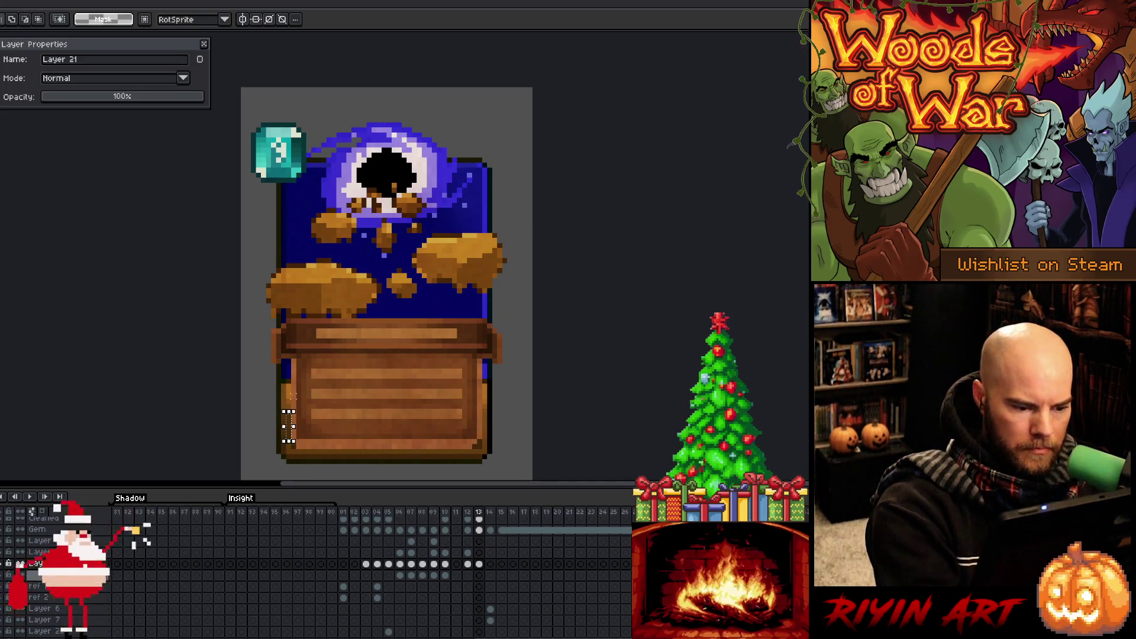
key("ctrl+u")
left_click_drag(408, 559, 409, 561)
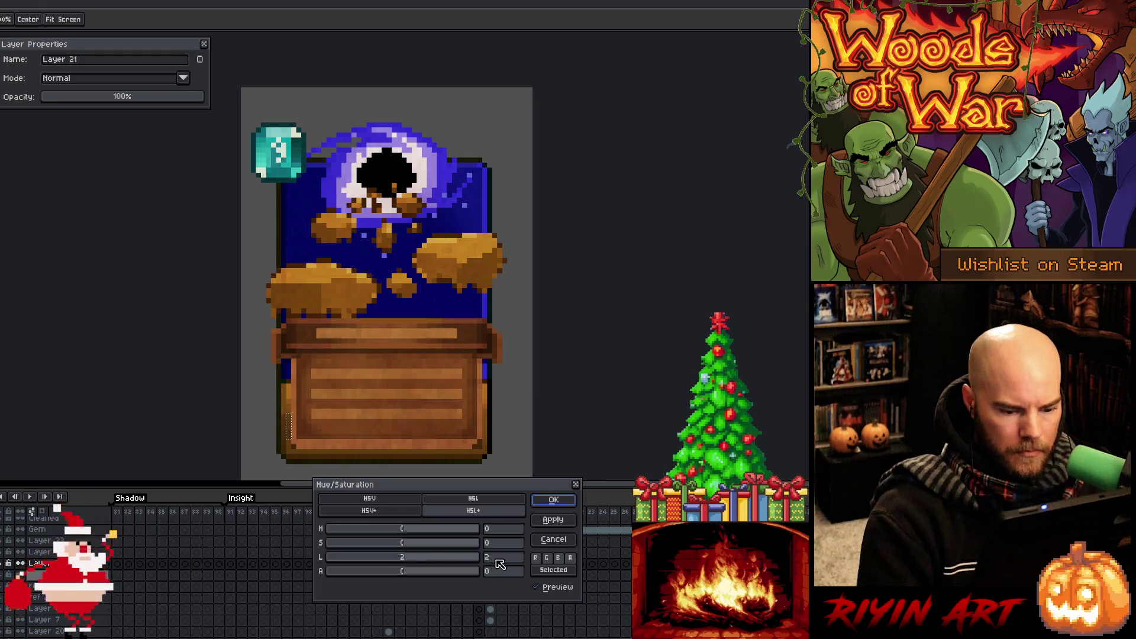
left_click(548, 502)
key("m")
key("ctrl+d")
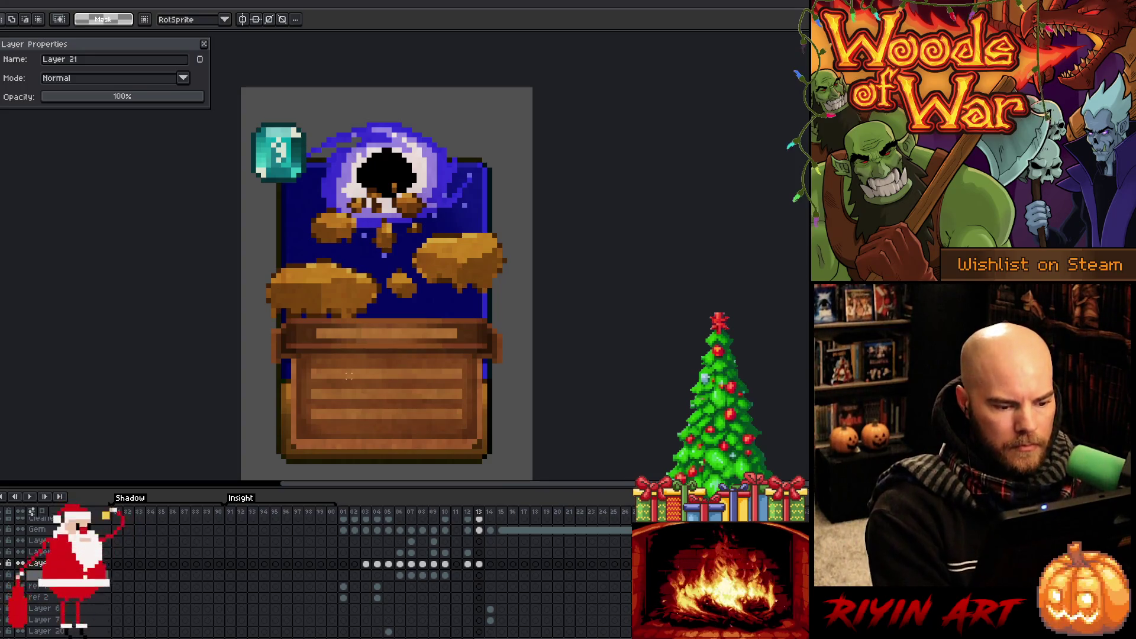
key("b")
left_click(474, 444, "alt")
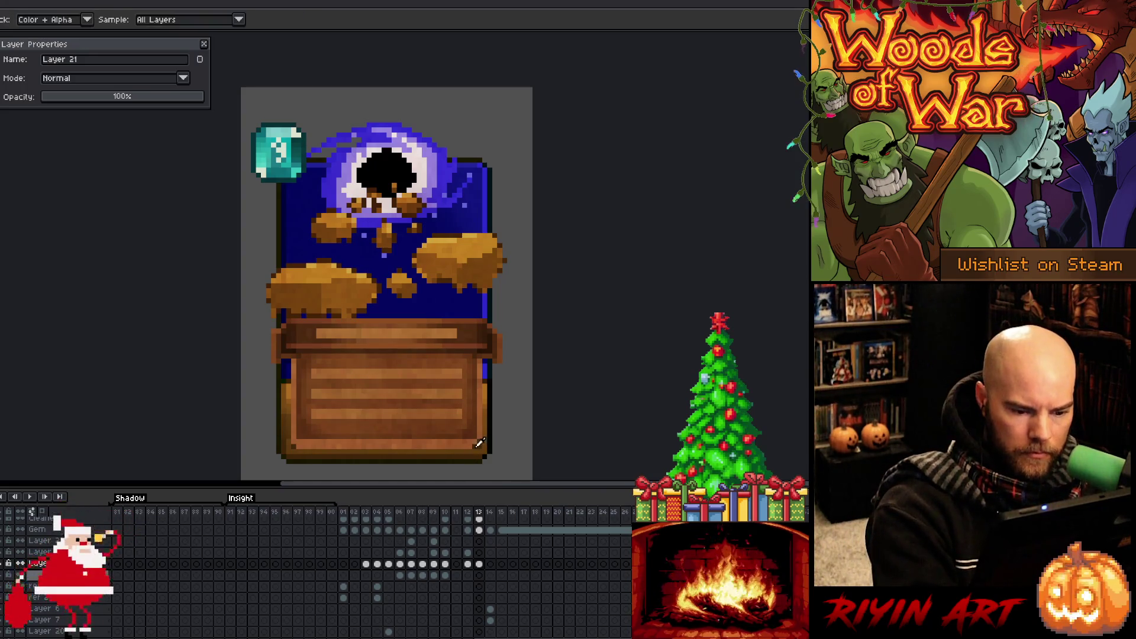
Draw a darker line along the chest's bottom edge and save.
left_click(469, 446, "shift")
left_click(481, 445, "alt")
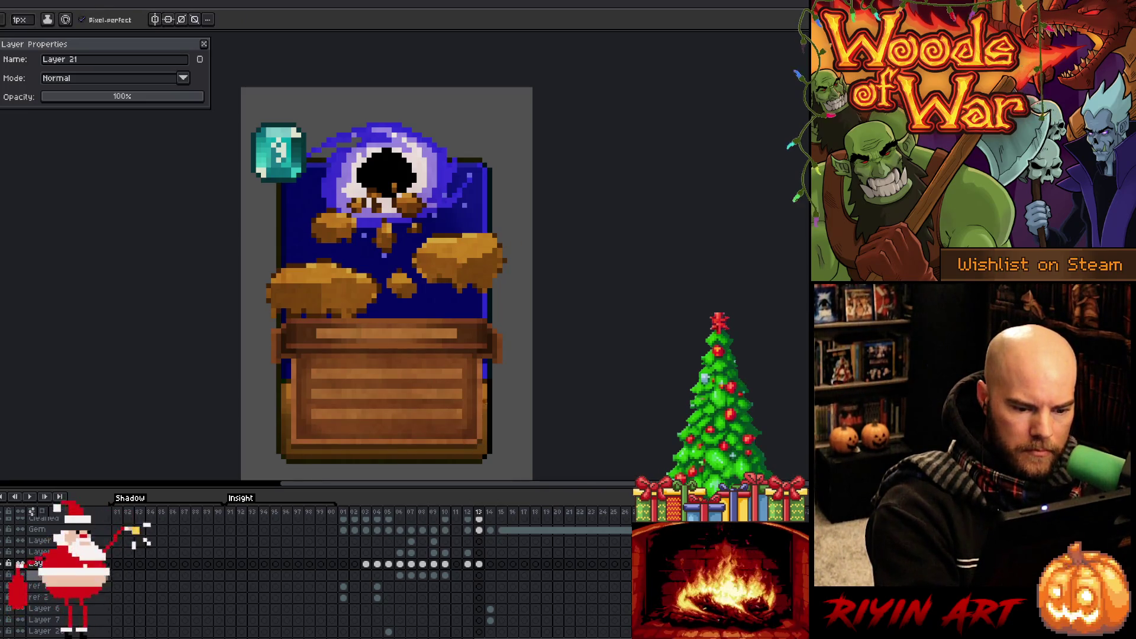
left_click(305, 441, "alt")
left_click(305, 441, "alt")
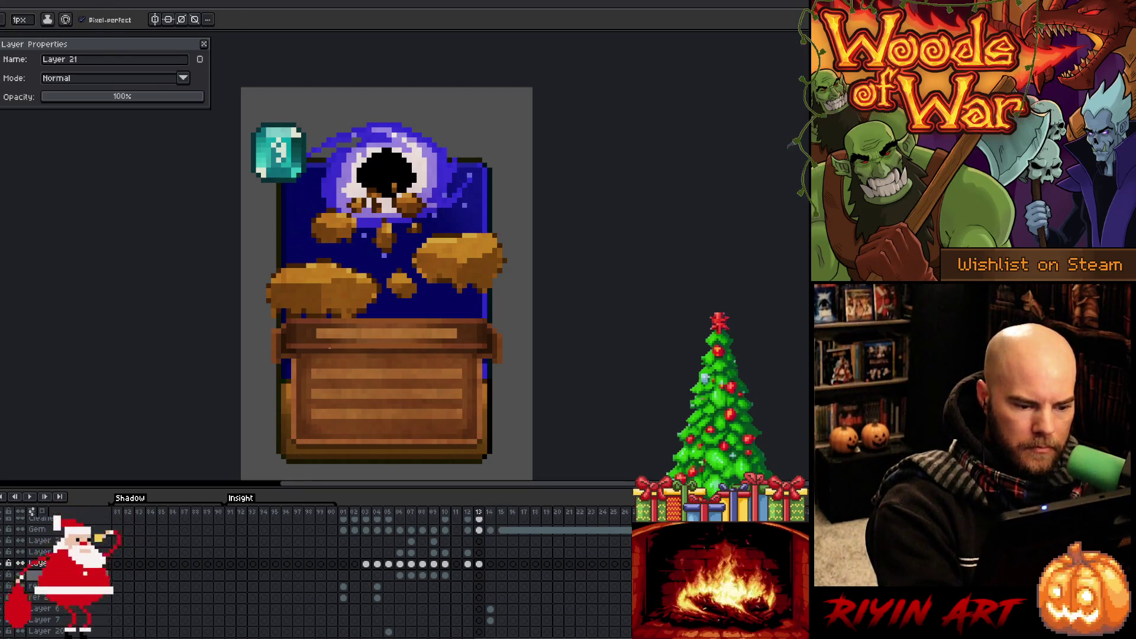
key("ctrl+s")
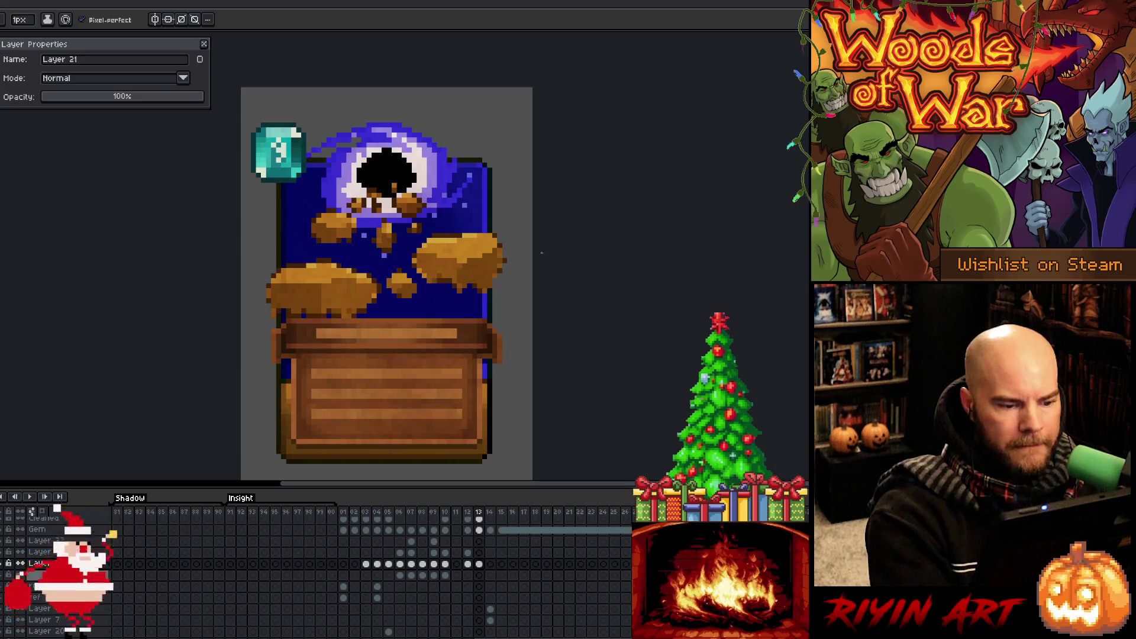
Touch up the outlines of the gold blobs around the eyeball creature.
left_click(354, 304, "alt")
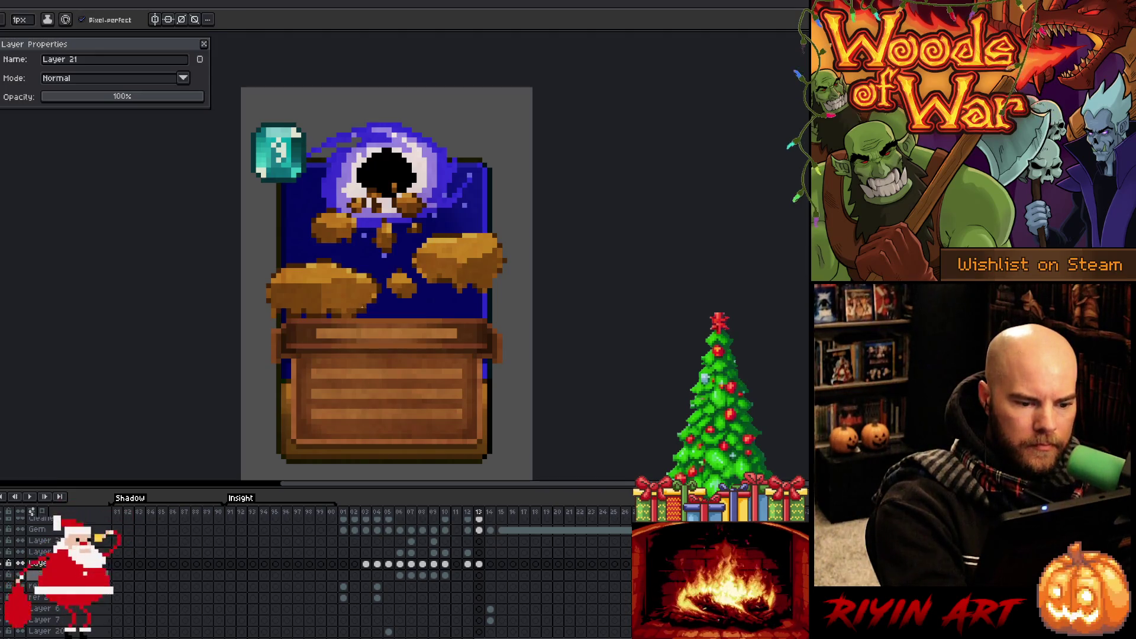
left_click(369, 301, "alt")
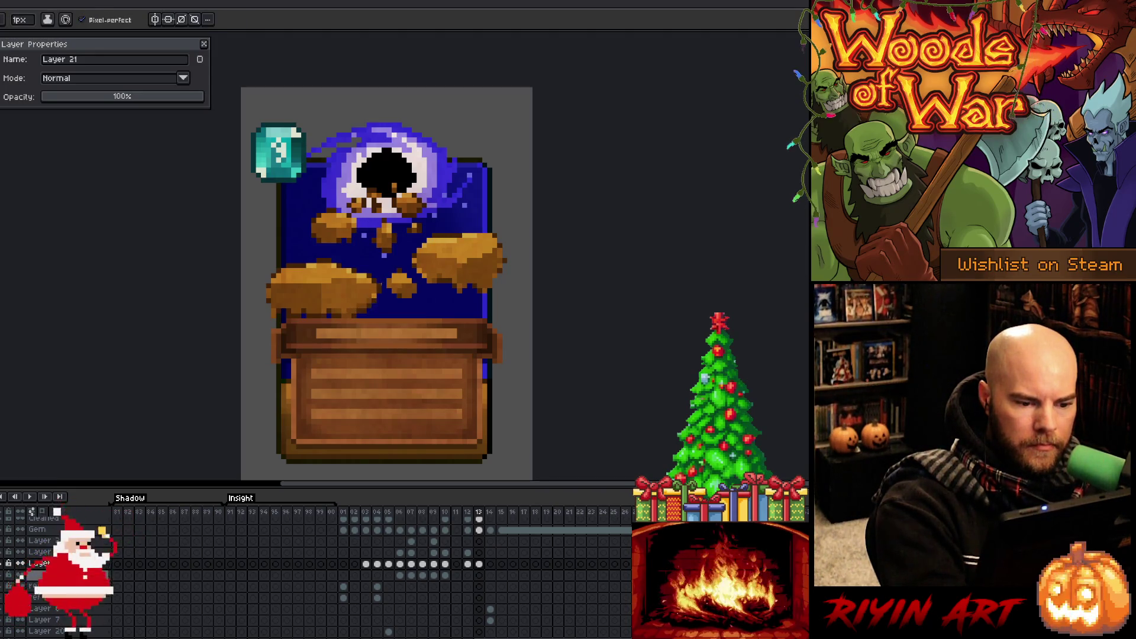
left_click(379, 295, "alt")
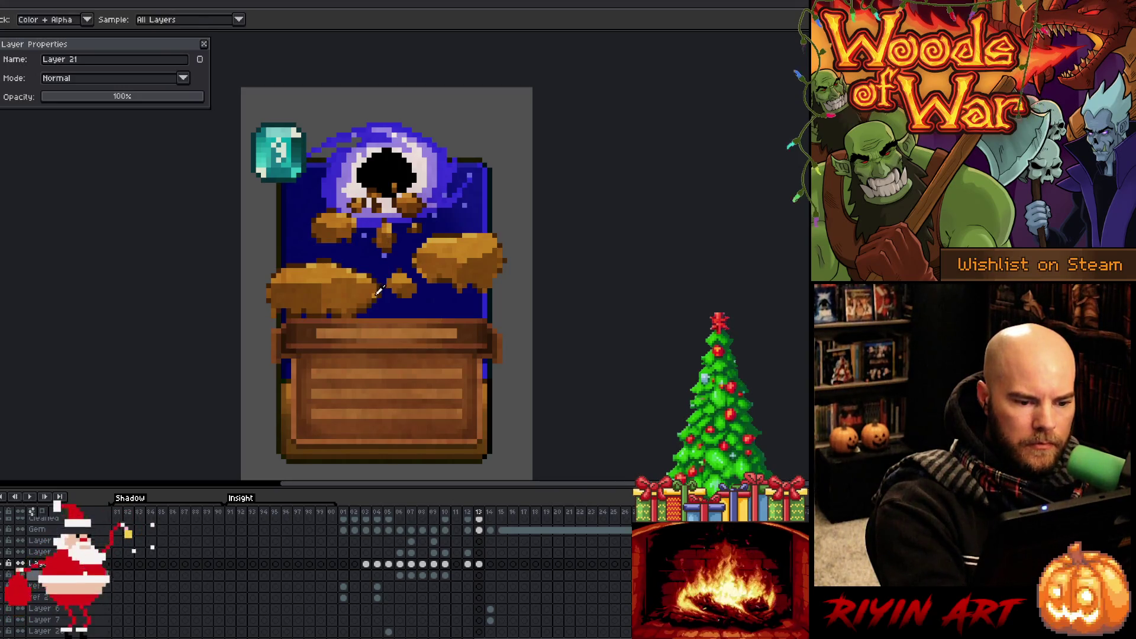
left_click(364, 264, "alt")
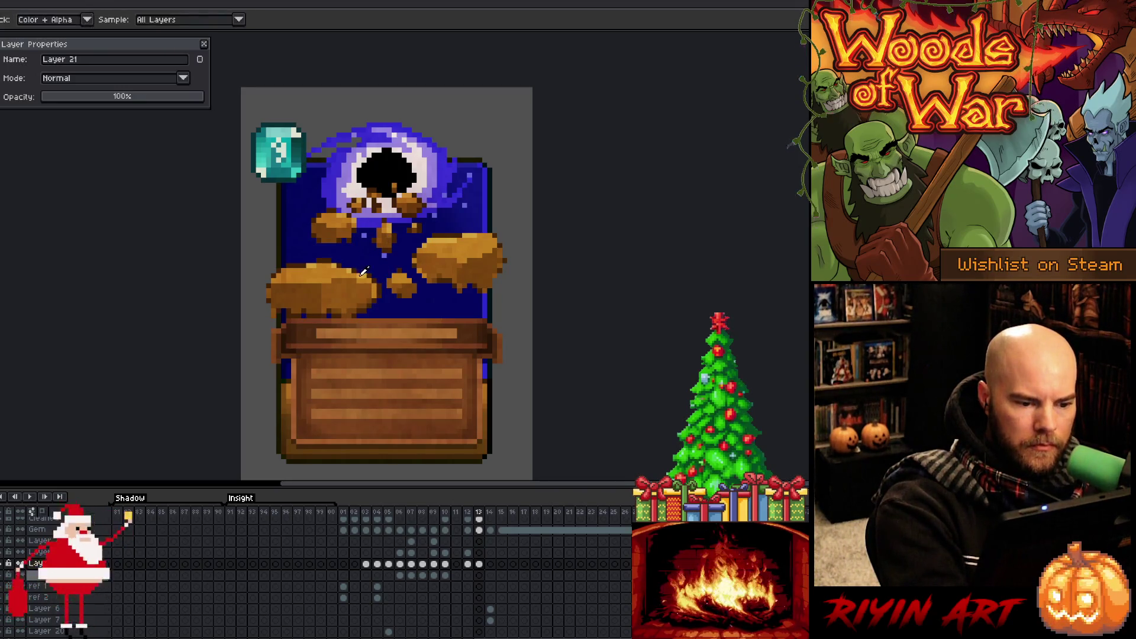
left_click(348, 264, "alt")
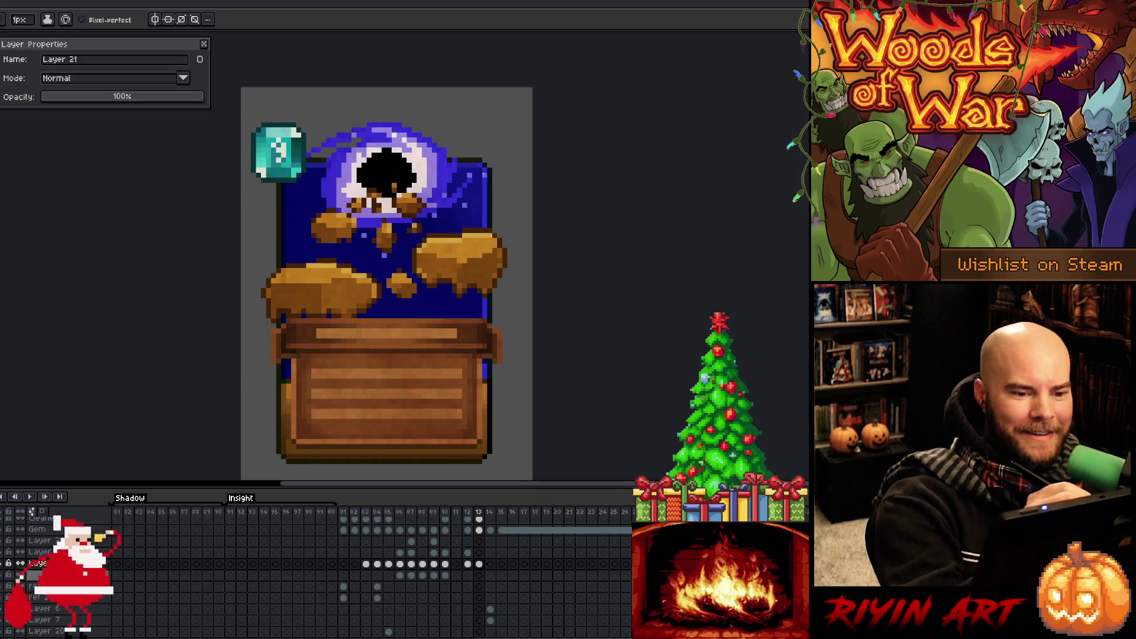
left_click(477, 159, "alt")
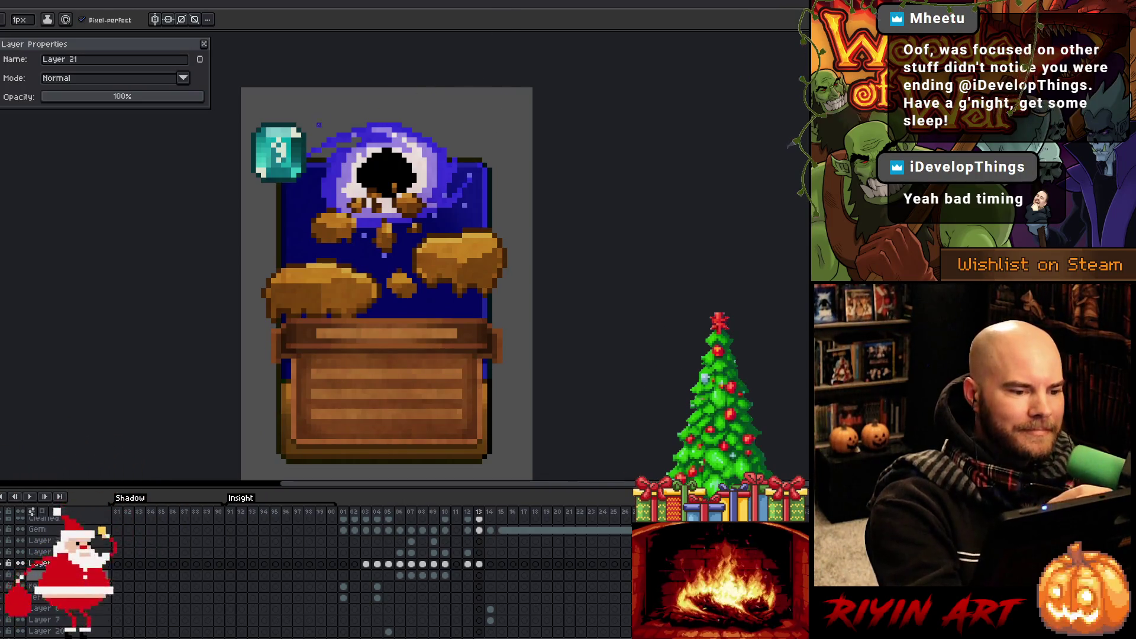
Dot light specks on the blue background, add drips under the gold blobs, and save.
left_click(386, 249, "alt")
left_click(393, 248, "alt")
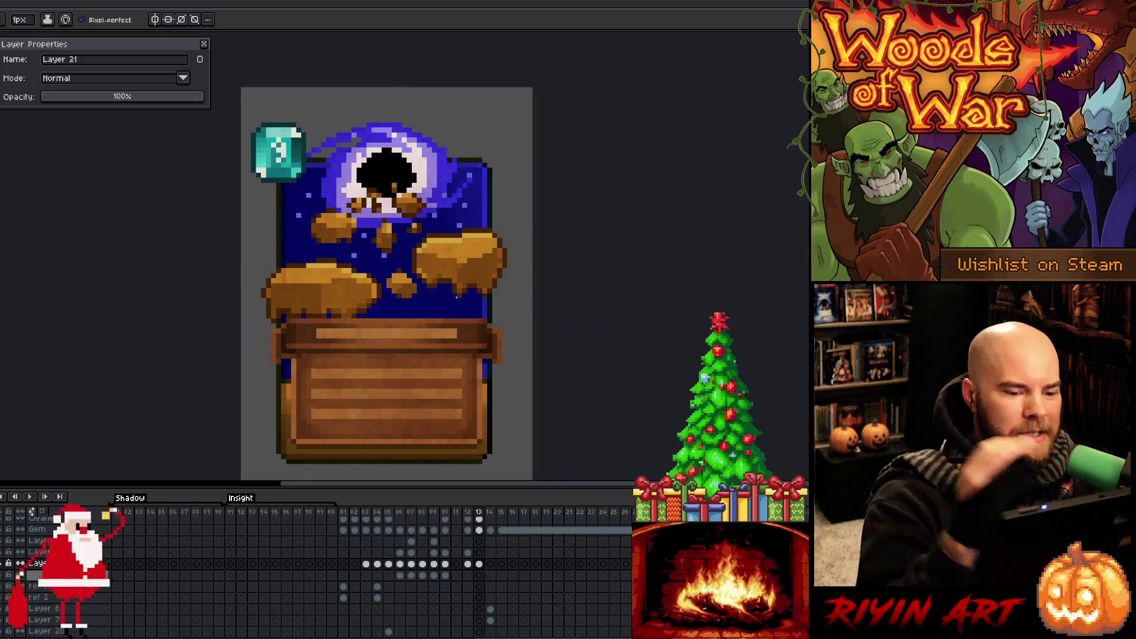
left_click(398, 270, "alt")
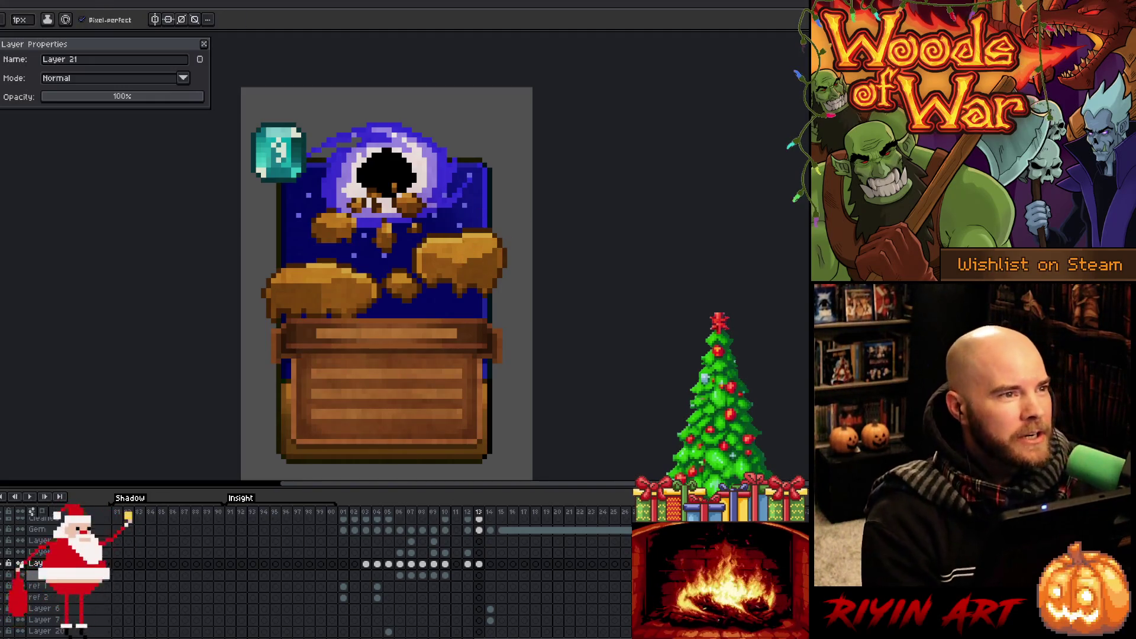
key("ctrl+s")
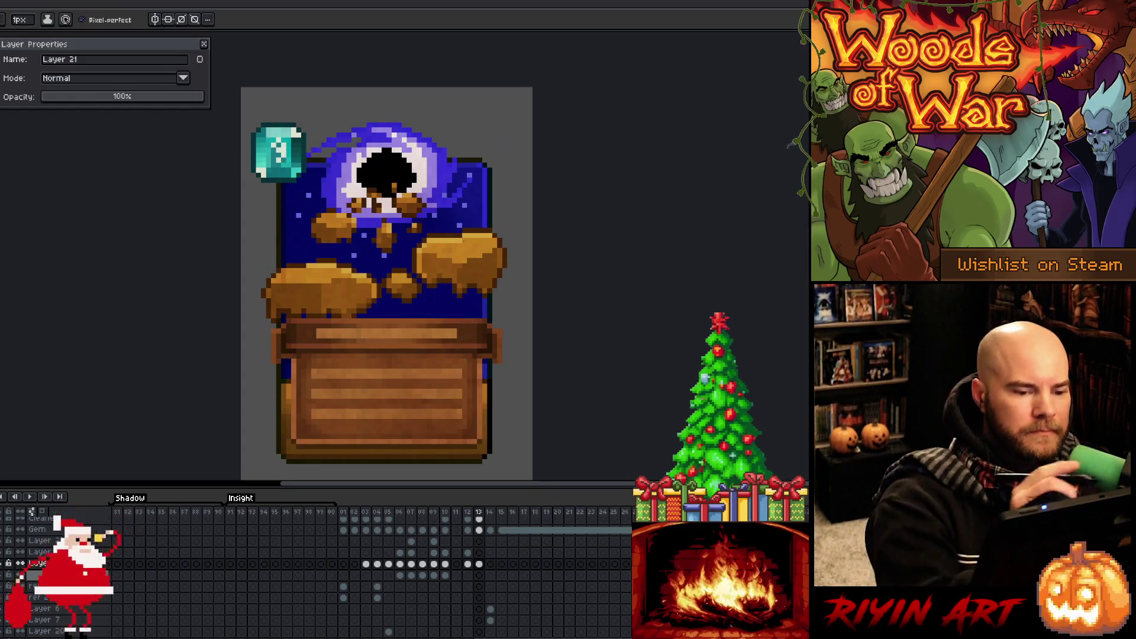
Sample gold and brown tones from the artwork to repaint the gold blobs and drips beneath the eyeball.
left_click(389, 216, "alt")
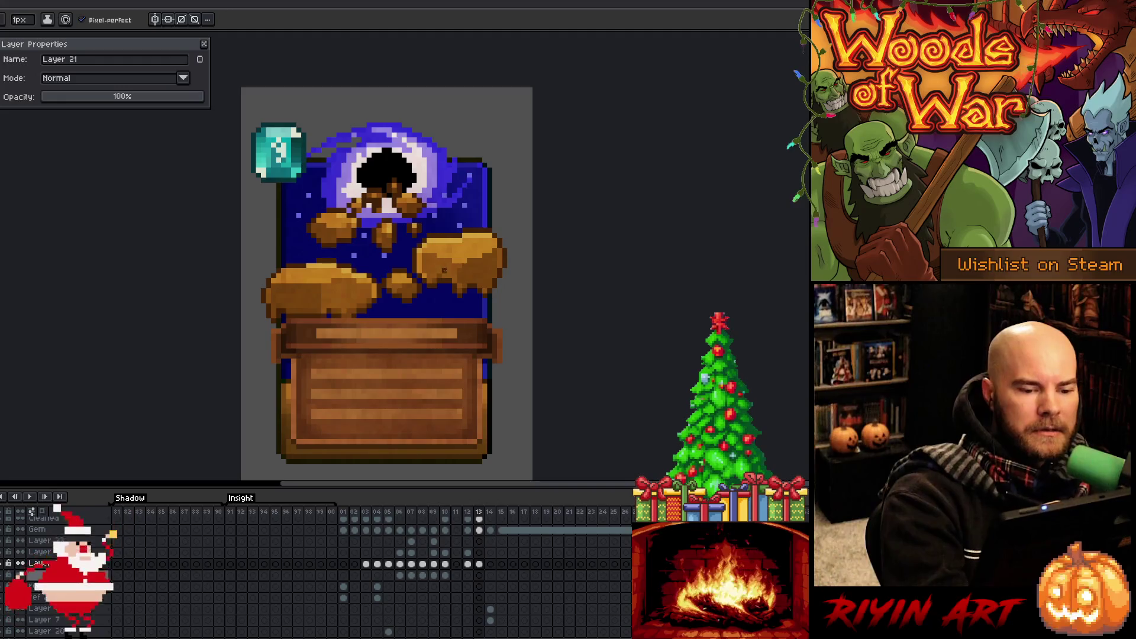
left_click(444, 276, "alt")
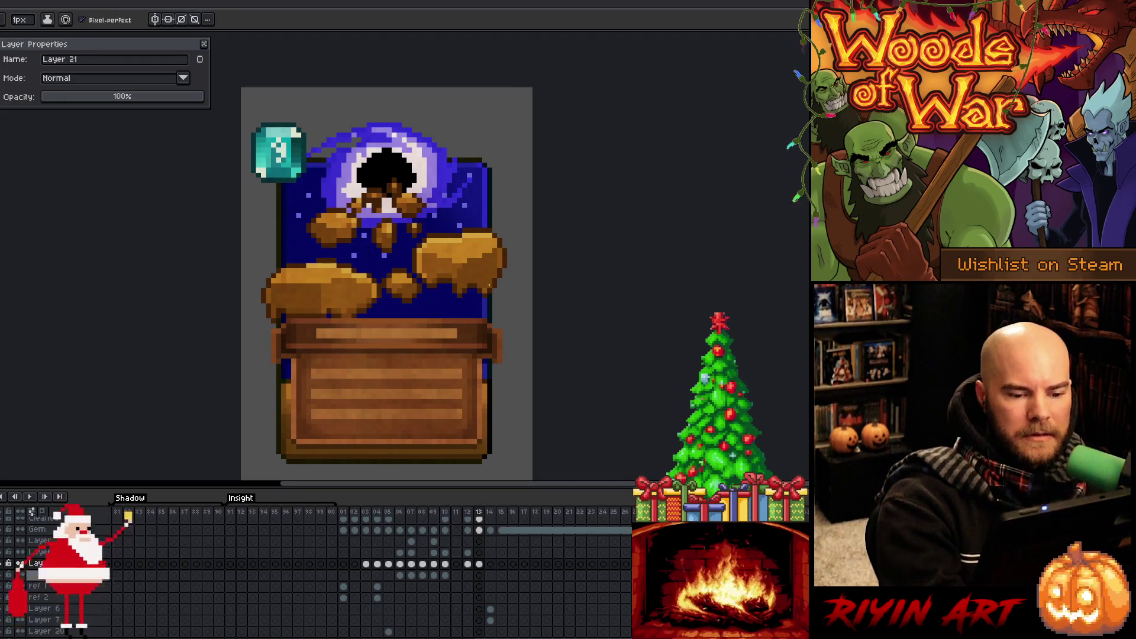
left_click(498, 272, "alt")
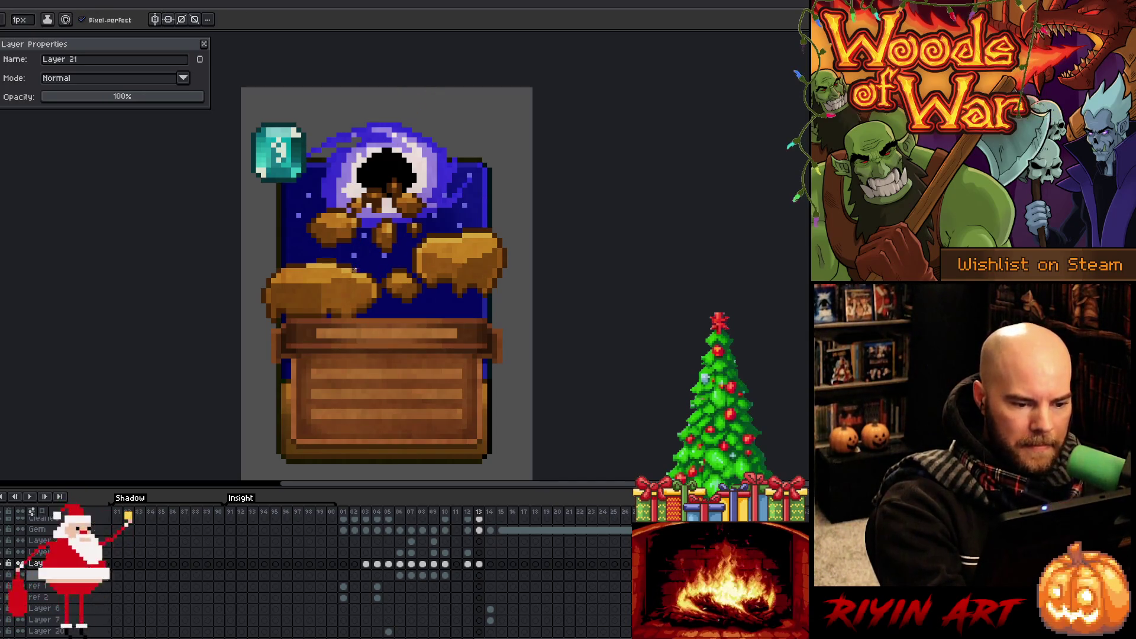
left_click(351, 283, "alt")
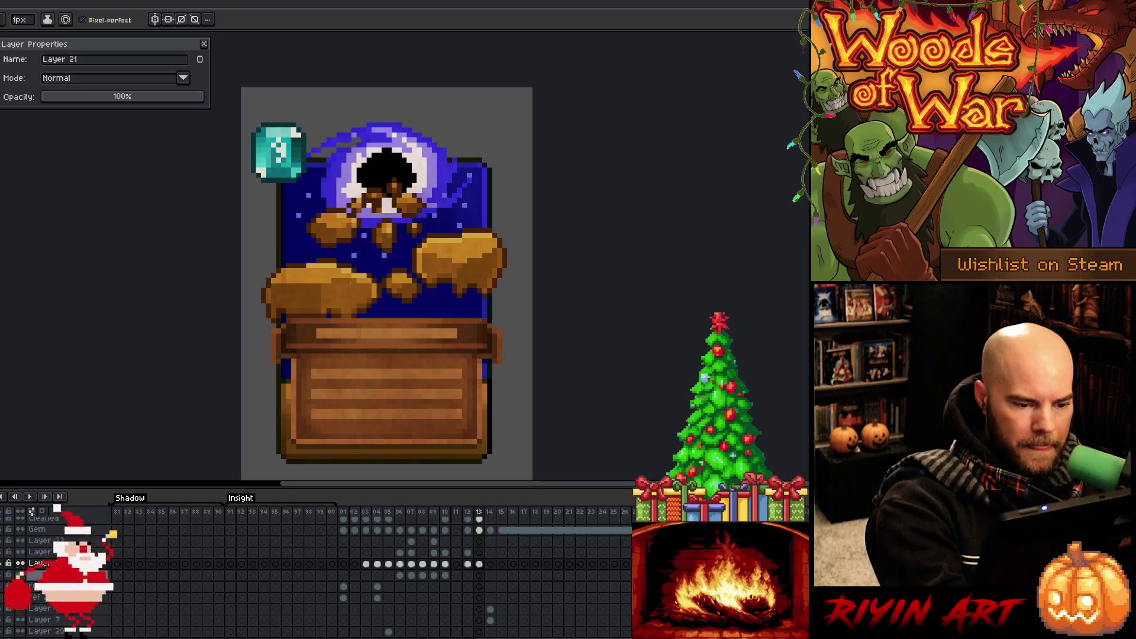
left_click(289, 275, "alt")
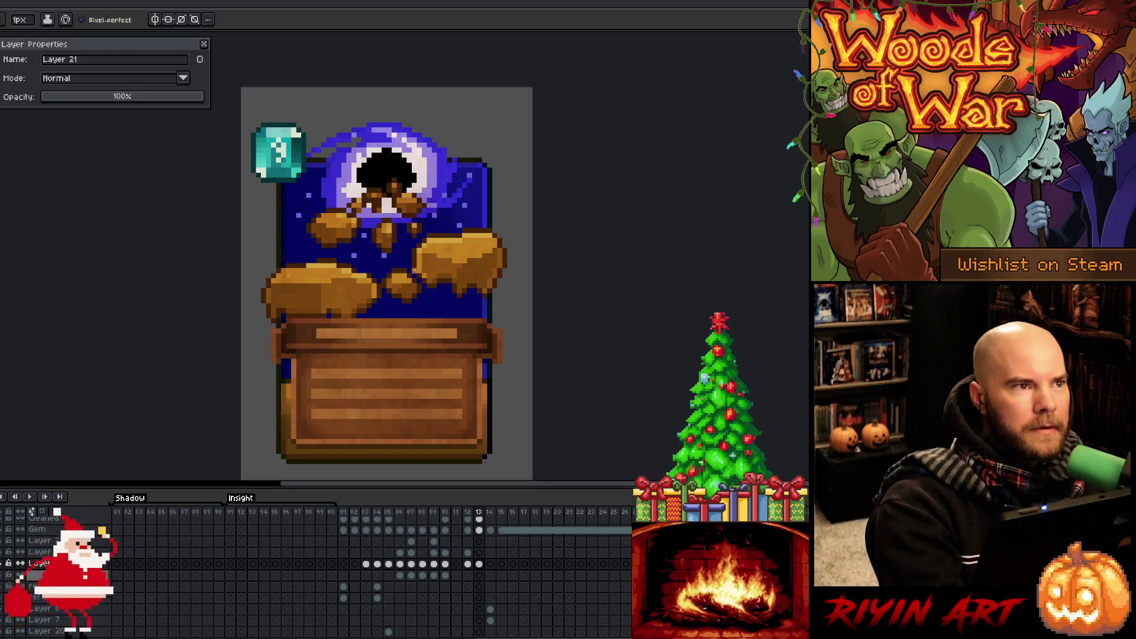
left_click_drag(405, 322, 390, 277)
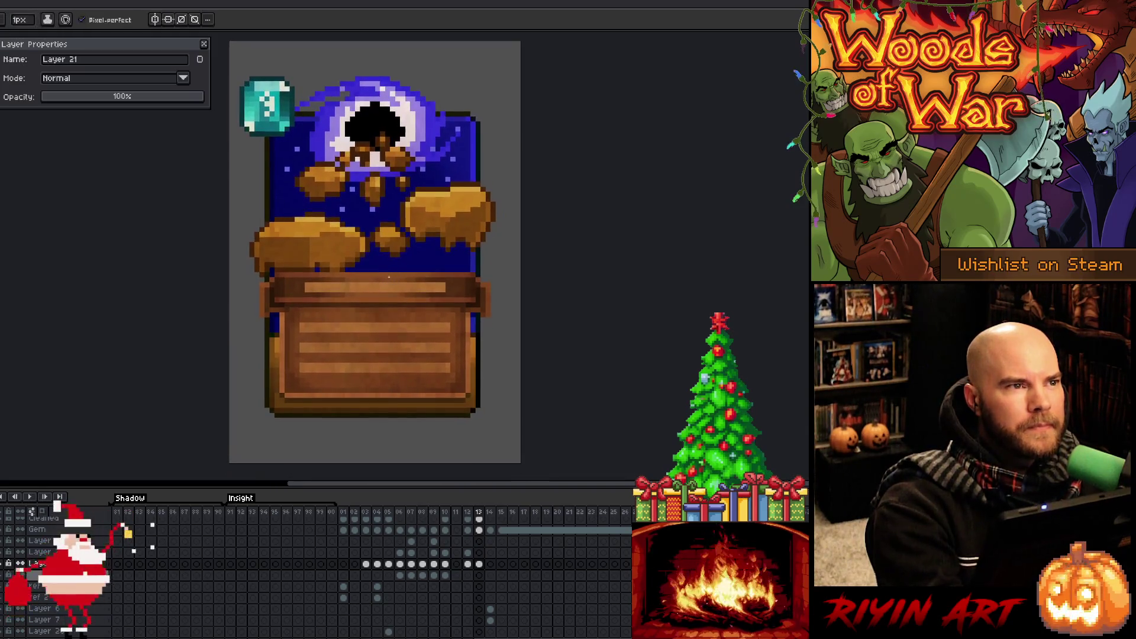